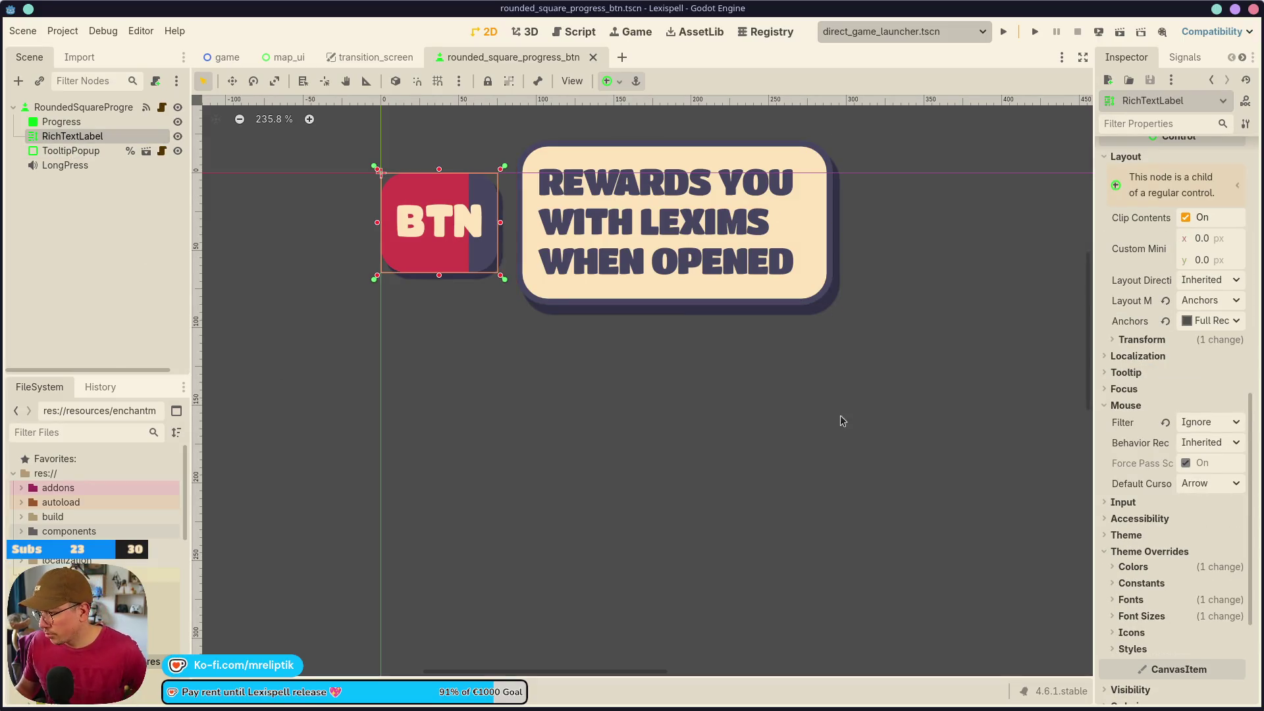
Deselect the progress button label, open the map_ui scene tab, and switch over to VS Code.
left_click(100, 262)
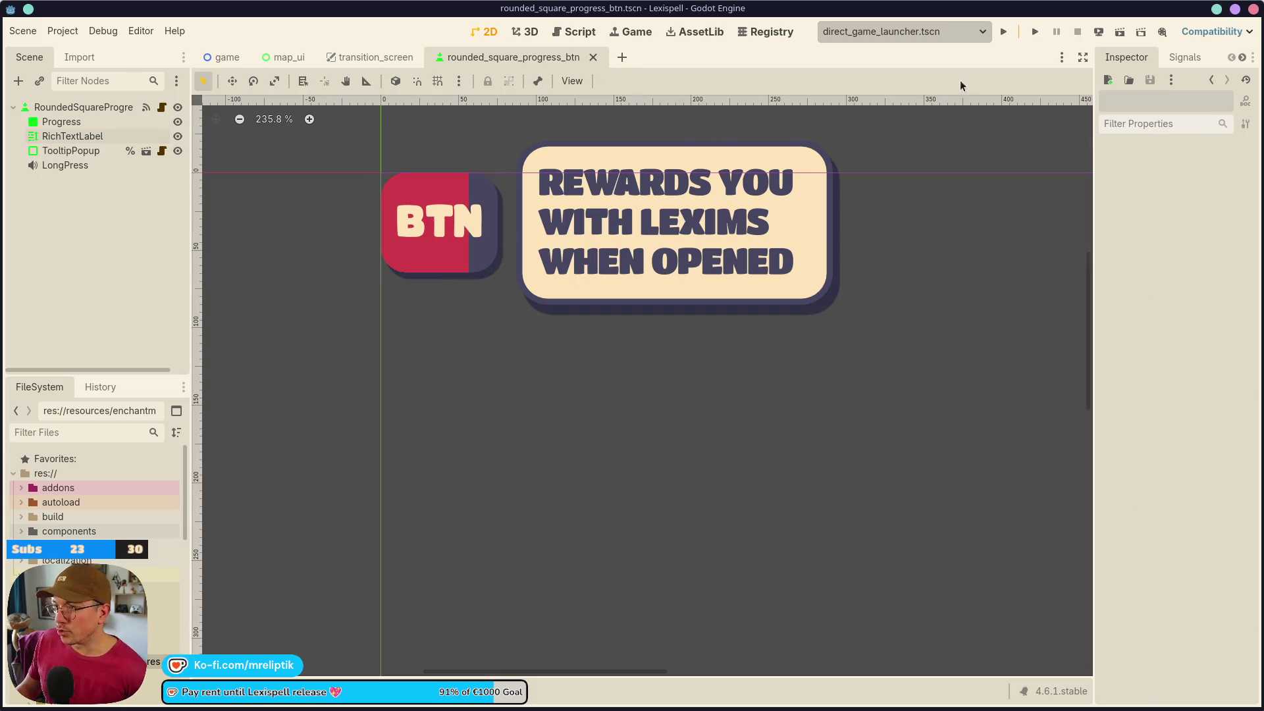
left_click(300, 61)
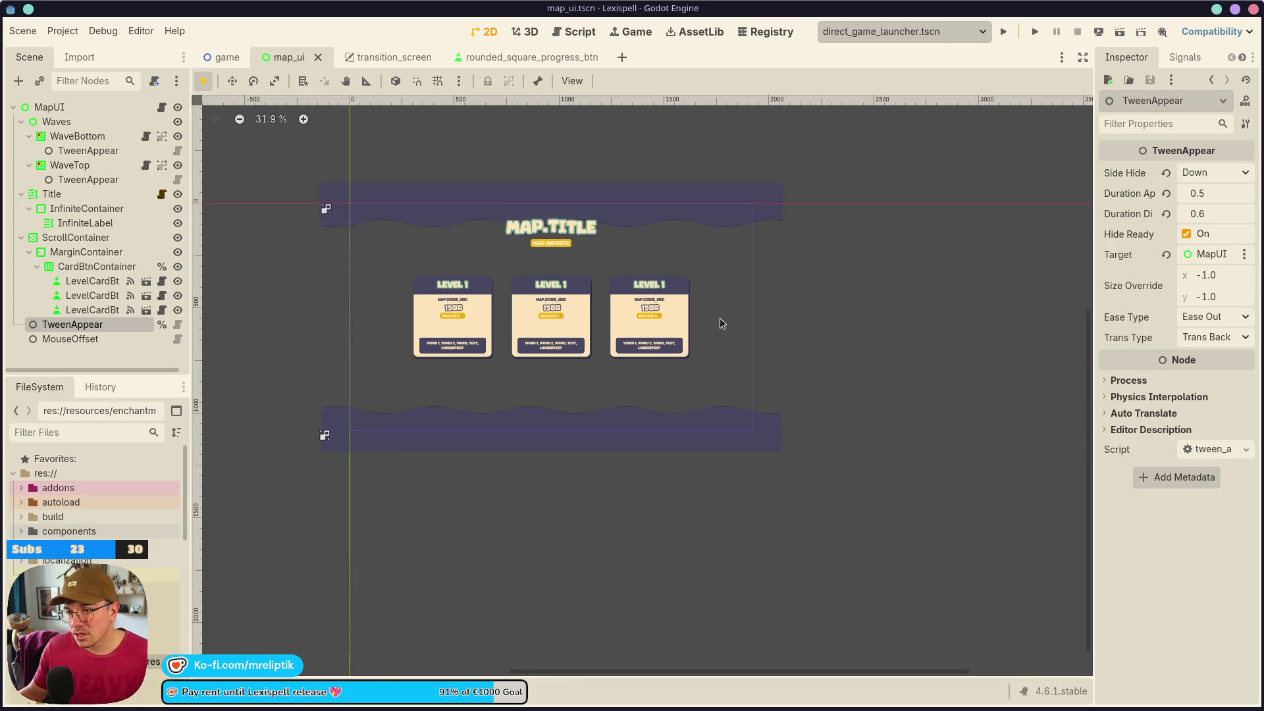
mouse_move(576, 708)
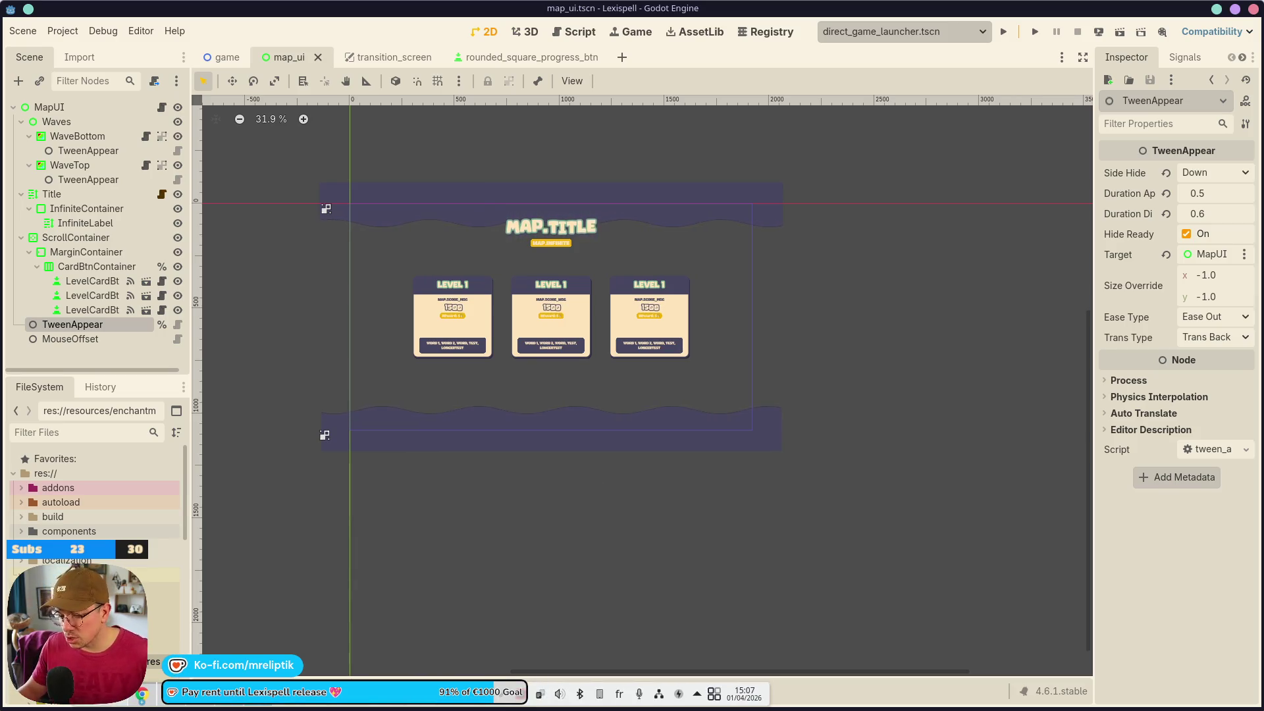
key("alt+Tab")
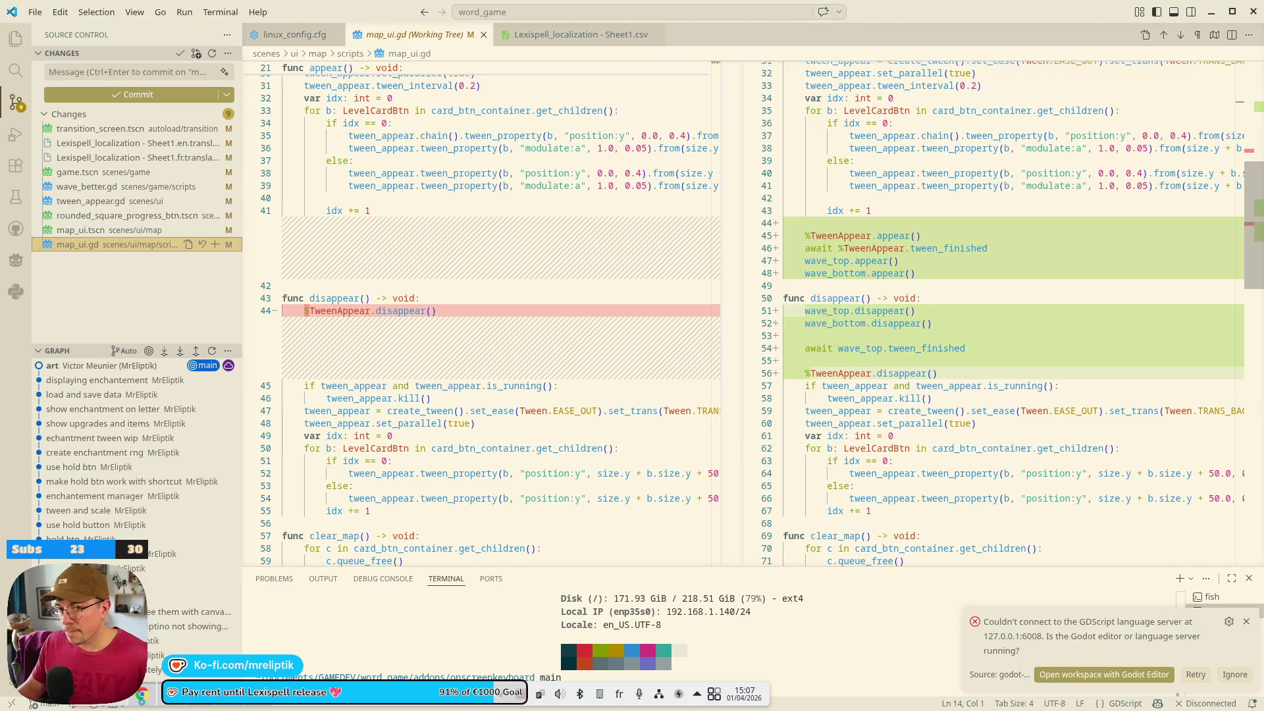
Return from the map_ui.gd diff in VS Code to the Godot editor.
key("alt+Tab")
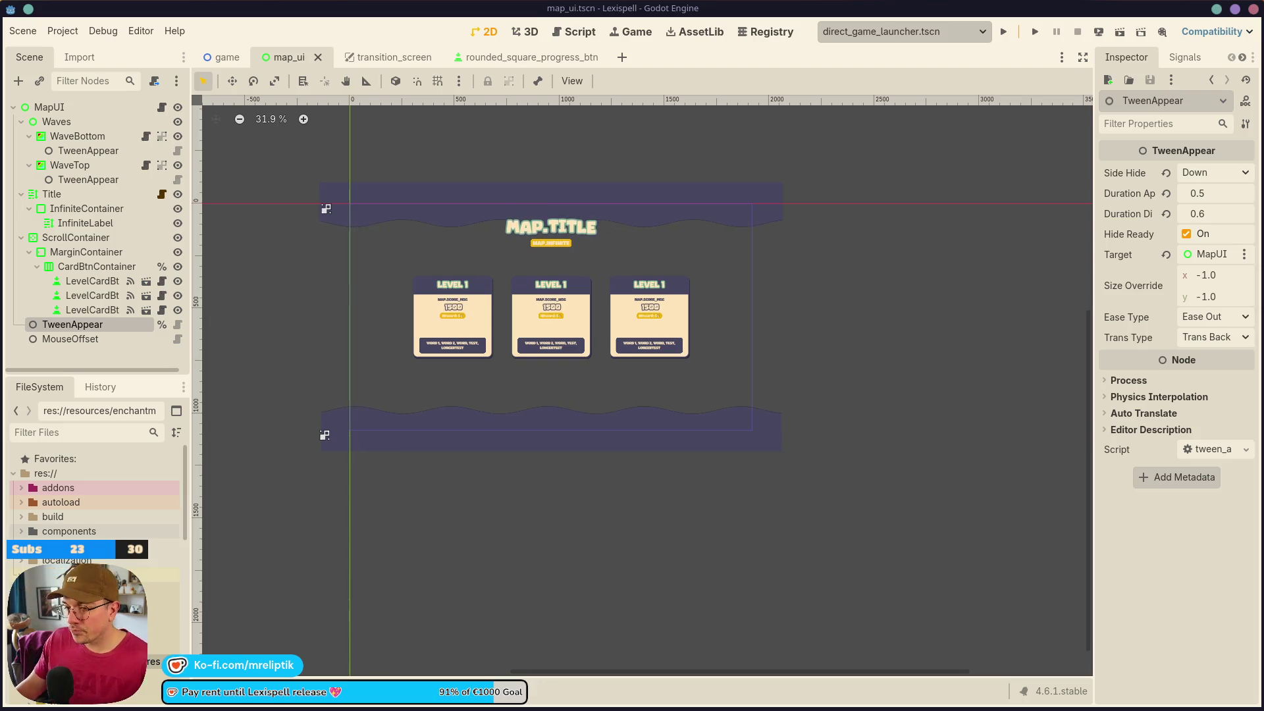
scroll(560, 234, "up", 2)
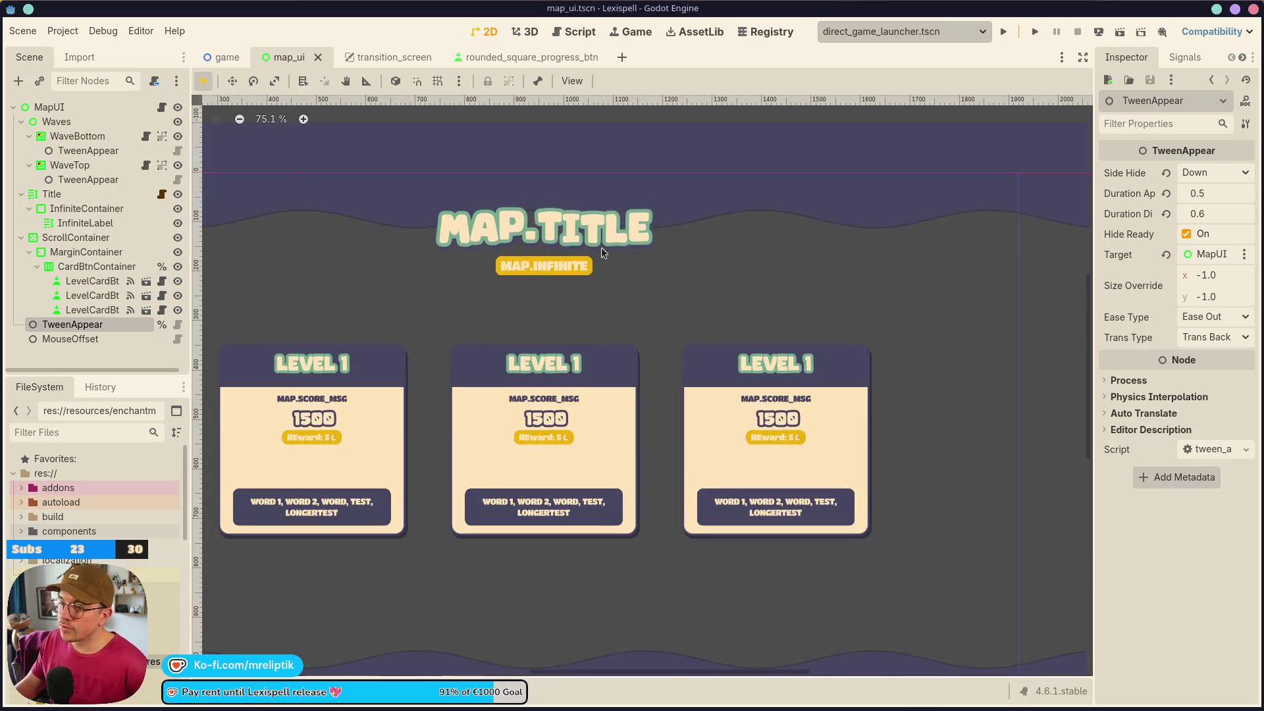
scroll(588, 258, "down", 1)
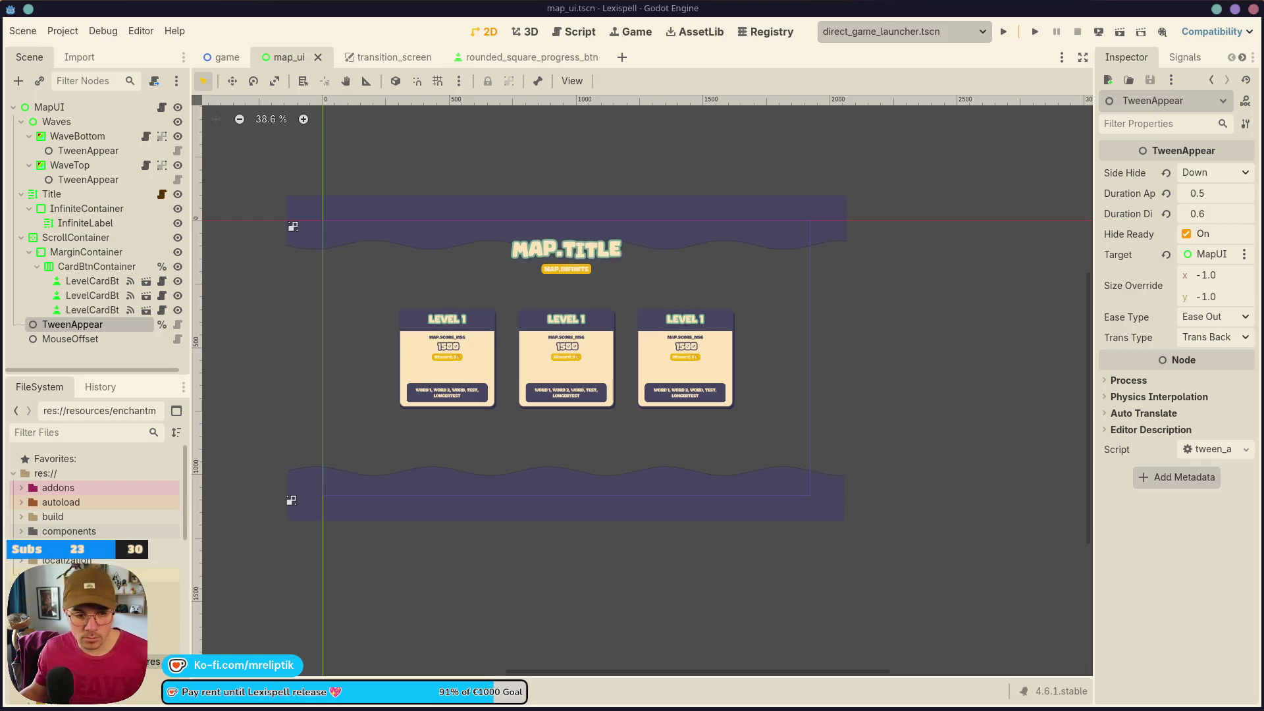
Collapse ScrollContainer and reparent the root-level TweenAppear node under Title.
scroll(579, 284, "up", 2)
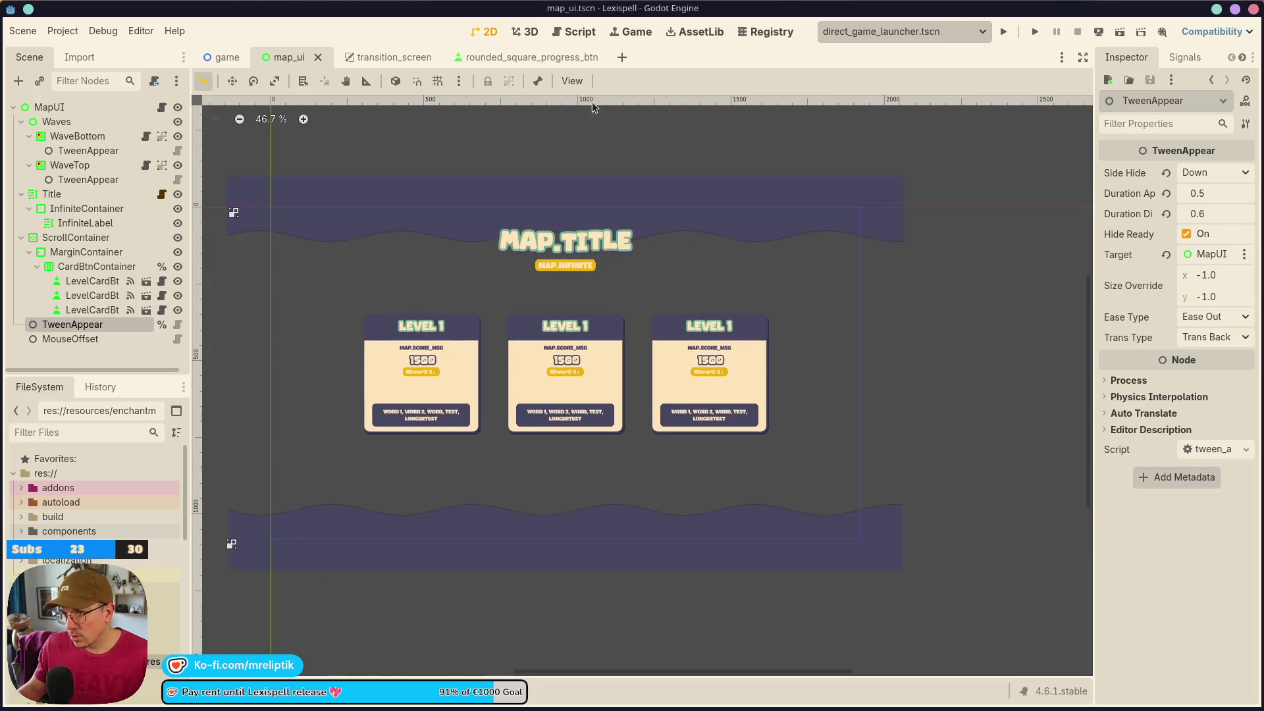
left_click(161, 106)
scroll(646, 413, "up", 2)
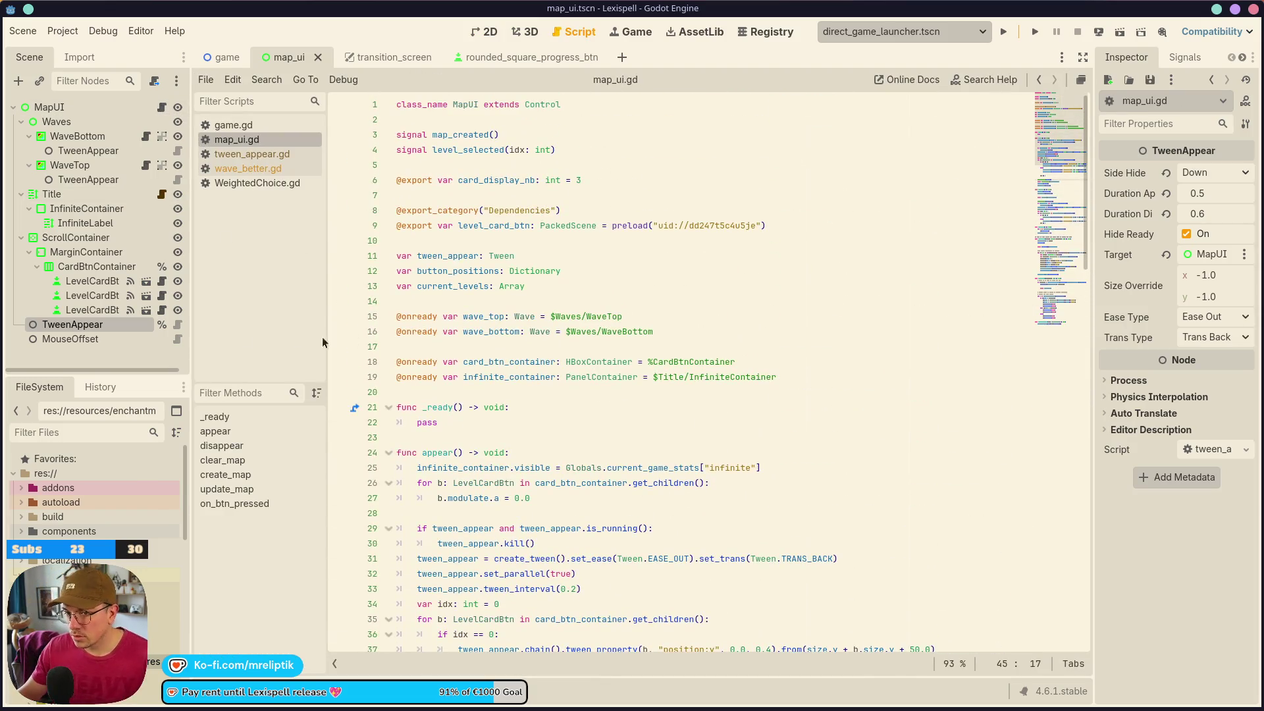
left_click(21, 237)
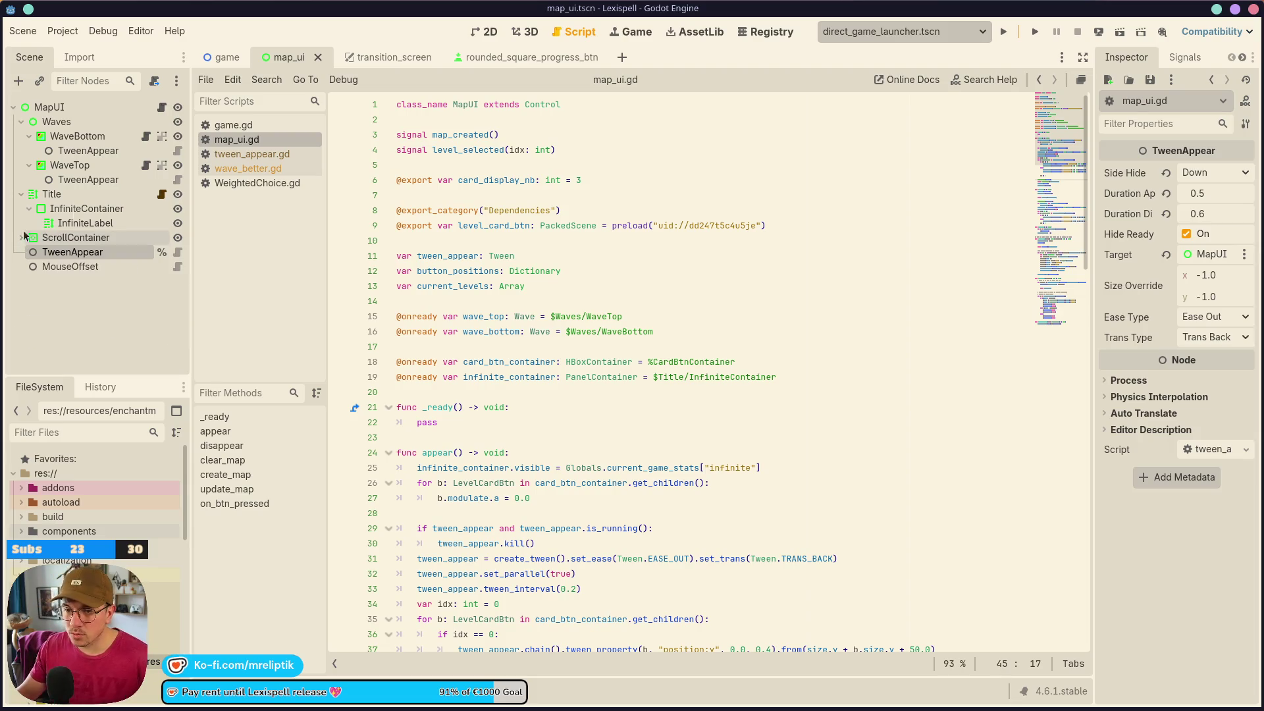
left_click(80, 194)
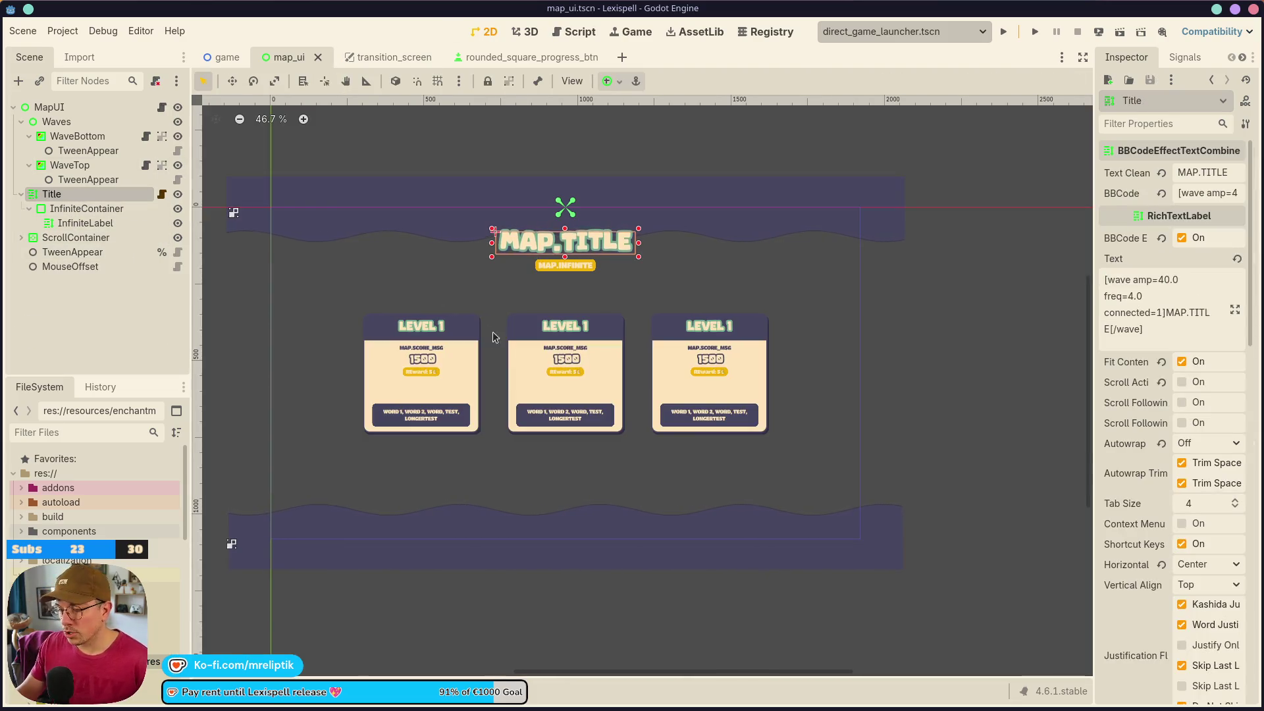
scroll(395, 282, "up", 3)
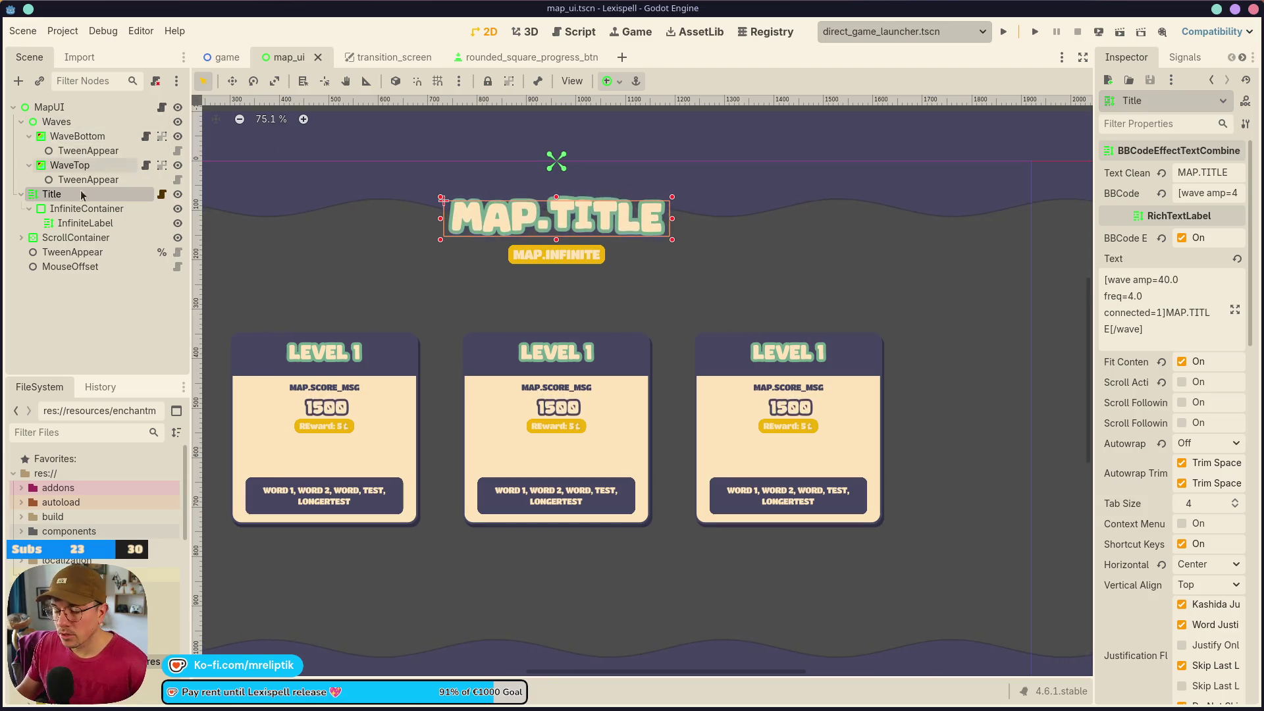
left_click(77, 239)
mouse_move(78, 252)
left_mouse_down()
mouse_move(88, 143)
mouse_move(88, 209)
mouse_move(88, 192)
left_mouse_up()
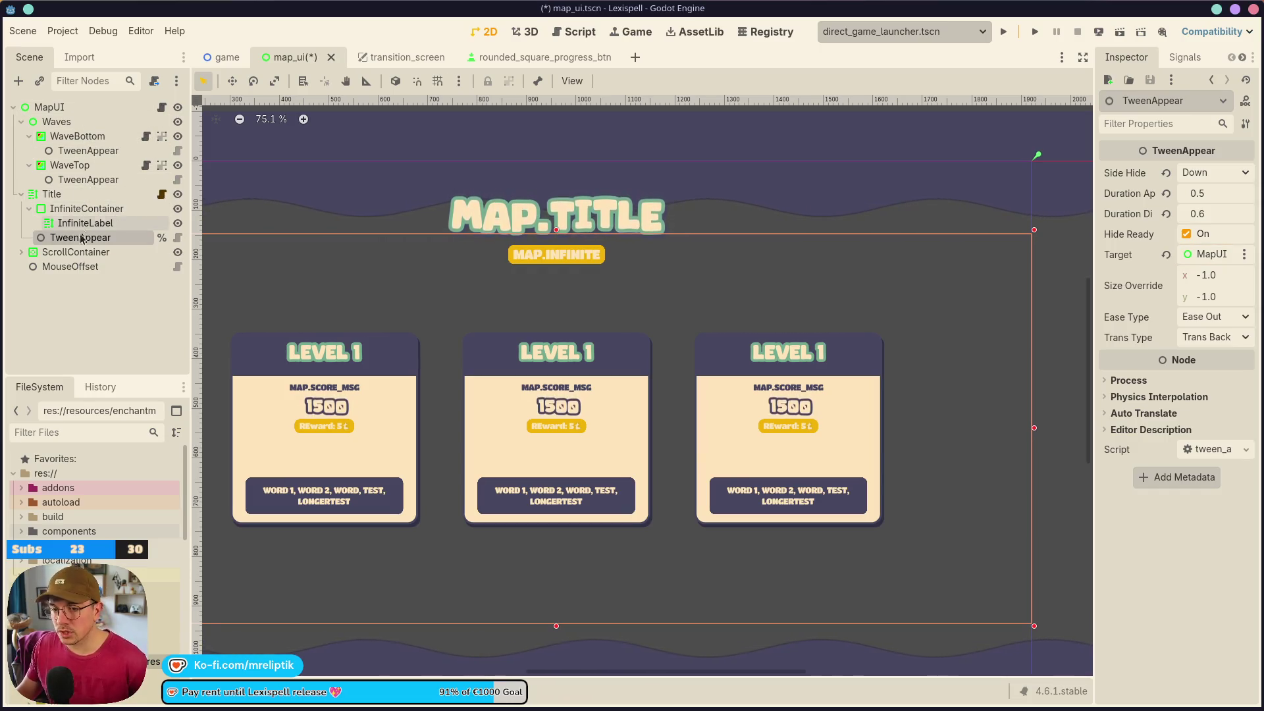
Set the title TweenAppear's Side Hide to Top and both durations to 0.3.
left_click(1197, 174)
left_click(1200, 224)
left_click(1228, 191)
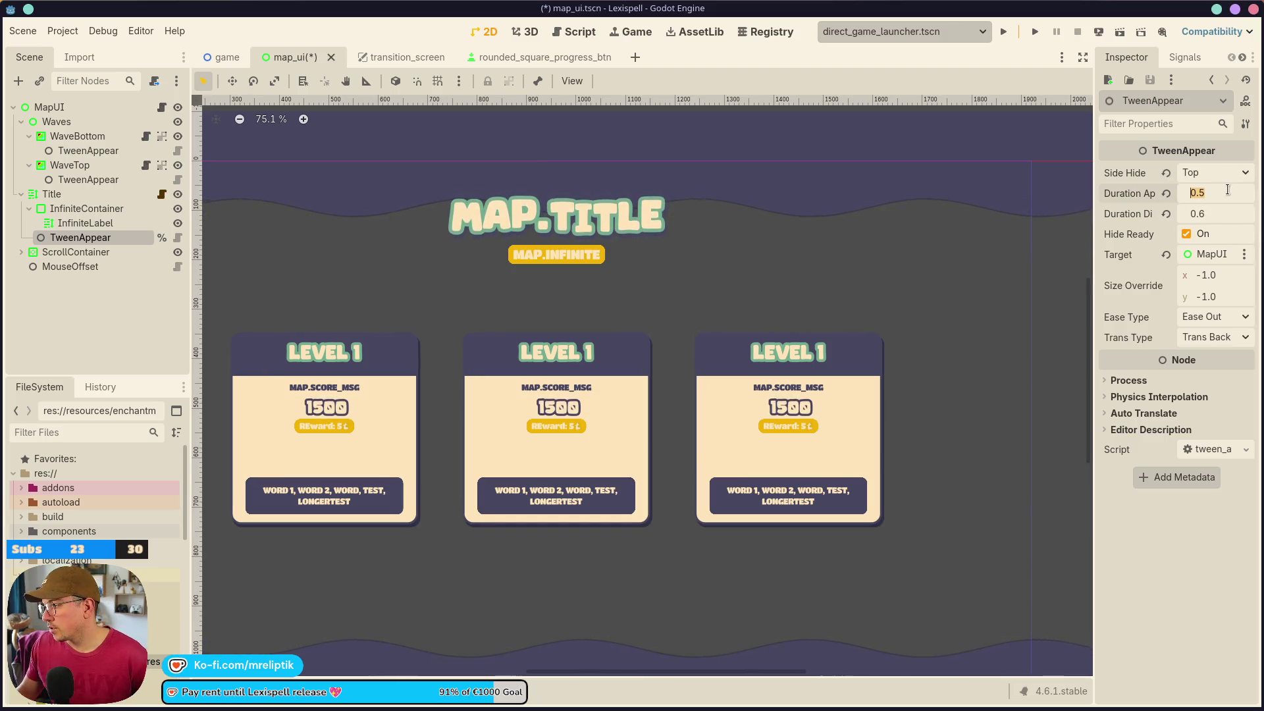
type("0.3")
key("Tab")
type("0.3")
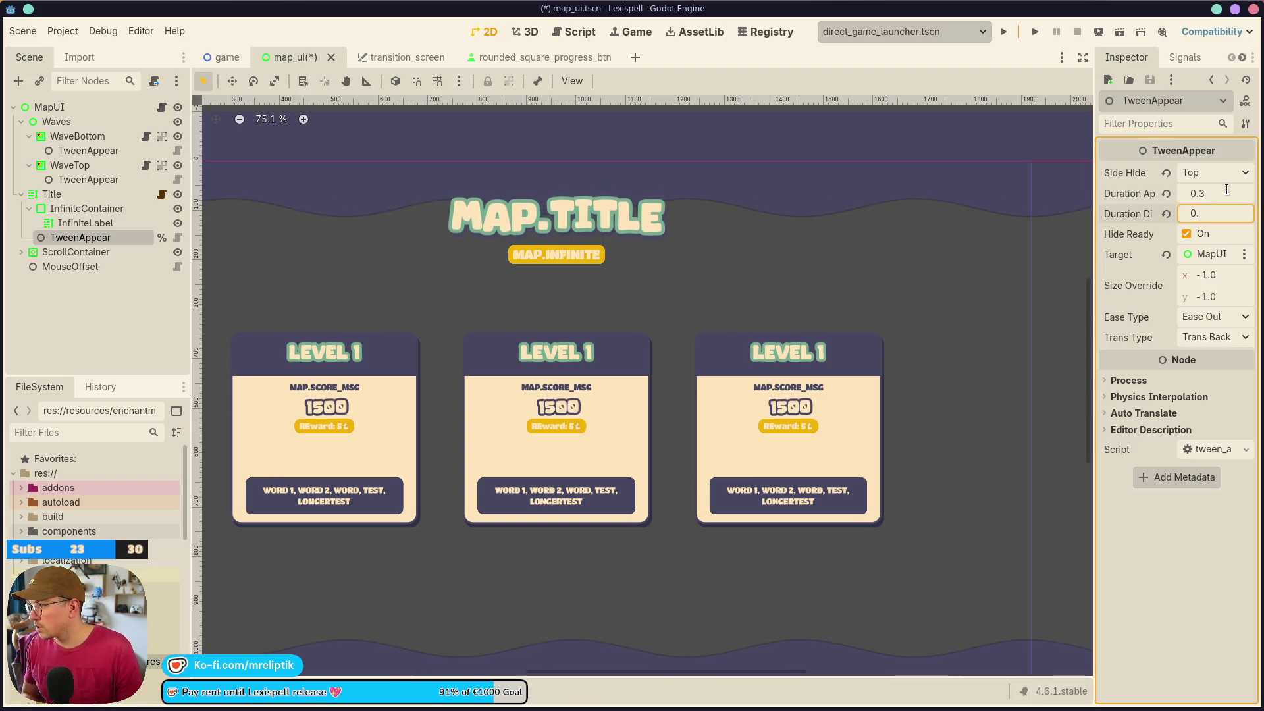
key("Return")
Change the appear duration to 0.4 and save map_ui.tscn.
left_click(1227, 191)
type("0.4")
key("Return")
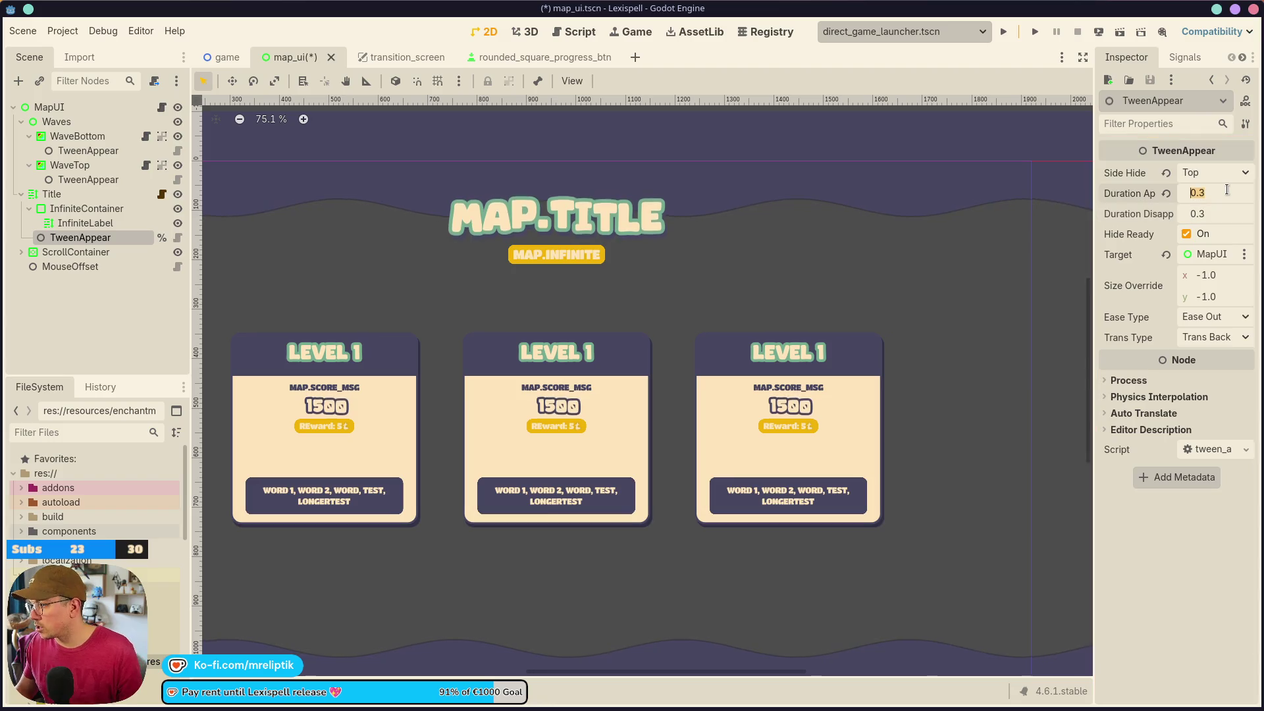
key("ctrl+s")
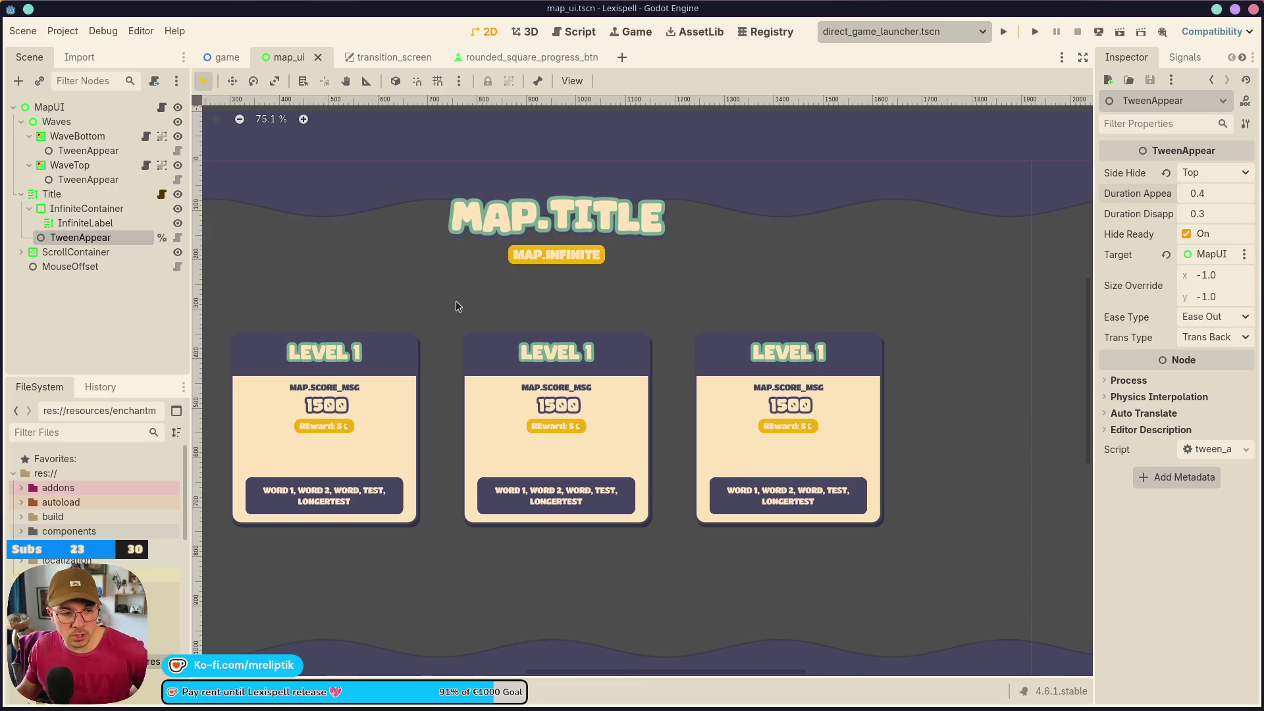
scroll(412, 338, "down", 4)
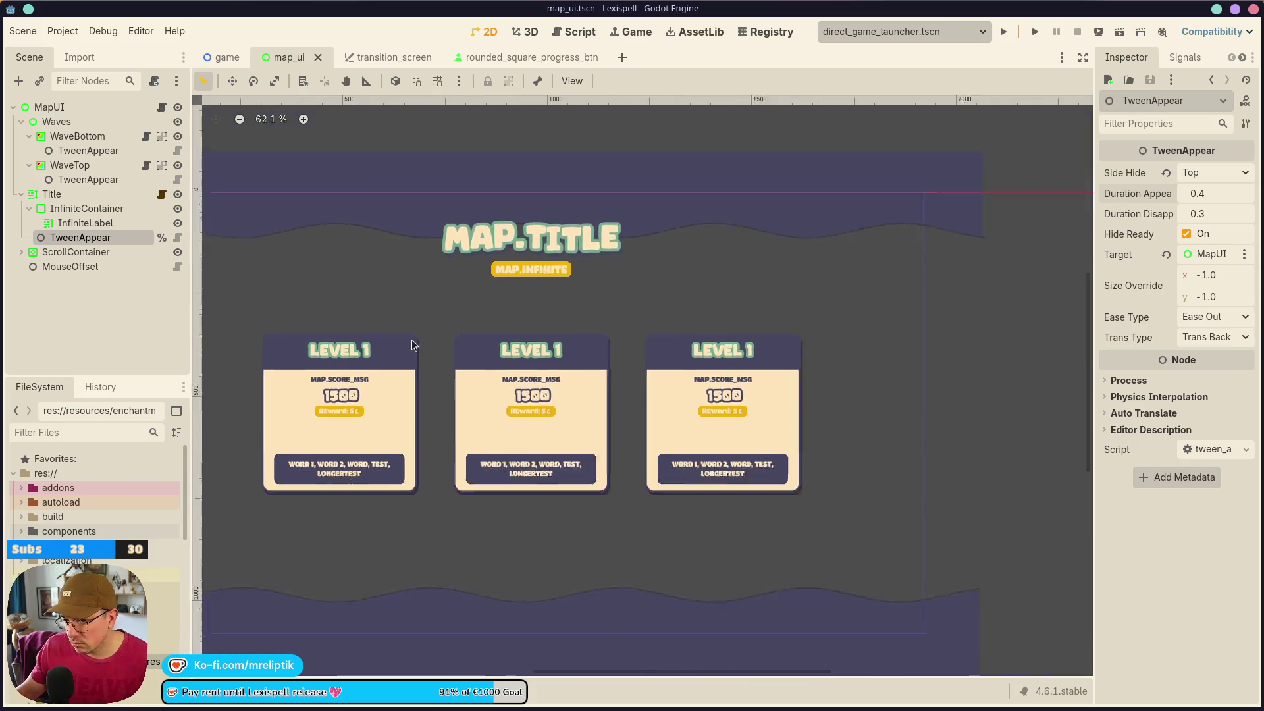
Open map_ui.gd from the MapUI node and browse its _ready() and appear() functions.
left_click(116, 316)
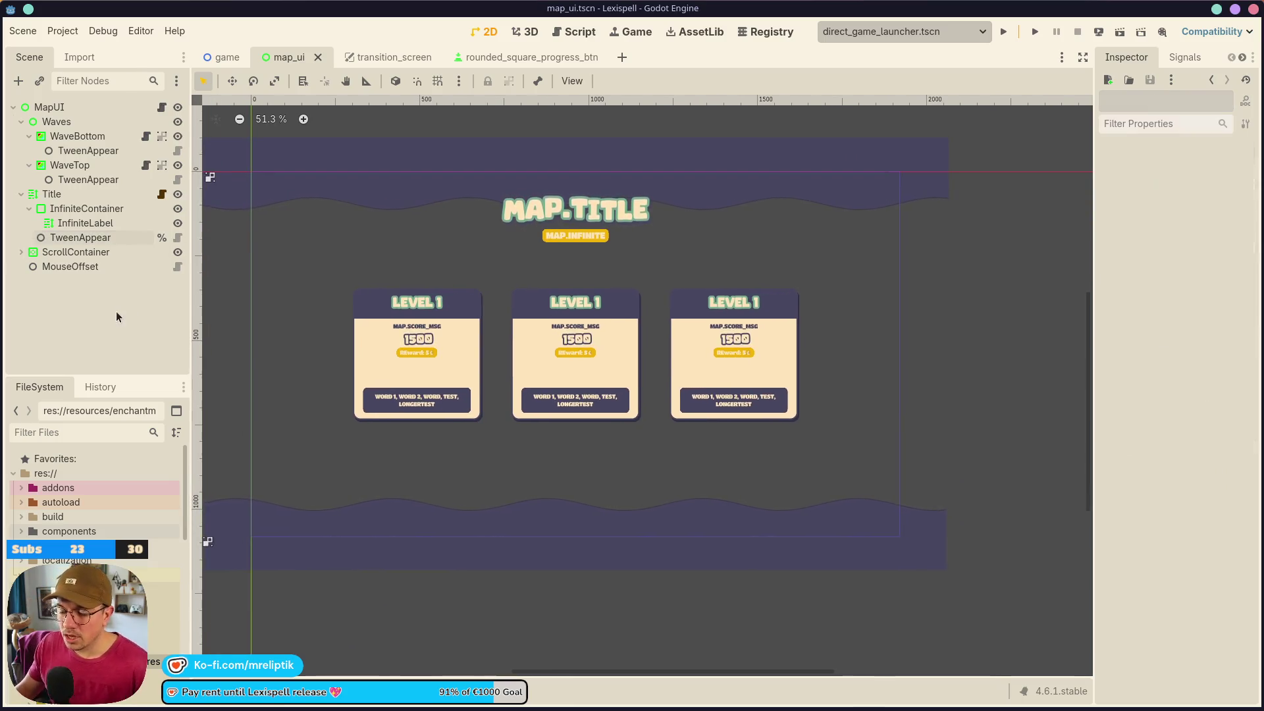
left_click(82, 251)
left_click(105, 269)
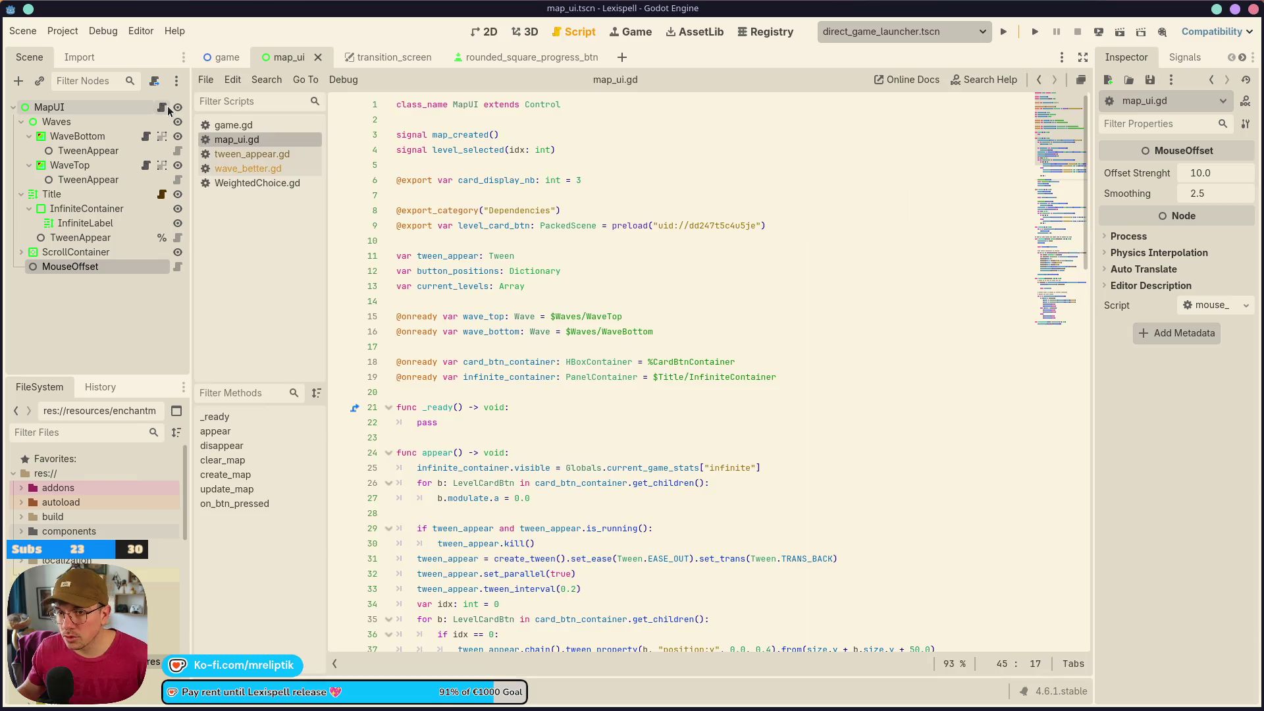
left_click(161, 107)
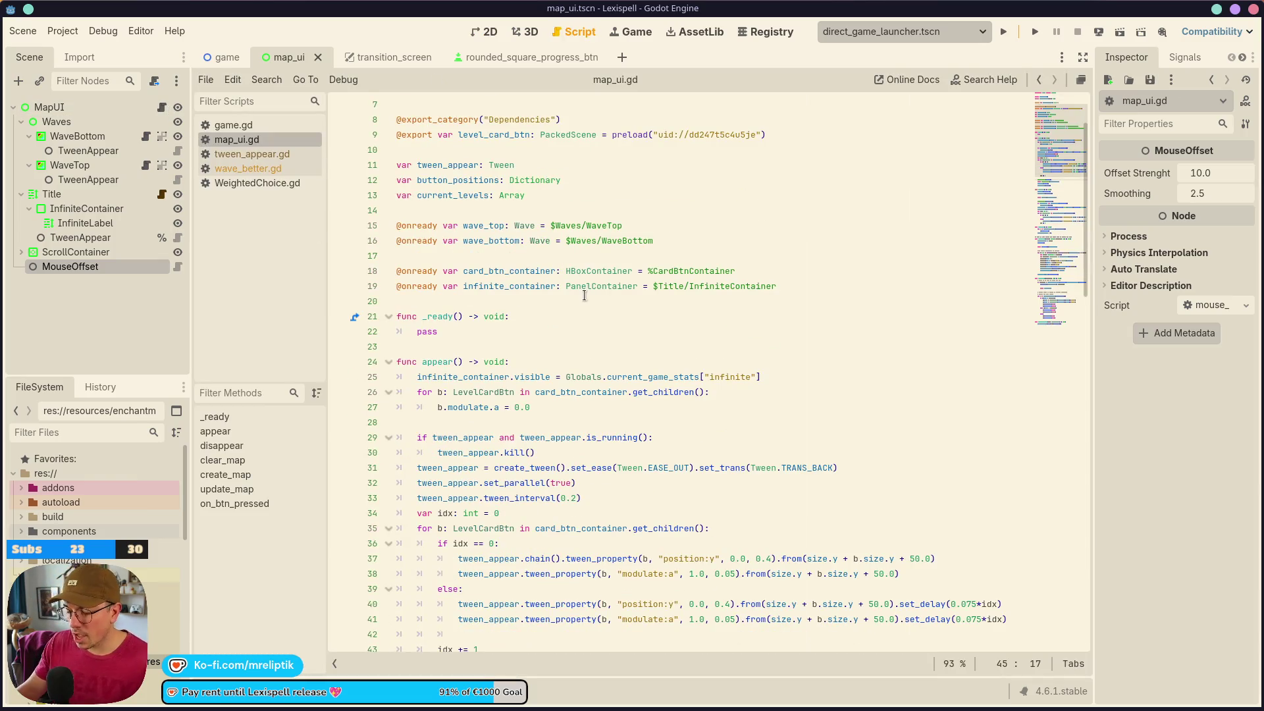
left_click(512, 330)
scroll(509, 334, "down", 3)
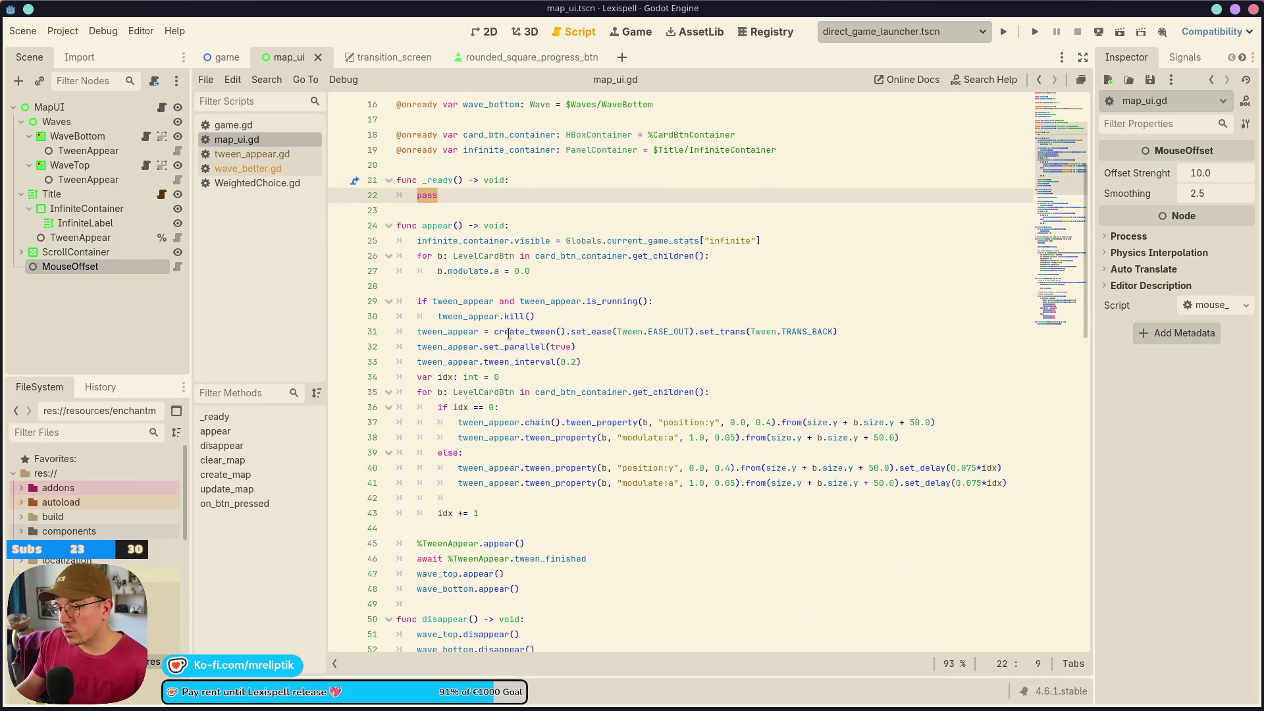
left_click(452, 228)
scroll(526, 359, "down", 5)
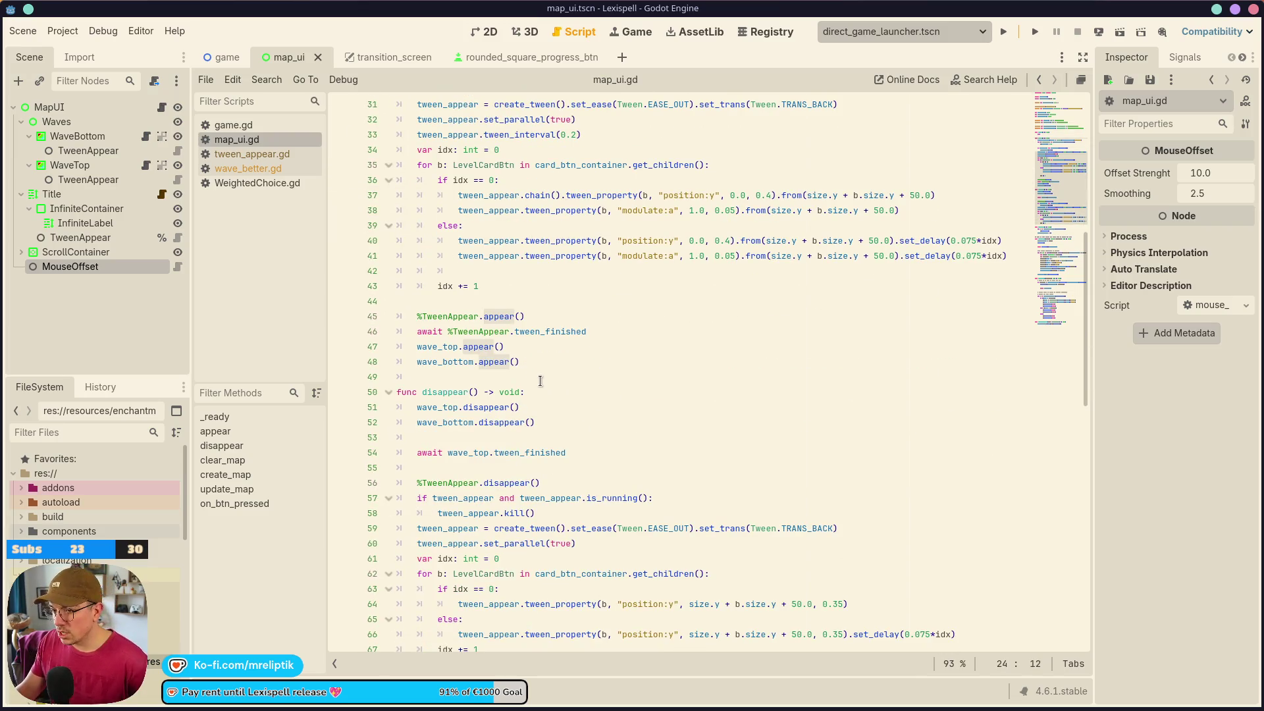
scroll(539, 381, "down", 15)
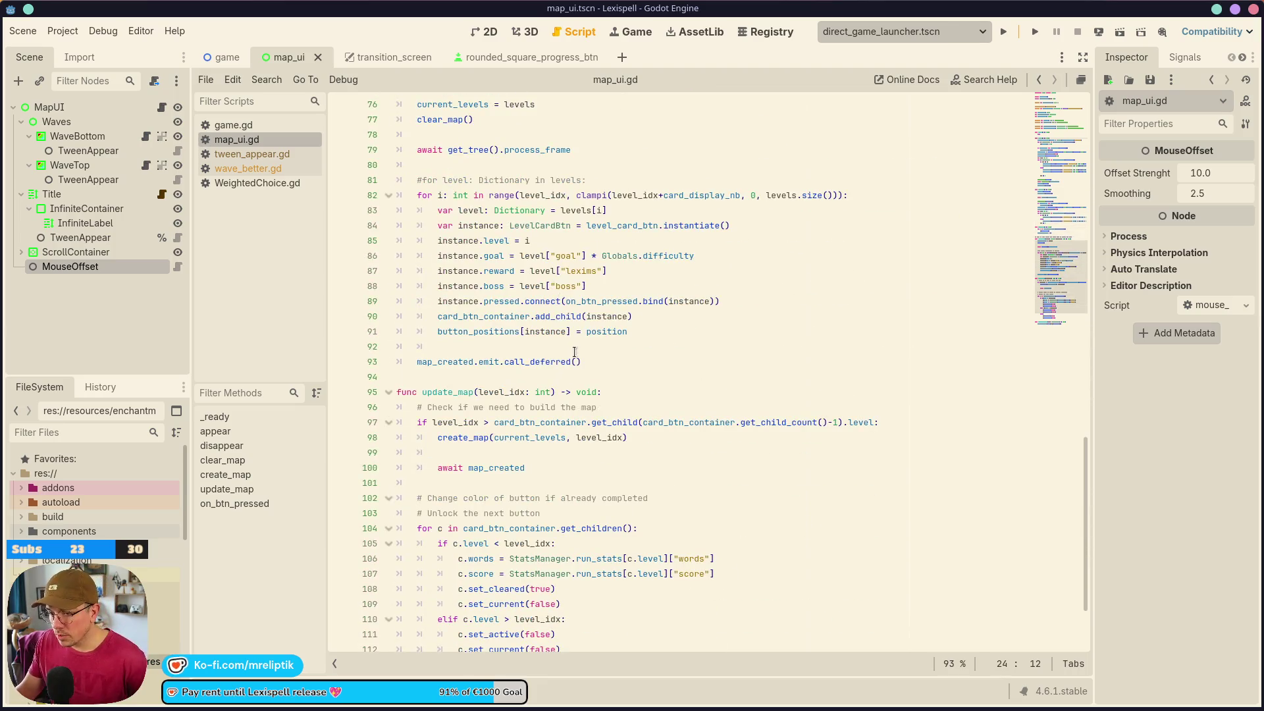
Undo the last edit, check the pass in _ready and Title's script, then go to line 20.
key("ctrl+z")
scroll(583, 316, "up", 13)
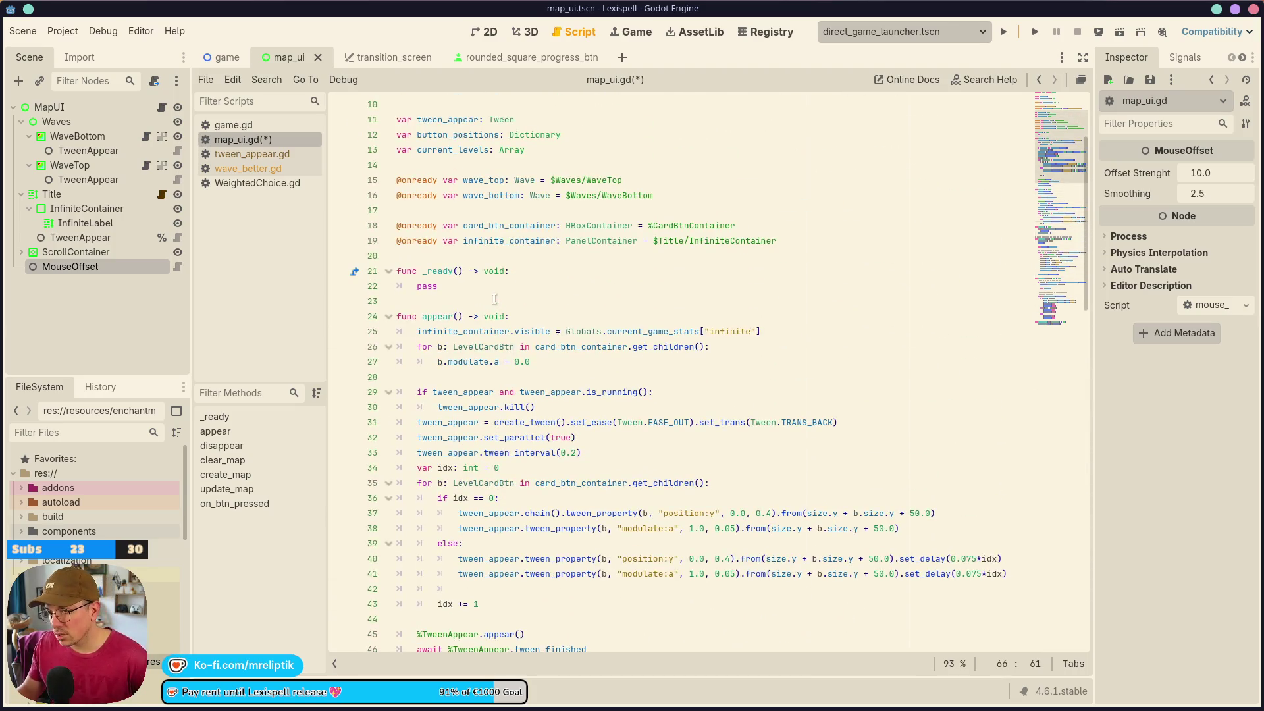
left_click(498, 287)
double_click(492, 286)
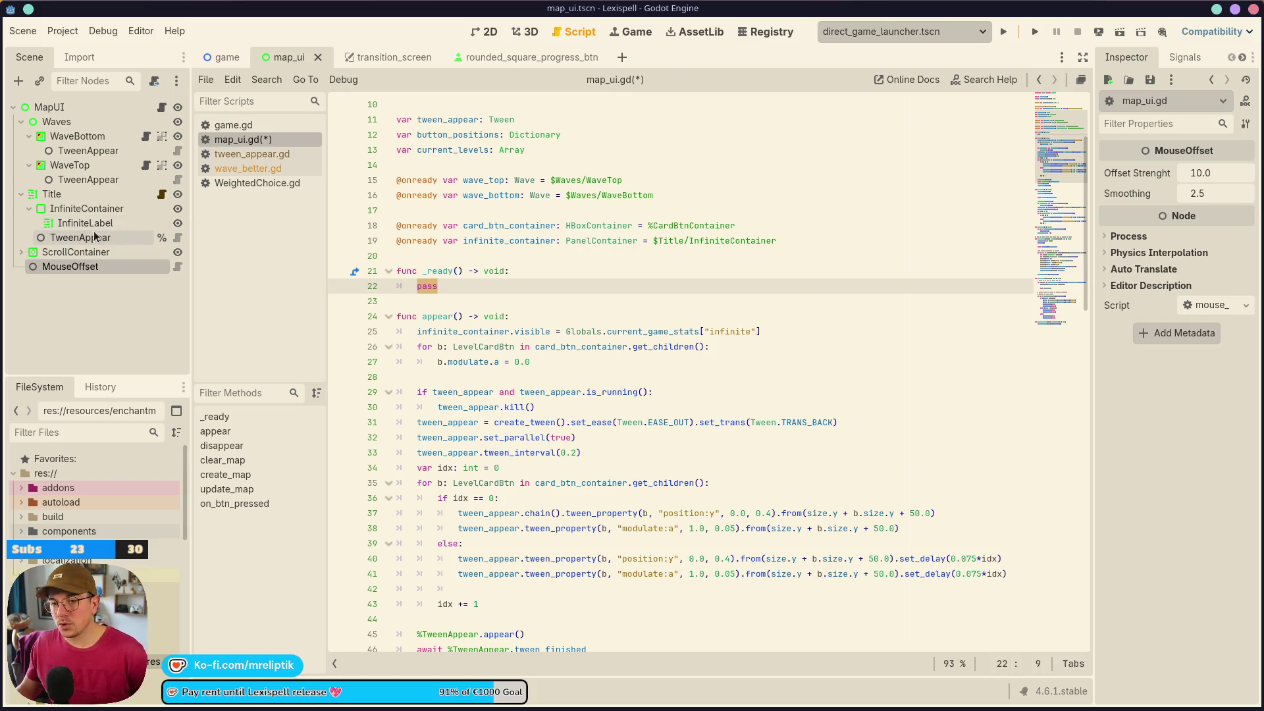
left_click(162, 195)
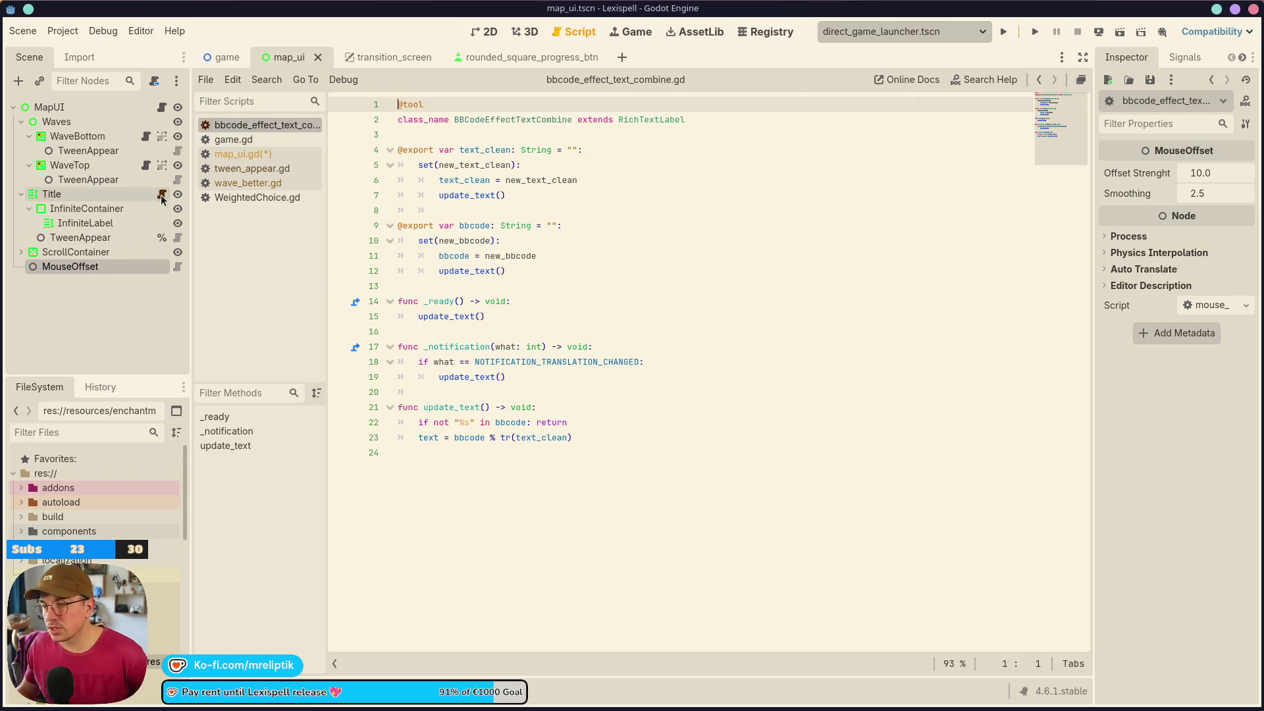
left_click(162, 106)
left_click(119, 238)
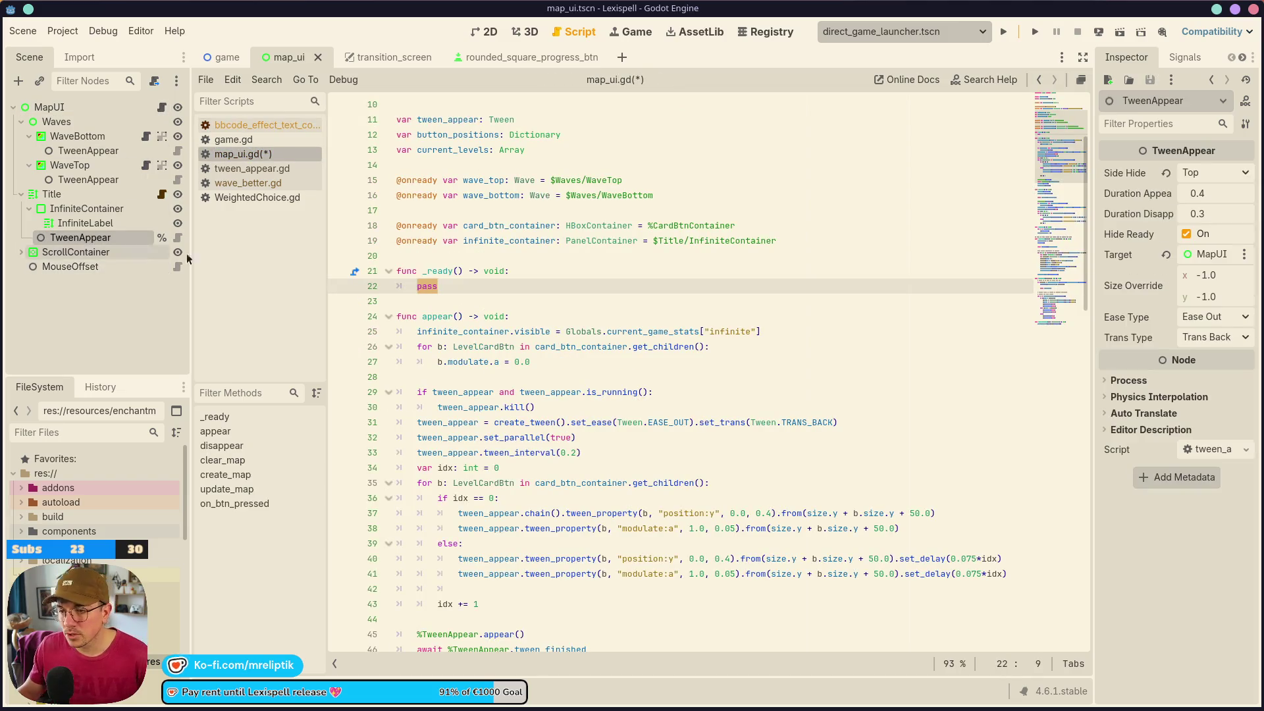
left_click(444, 251)
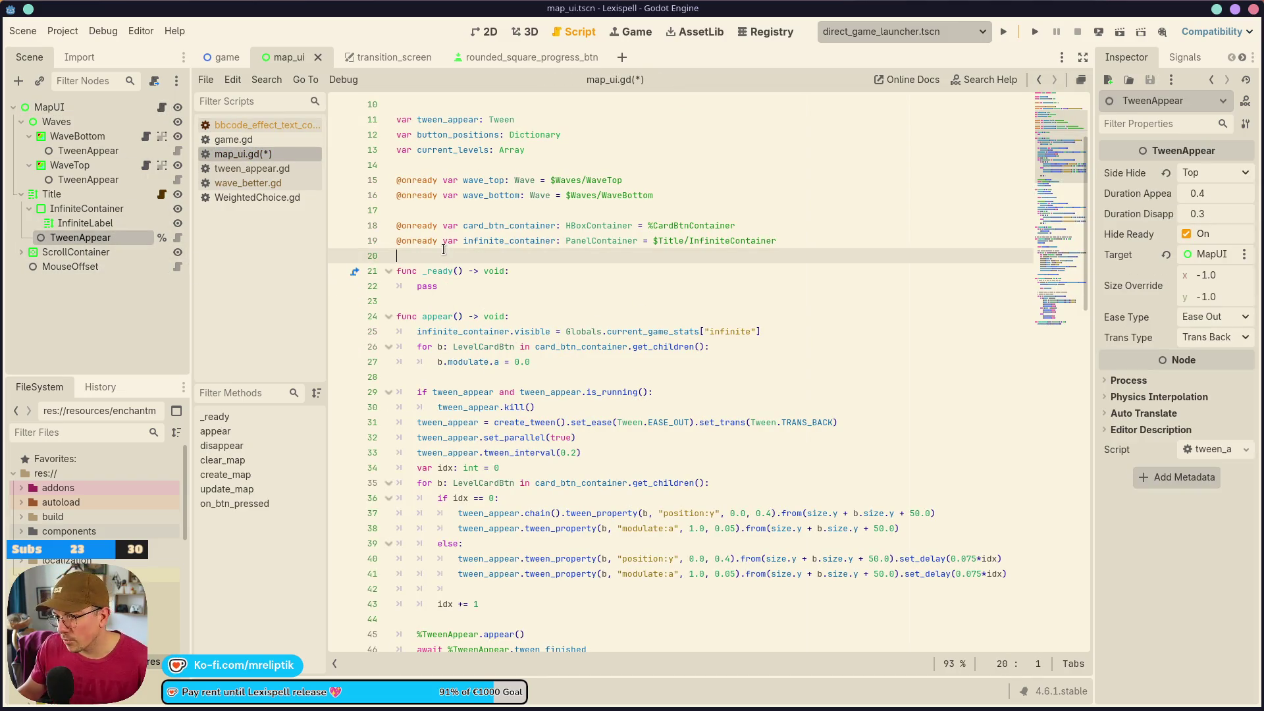
Declare an onready title_tween_appear reference to the TweenAppear node on line 20 and save.
key("Return")
key("Up")
left_click_drag(85, 237, 395, 257)
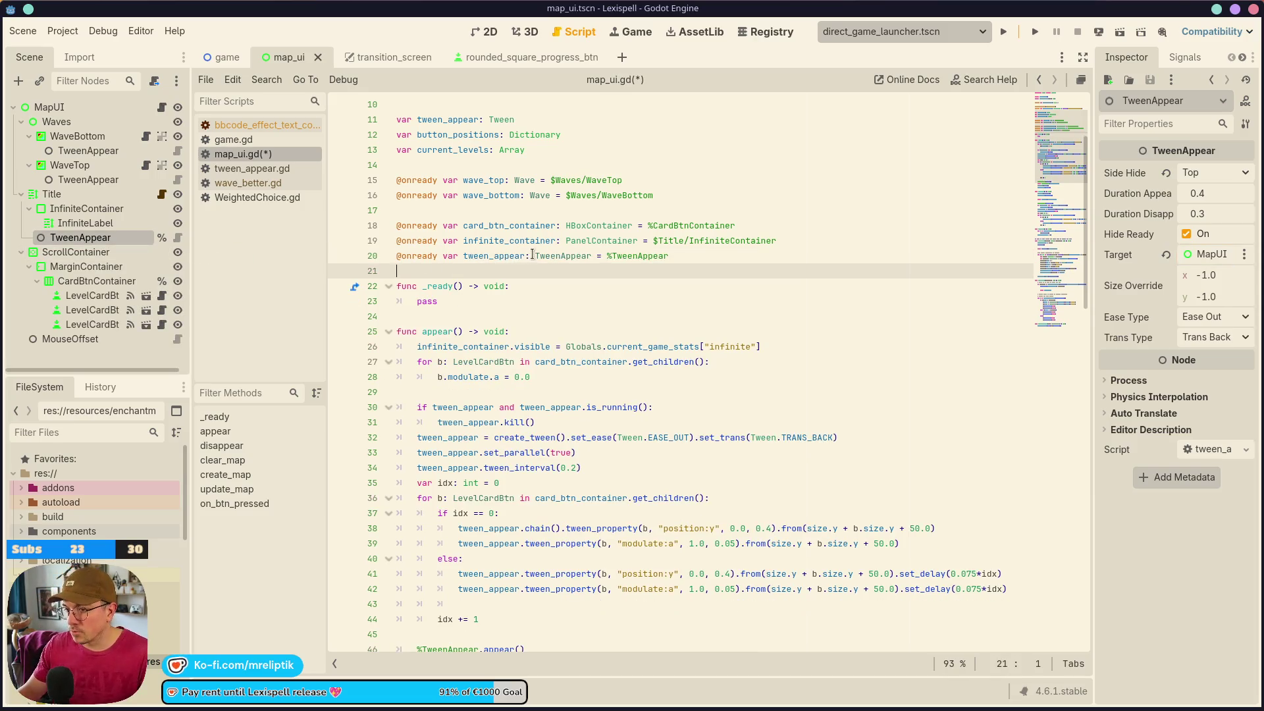
left_click(427, 254)
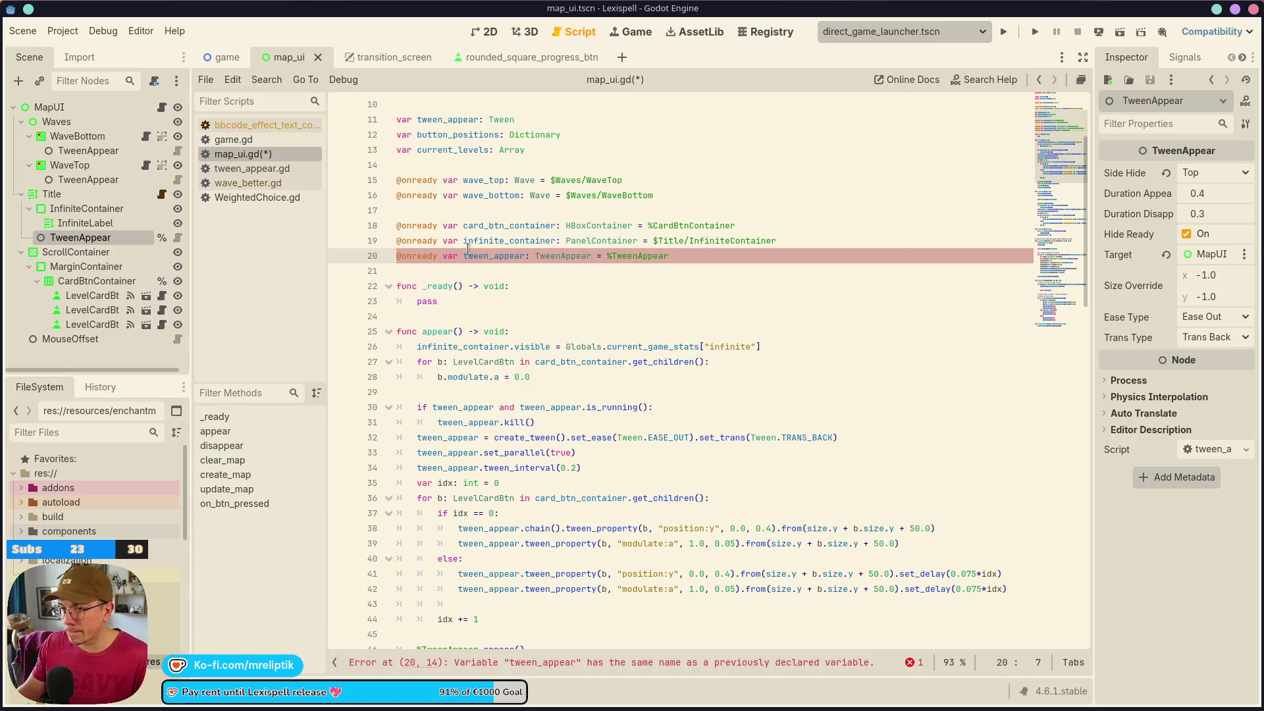
type("titi")
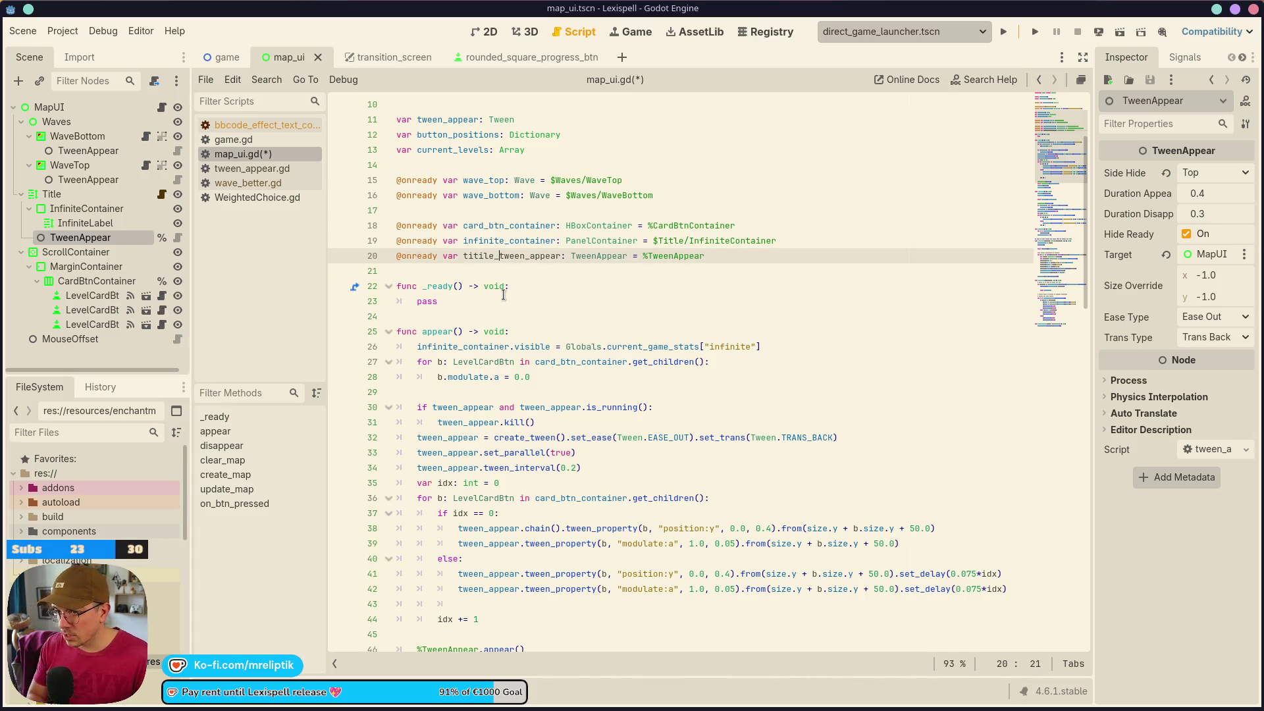
type("le_")
key("ctrl+s")
Replace %TweenAppear with title_tween_appear on lines 46–47, save, and delete the await line.
double_click(525, 257)
key("ctrl+c")
scroll(549, 346, "down", 4)
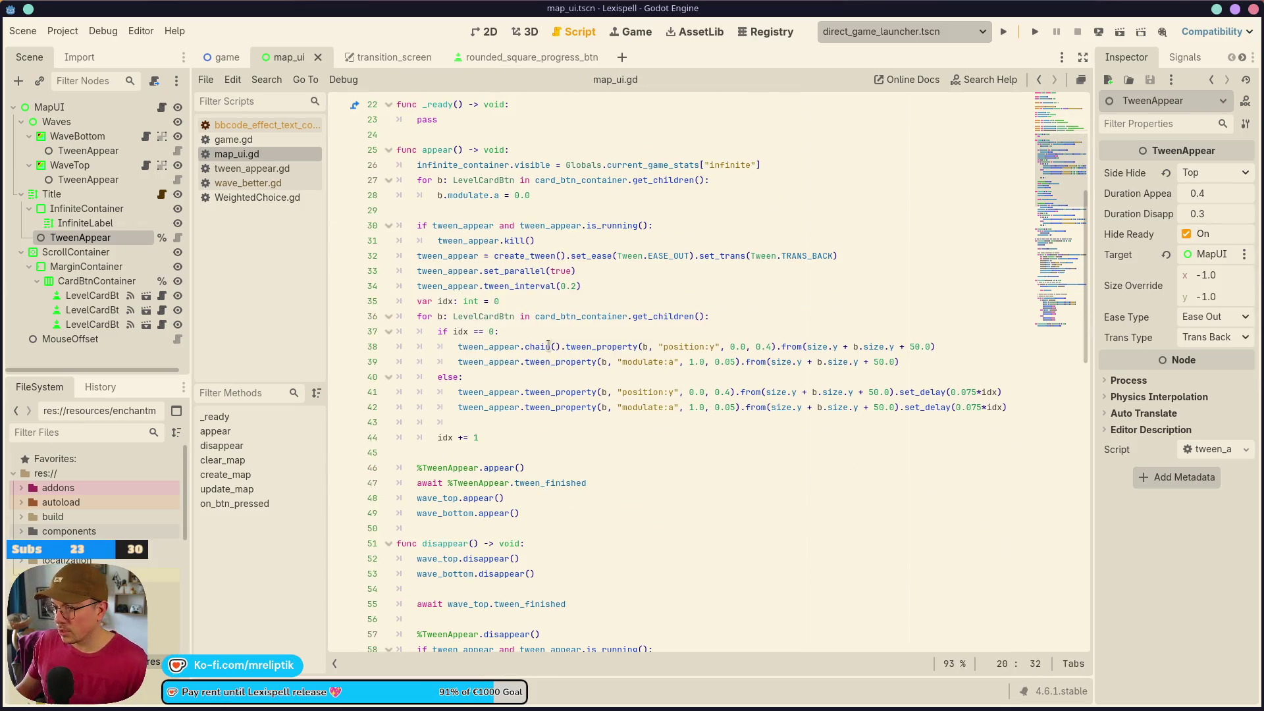
double_click(457, 468)
key("ctrl+v")
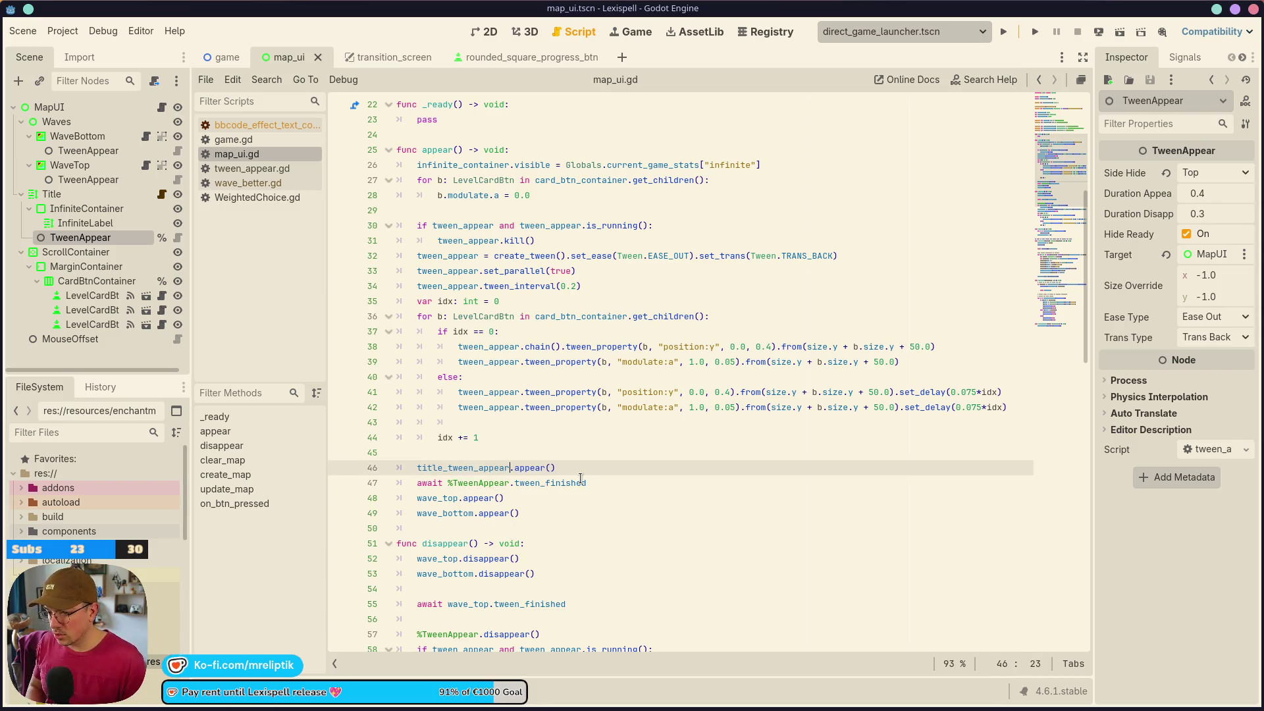
key("Down")
key("ctrl+shift+Left")
key("ctrl+shift+Left")
key("ctrl+v")
key("ctrl+s")
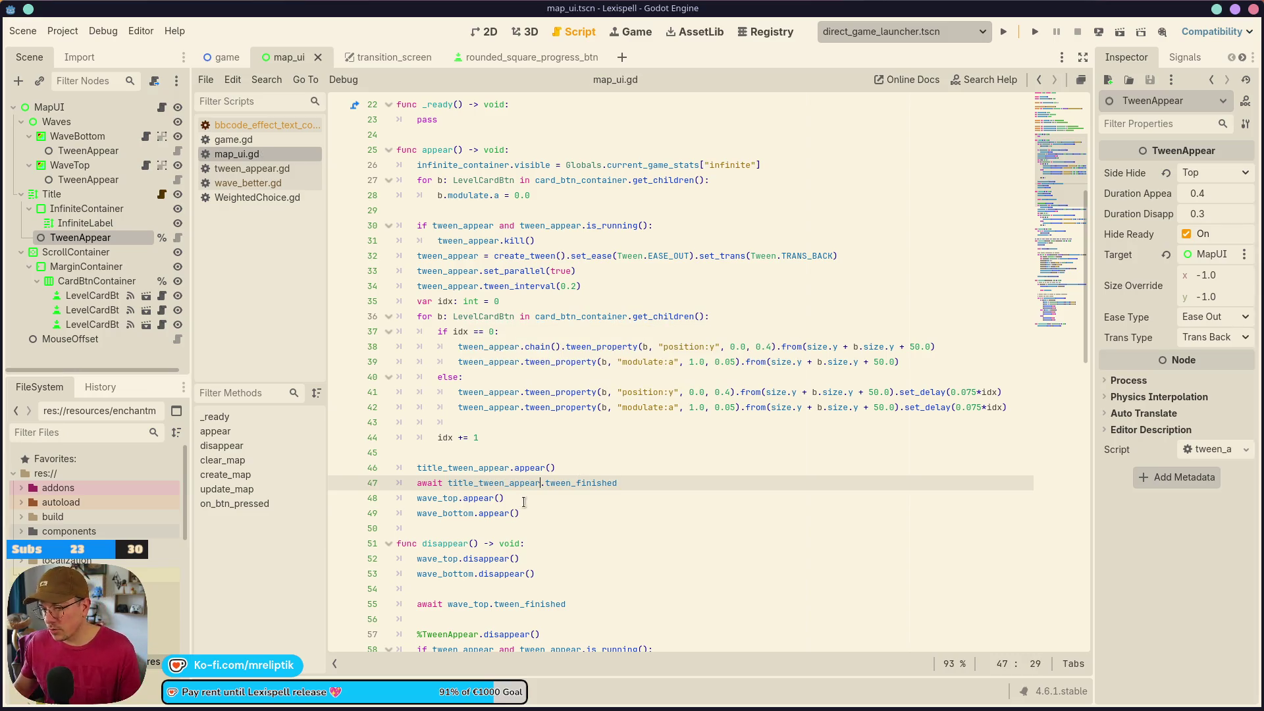
key("ctrl+shift+k")
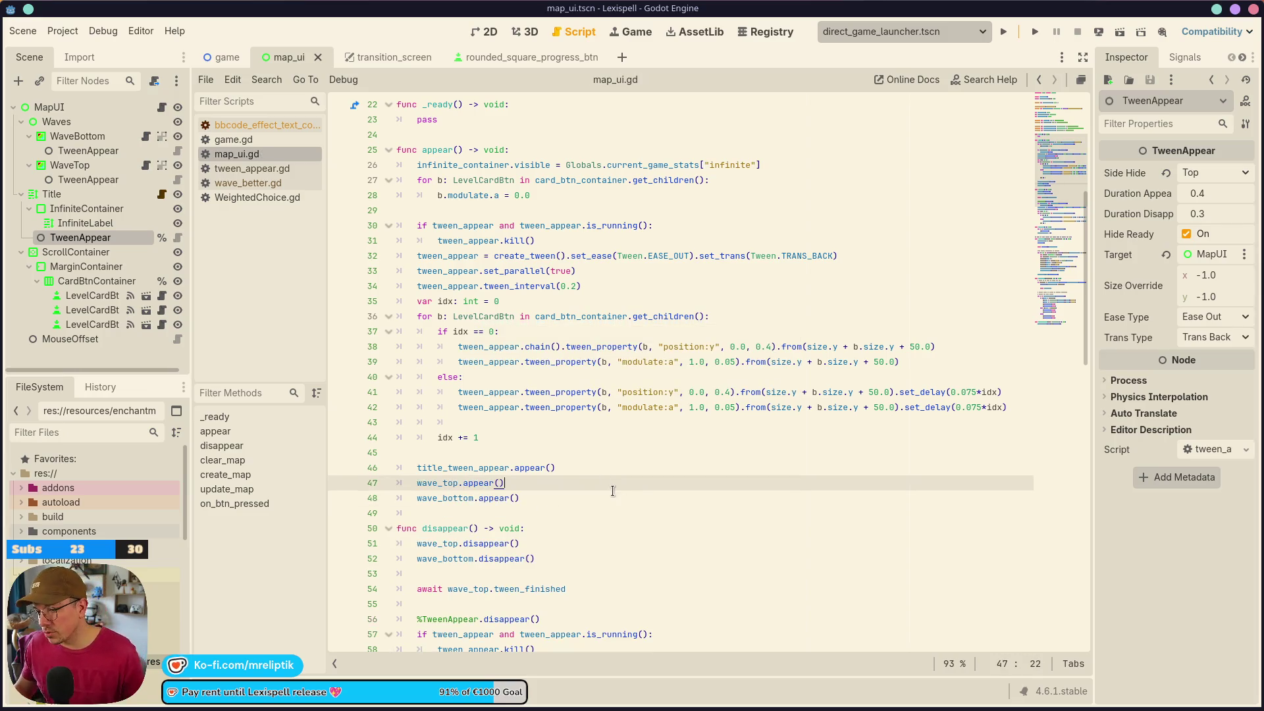
Give WaveBottom's TweenAppear a 0.4 s appear and 0.3 s disappear duration and save.
left_click(84, 151)
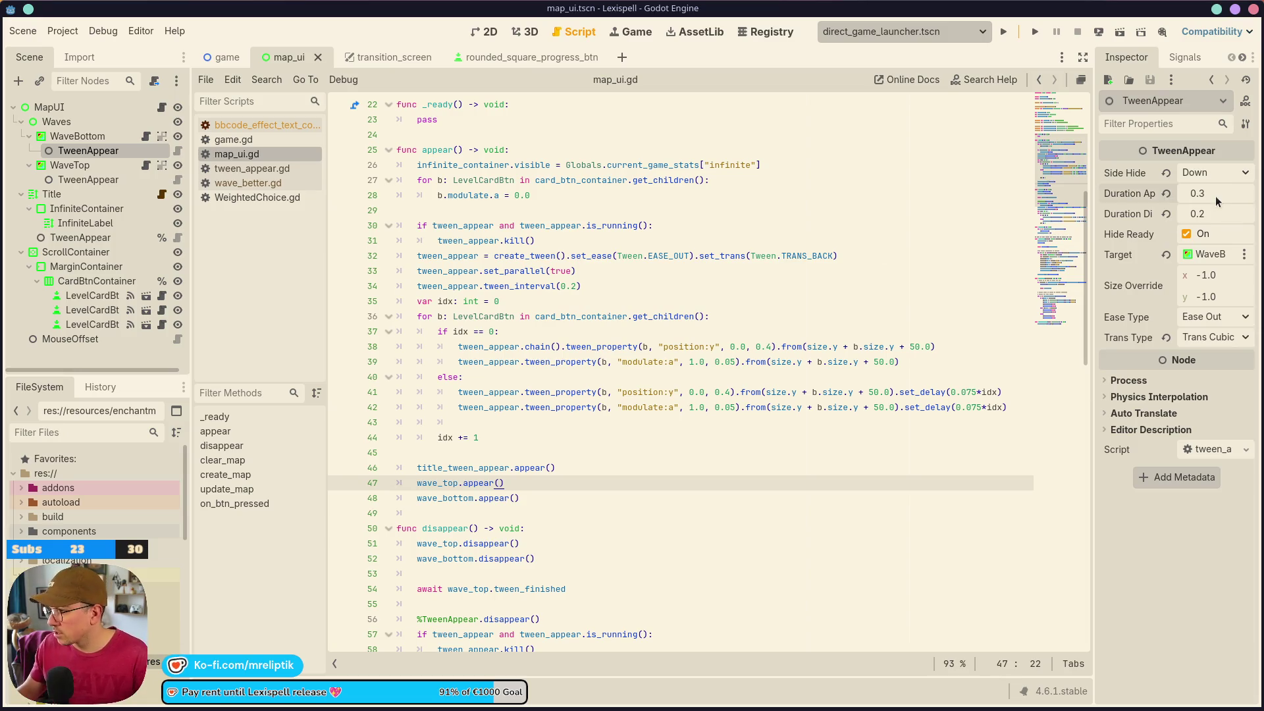
type("0.4")
key("Tab")
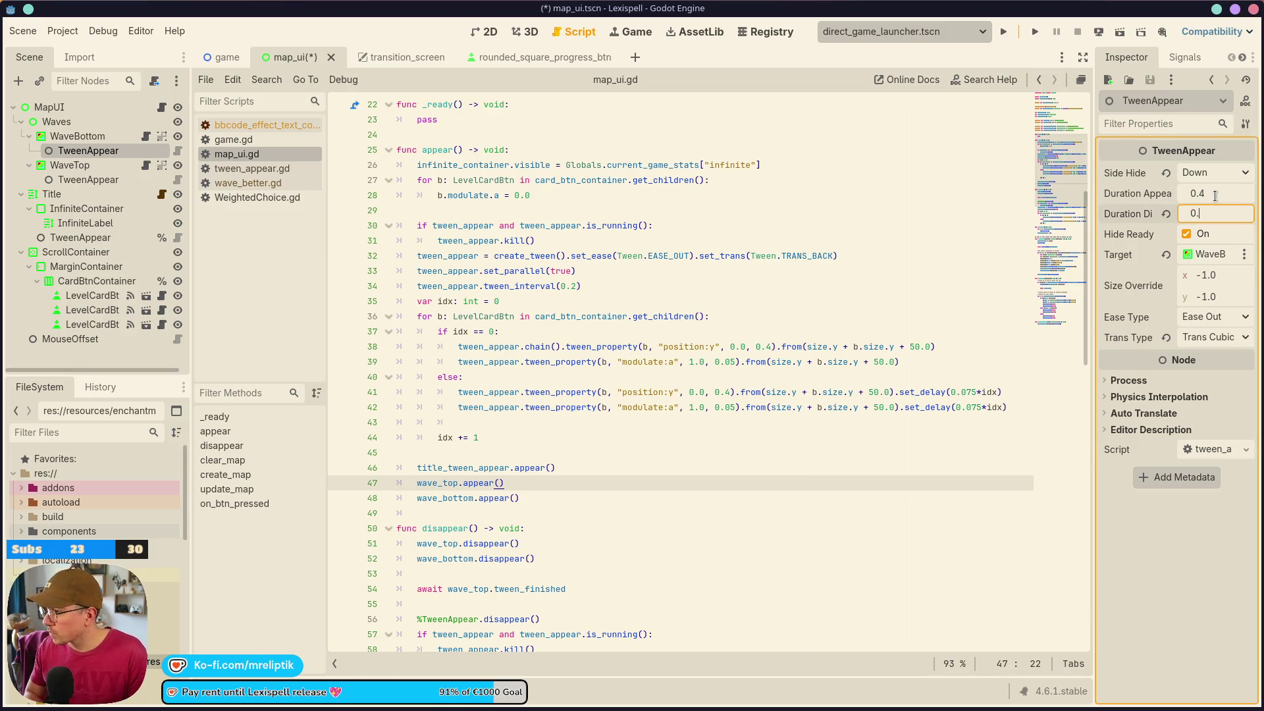
key("Return")
key("ctrl+s")
Give WaveTop's TweenAppear the same 0.4 s / 0.3 s durations, save, and show the 2D view.
left_click(87, 179)
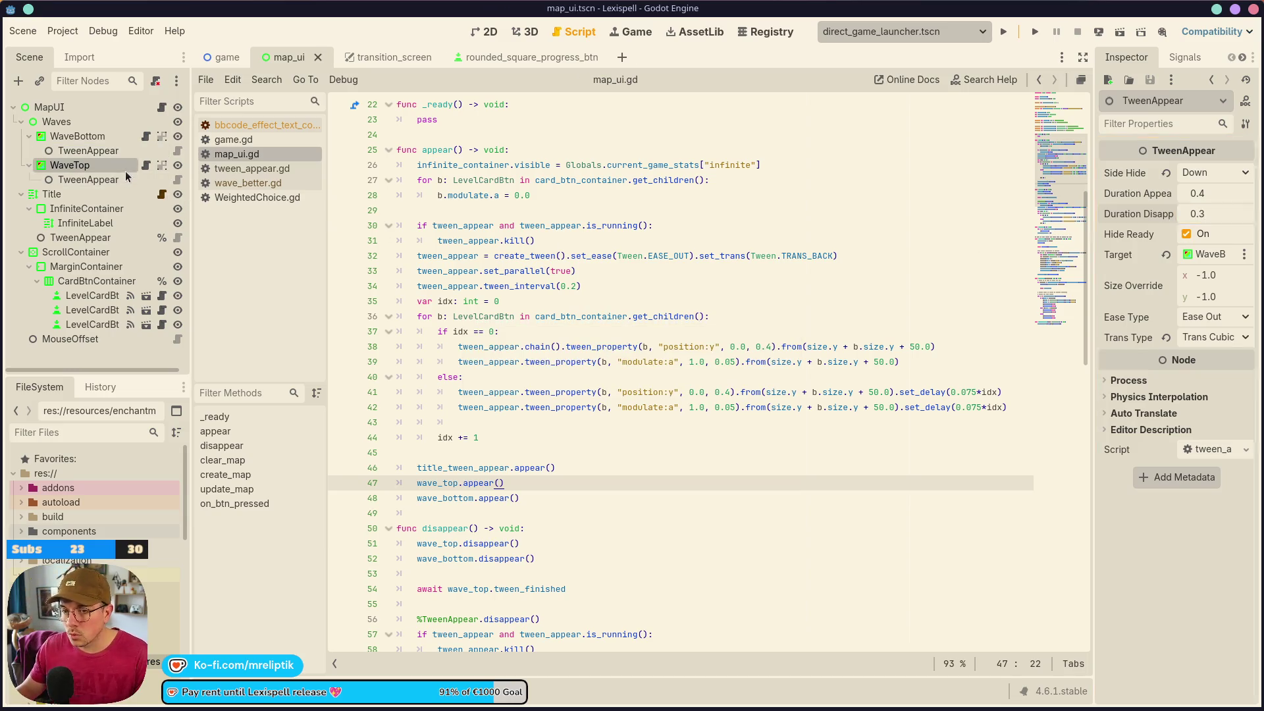
left_click(1197, 192)
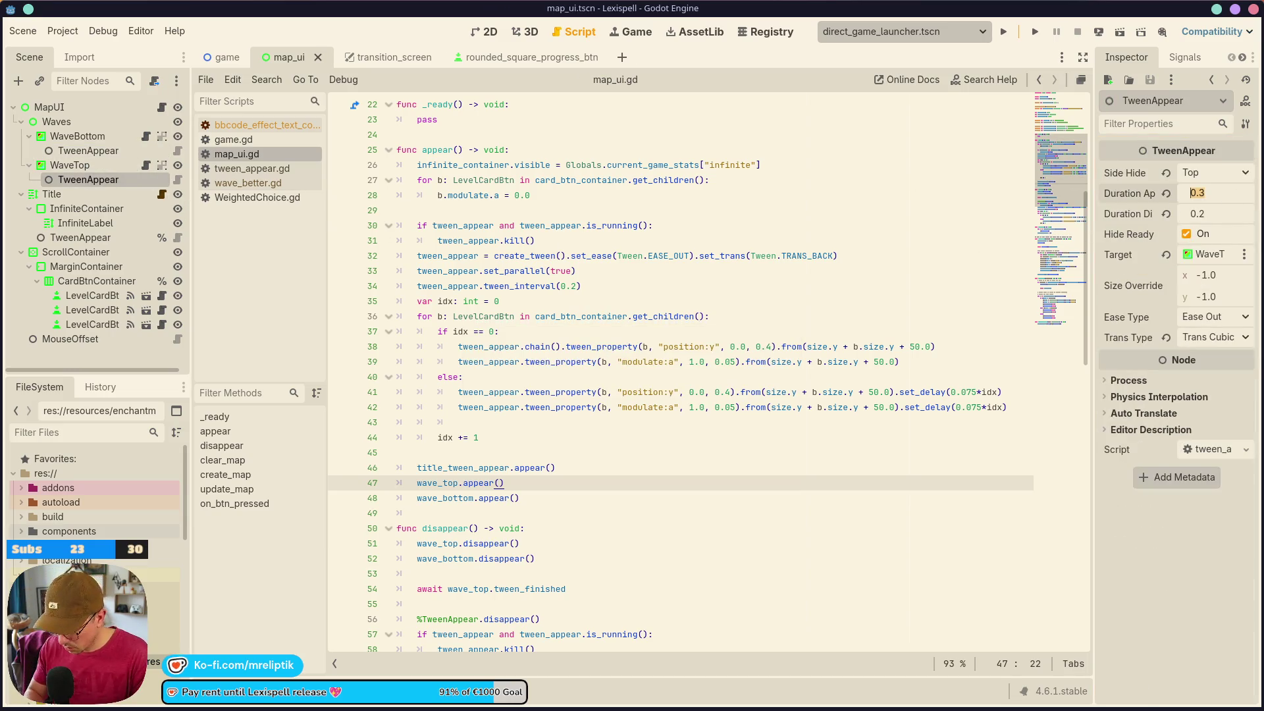
type("4")
key("Tab")
key("Return")
key("ctrl+s")
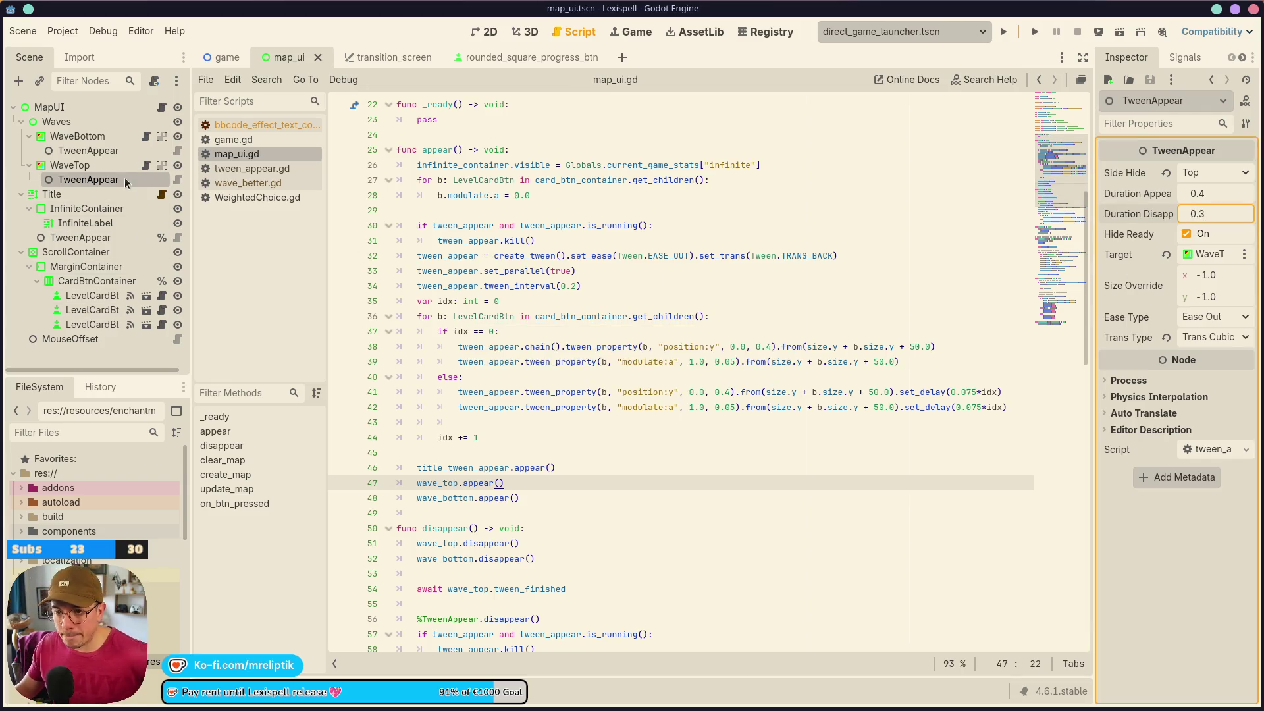
left_click(487, 32)
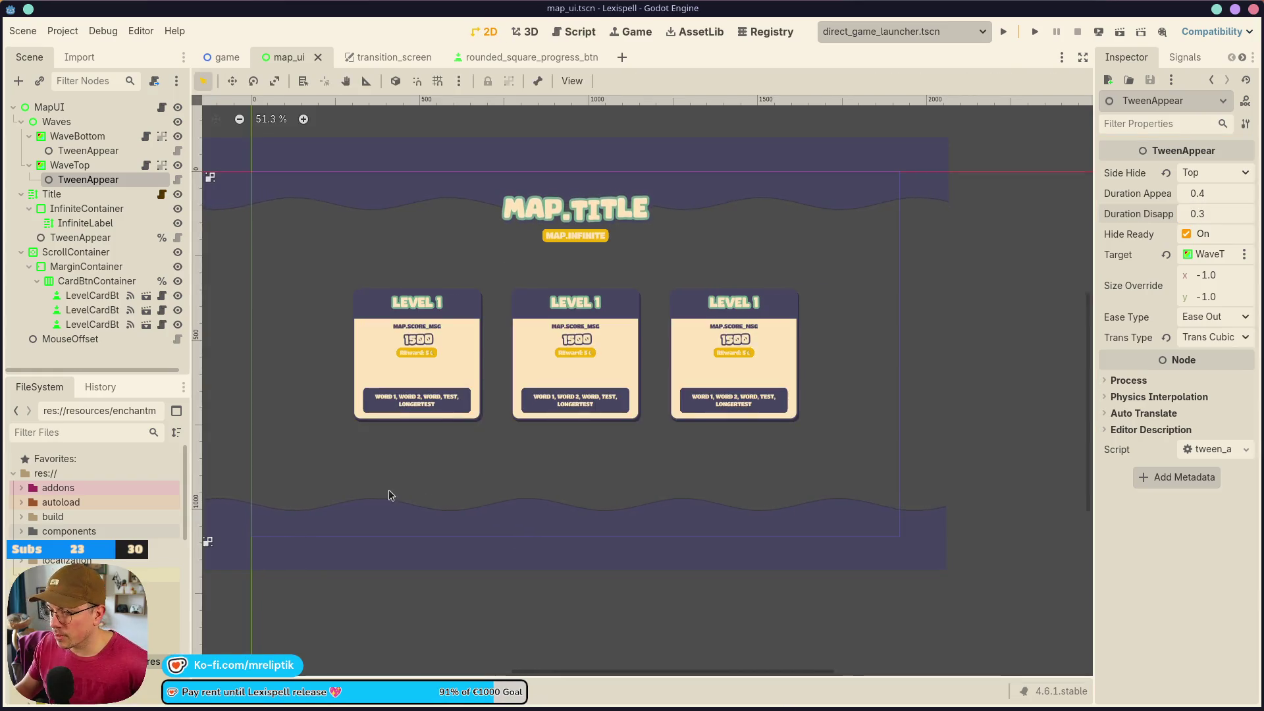
Back in map_ui.gd, start a new unindented line after the card loop in appear().
left_click_drag(389, 497, 439, 502)
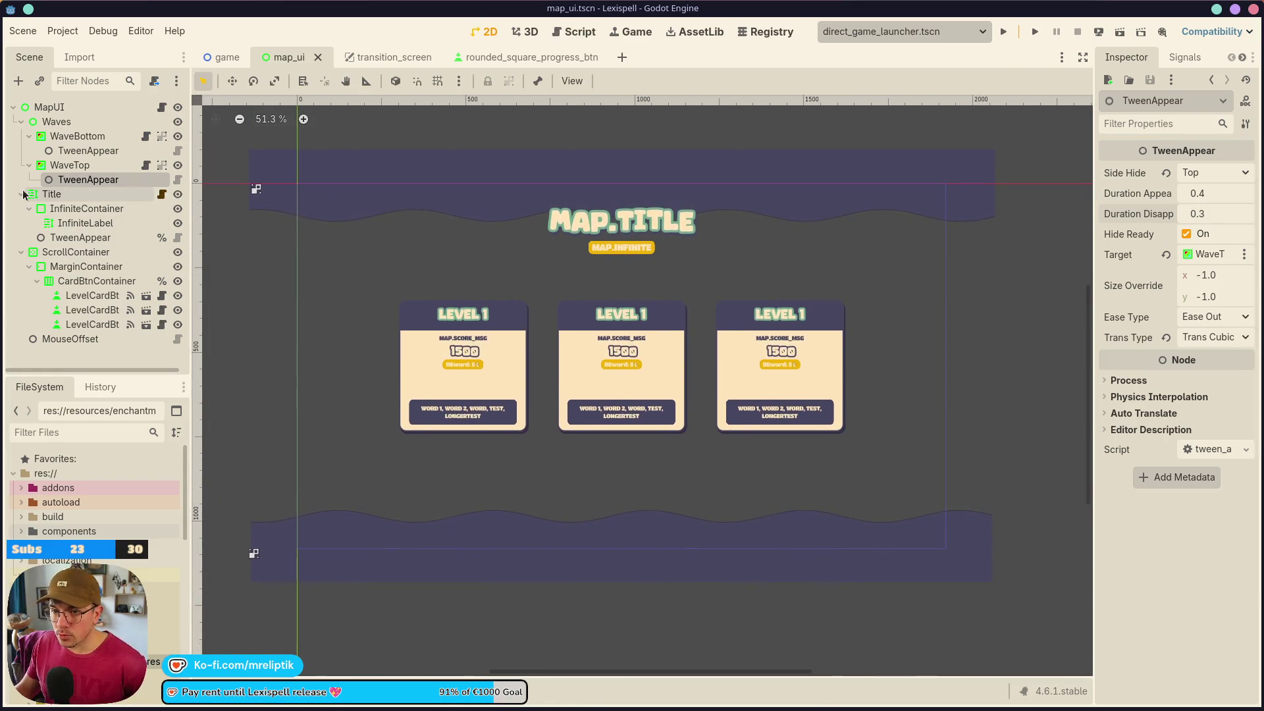
left_click(161, 107)
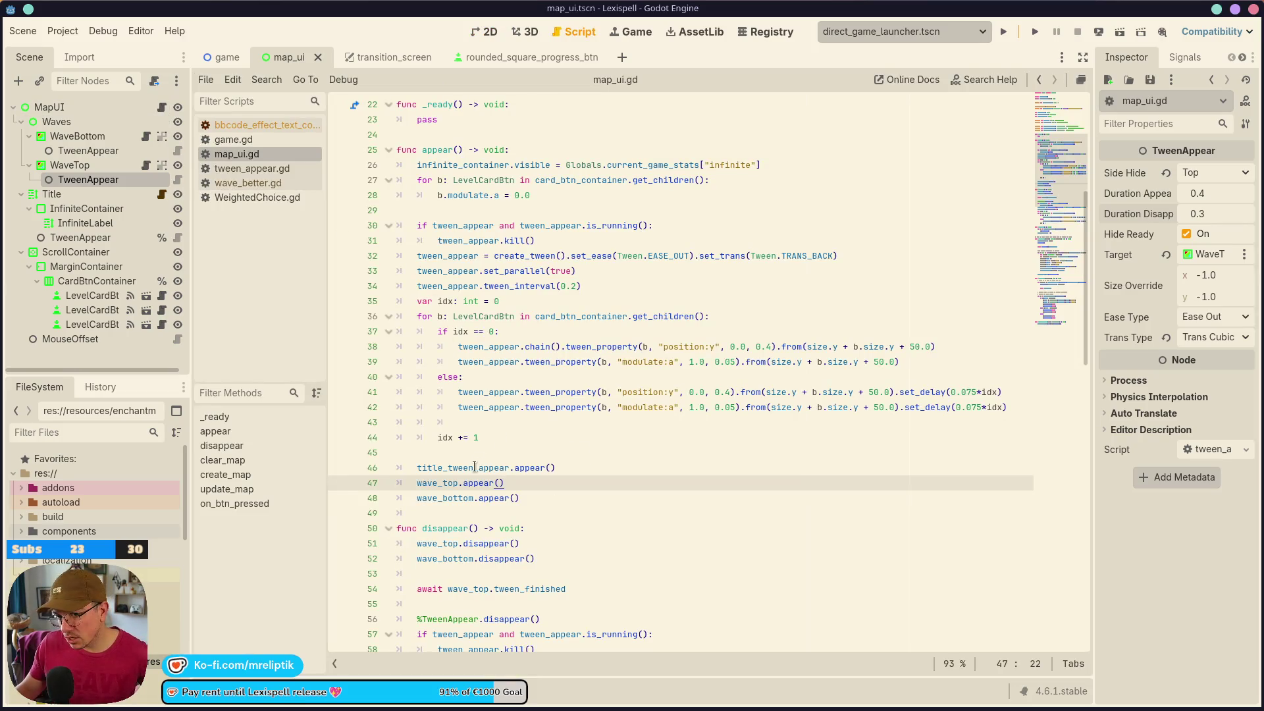
scroll(605, 449, "down", 3)
scroll(516, 388, "up", 2)
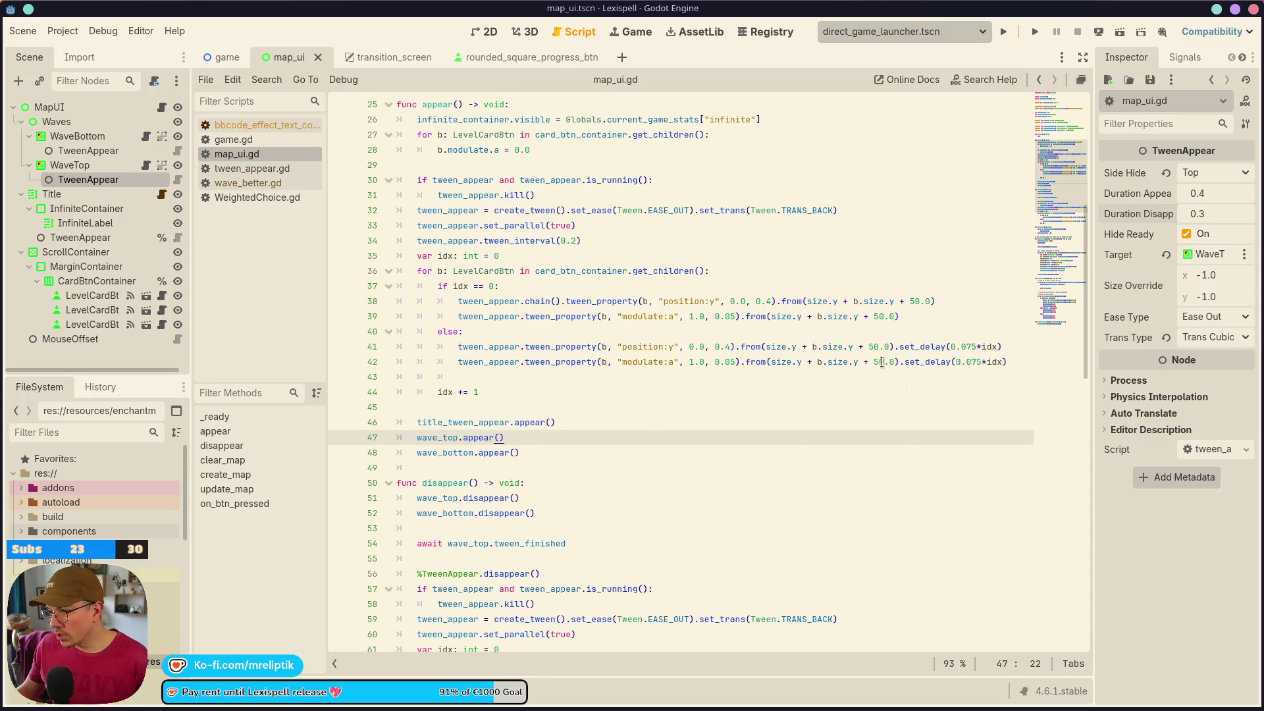
left_click(482, 371)
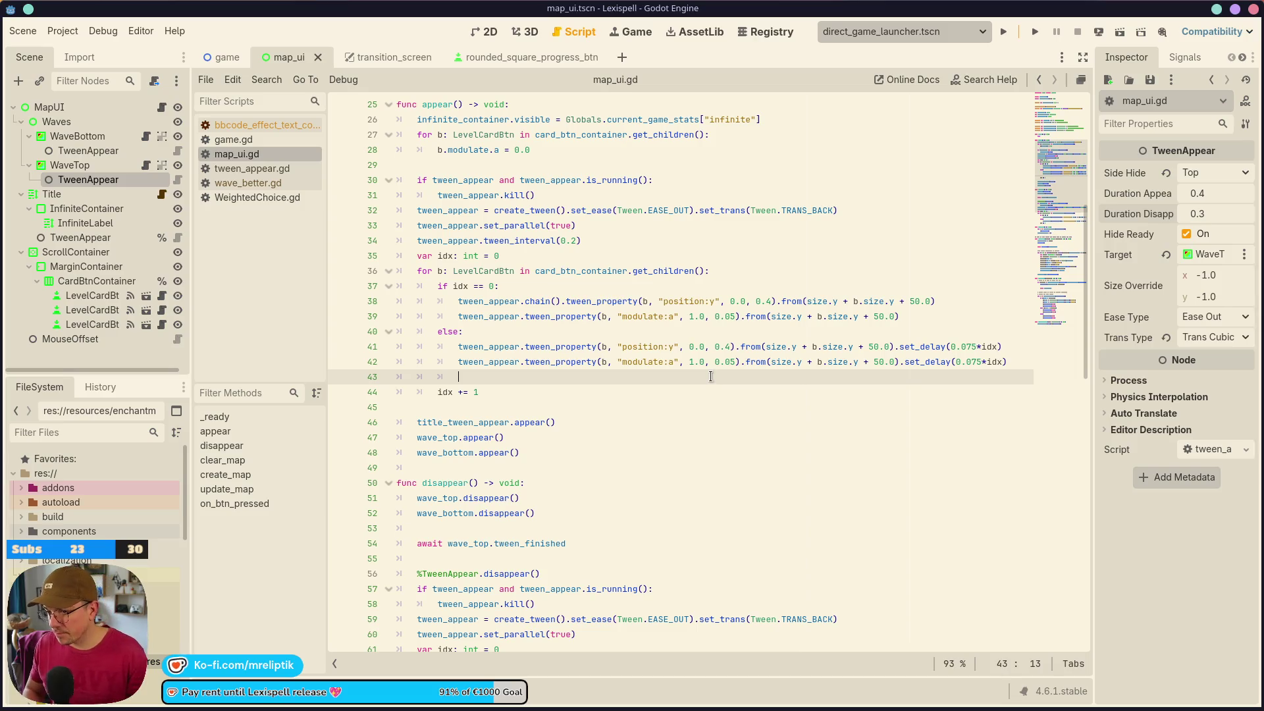
key("Down")
key("Return")
key("BackSpace")
Add tween_appear.chain().tween_property(self, "visible", true, 0.0) there and save.
type("tween_appear")
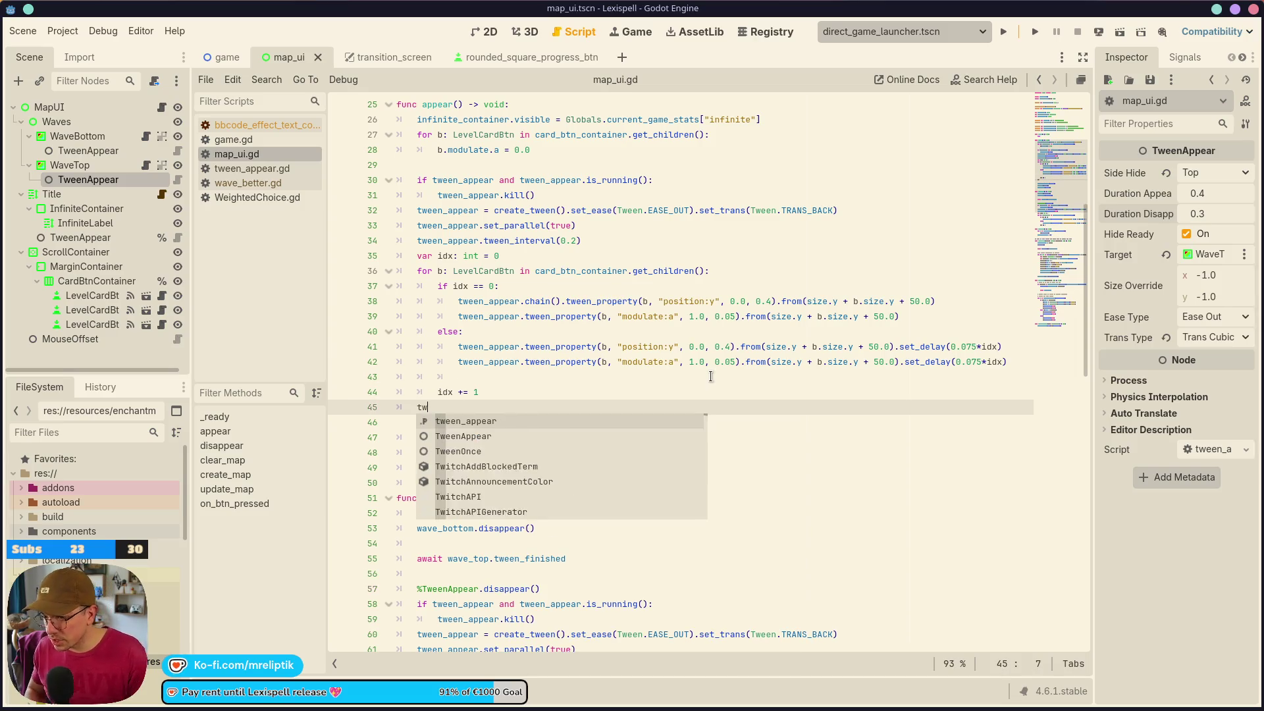
type(".ca")
key("Return")
key("ctrl+z")
type("cha")
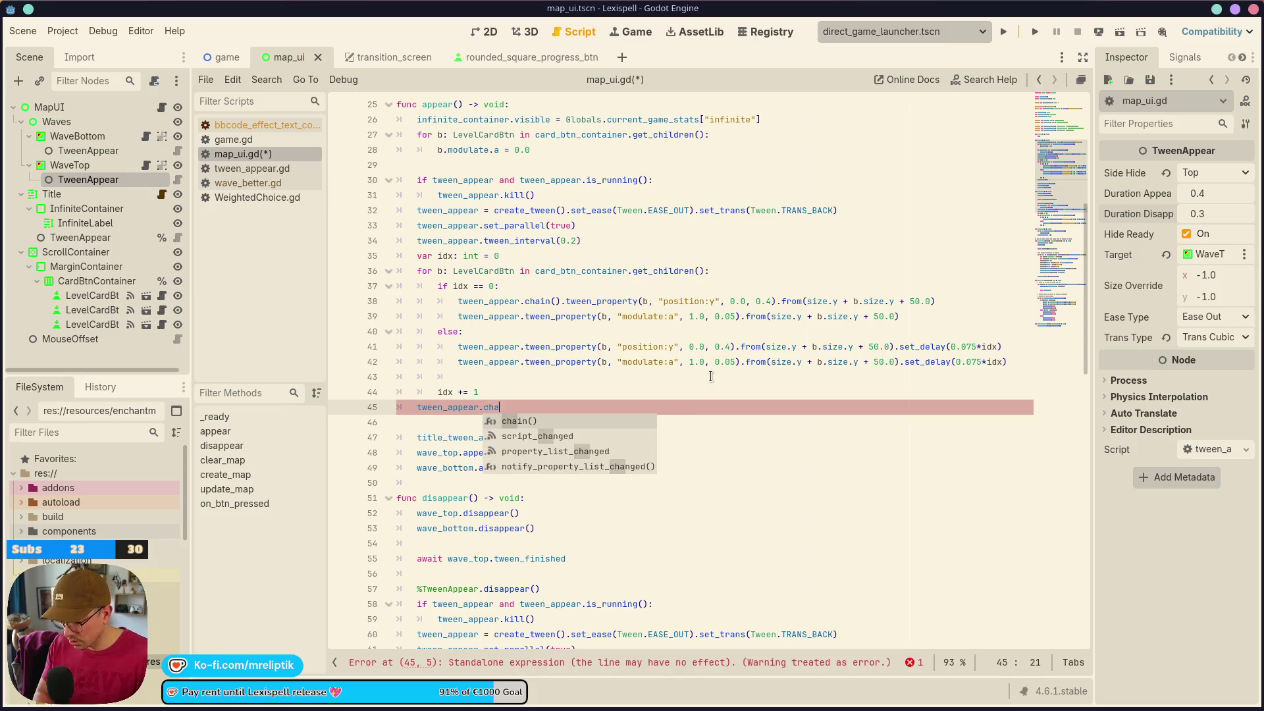
key("Return")
type(".twqe")
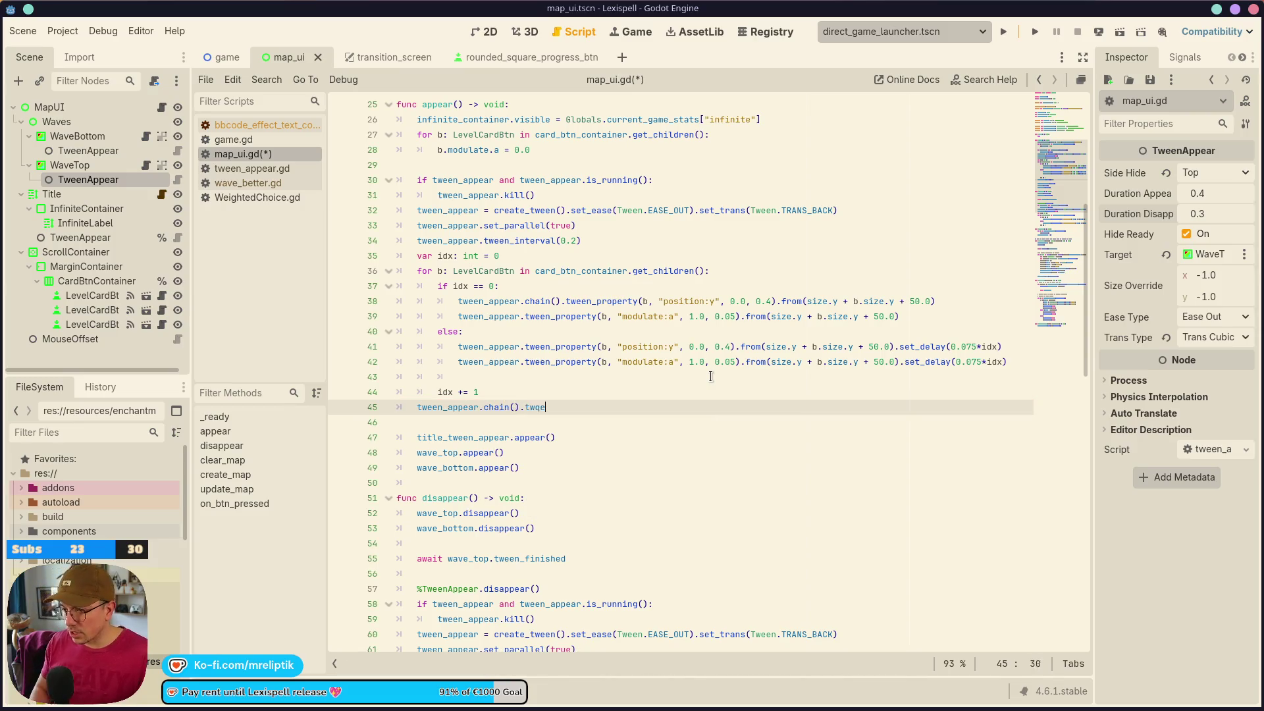
type("en_p")
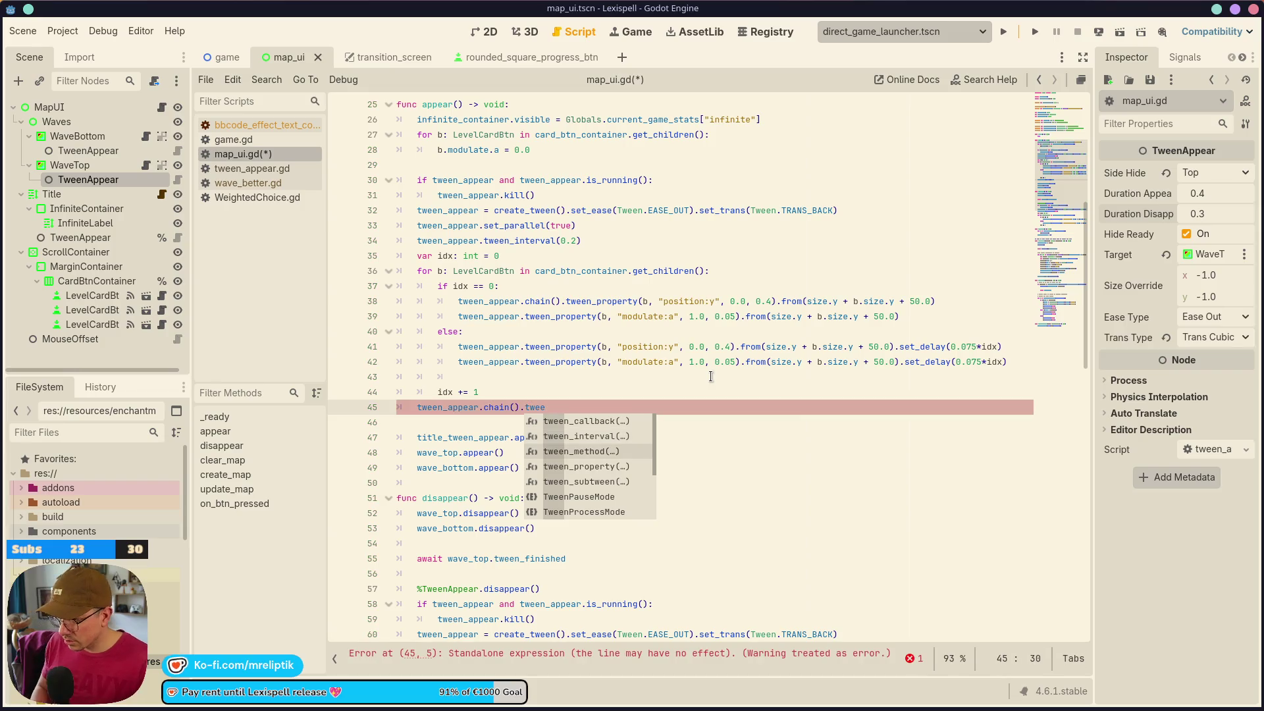
key("Return")
type("self, \"visible")
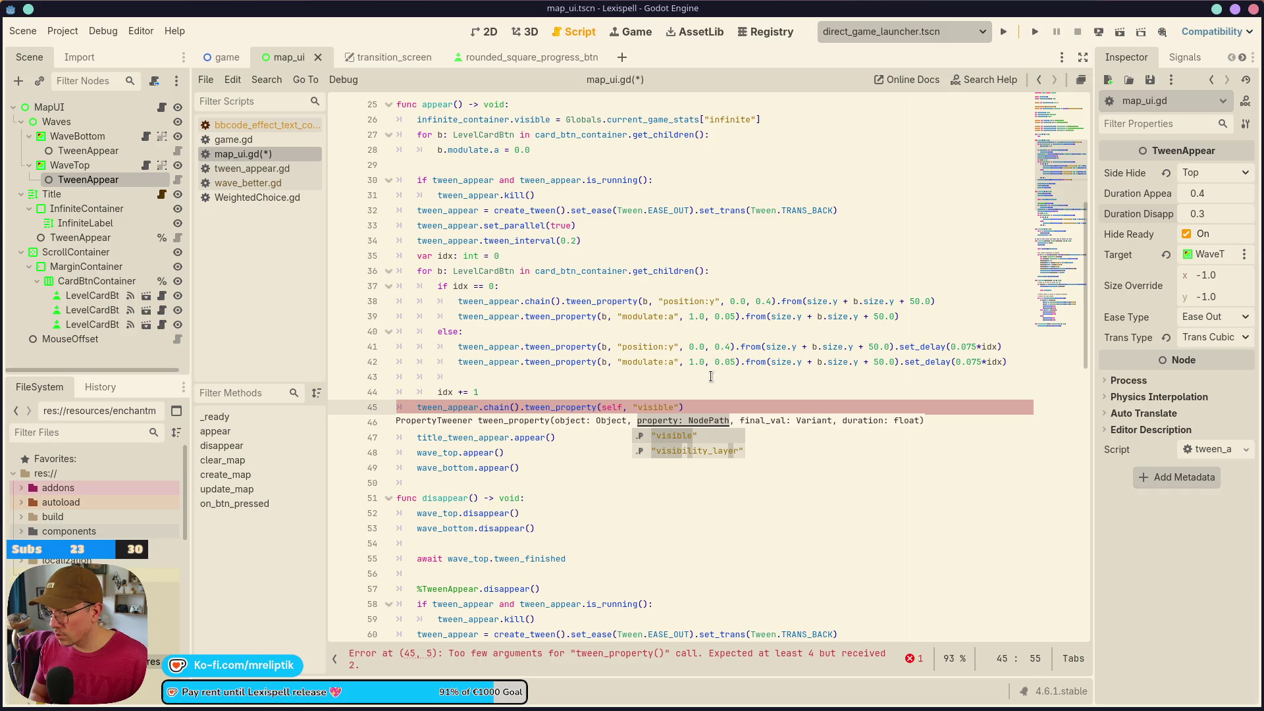
type("\", true, 0.0")
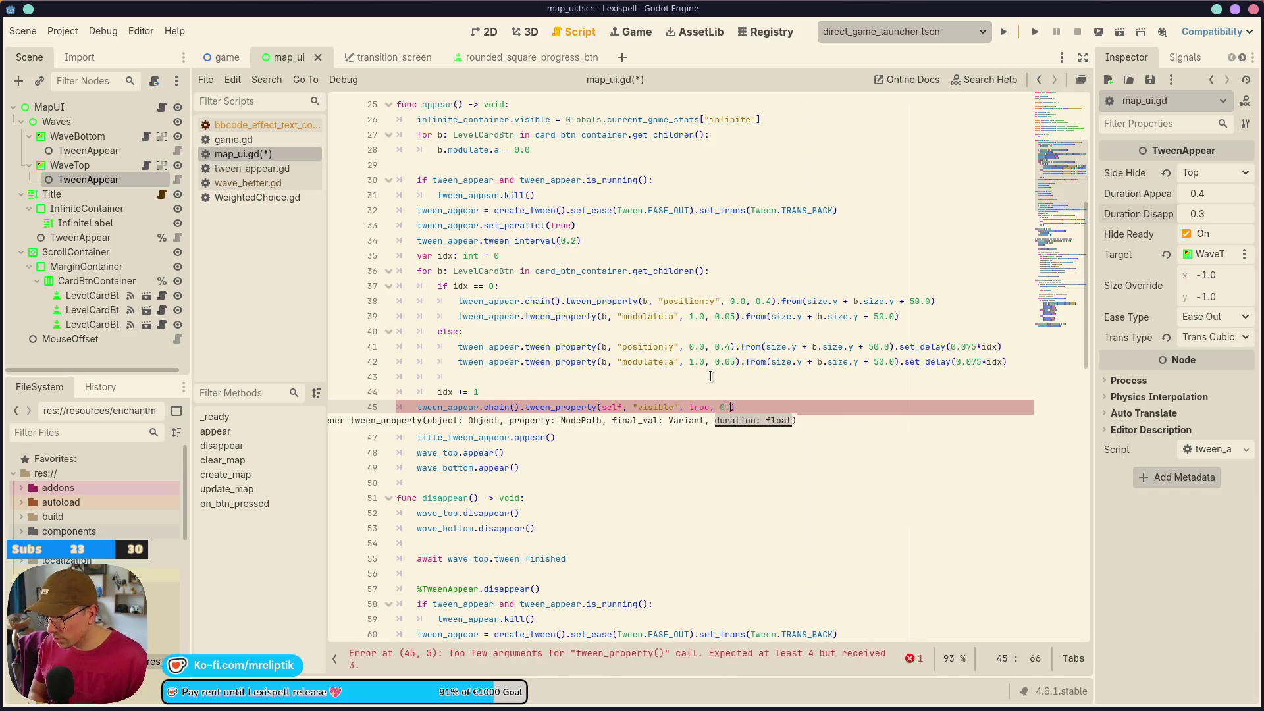
key("ctrl+s")
Delete the new visibility tween line and place the caret after set_parallel(true).
left_click_drag(741, 407, 417, 407)
key("ctrl+c")
key("BackSpace")
key("BackSpace")
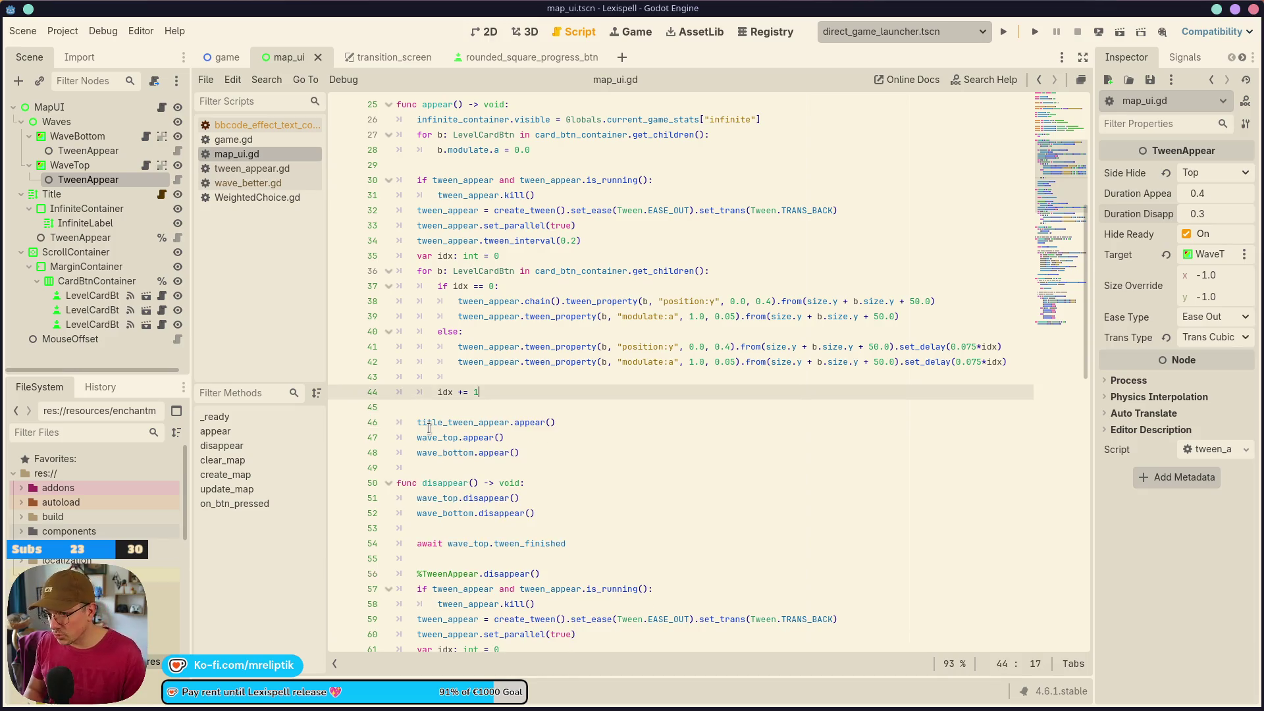
scroll(591, 290, "up", 1)
left_click(602, 272)
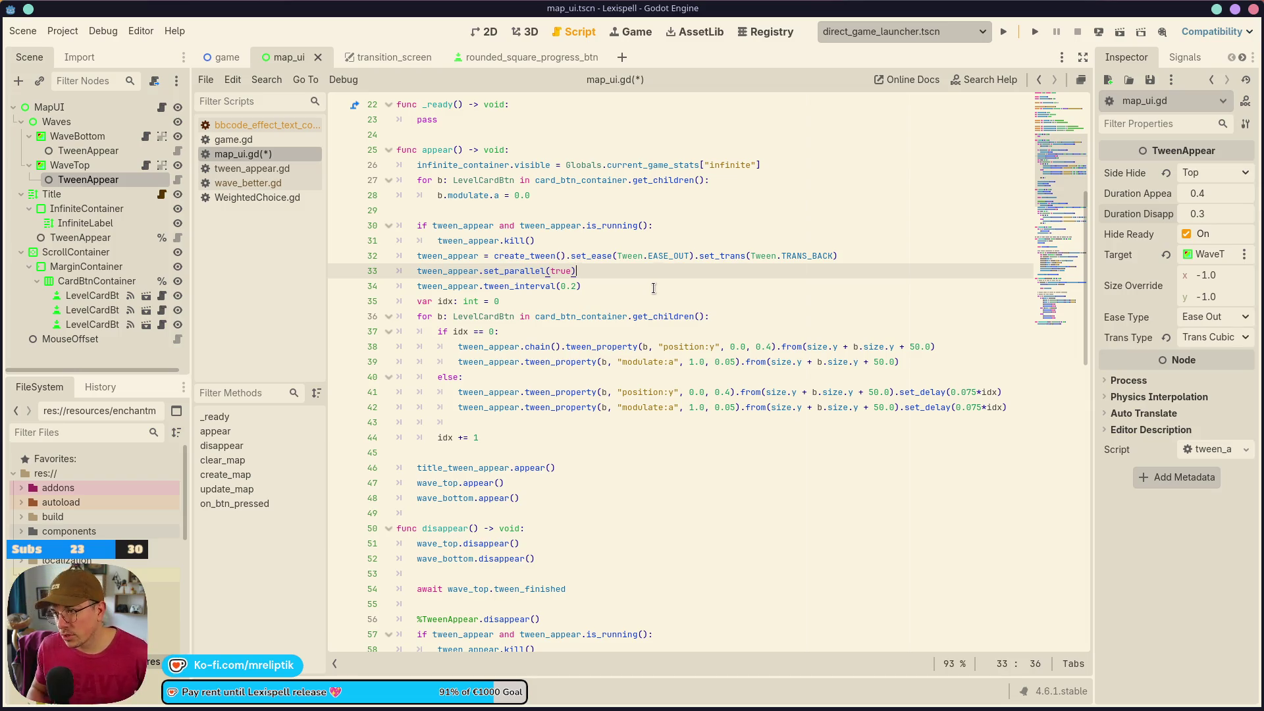
Paste the visibility tween line after set_parallel(true) and at the end of disappear(), saving.
key("Return")
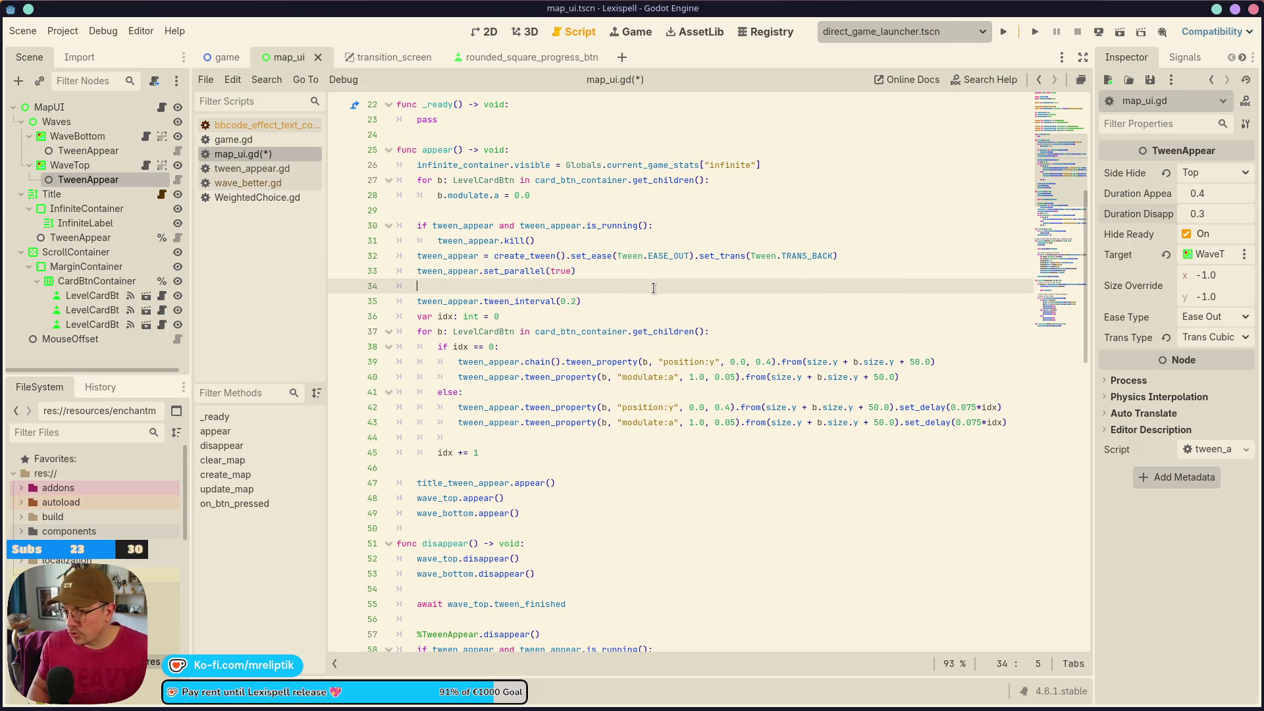
key("ctrl+v")
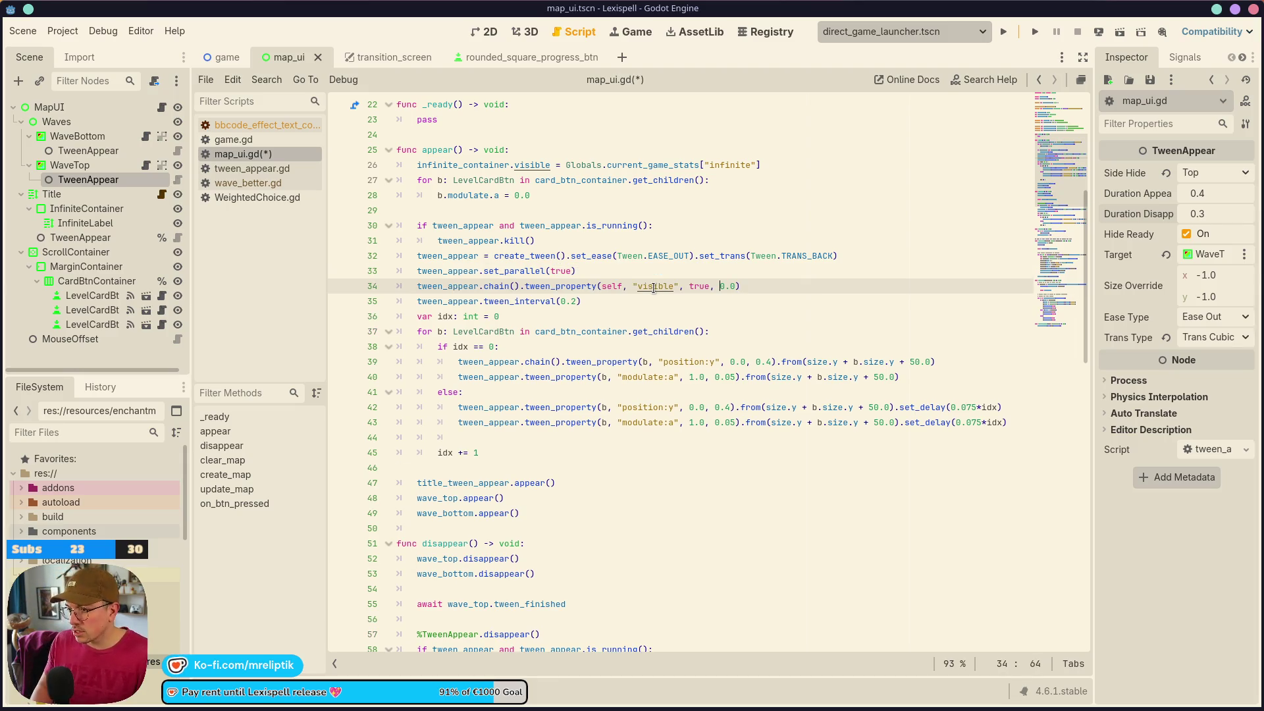
key("ctrl+s")
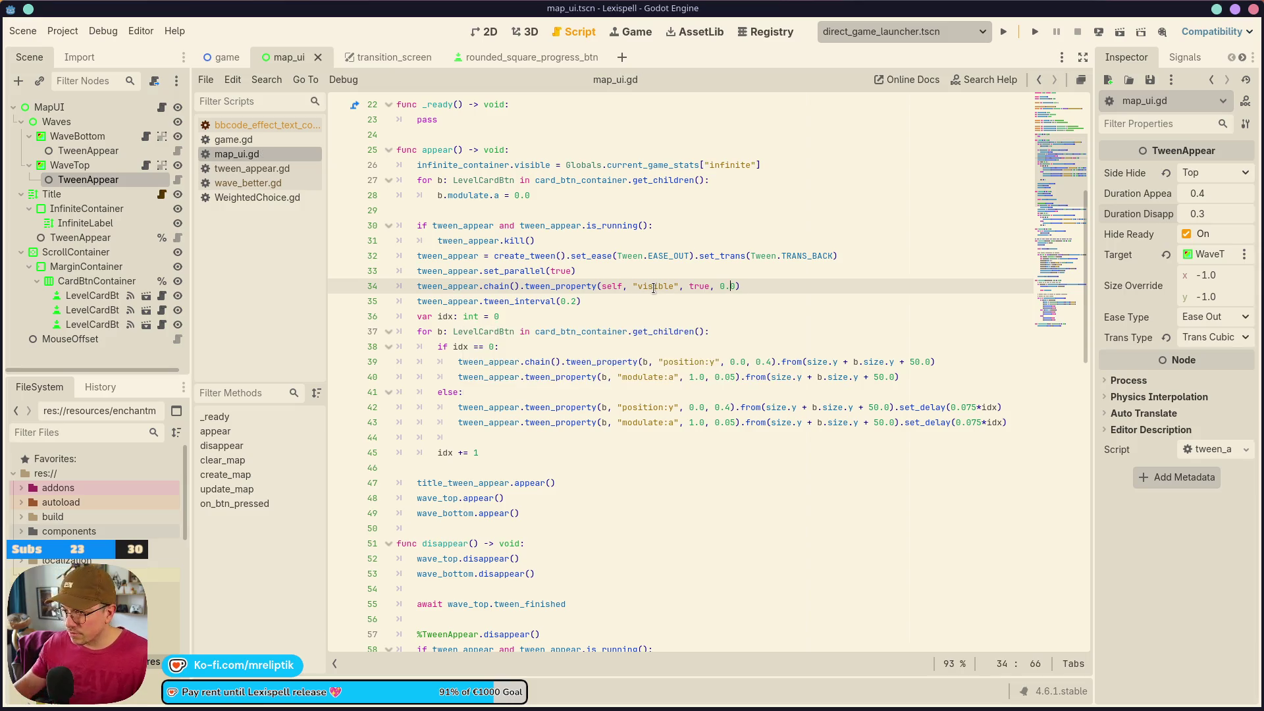
scroll(644, 287, "down", 4)
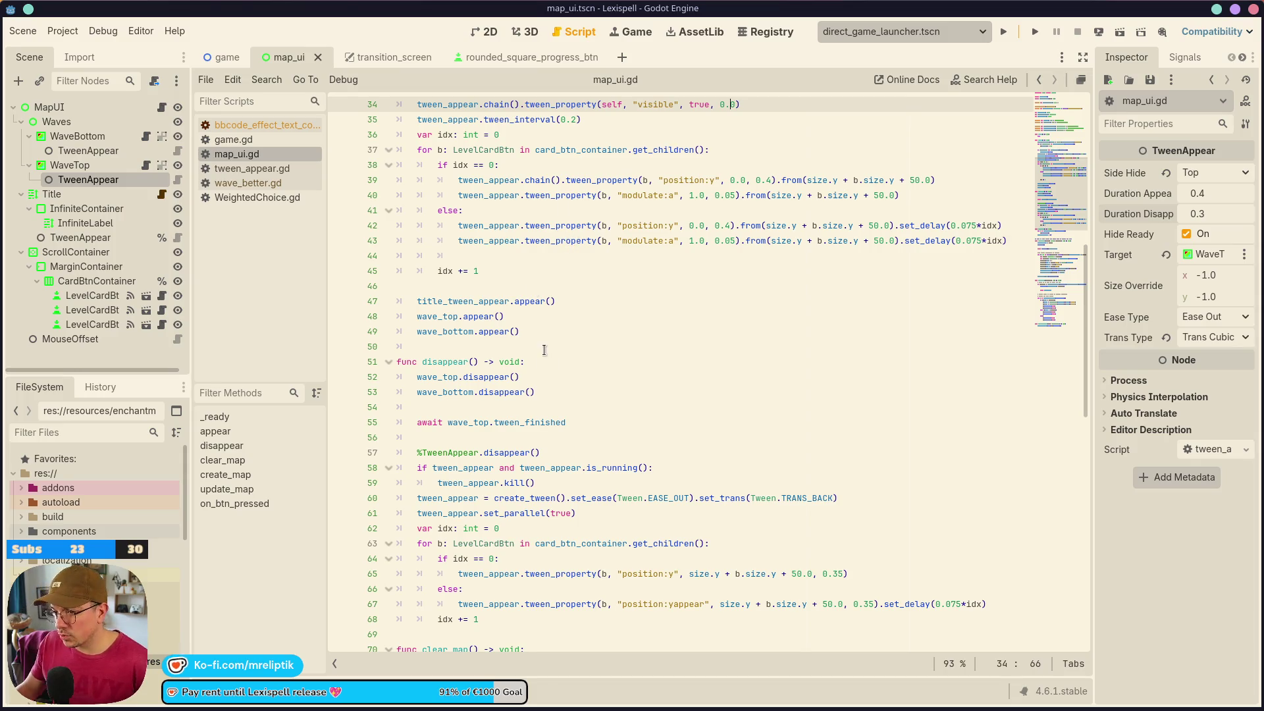
scroll(537, 335, "down", 5)
left_click(526, 393)
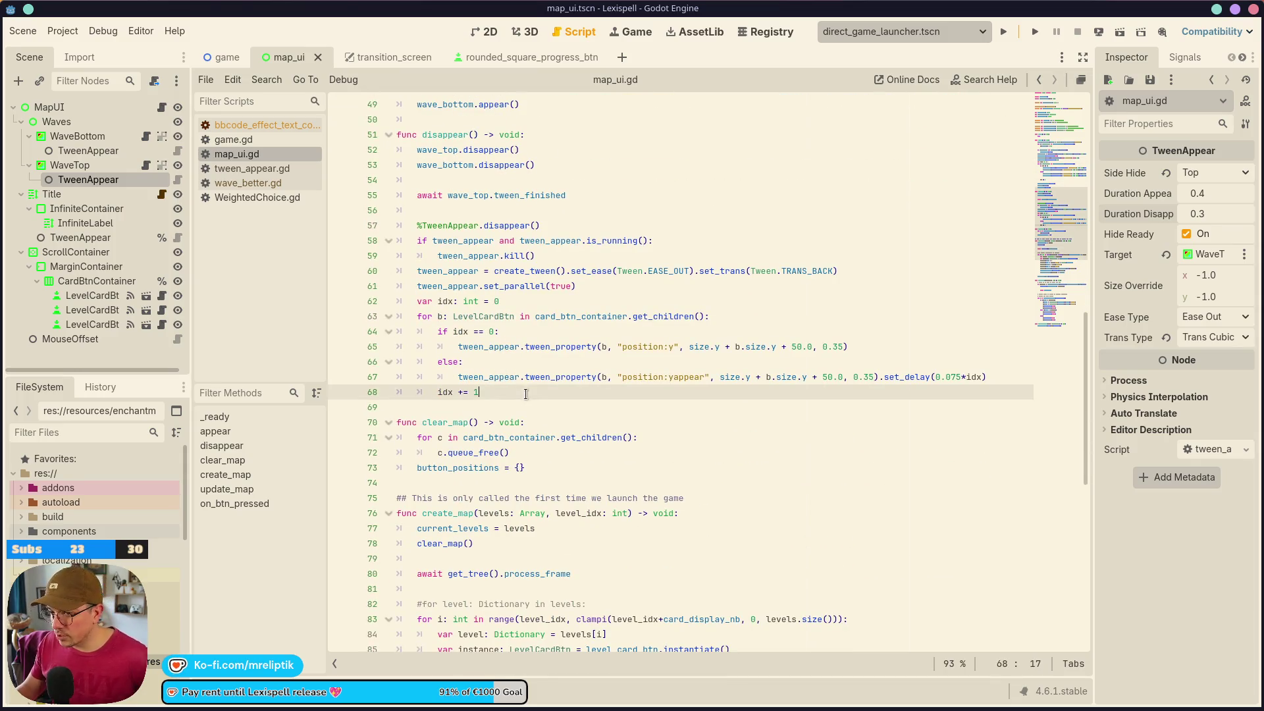
key("Return")
key("ctrl+v")
key("ctrl+s")
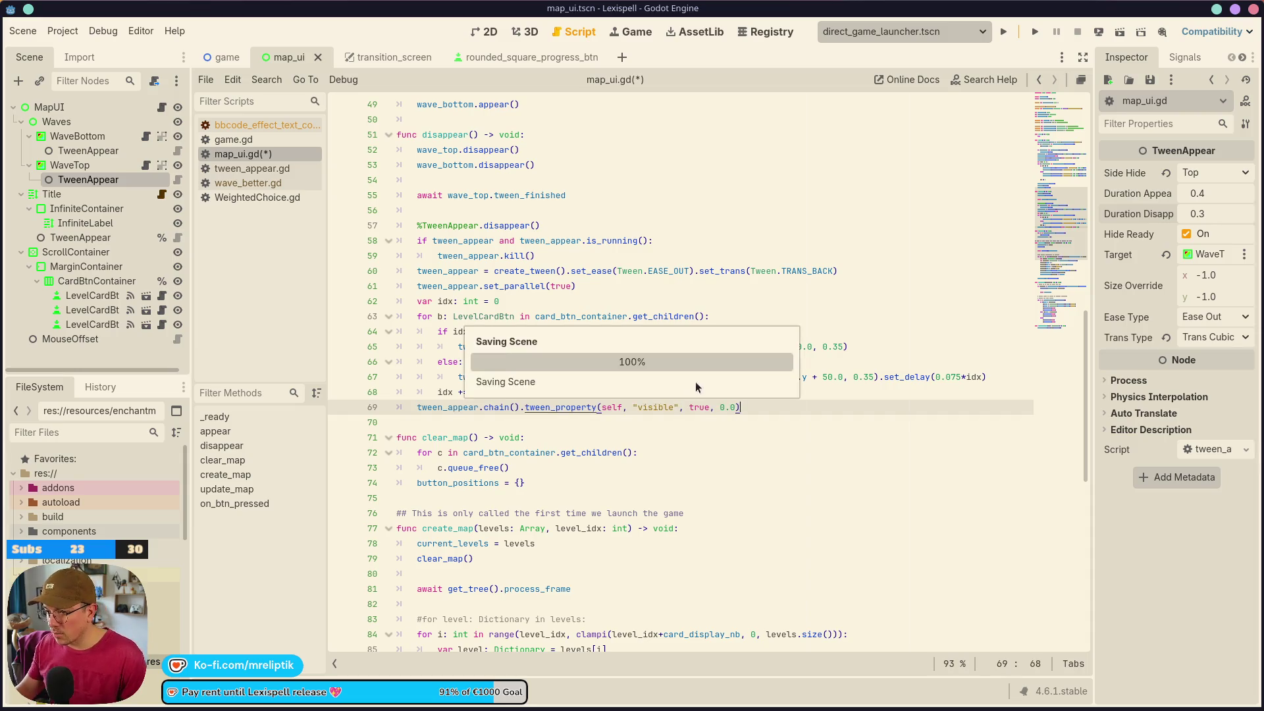
Move .chain() from the visible tween_property line onto the tween_interval line and save.
scroll(491, 180, "up", 7)
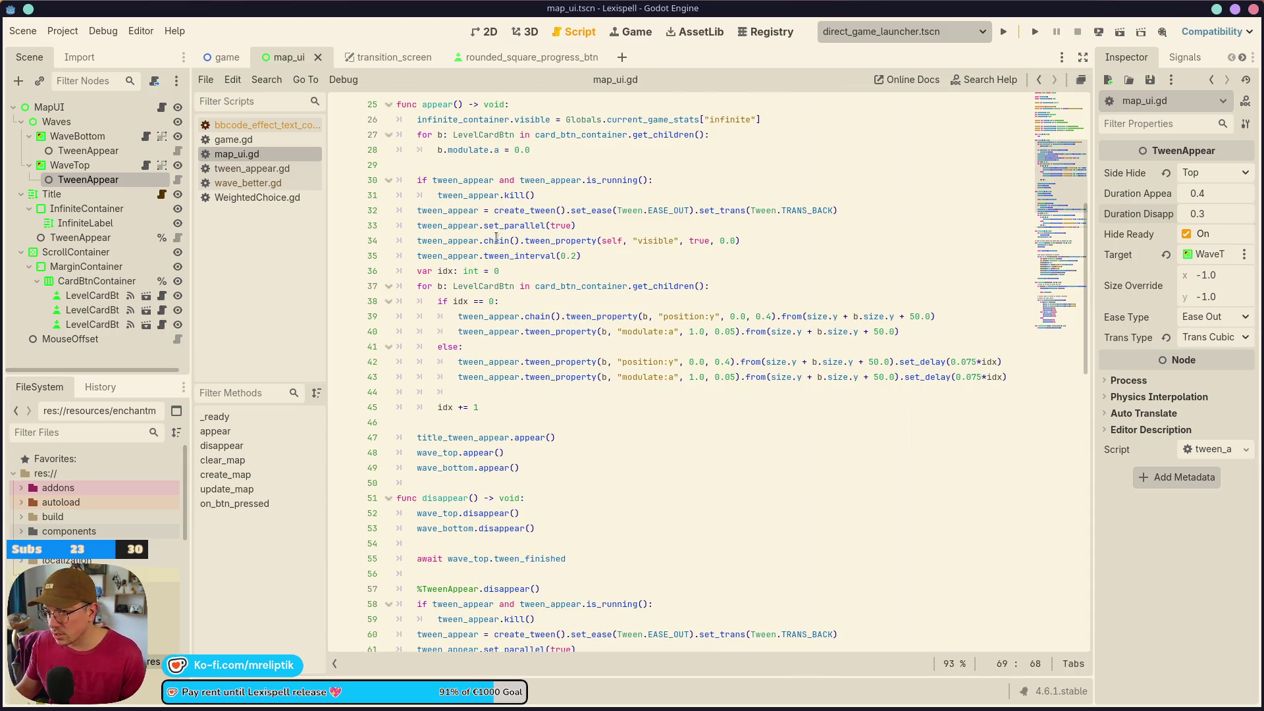
double_click(495, 245)
key("Delete")
key("Delete")
key("Delete")
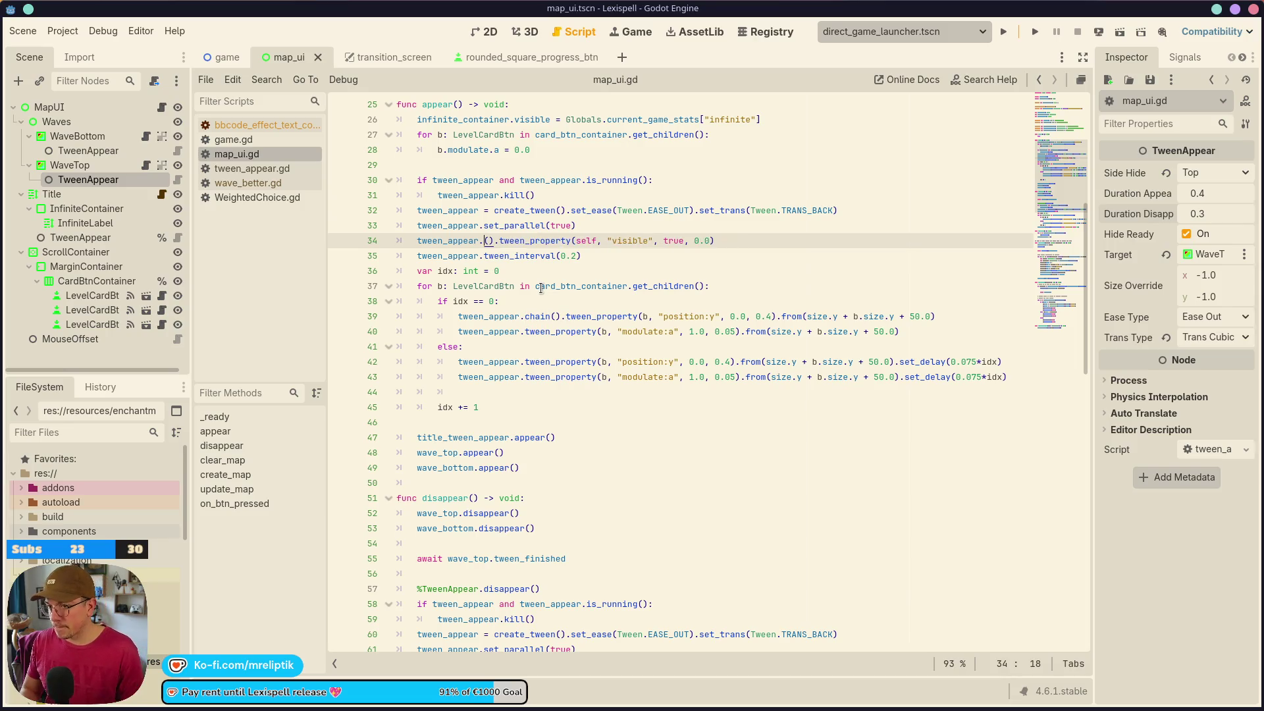
key("Down")
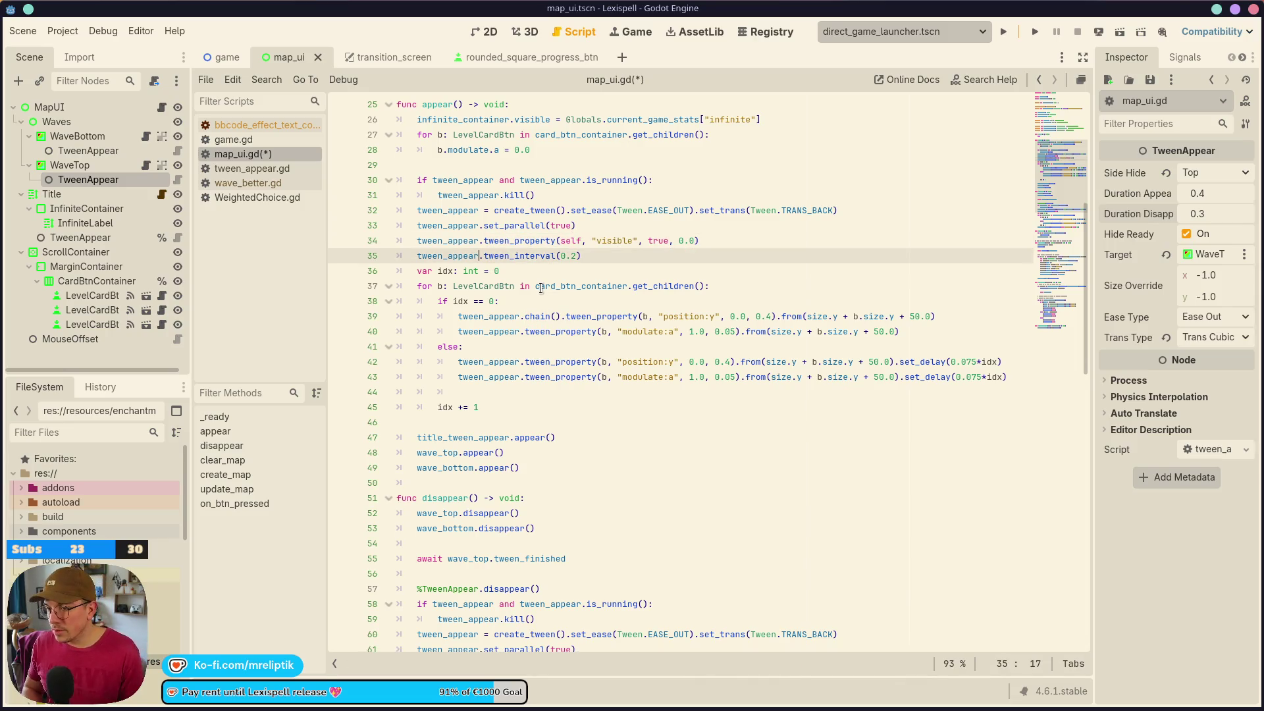
type(".chain()")
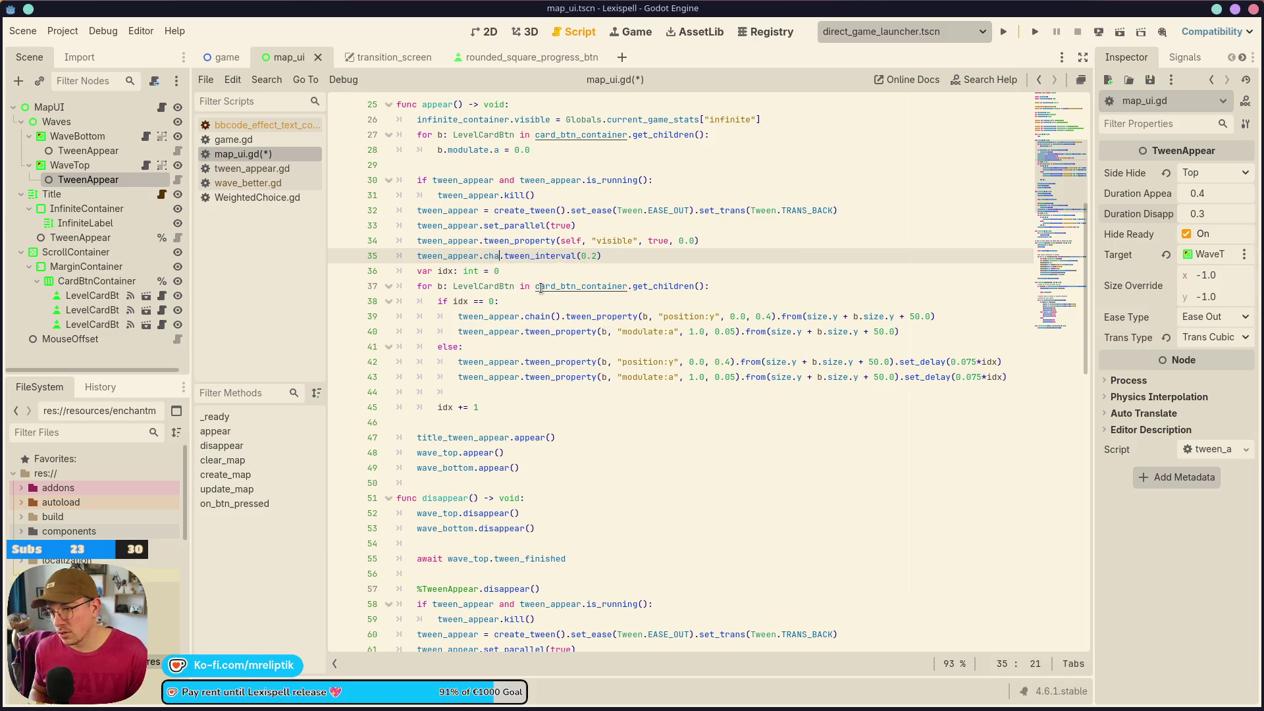
key("ctrl+s")
Change disappear()'s visible value on line 69 to false and run the game.
scroll(540, 287, "down", 7)
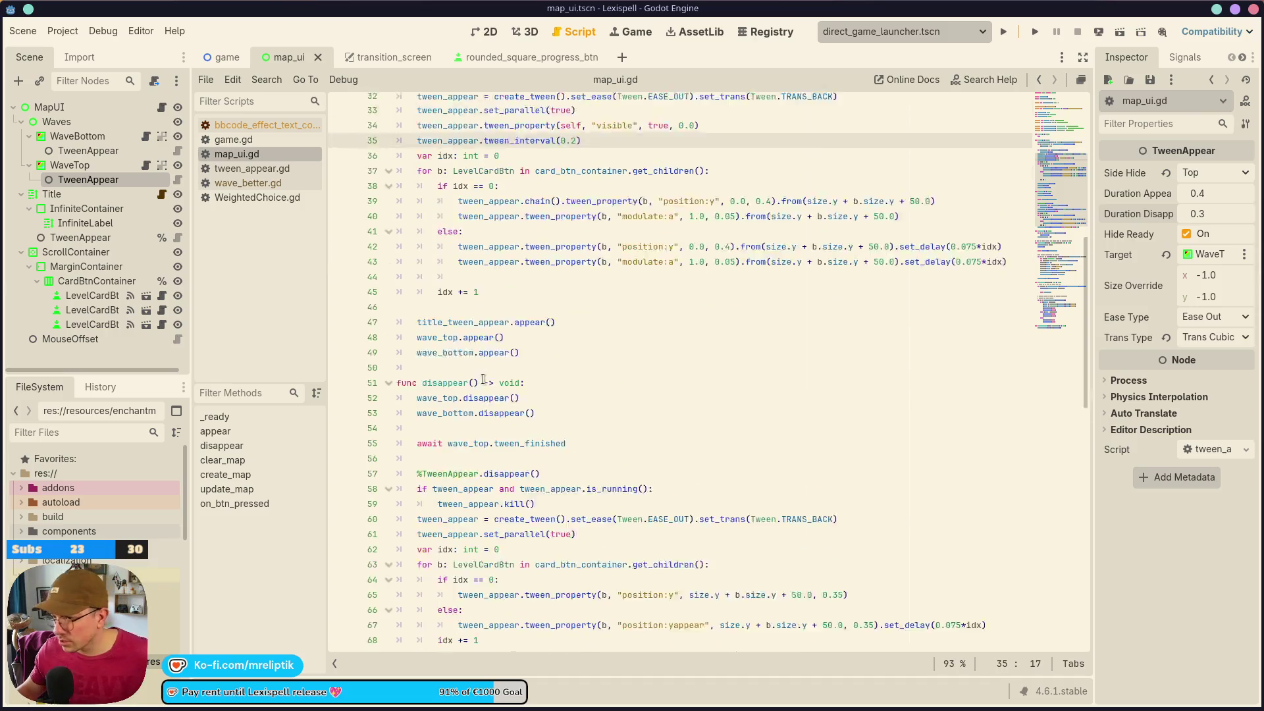
left_click(703, 453)
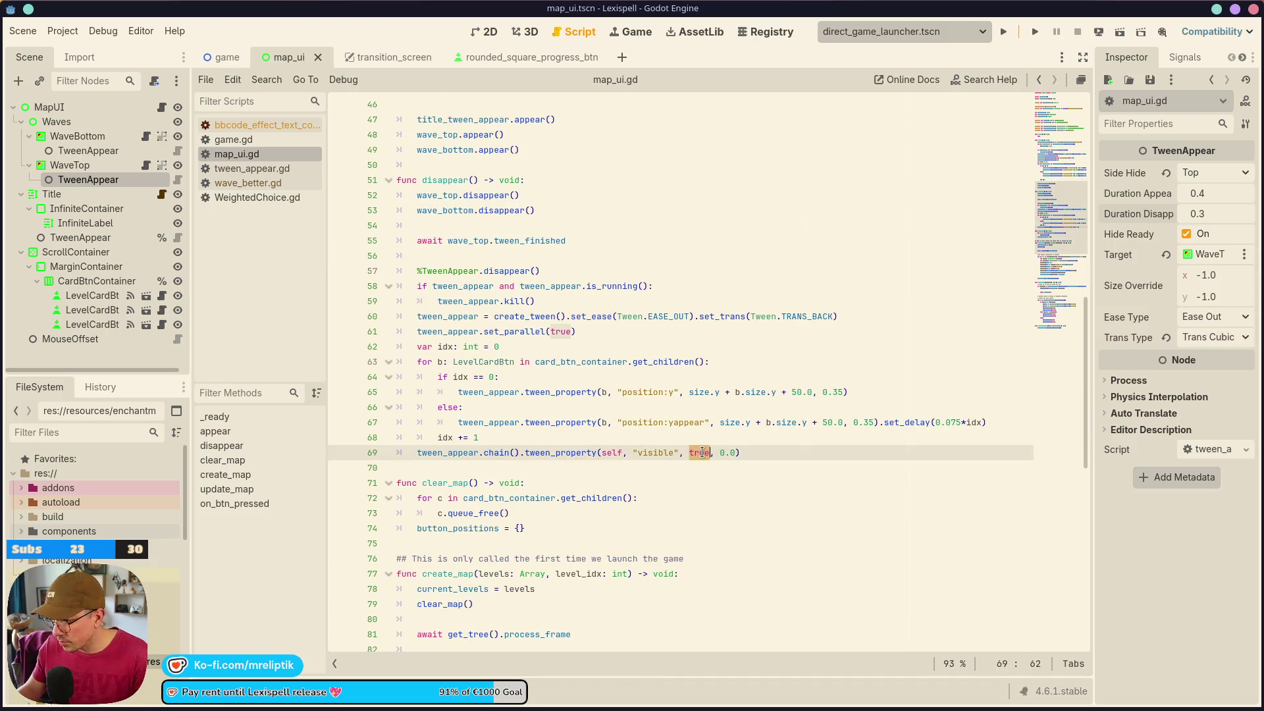
type("false")
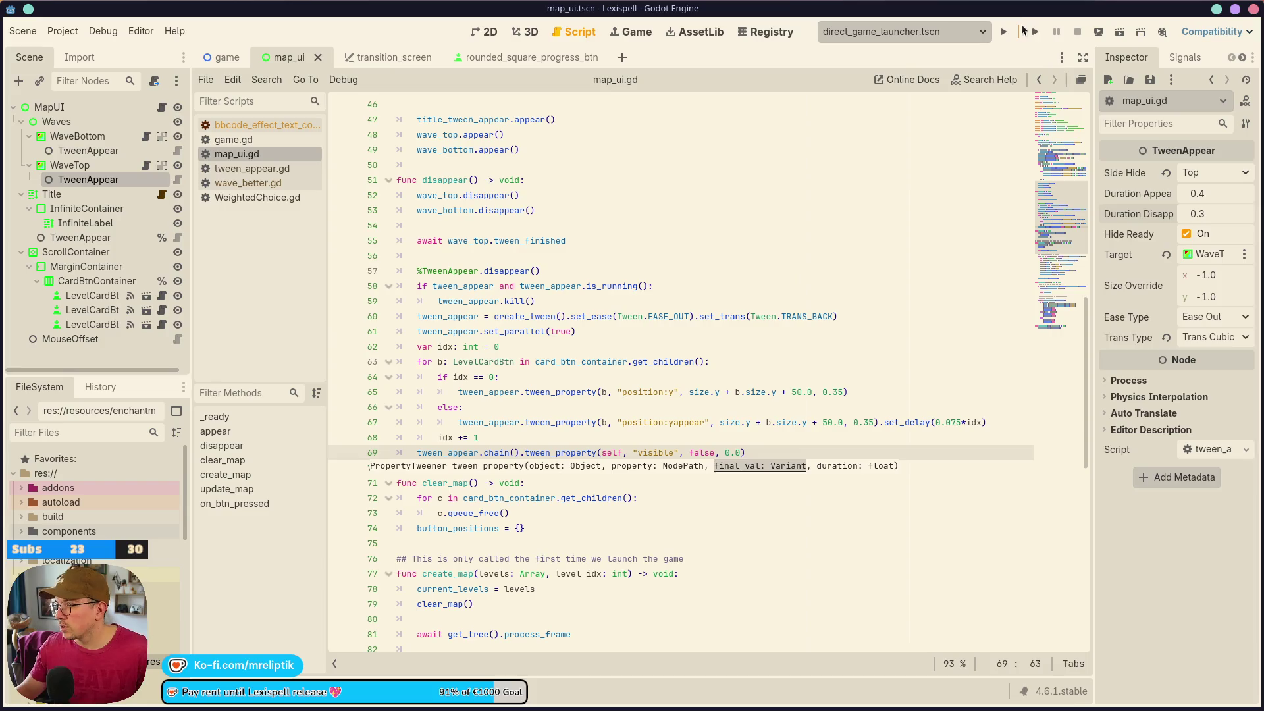
left_click(1005, 32)
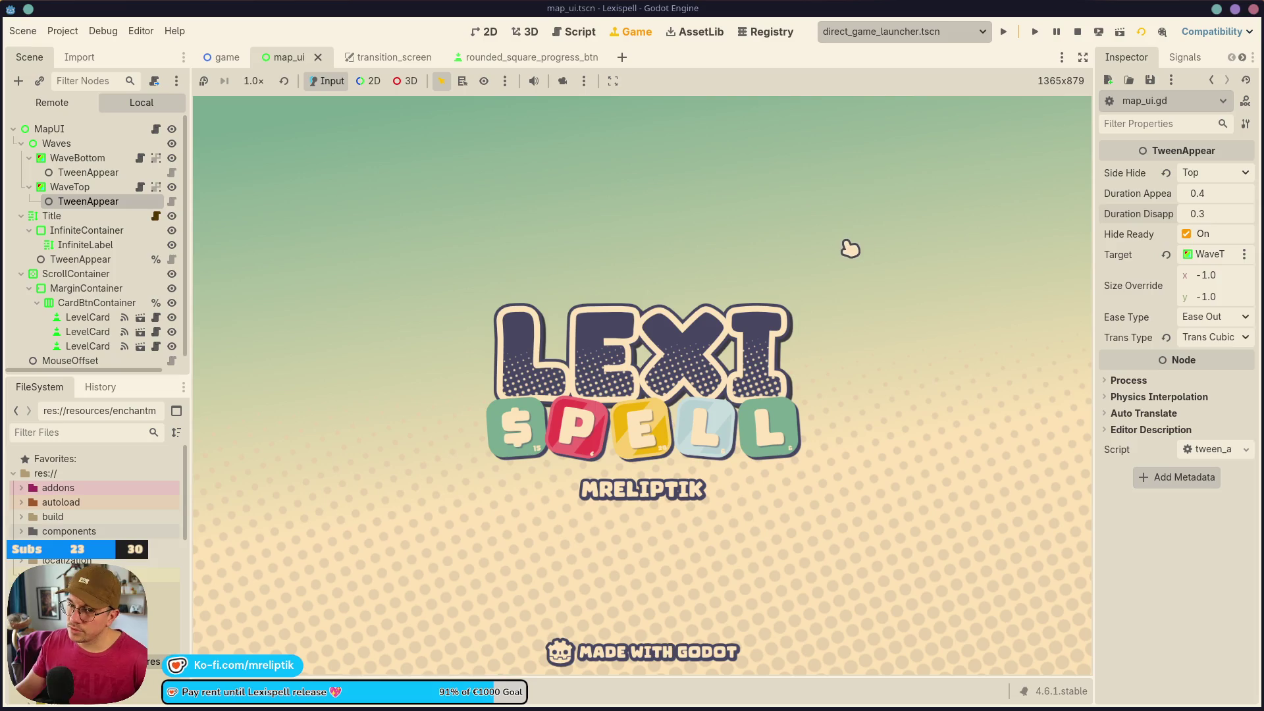
Set the title TweenAppear's Target to the Title node, then save, relaunch, and continue into the map.
scroll(93, 327, "down", 1)
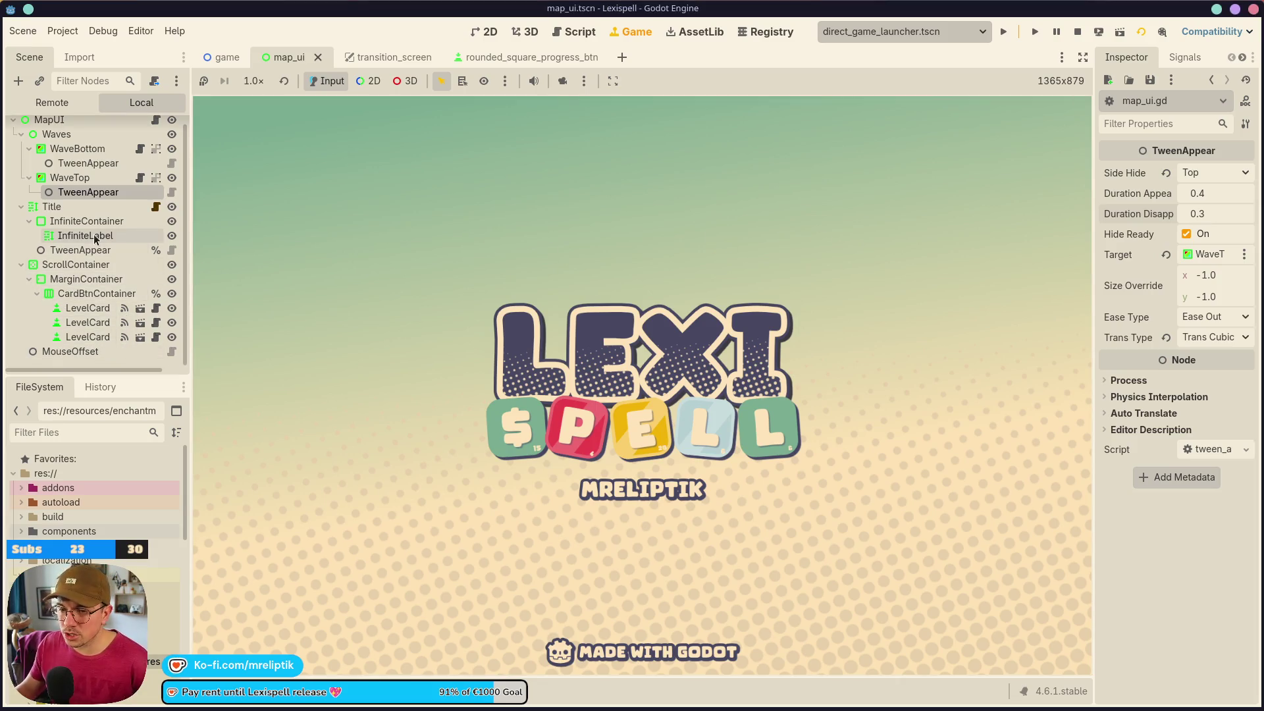
left_click(81, 250)
left_click(1197, 255)
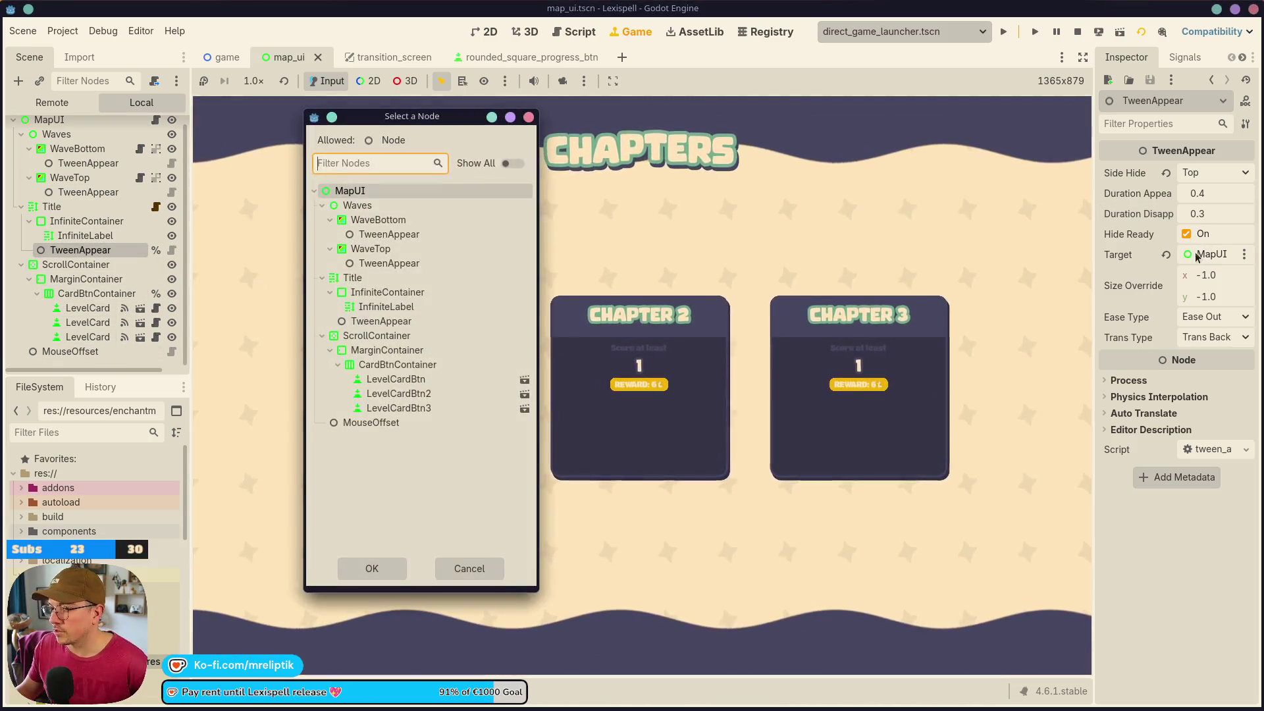
double_click(352, 277)
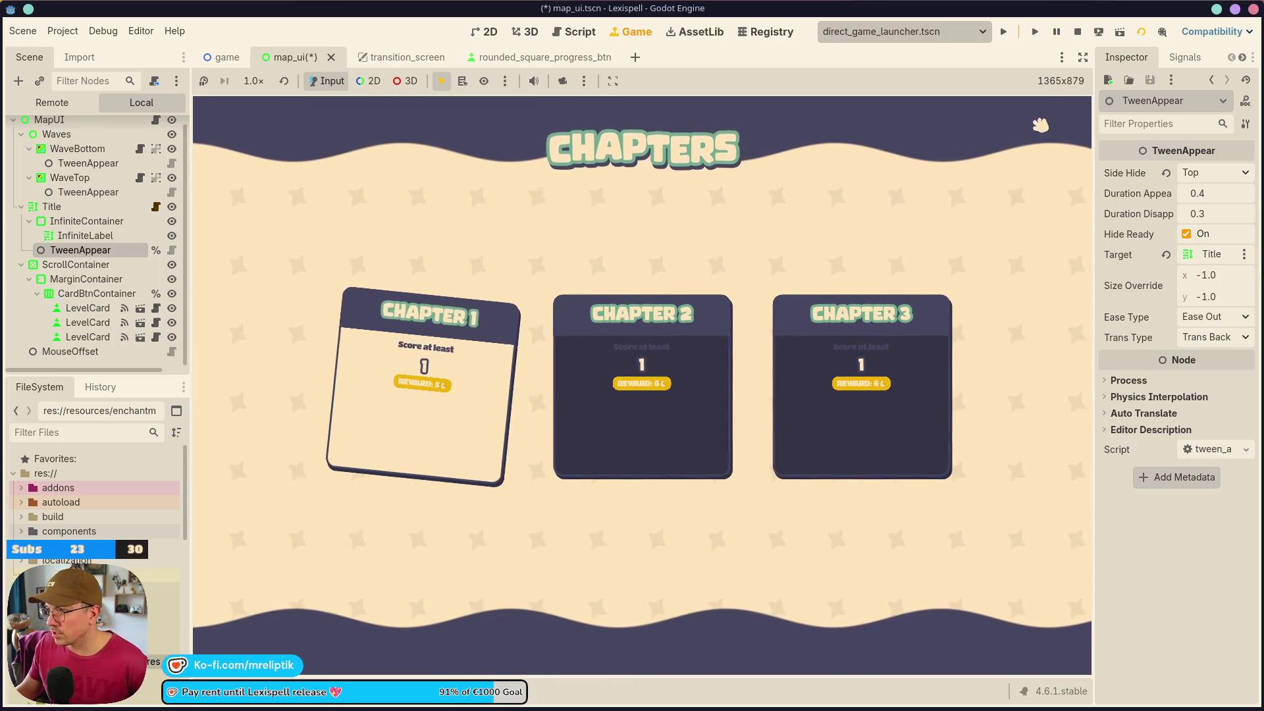
key("F5")
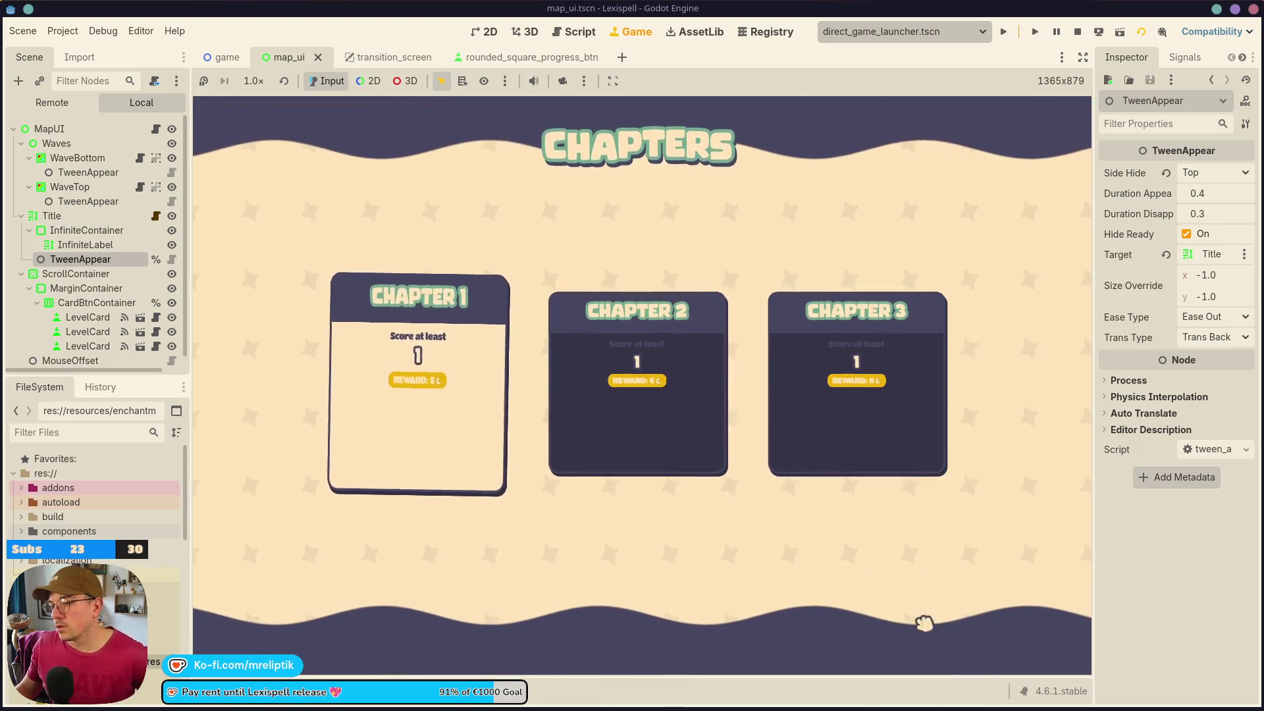
left_click(461, 400)
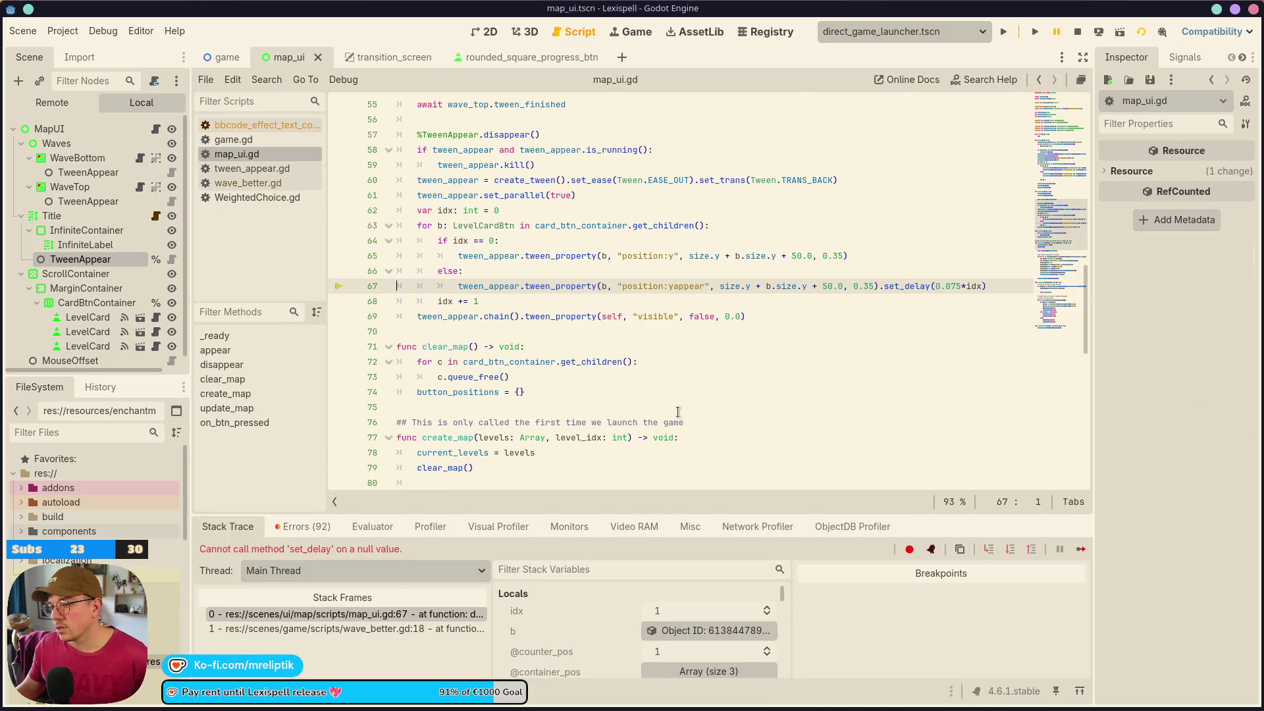
Correct the position:yappear typo on line 67 to position:y and save the script.
double_click(684, 285)
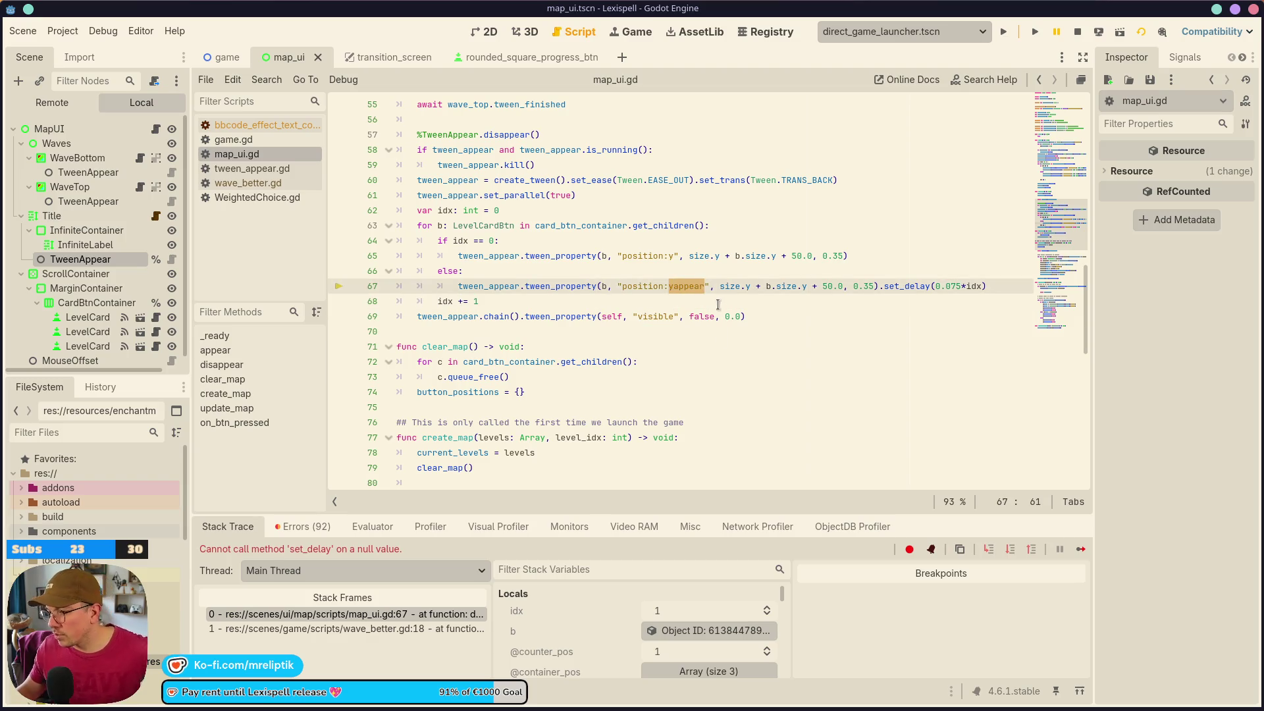
key("Delete")
key("BackSpace")
key("BackSpace")
key("BackSpace")
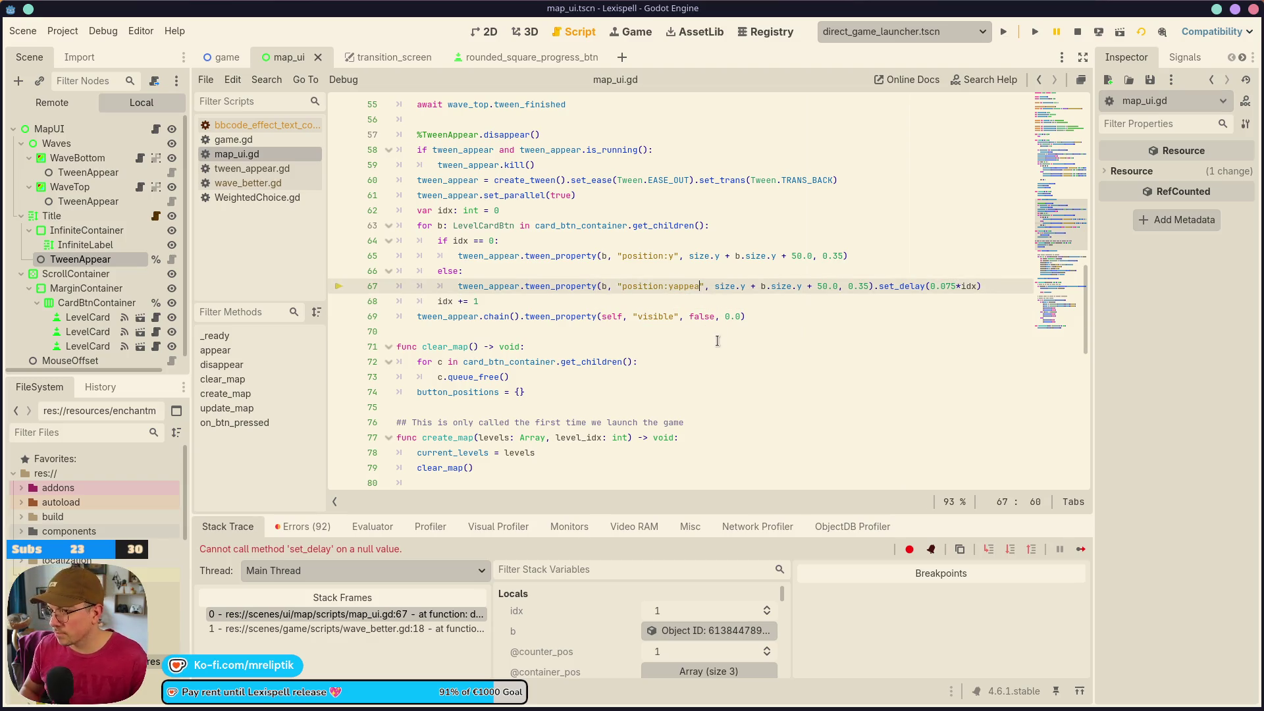
key("ctrl+s")
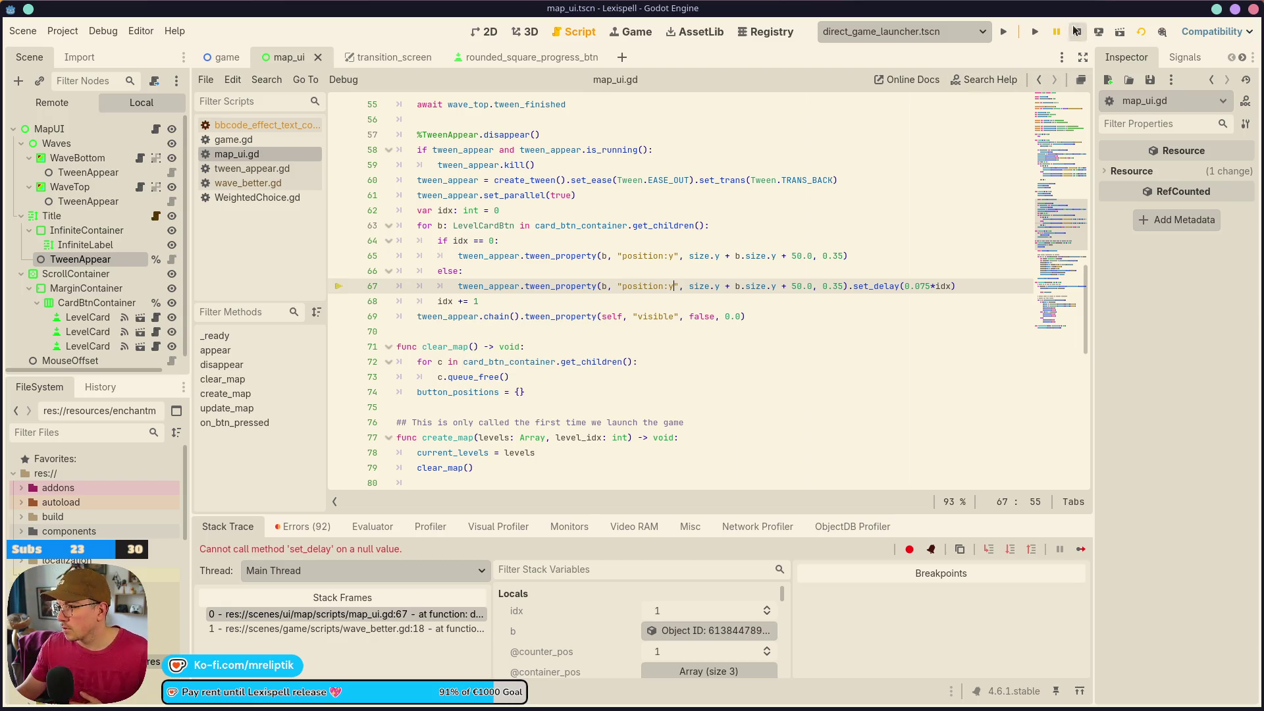
Restart the game and play through the menus into Chapter 1, then return to the script.
left_click(1078, 31)
left_click(1037, 31)
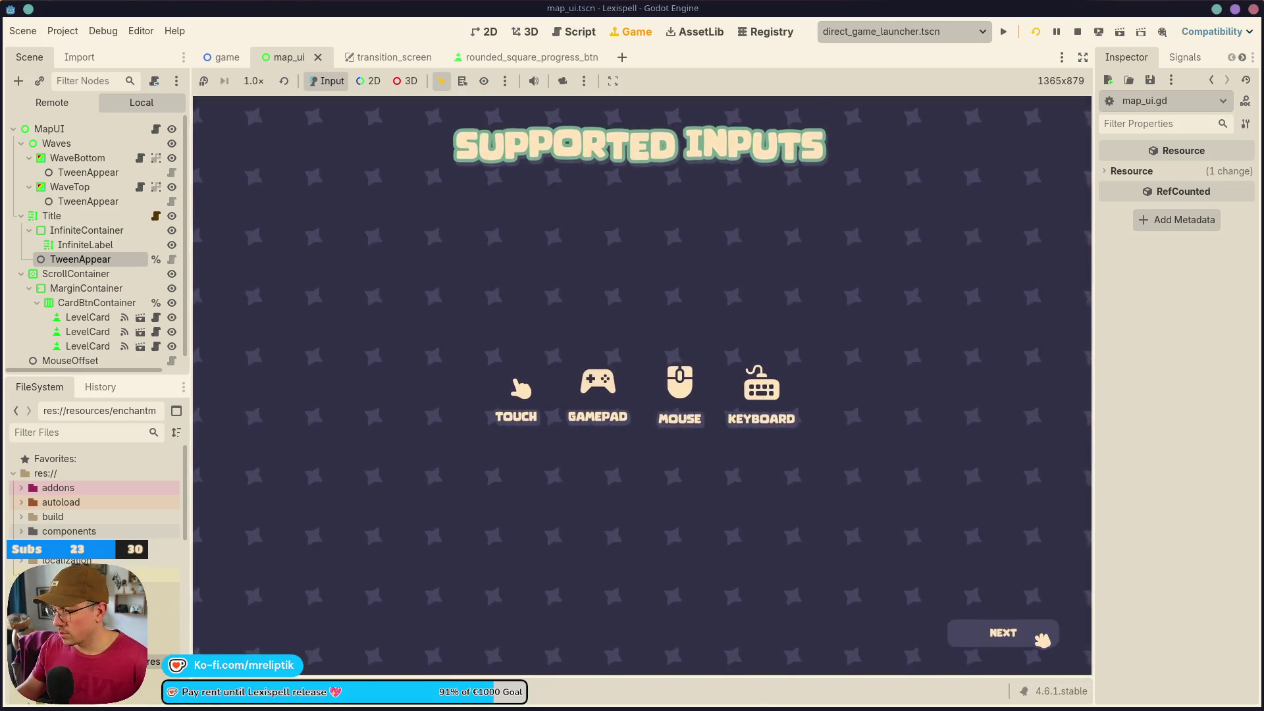
left_click(1022, 647)
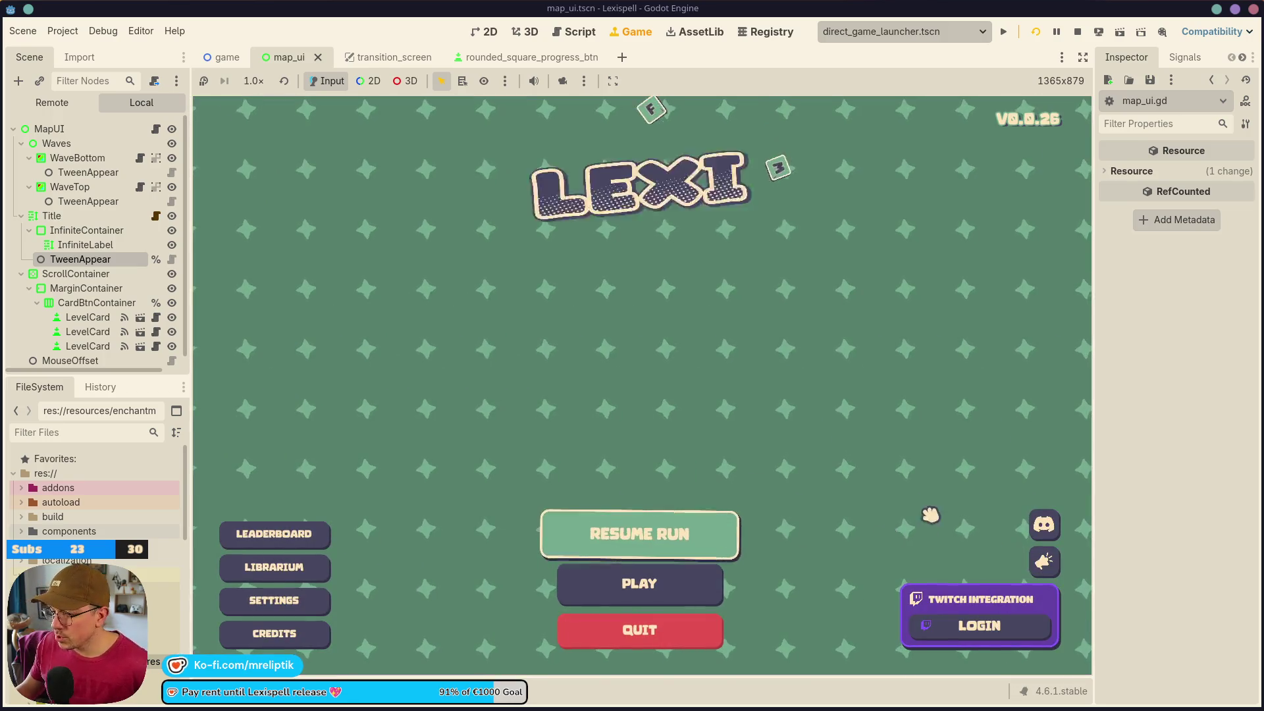
left_click(672, 593)
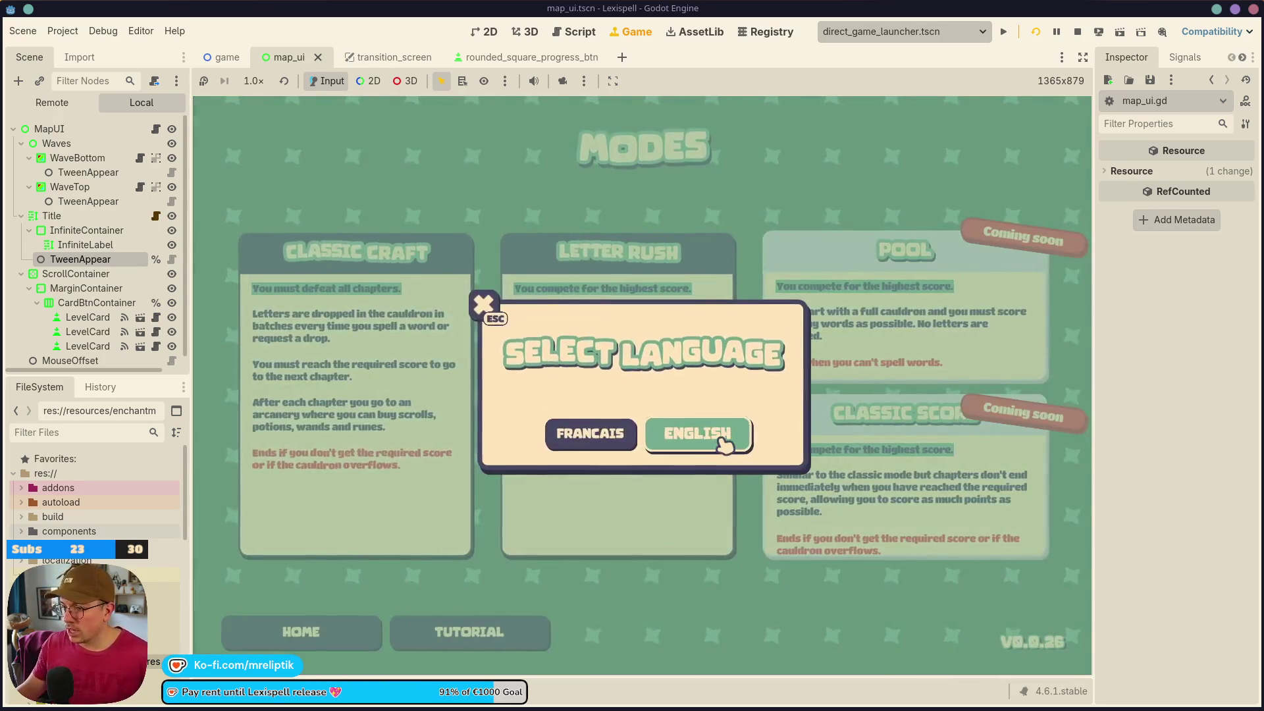
left_click(724, 441)
left_click(671, 505)
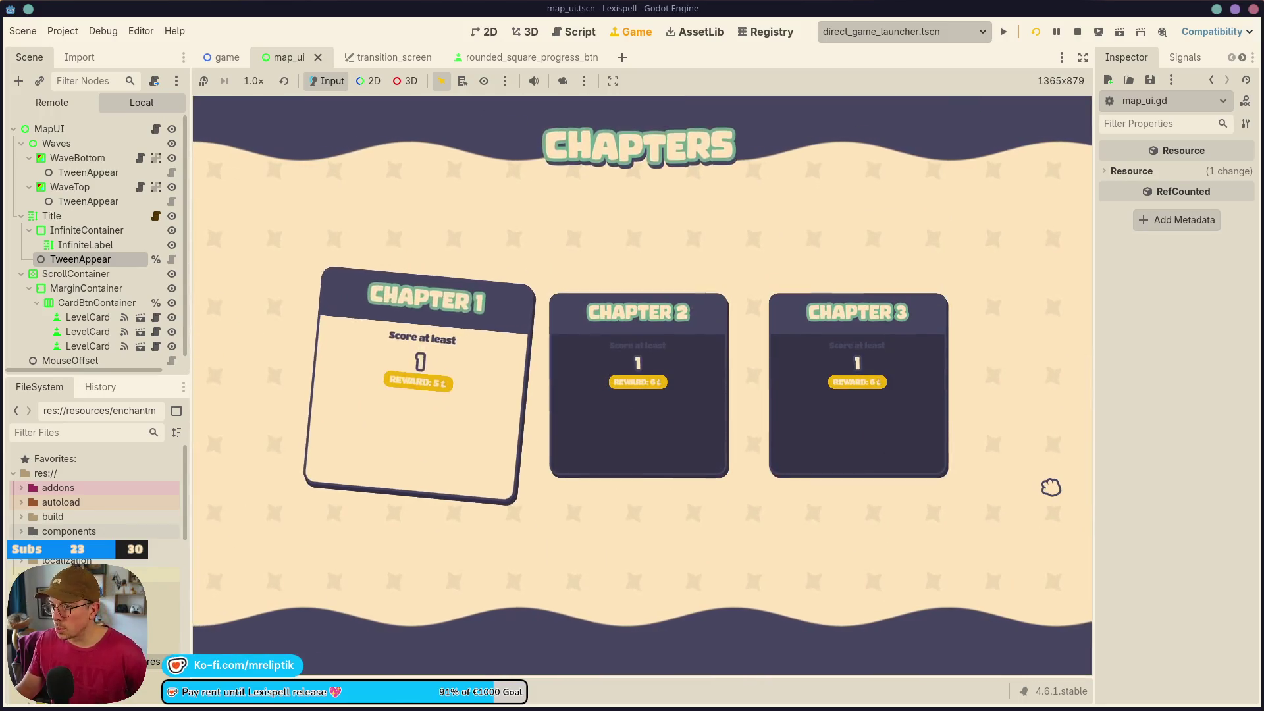
left_click(485, 418)
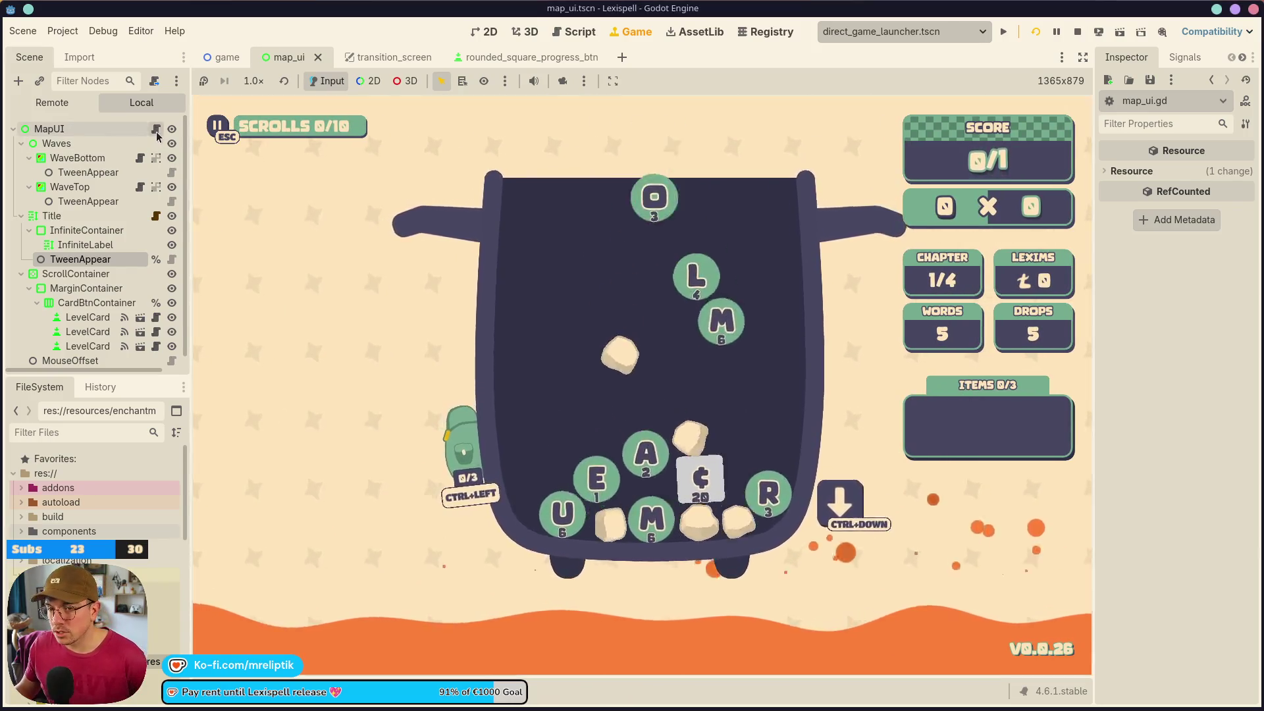
key("ctrl+F3")
scroll(563, 464, "down", 6)
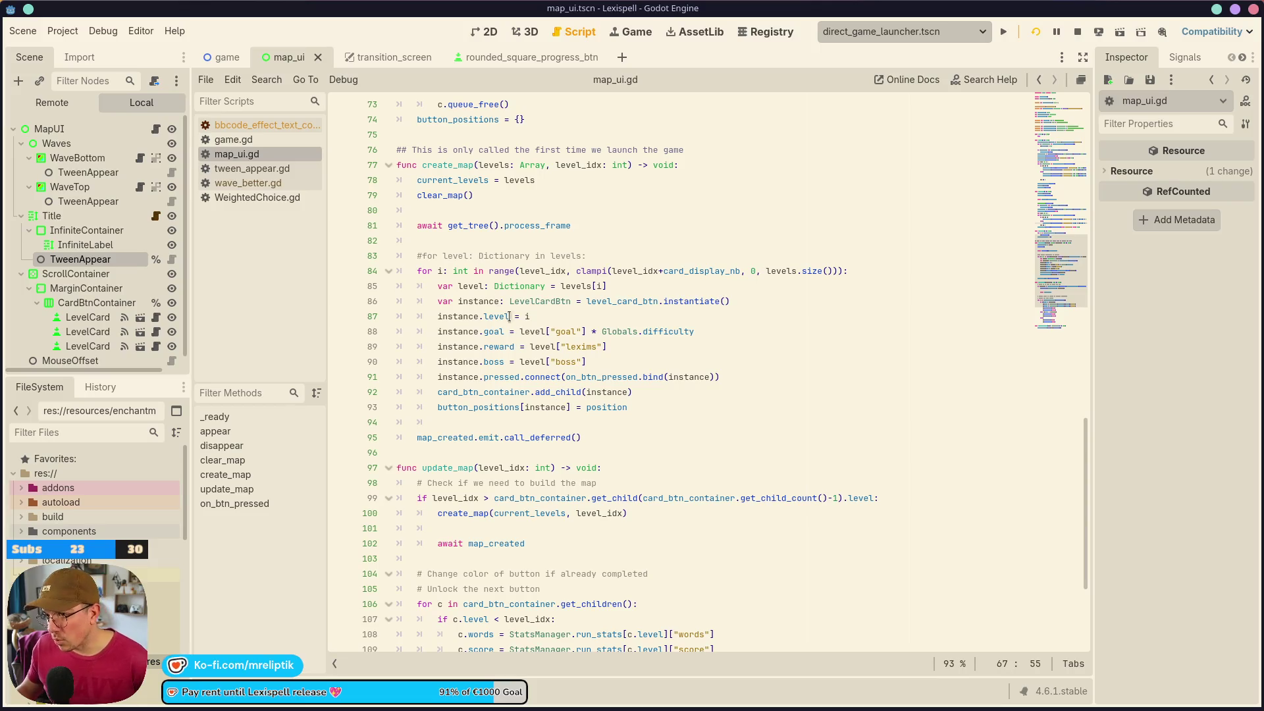
Delete the await tween_finished line from map_ui.gd.
scroll(535, 249, "down", 4)
scroll(537, 303, "up", 13)
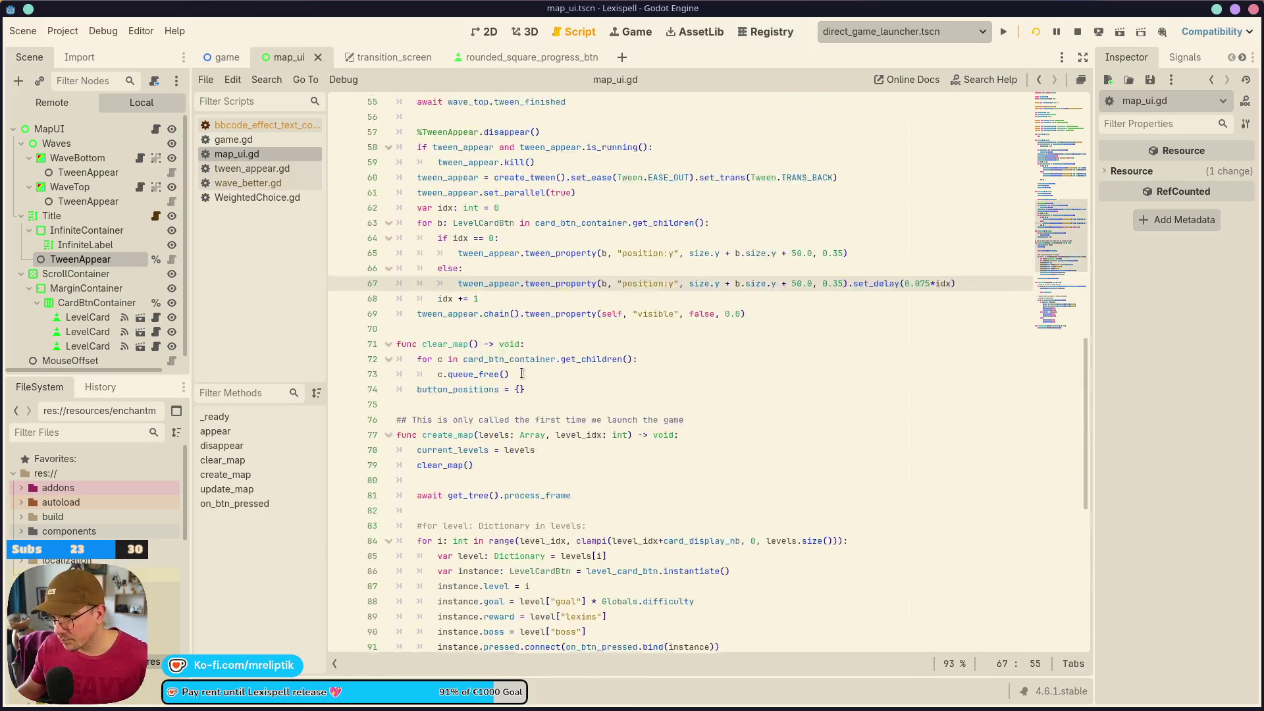
left_click(578, 258)
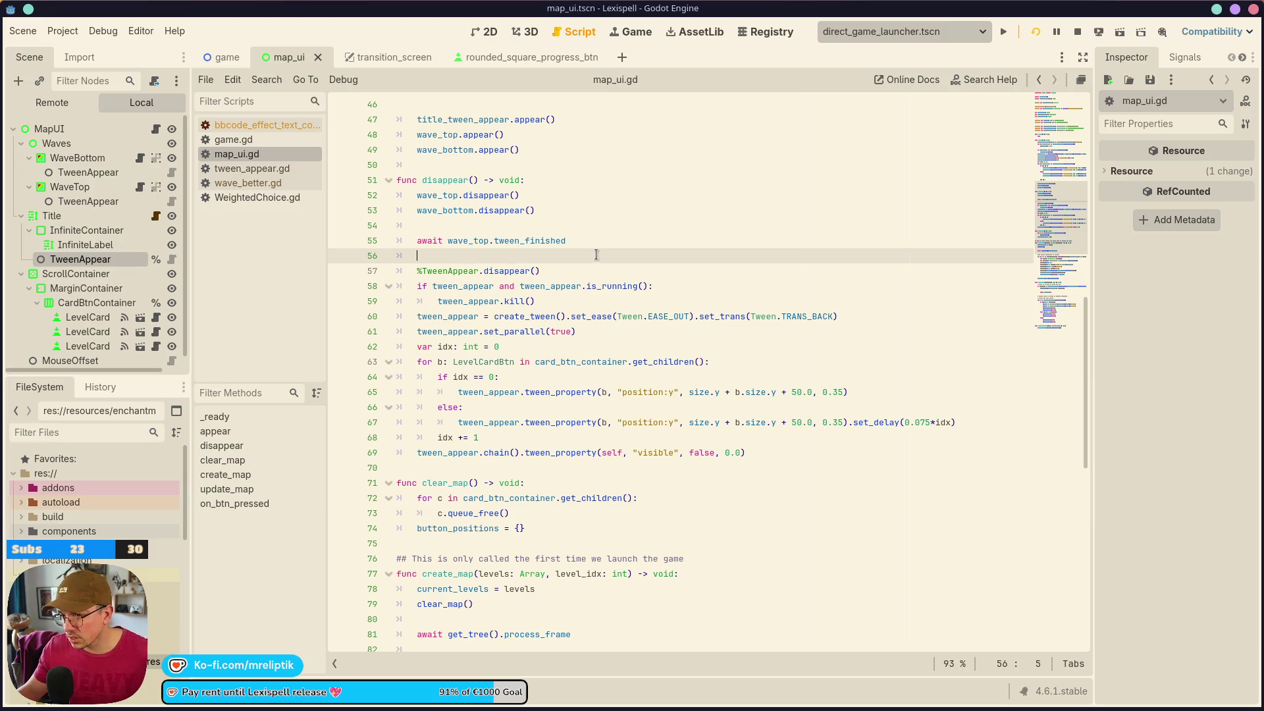
left_click(600, 244)
key("ctrl+shift+k")
key("BackSpace")
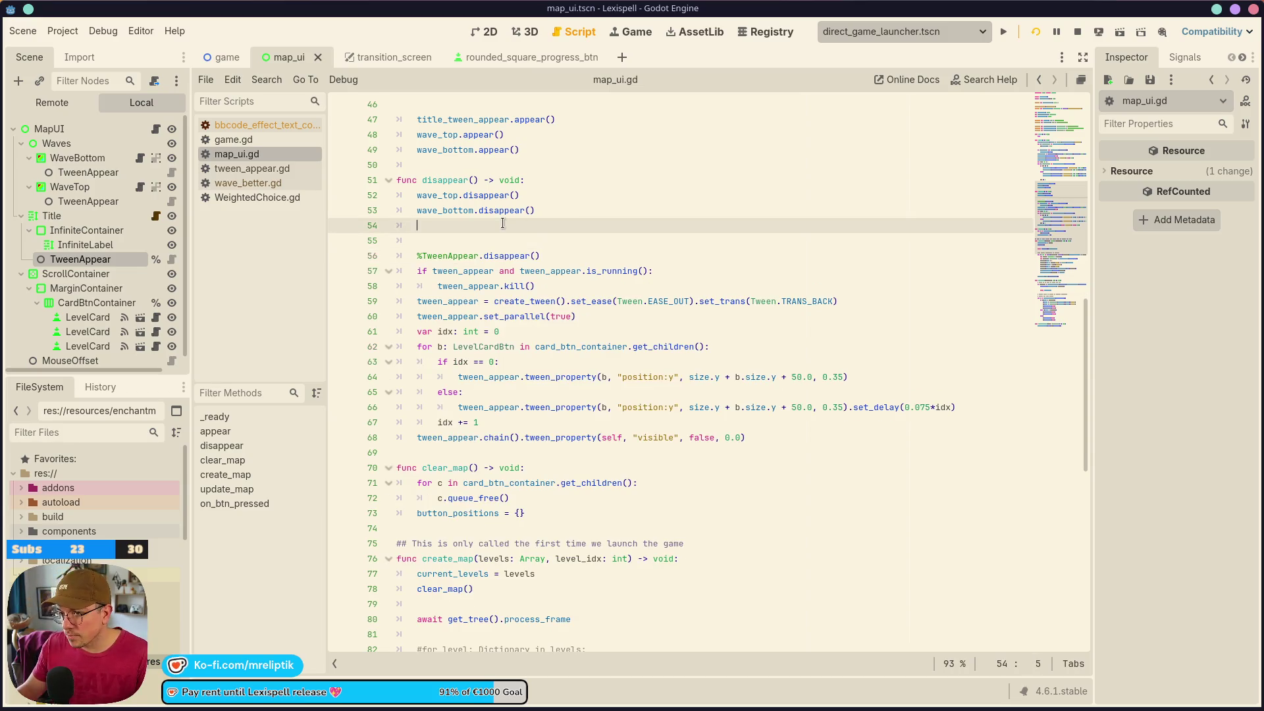
Add a title_tween_appear.disappear() call in disappear() and save map_ui.gd.
scroll(593, 277, "up", 4)
scroll(596, 322, "up", 5)
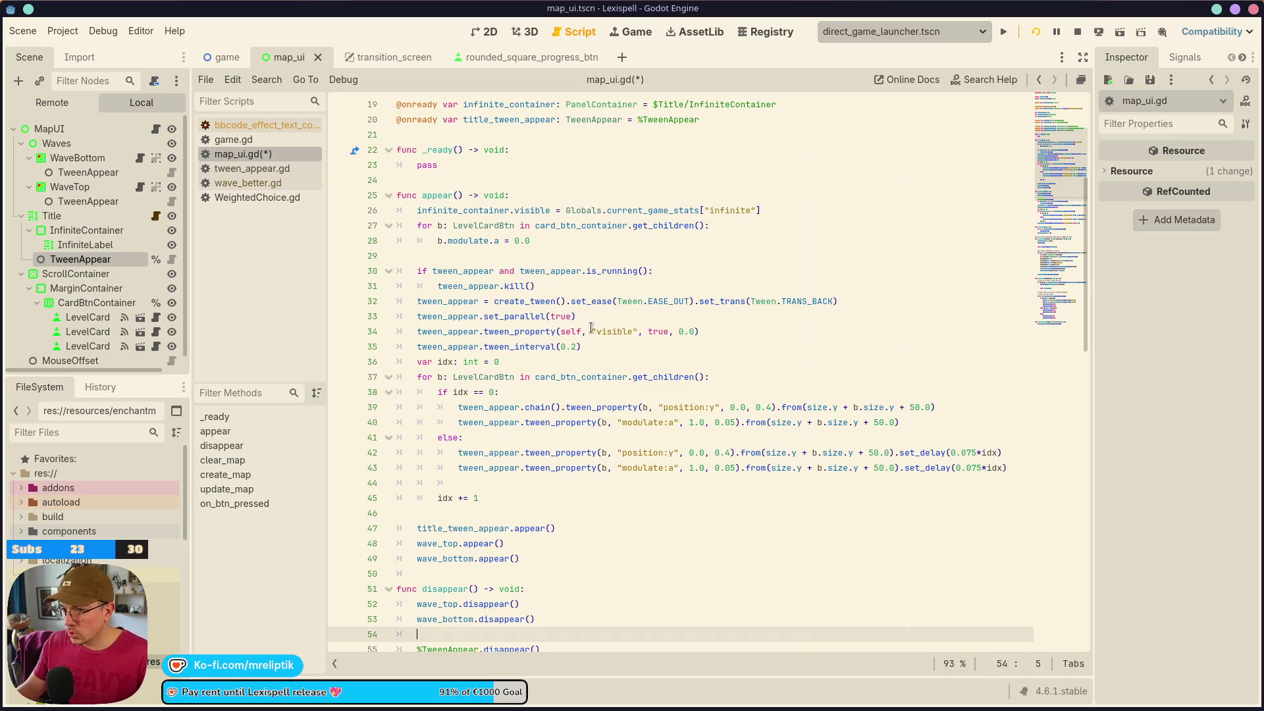
scroll(505, 277, "down", 2)
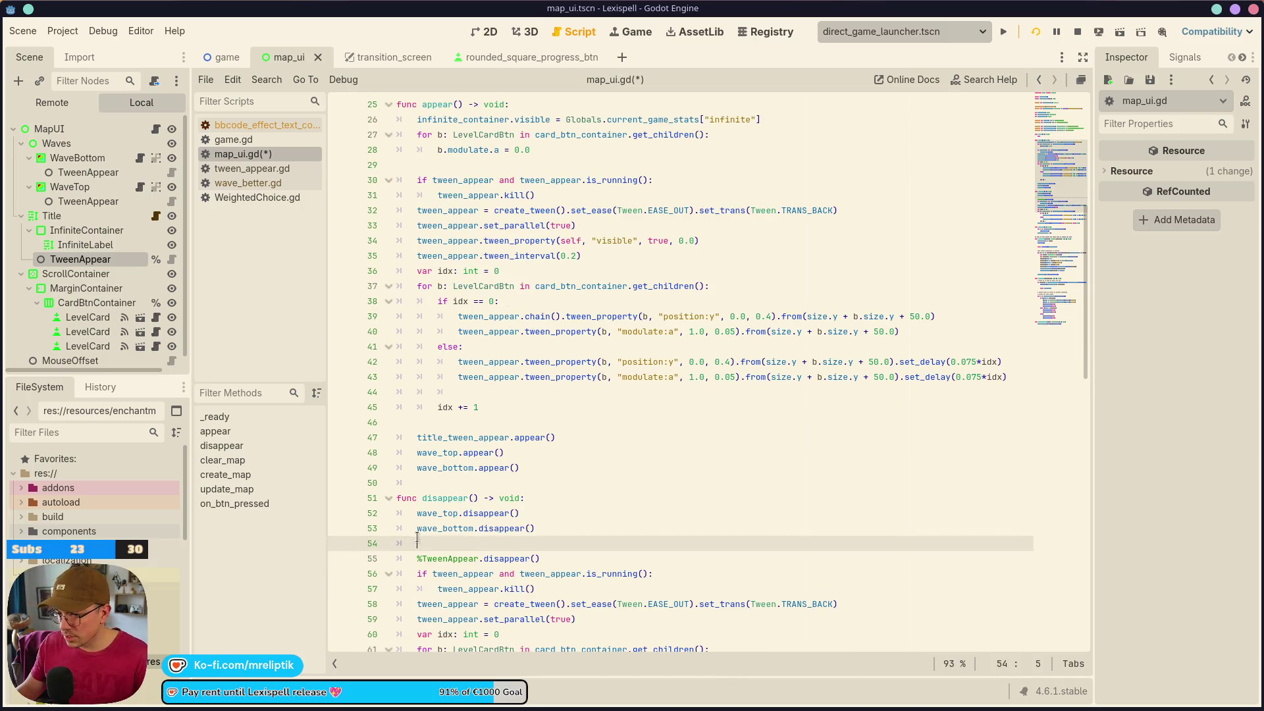
left_click(448, 558)
type("tit")
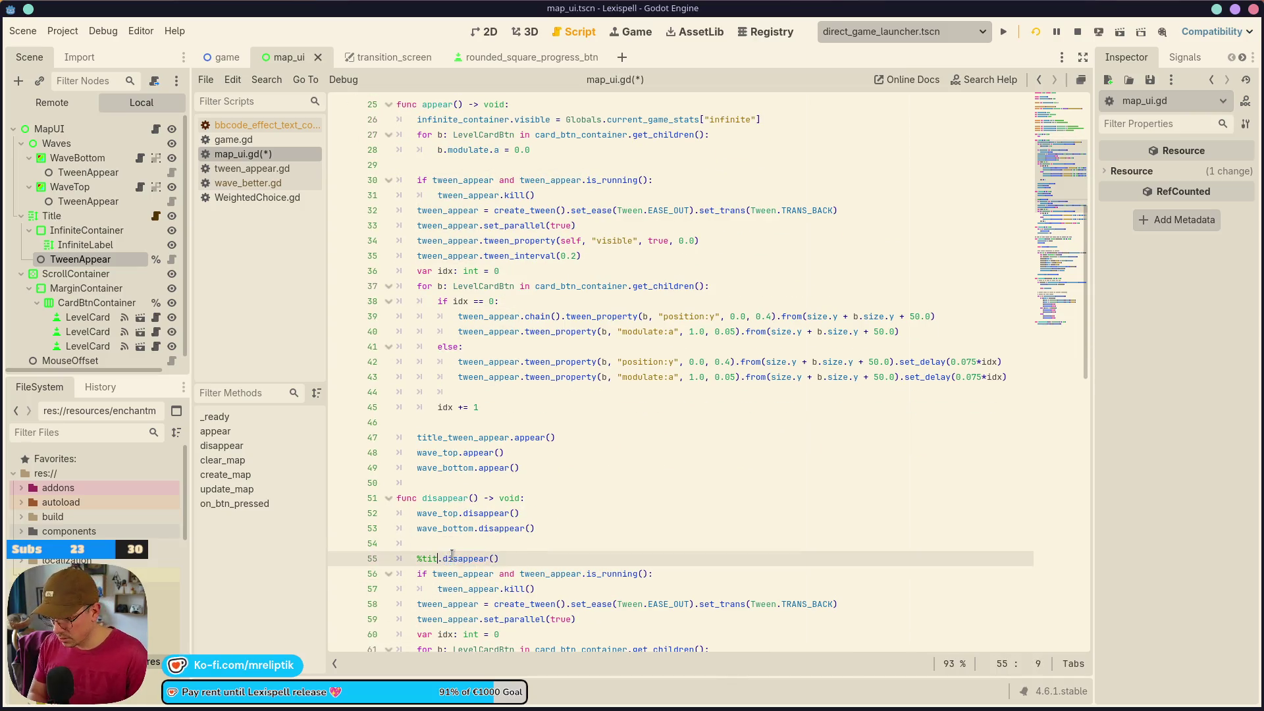
key("BackSpace")
type("ti")
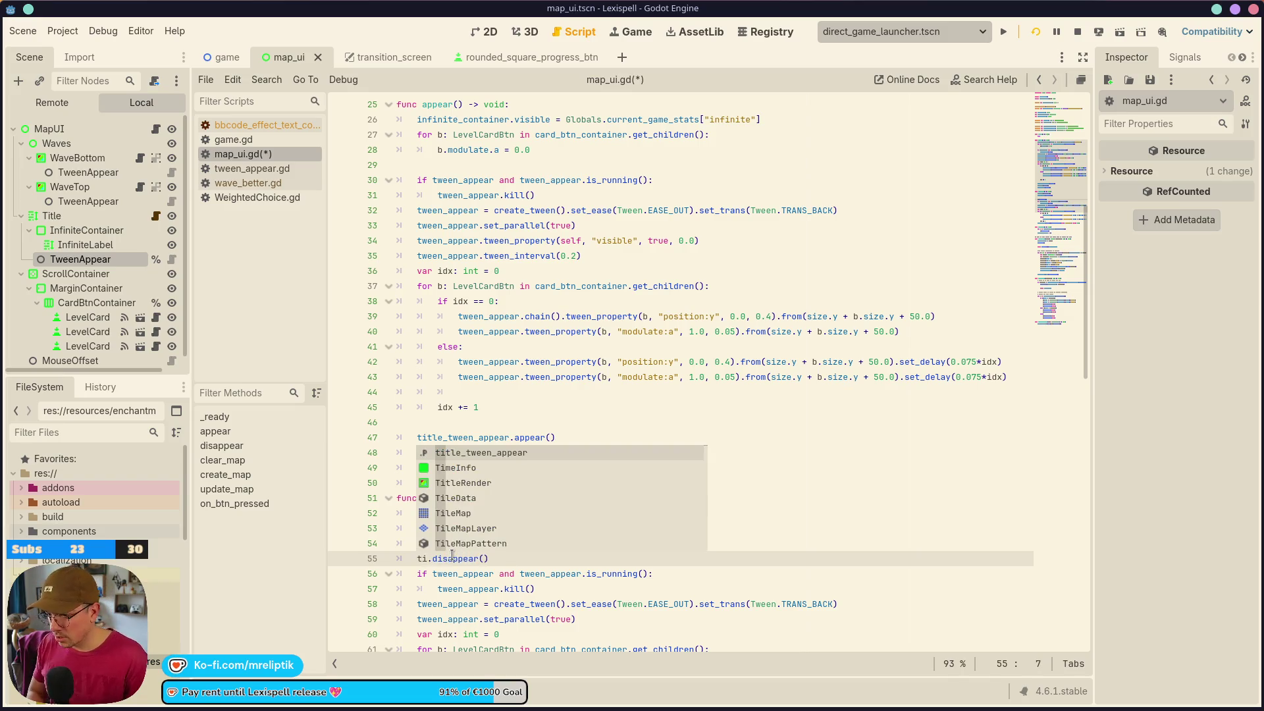
key("Return")
key("Home")
key("BackSpace")
key("BackSpace")
key("ctrl+s")
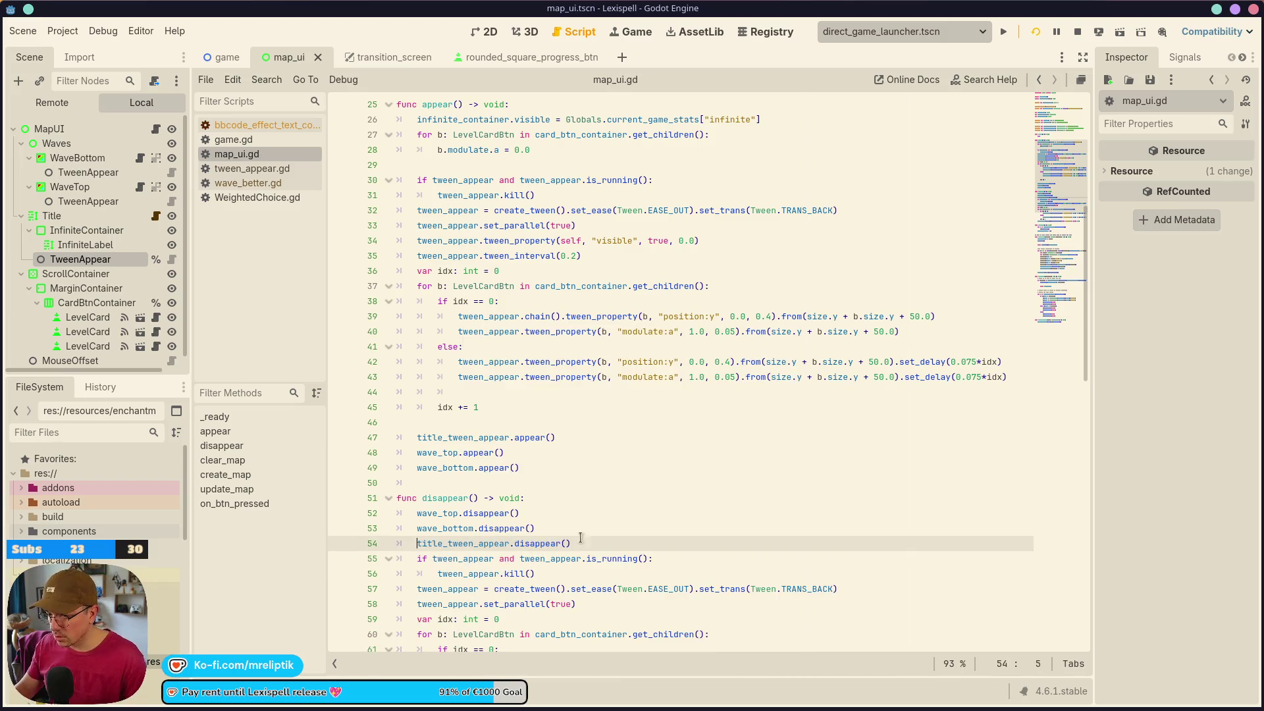
Add a blank line after the new title_tween_appear.disappear() call.
left_click(613, 554)
key("Return")
key("BackSpace")
left_click(620, 544)
key("Return")
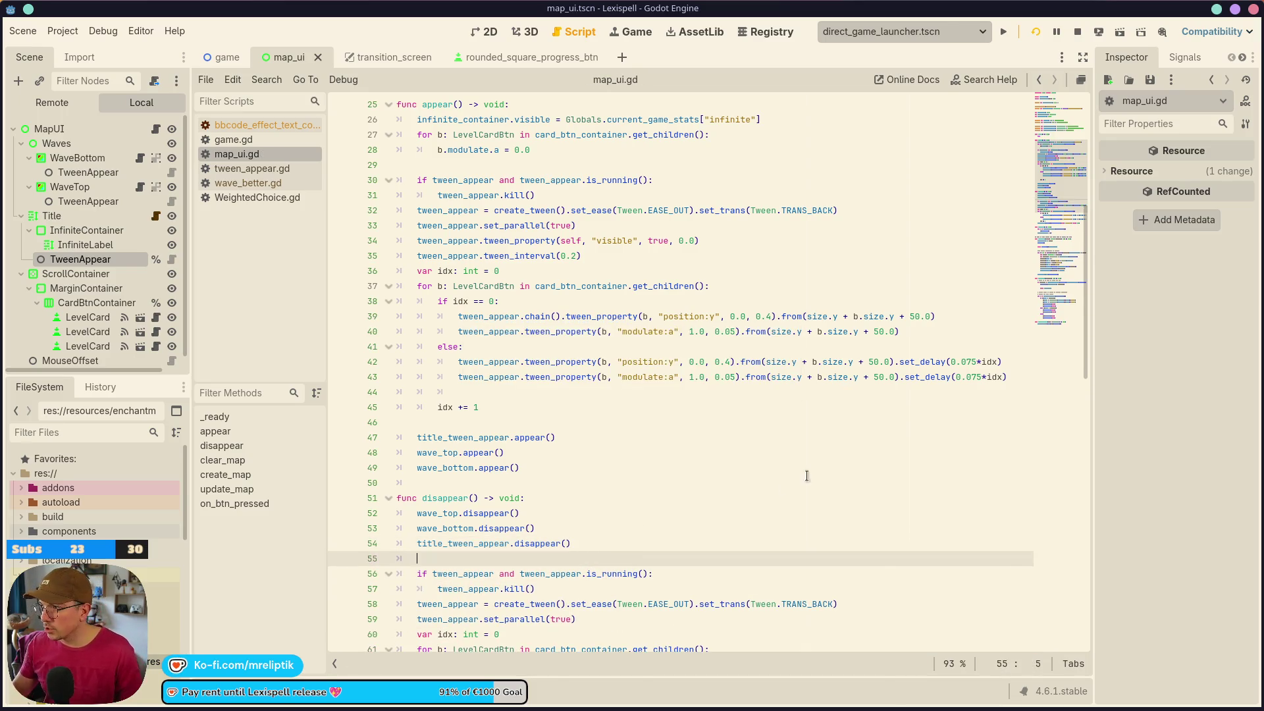
Relaunch the game to test the change, then stop it with F8.
left_click(1077, 32)
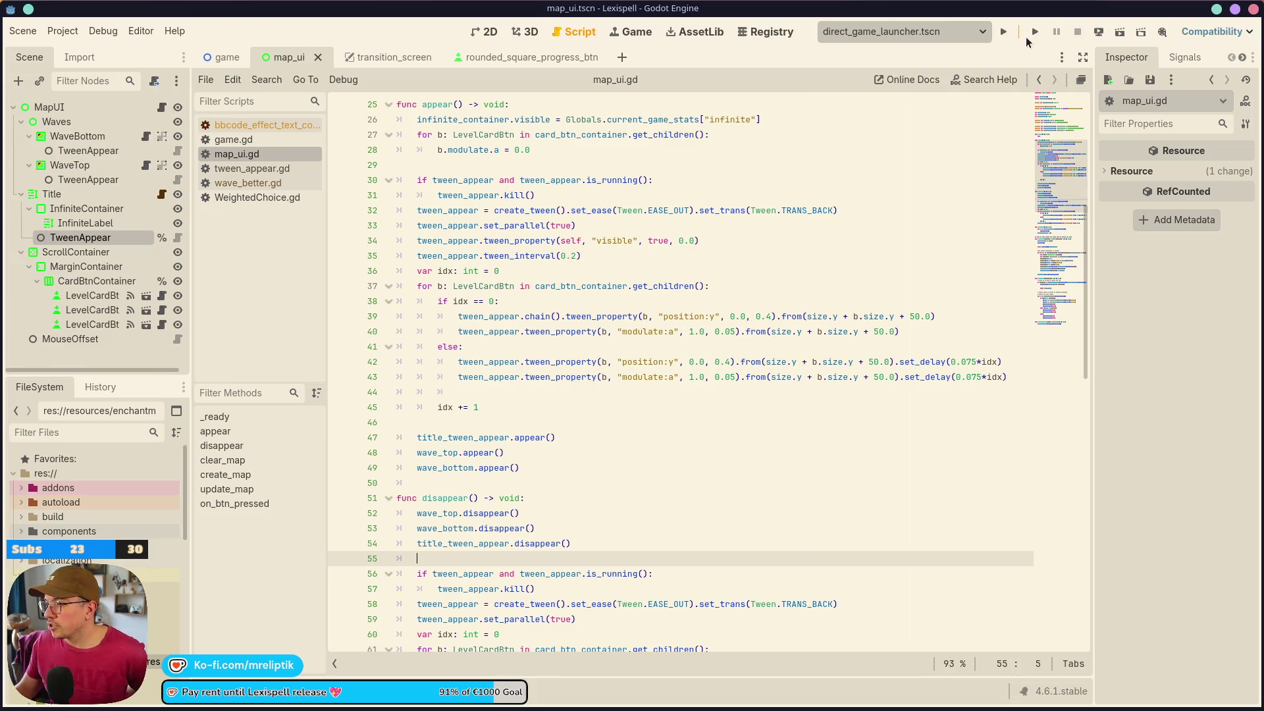
left_click(1004, 32)
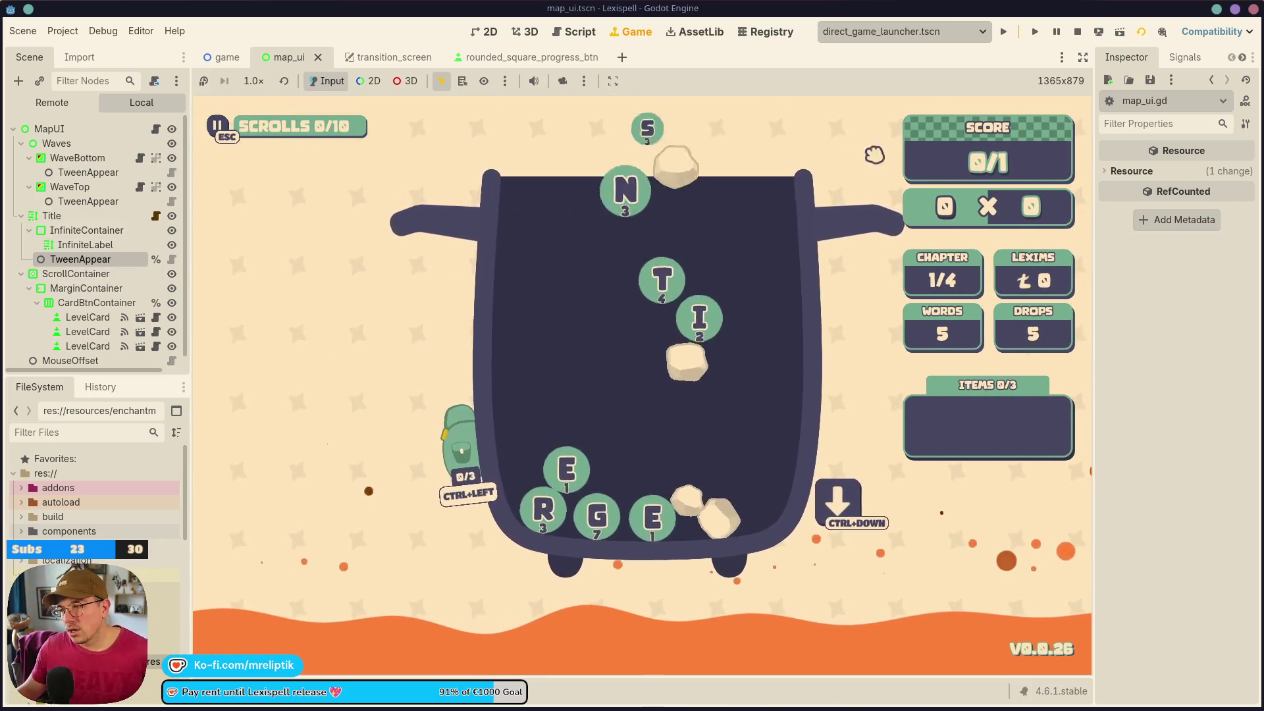
key("F8")
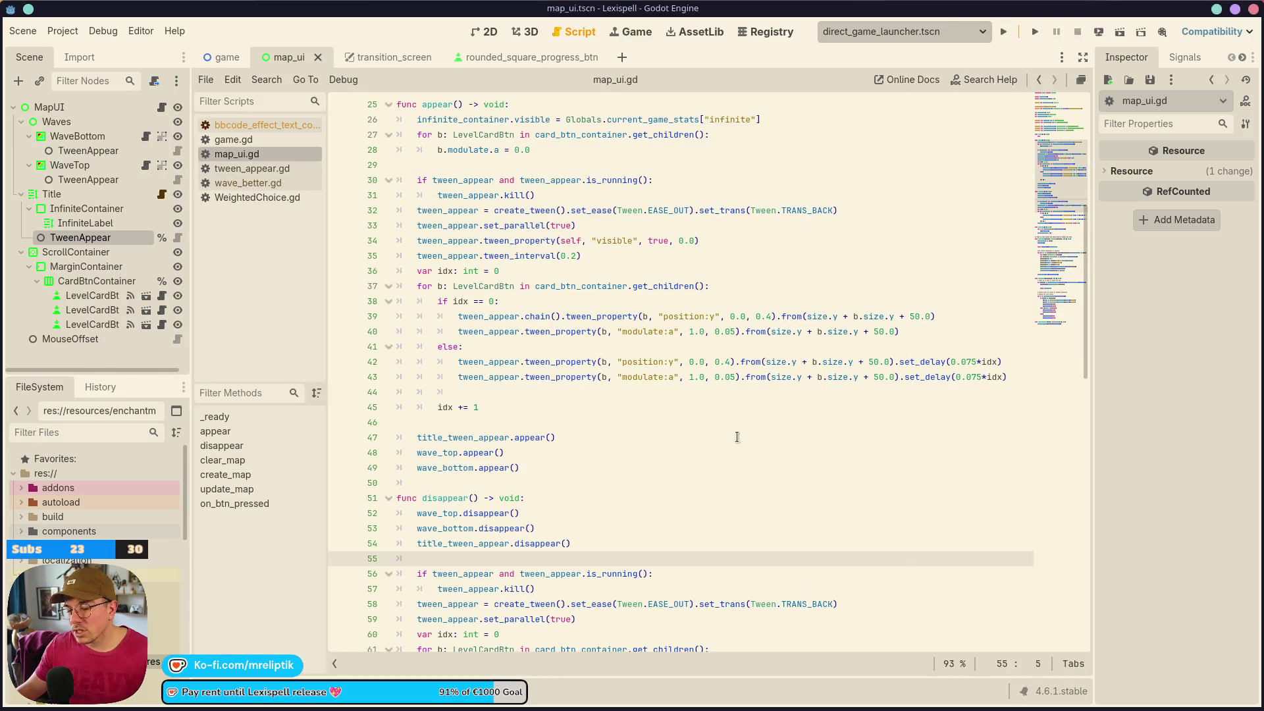
Review the set_parallel, tween_property and tween_interval calls in appear() and disappear().
scroll(617, 403, "up", 2)
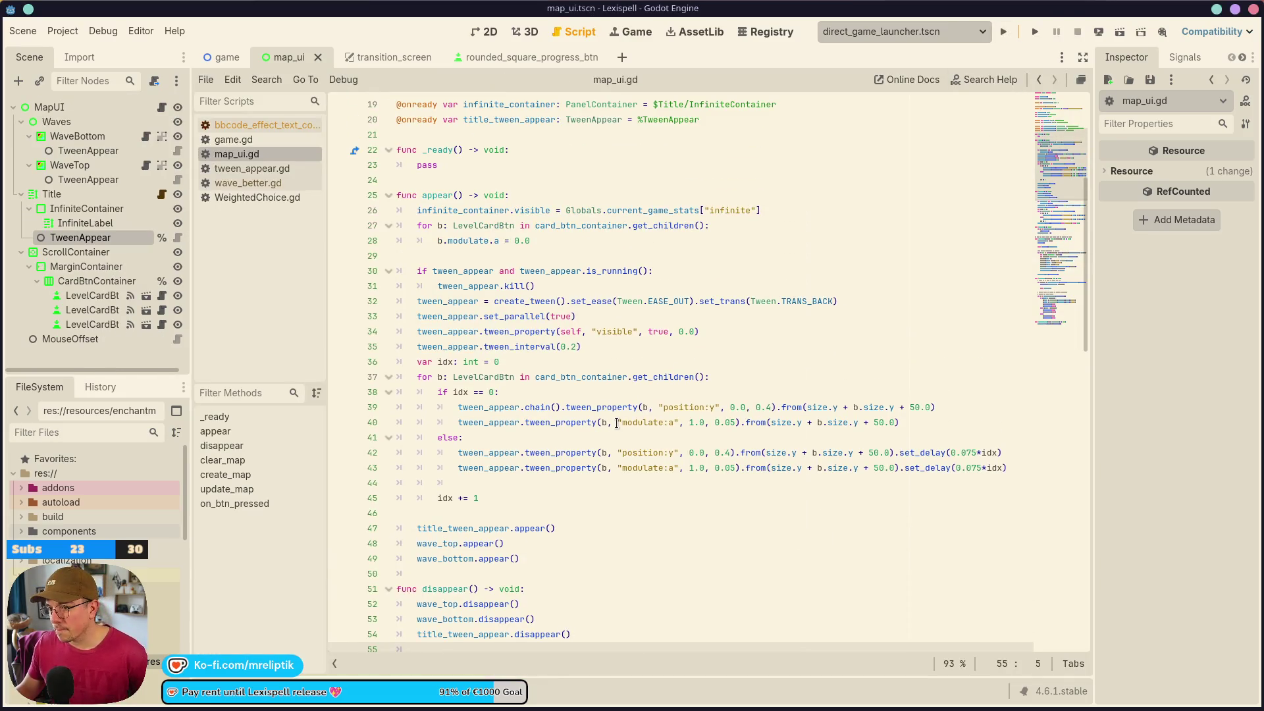
triple_click(516, 316)
double_click(516, 317)
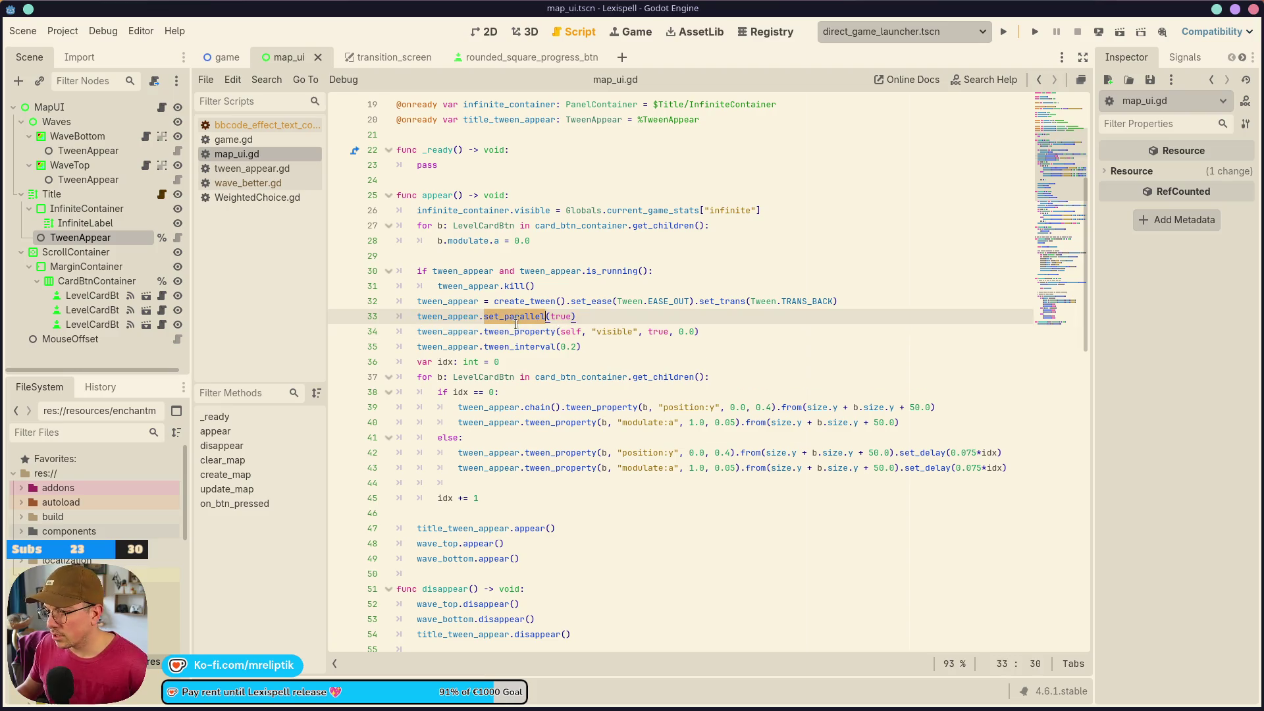
double_click(509, 333)
double_click(512, 347)
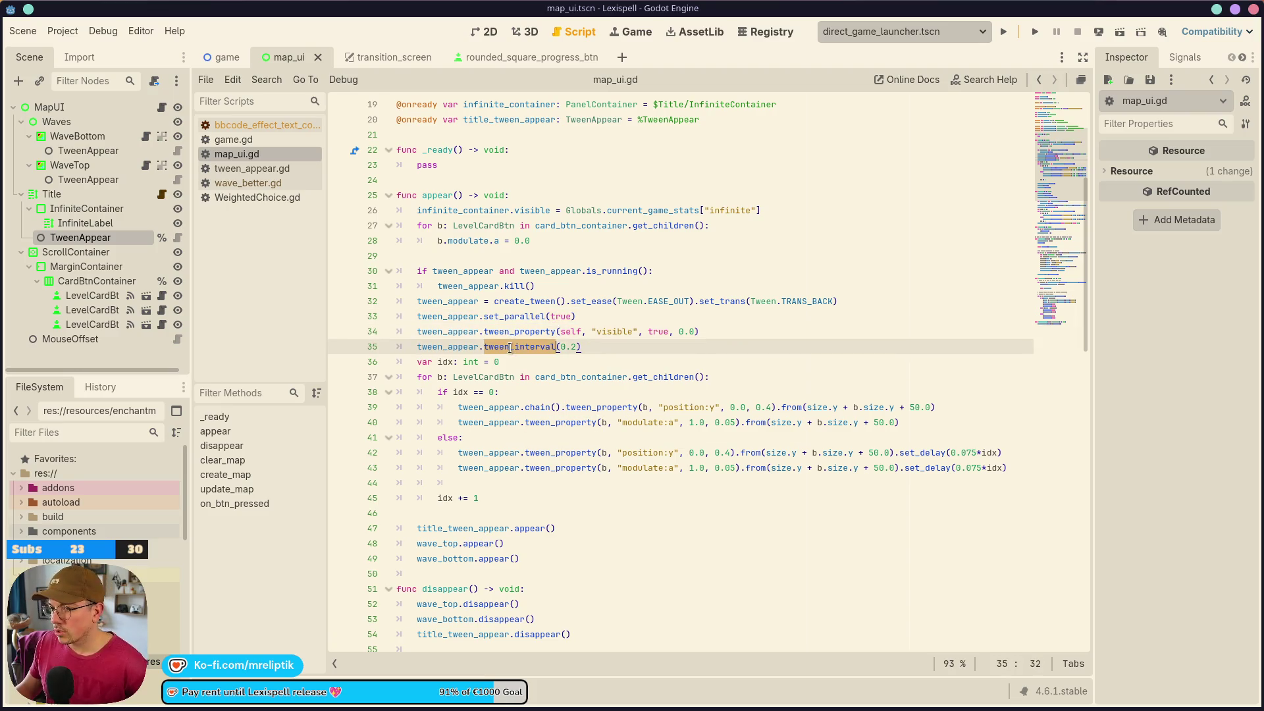
scroll(529, 368, "down", 6)
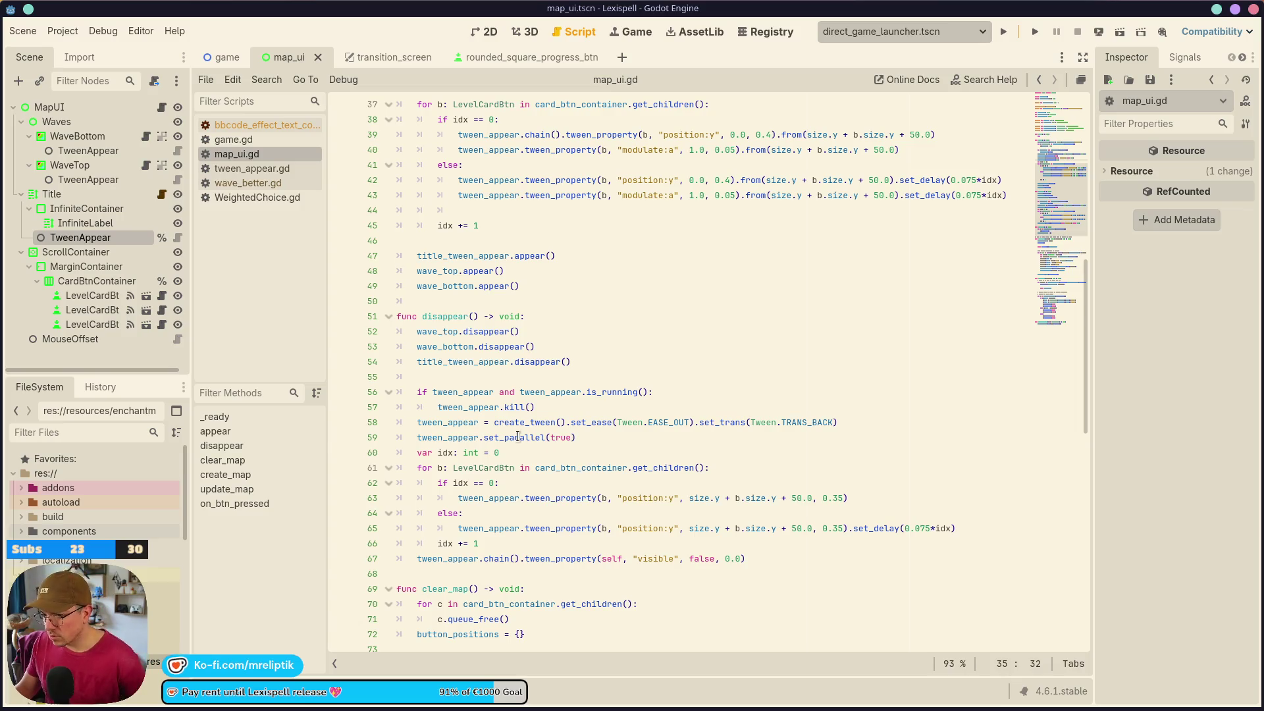
double_click(518, 437)
left_click(444, 360)
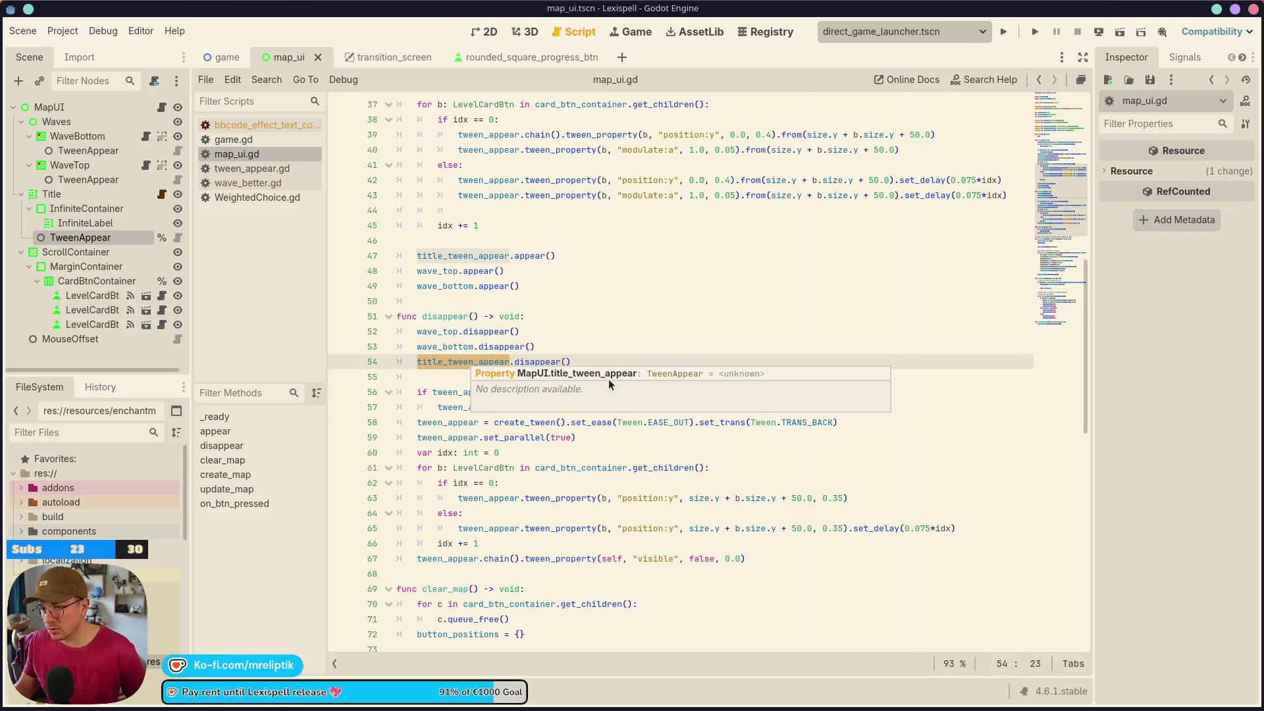
left_click(616, 338)
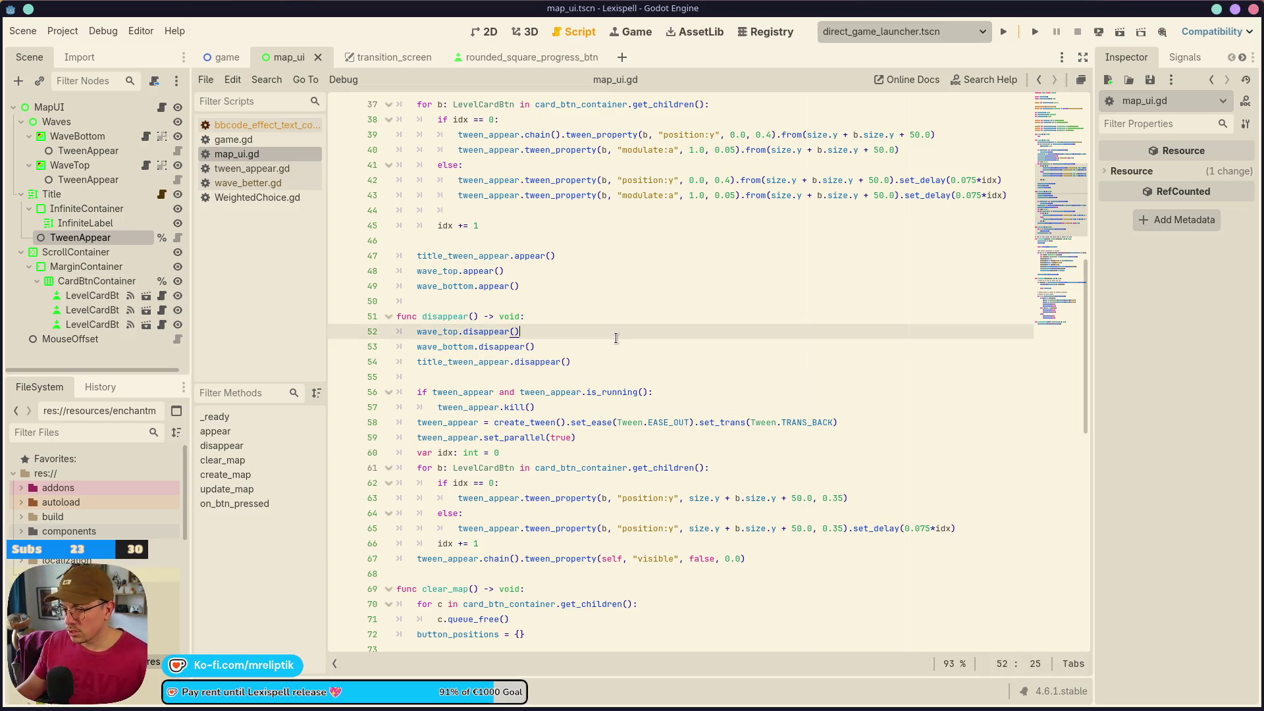
Inspect WaveTop and WaveBottom TweenAppear settings, then run the game to test the map UI.
left_click(101, 169)
left_click(101, 180)
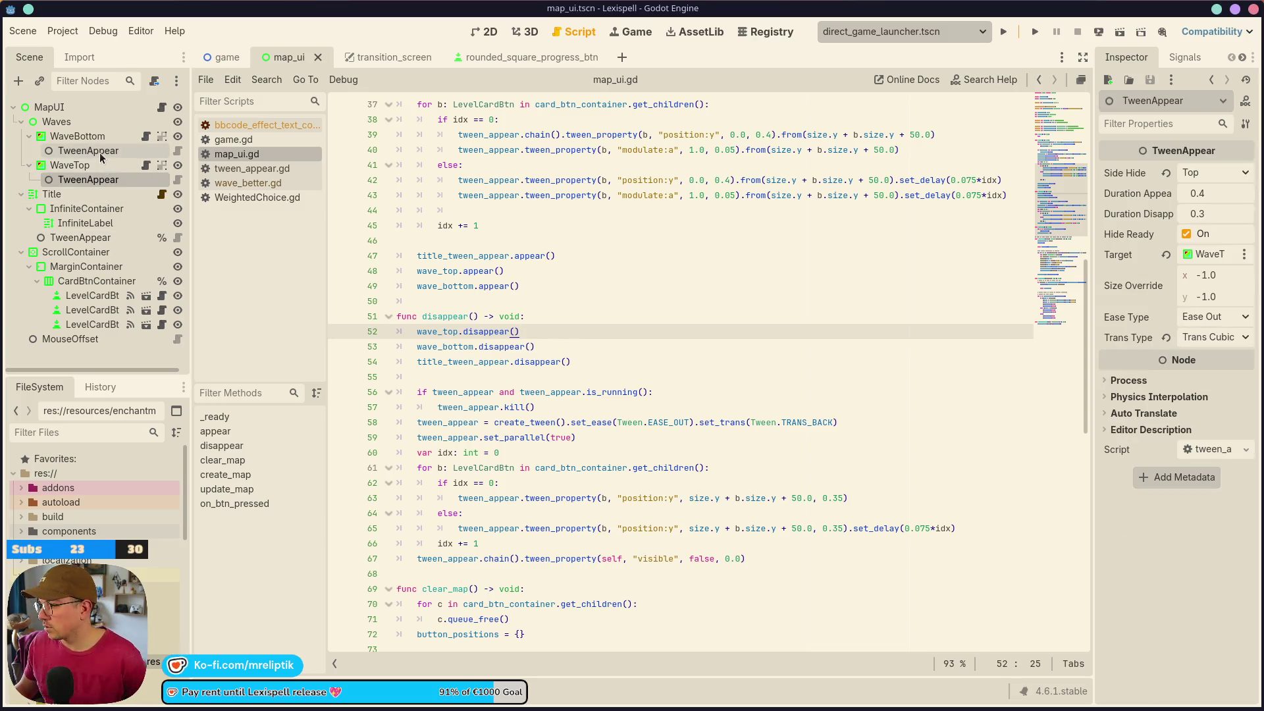
left_click(100, 152)
left_click(92, 180)
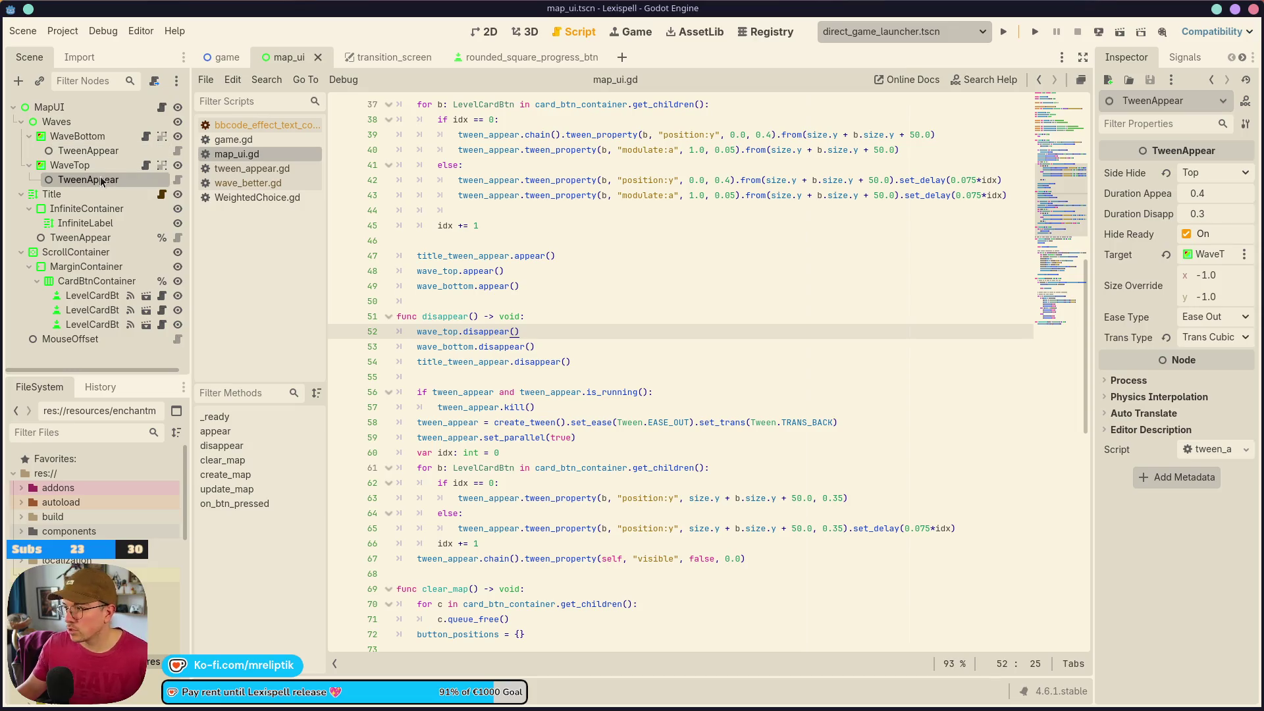
left_click(571, 361)
scroll(569, 354, "down", 2)
scroll(569, 354, "down", 1)
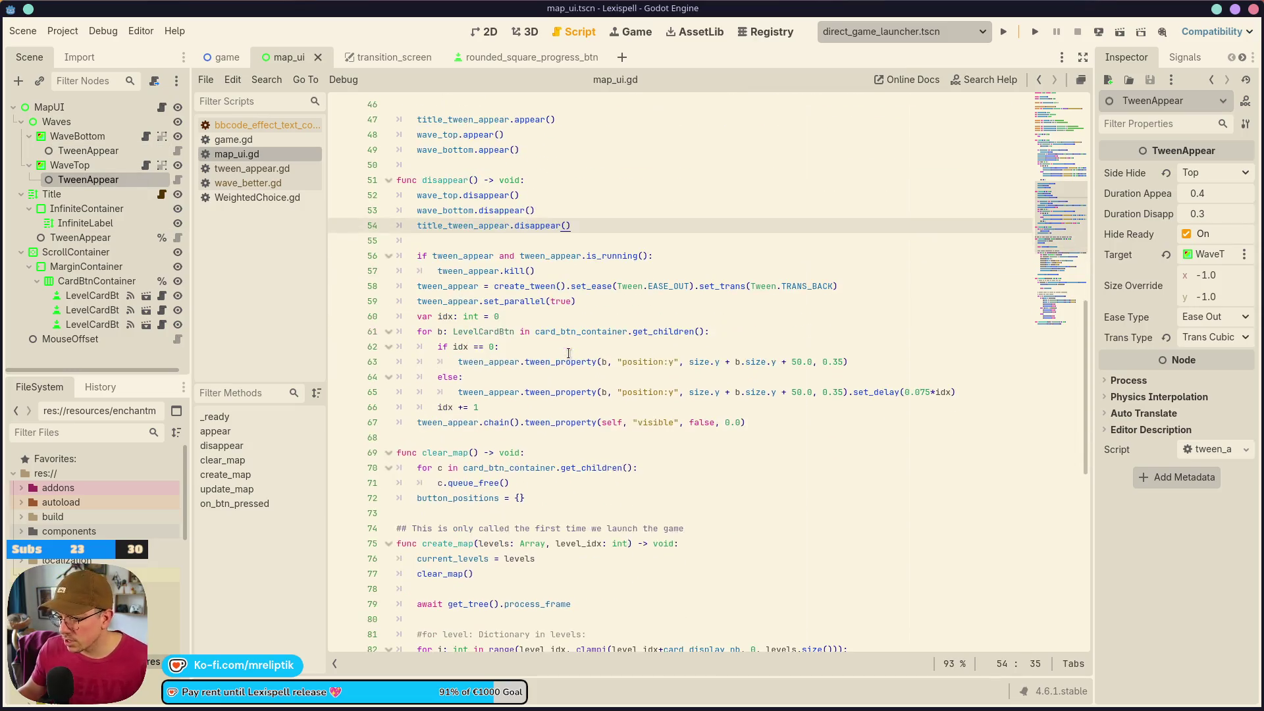
scroll(571, 353, "up", 9)
scroll(582, 313, "up", 5)
scroll(576, 313, "down", 6)
scroll(584, 345, "down", 6)
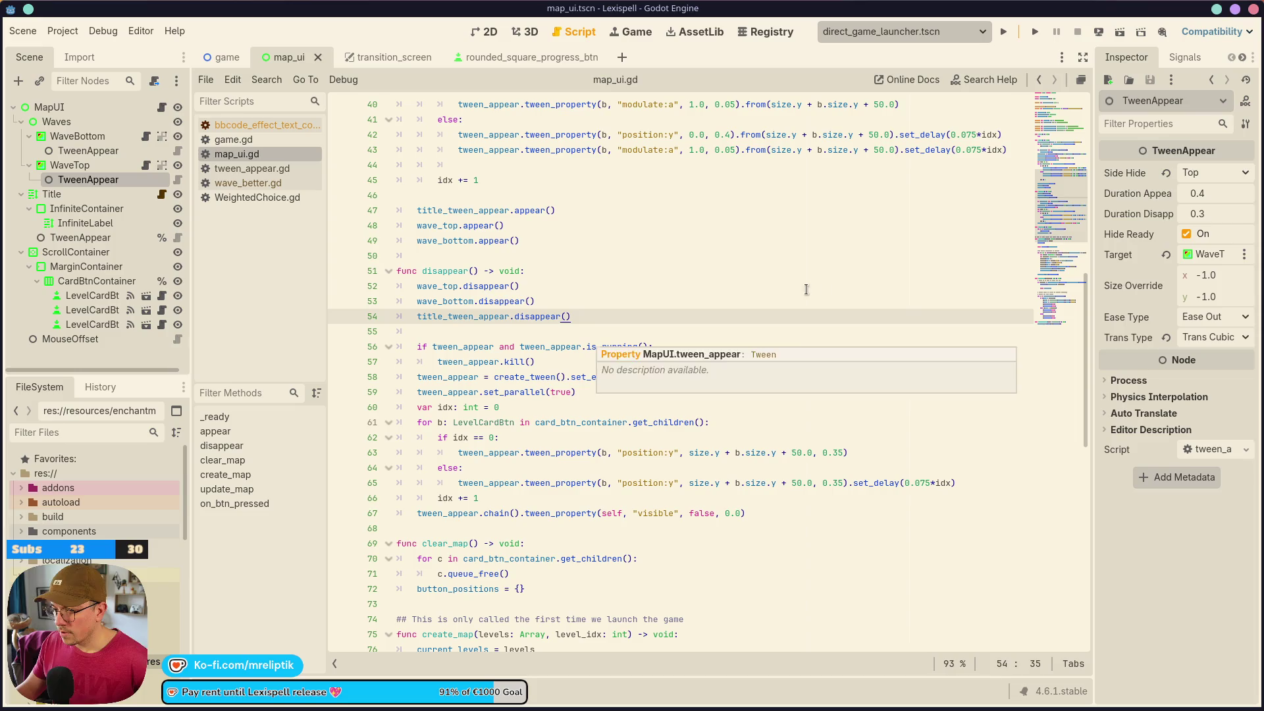
left_click(1036, 29)
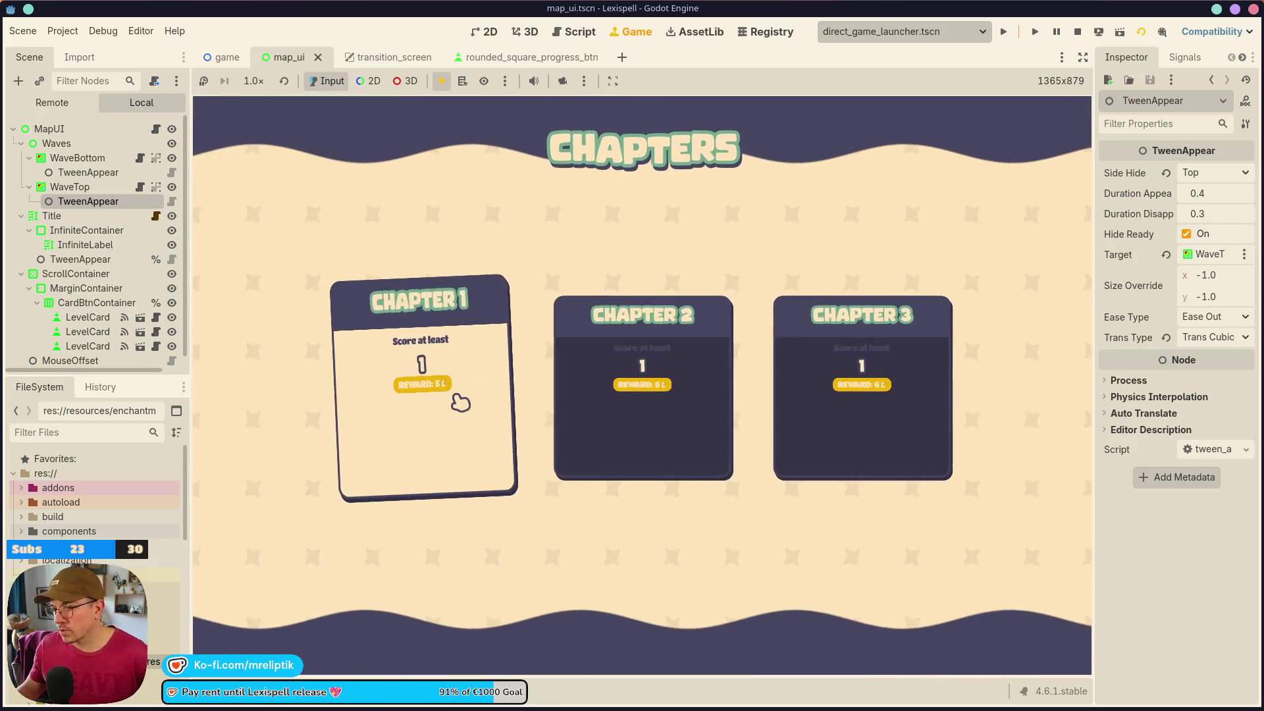
Enter Chapter 1 in the running game, stop it, relaunch for a second test, and stop again.
left_click(456, 398)
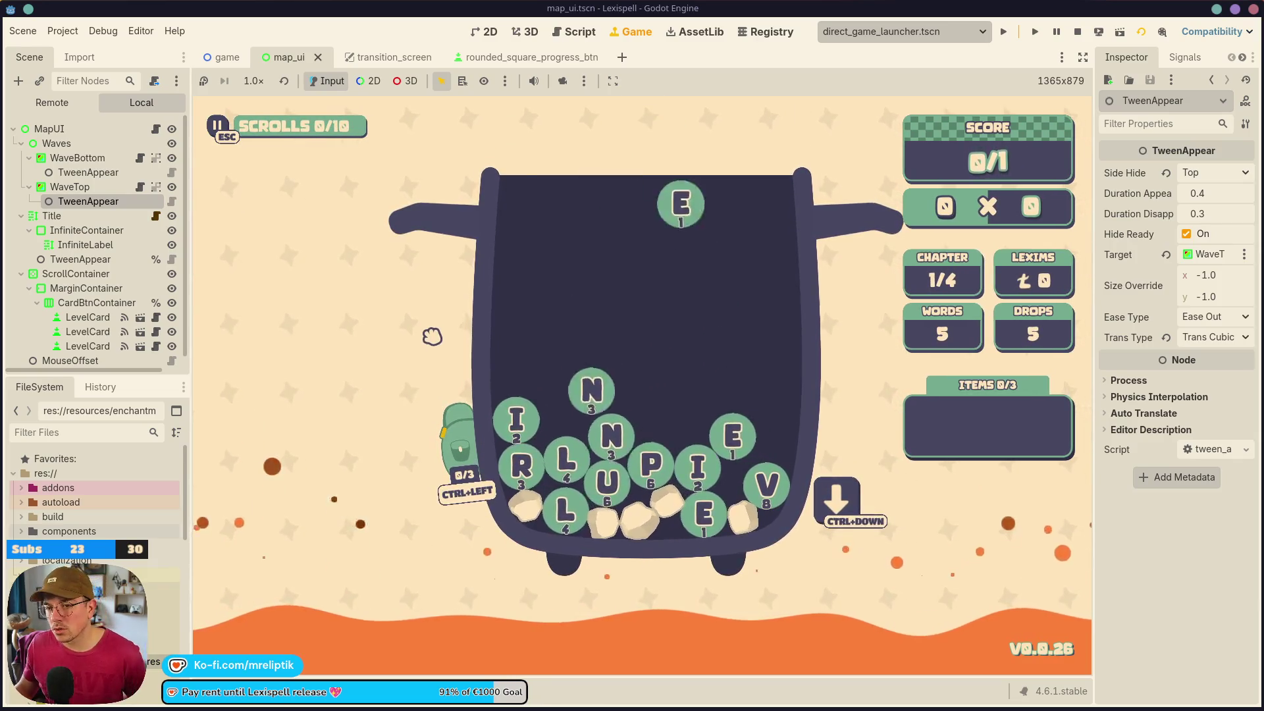
scroll(65, 321, "down", 1)
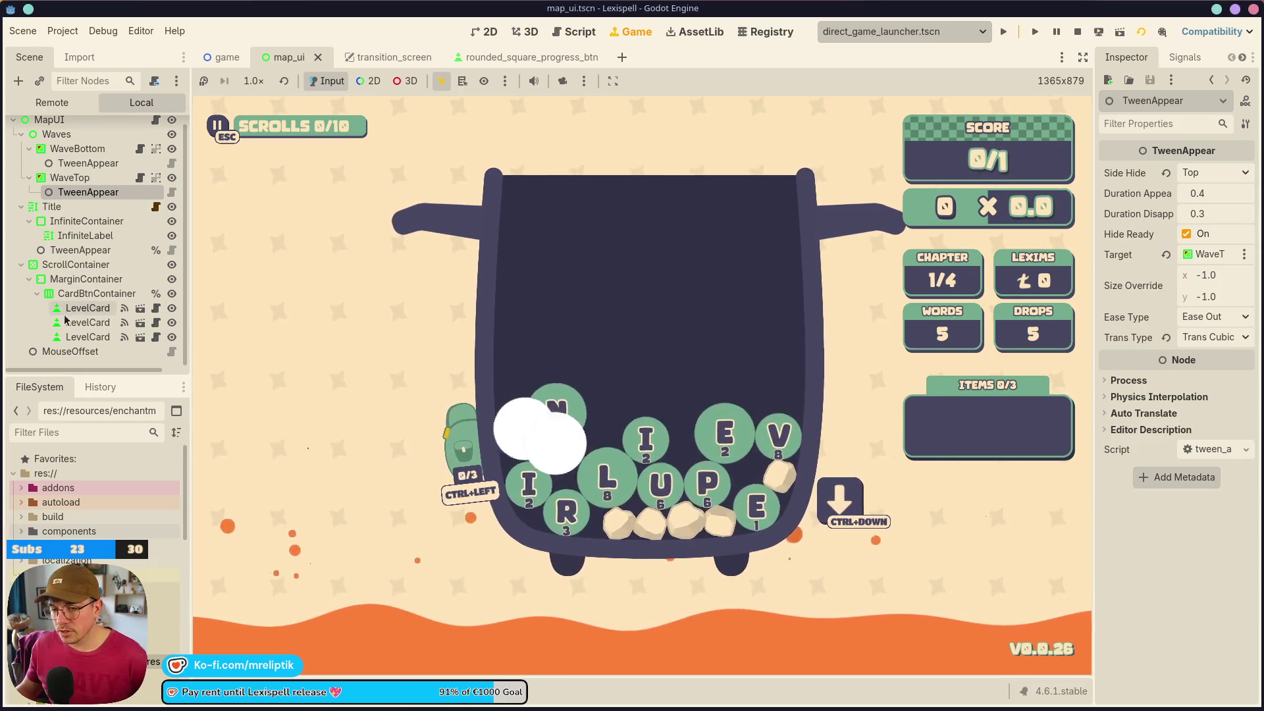
scroll(92, 303, "up", 1)
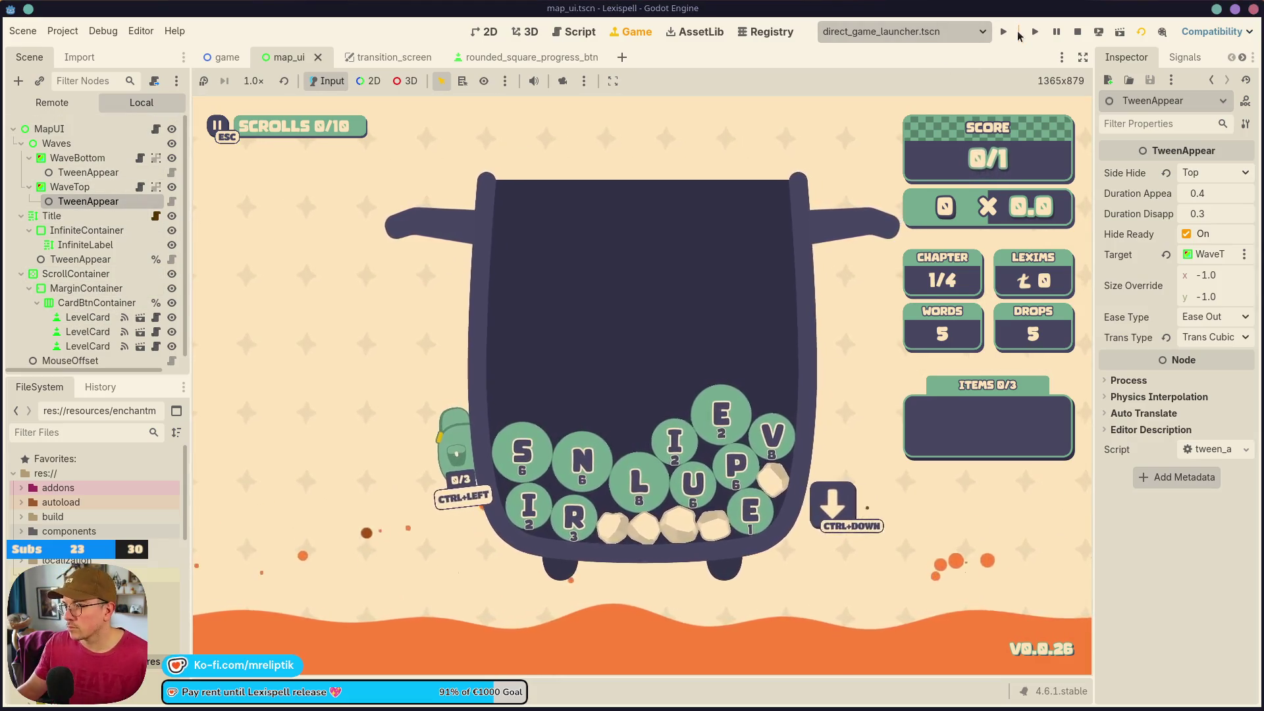
key("F8")
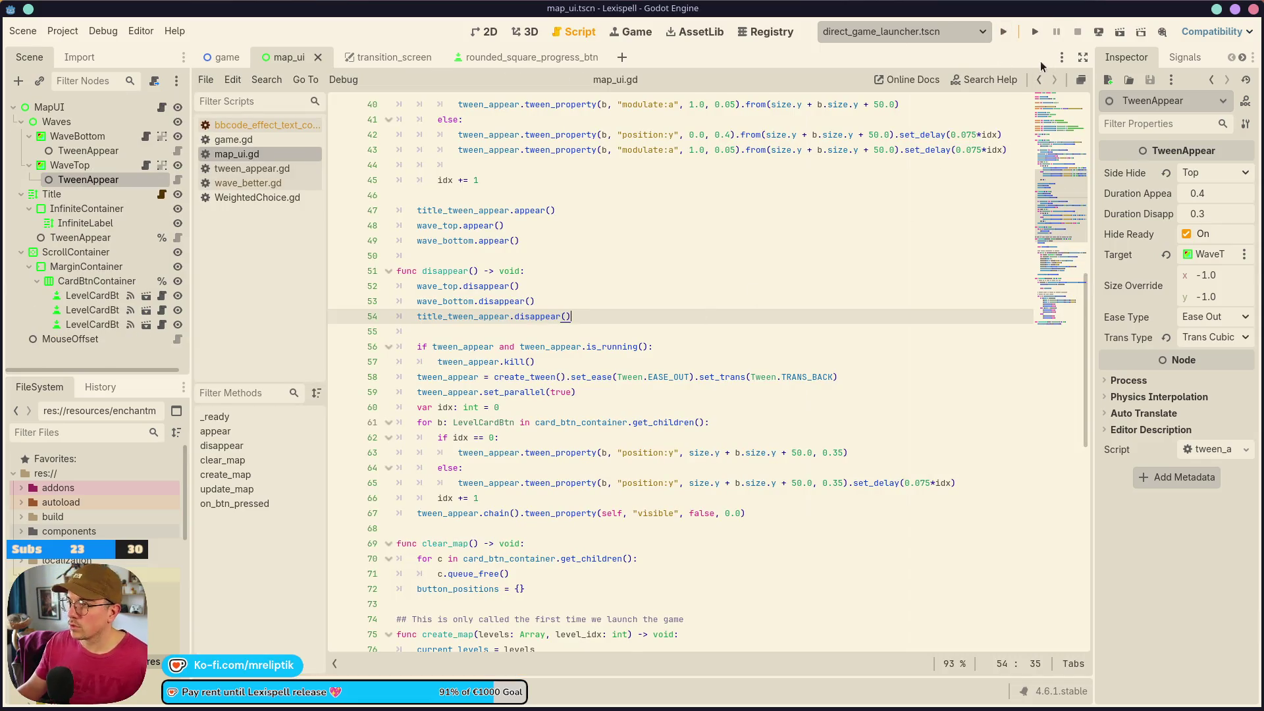
left_click(1004, 32)
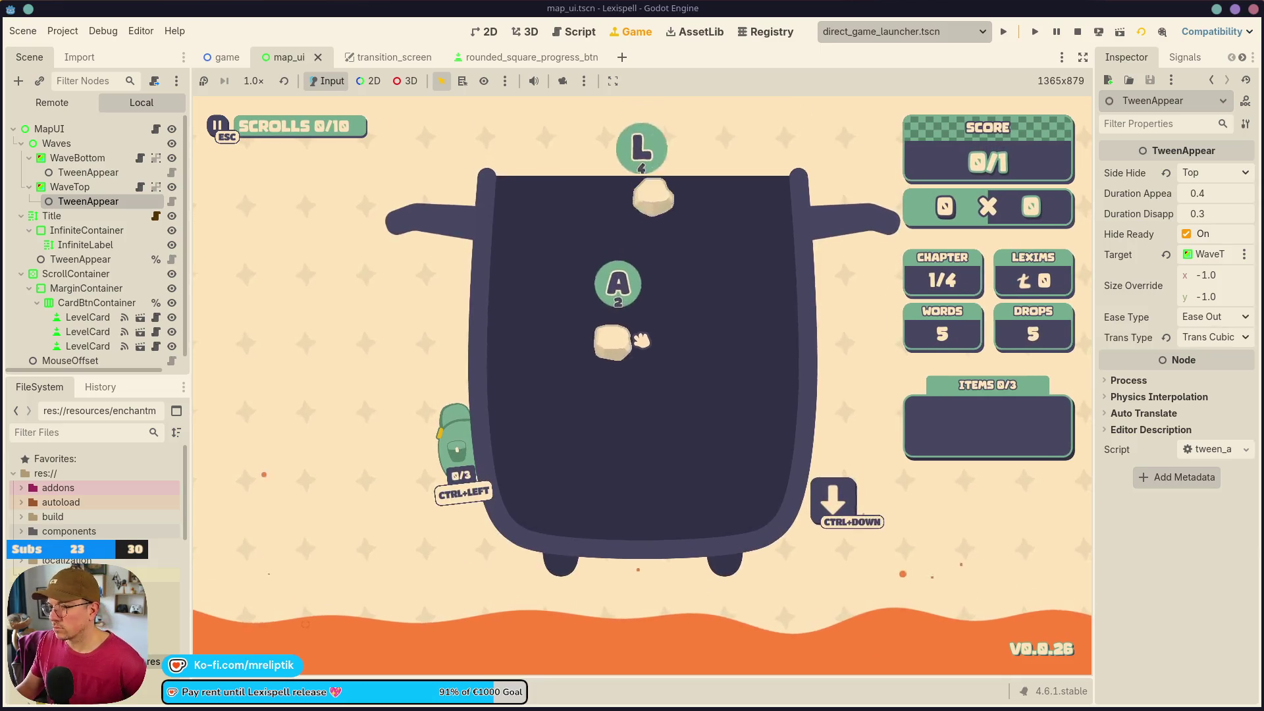
key("F8")
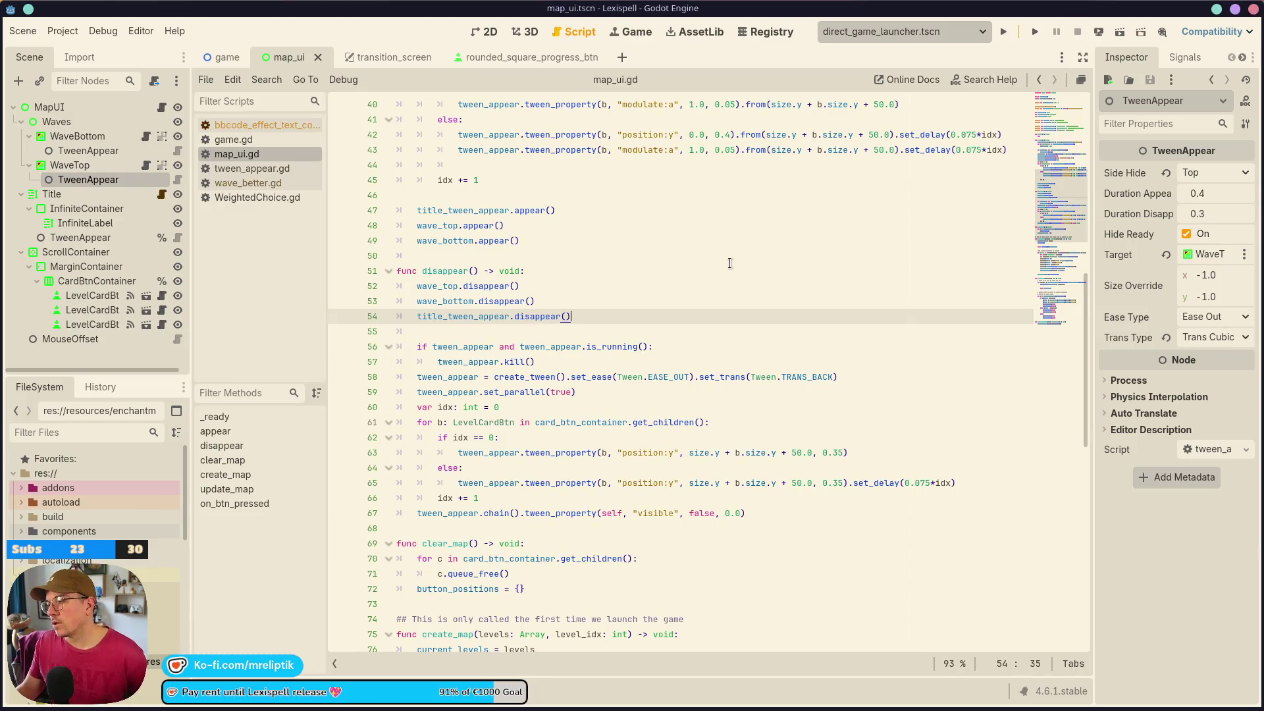
In map_ui's 2D view, set the Title TweenAppear's Size Override y to -1.
scroll(639, 334, "up", 9)
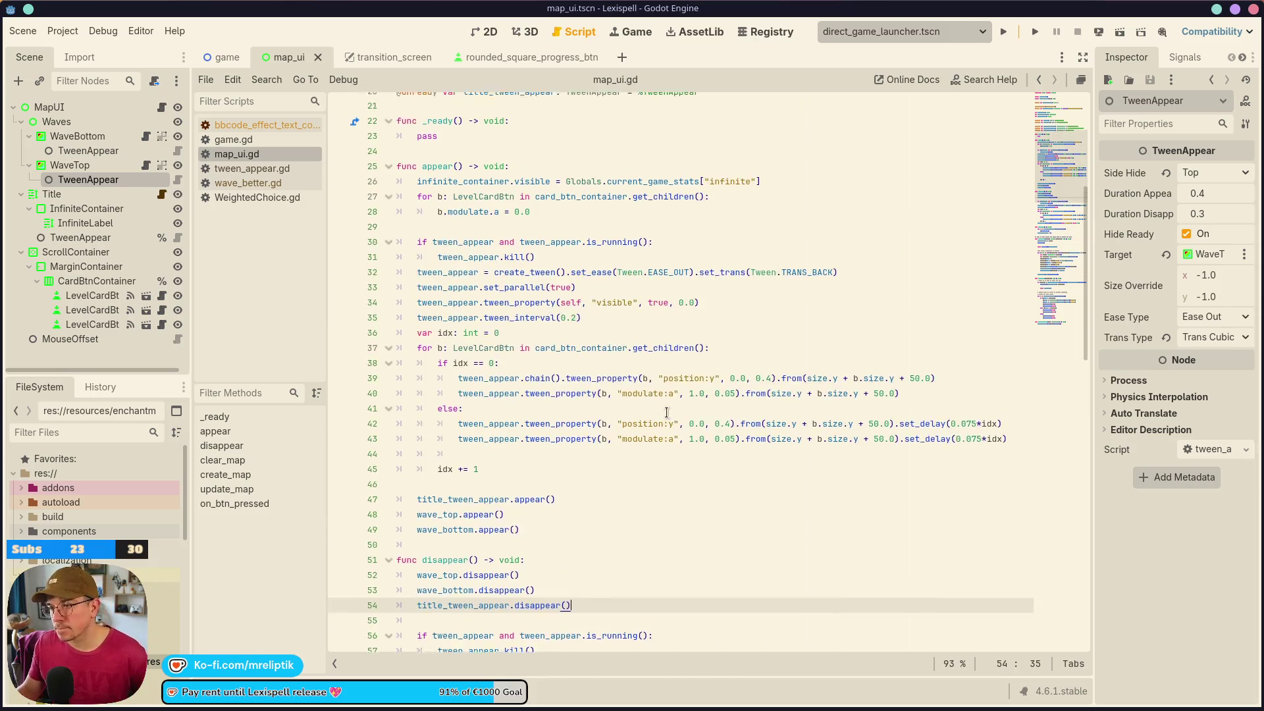
scroll(732, 380, "down", 2)
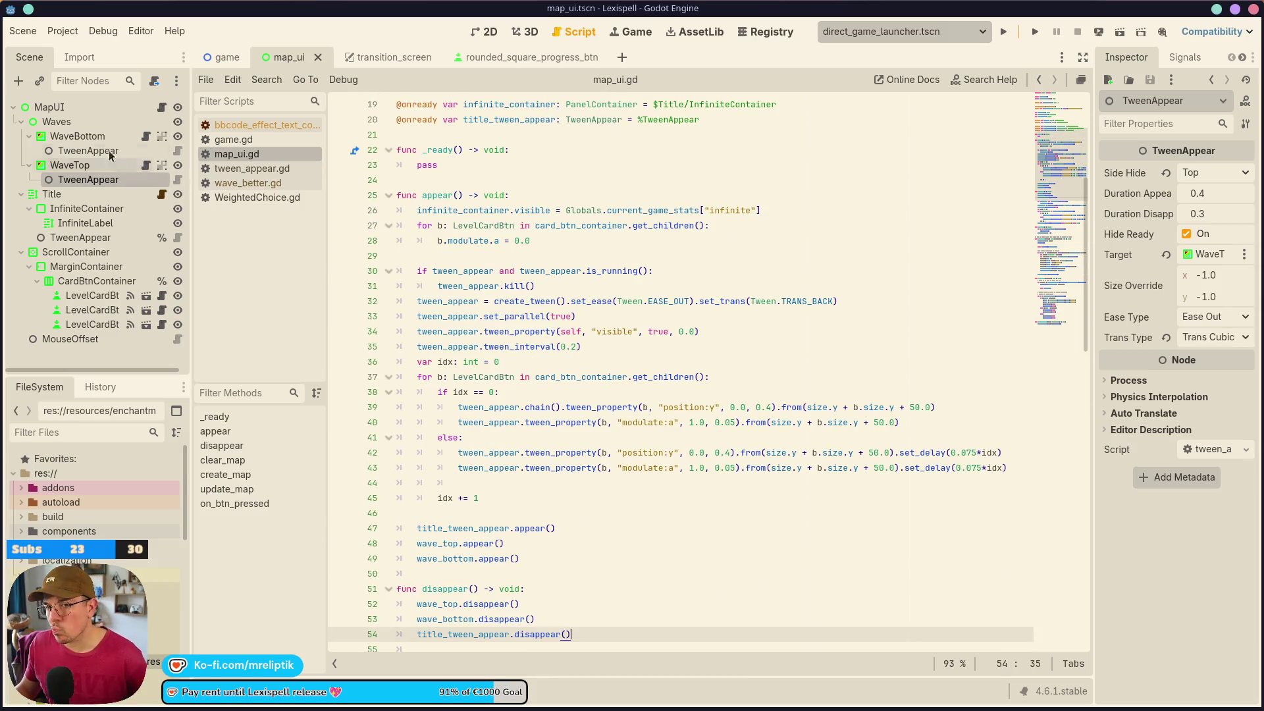
left_click(63, 108)
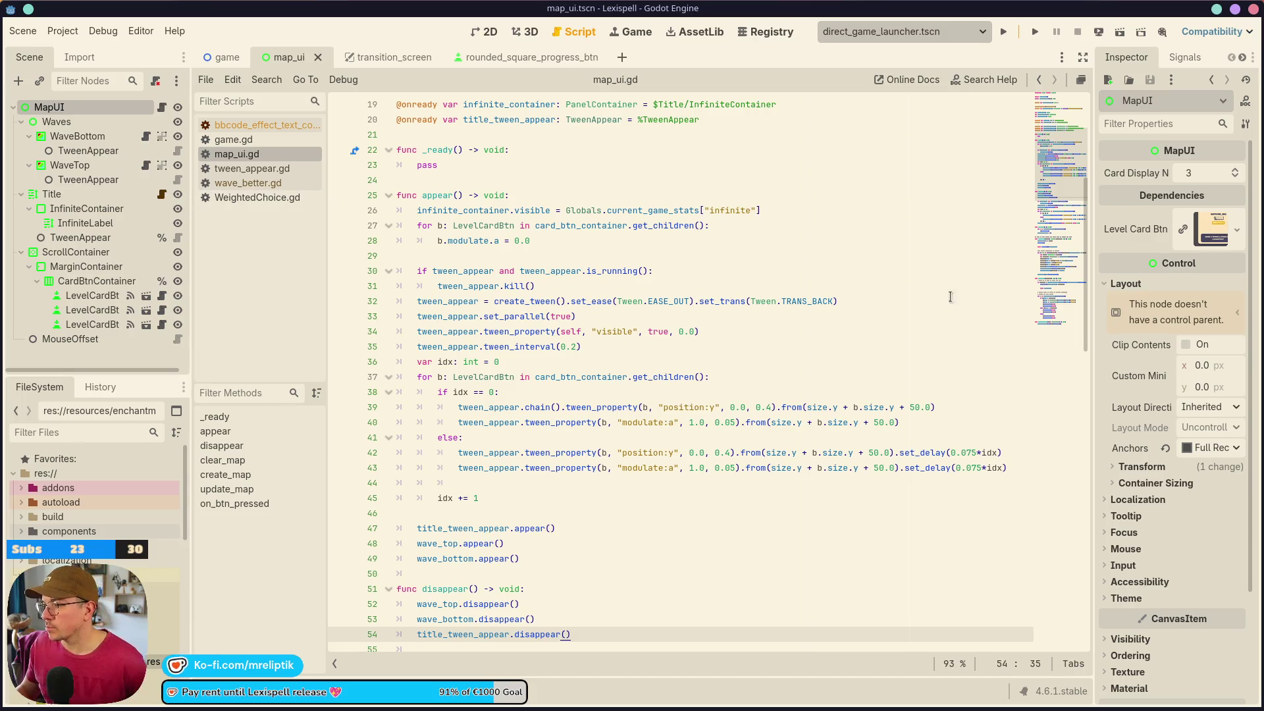
left_click(495, 34)
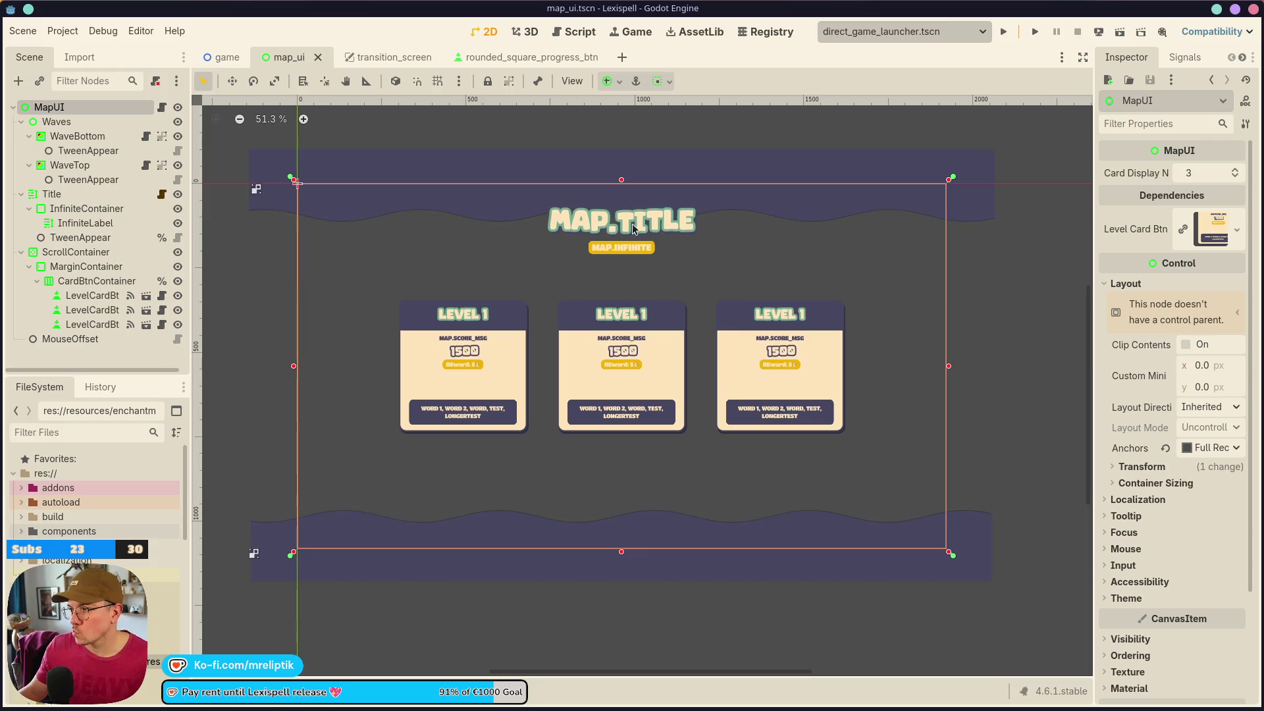
left_click(77, 238)
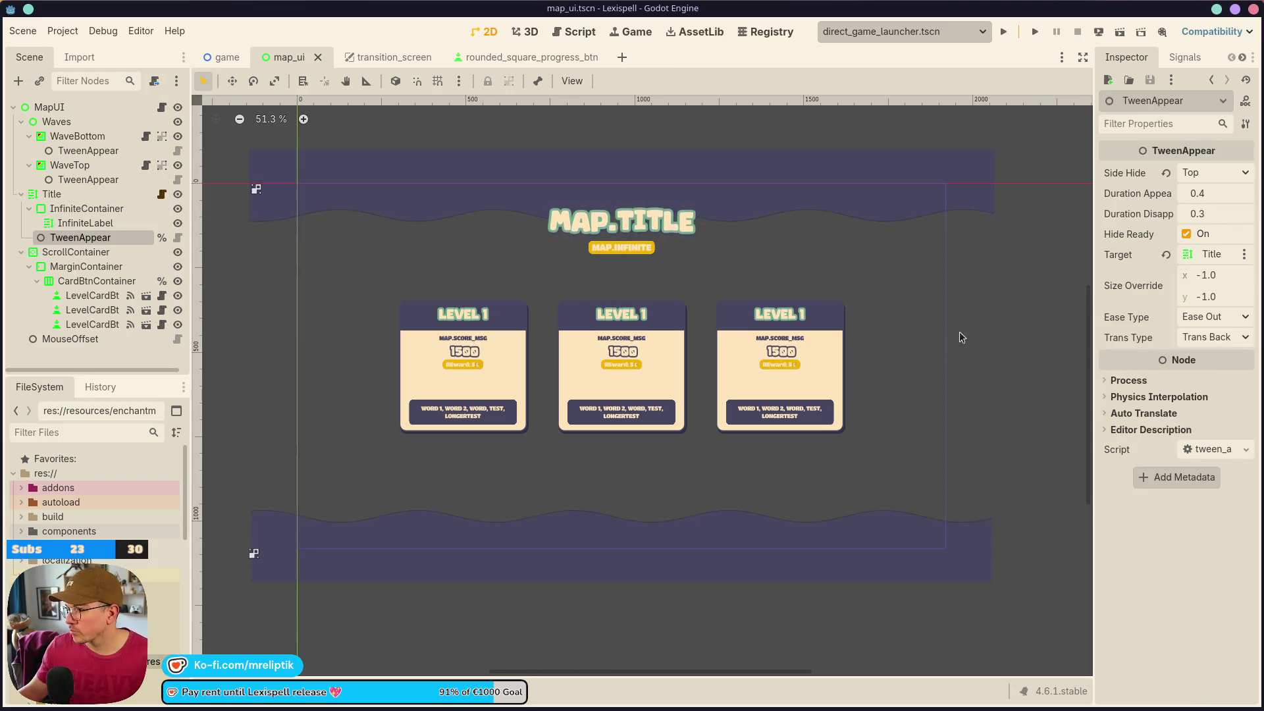
left_click(1193, 296)
type("-1")
key("Return")
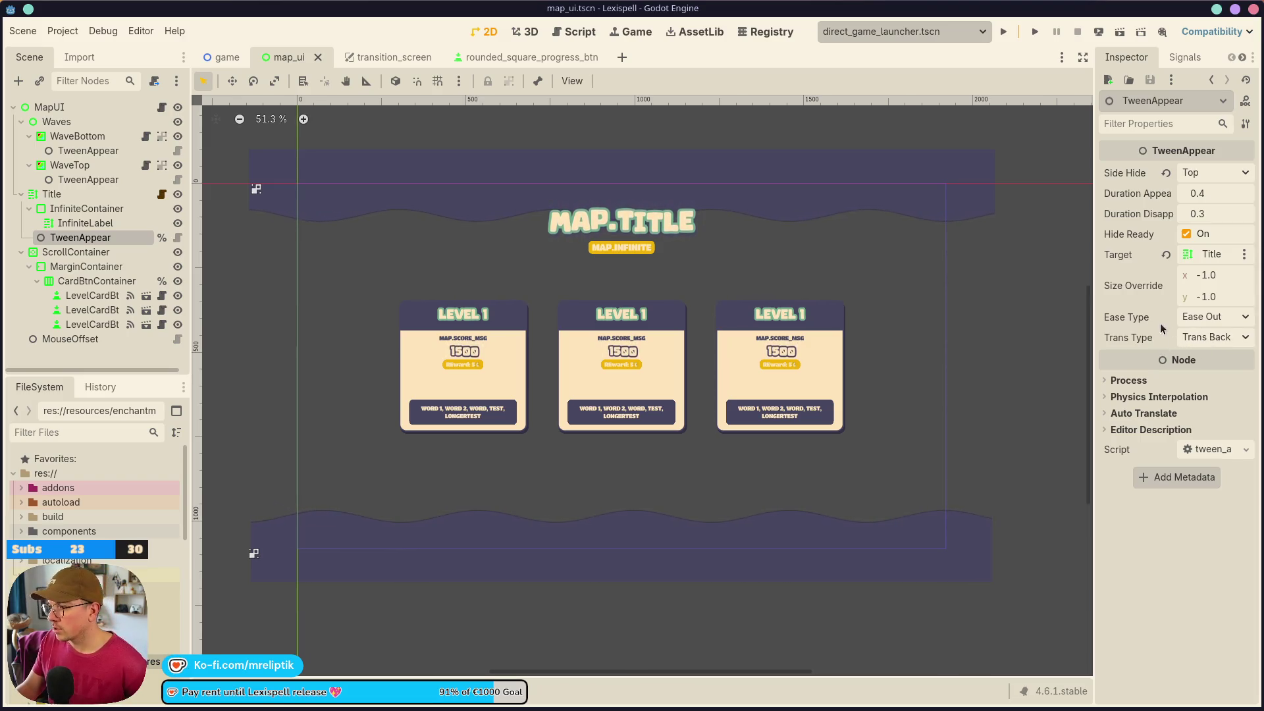
Check the WaveTop, Title and InfiniteContainer nodes, then open the Title node's script.
left_click(630, 216)
left_click(630, 219)
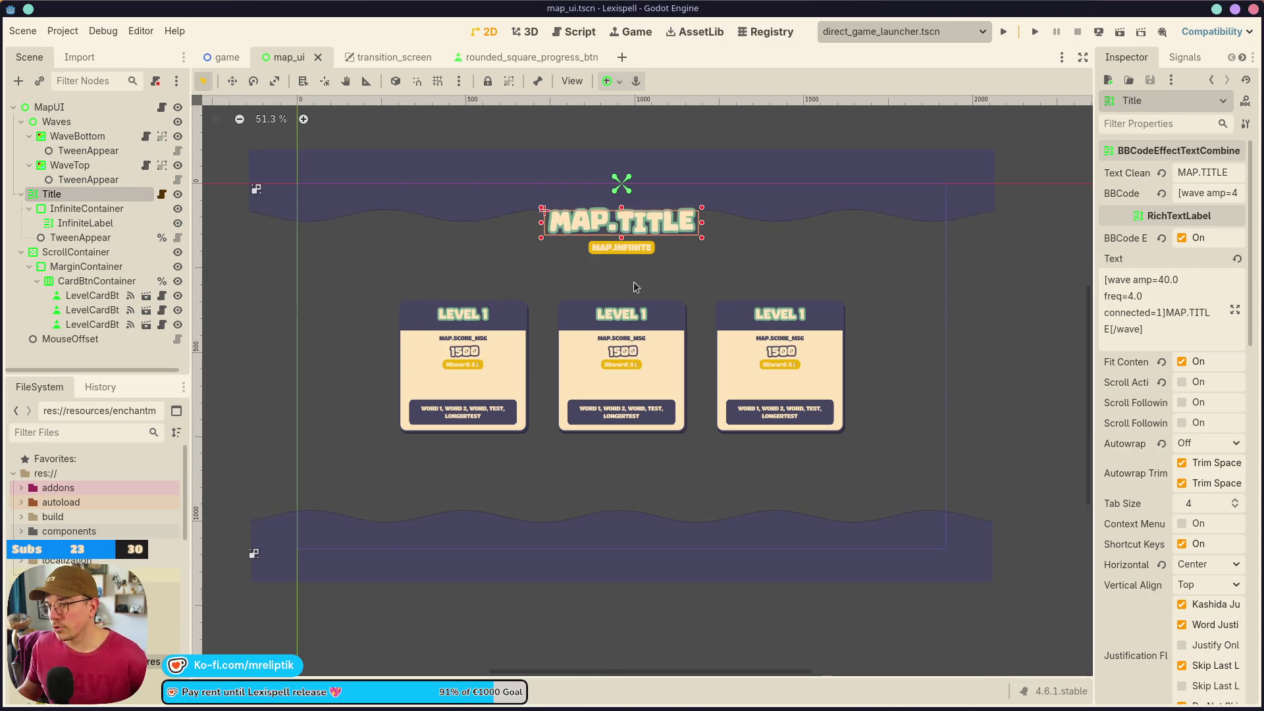
left_click(83, 208)
left_click(60, 194)
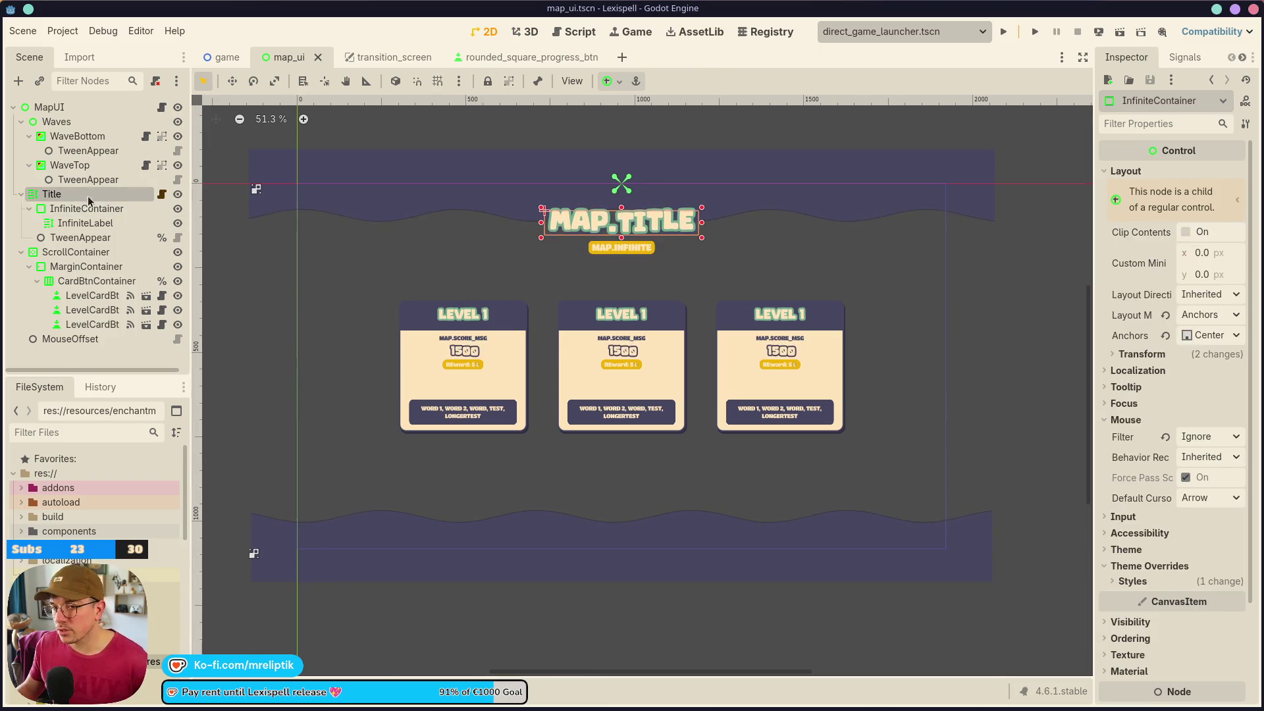
left_click(81, 238)
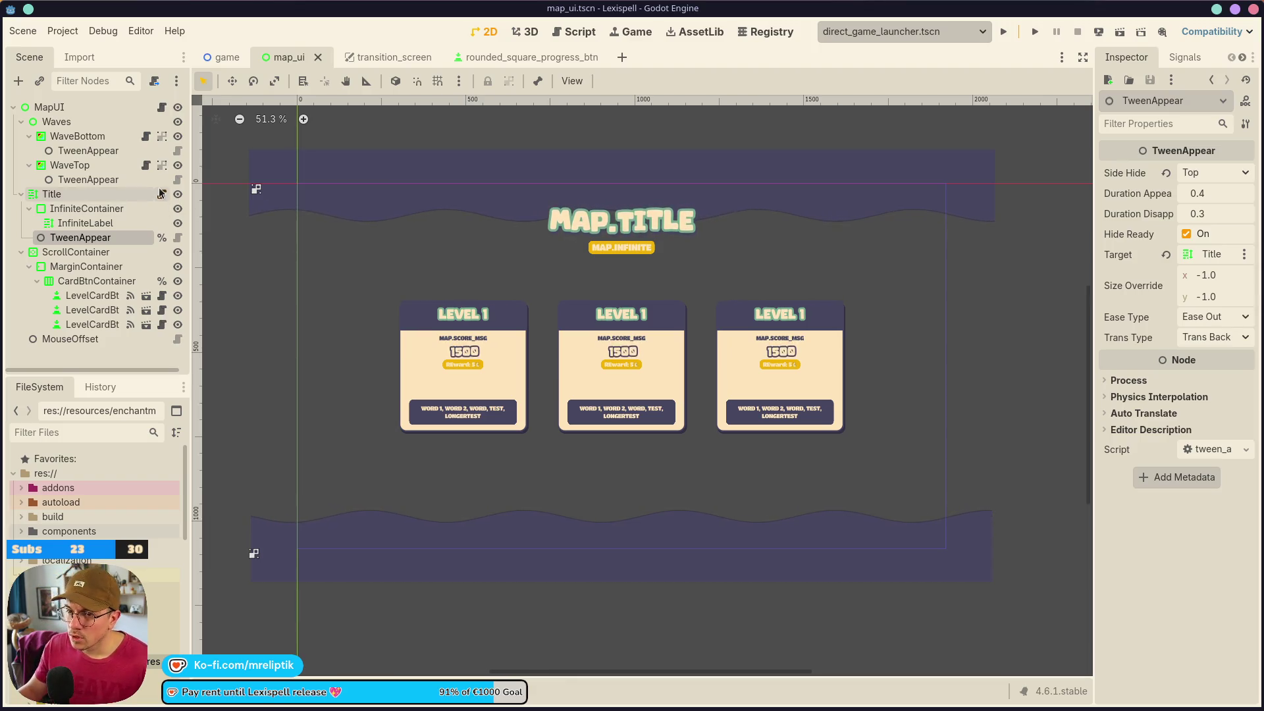
left_click(161, 194)
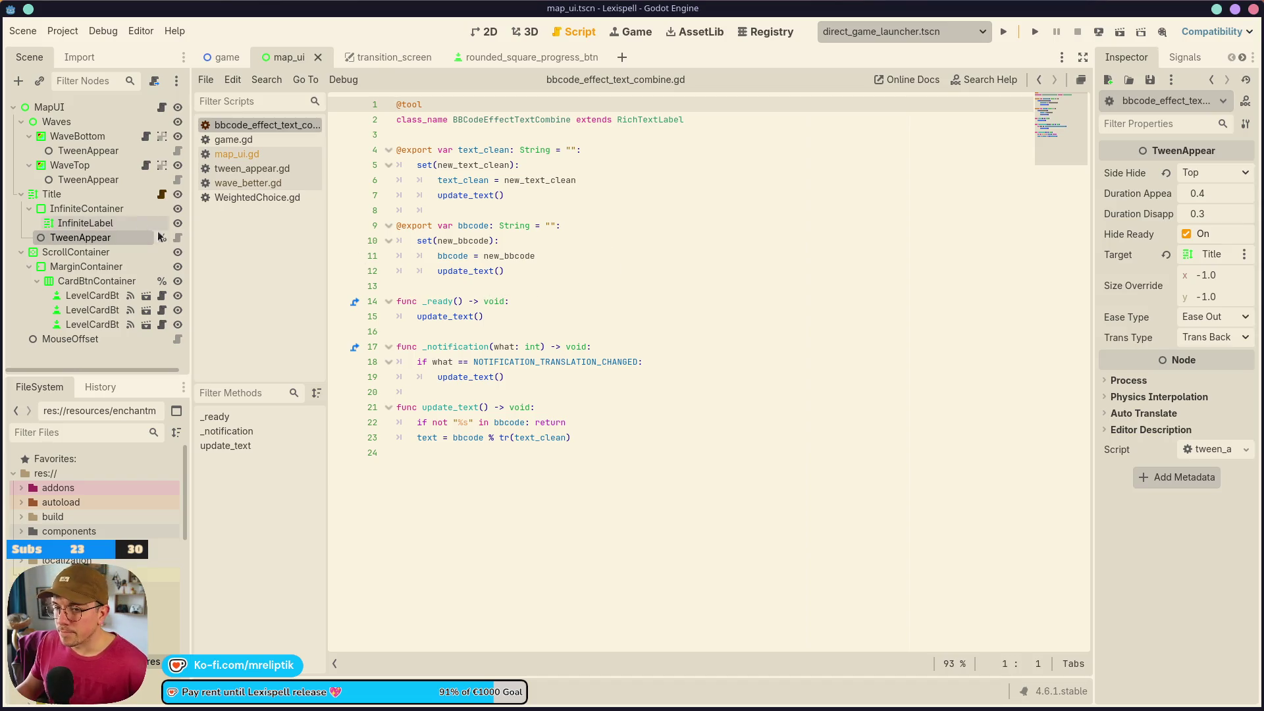
Read through tween_appear.gd's appear() and disappear() code, then switch to the Game workspace.
left_click(177, 238)
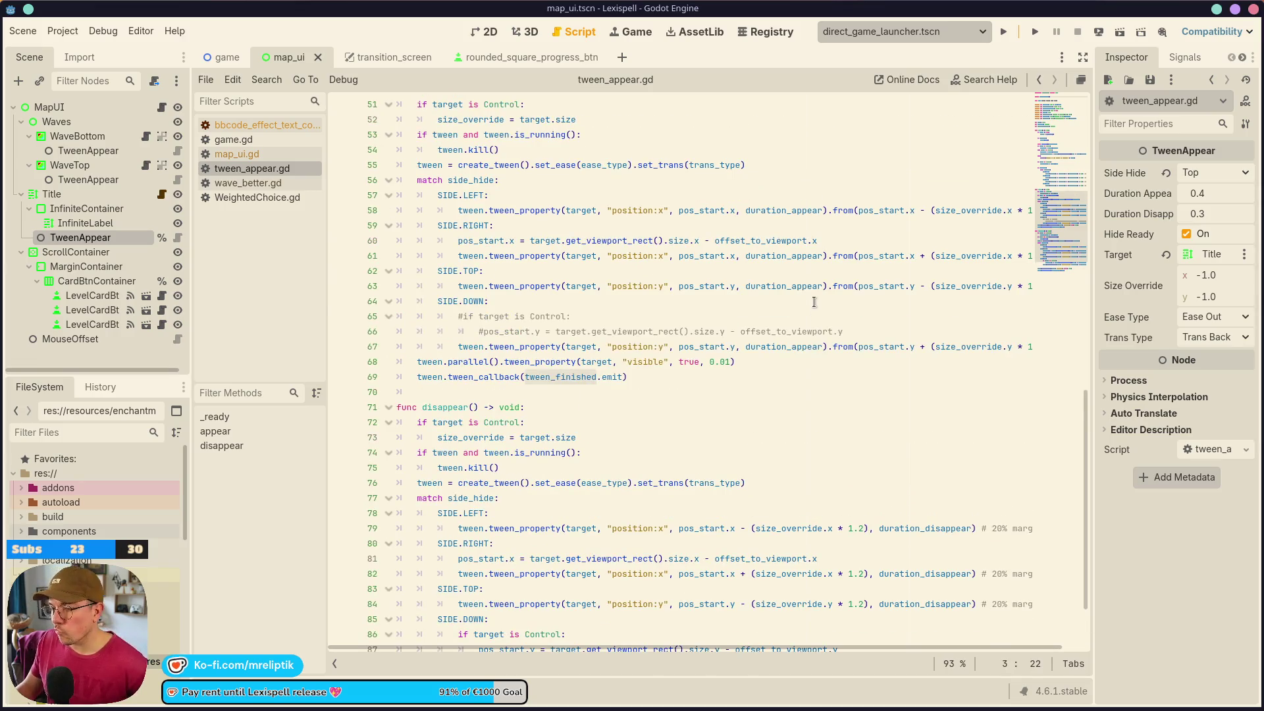
left_click(819, 297)
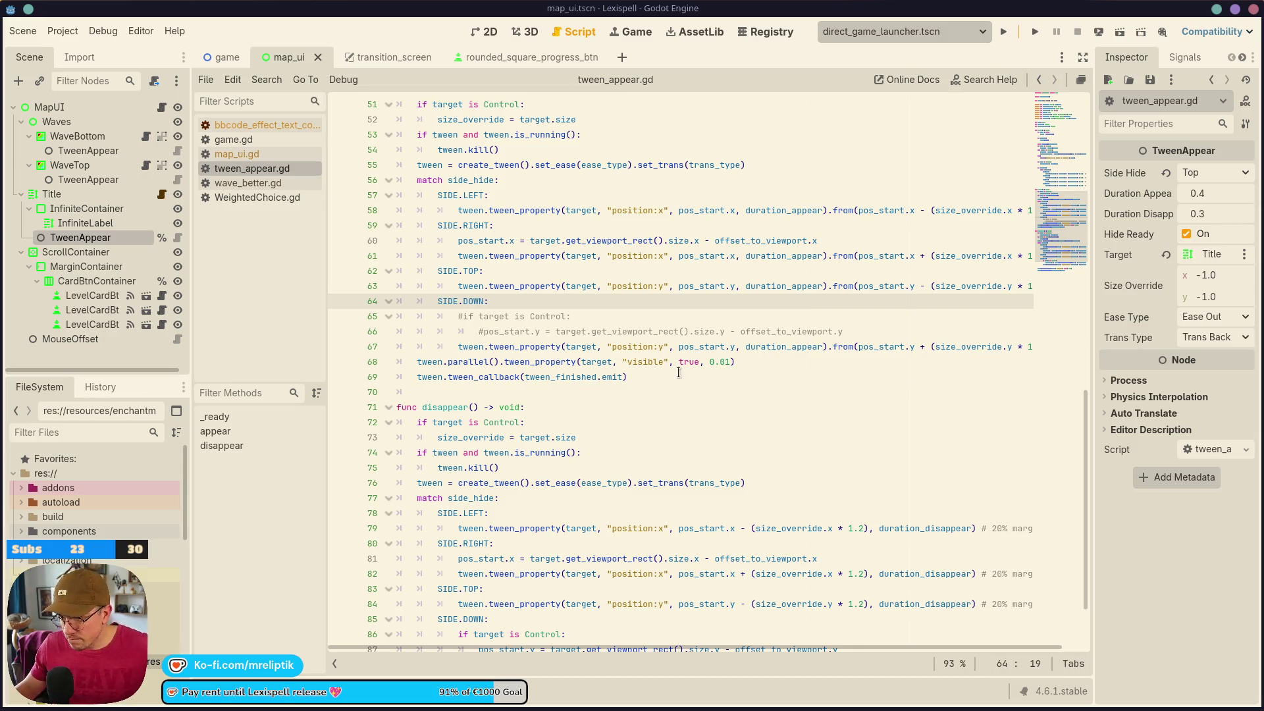
left_click(584, 392)
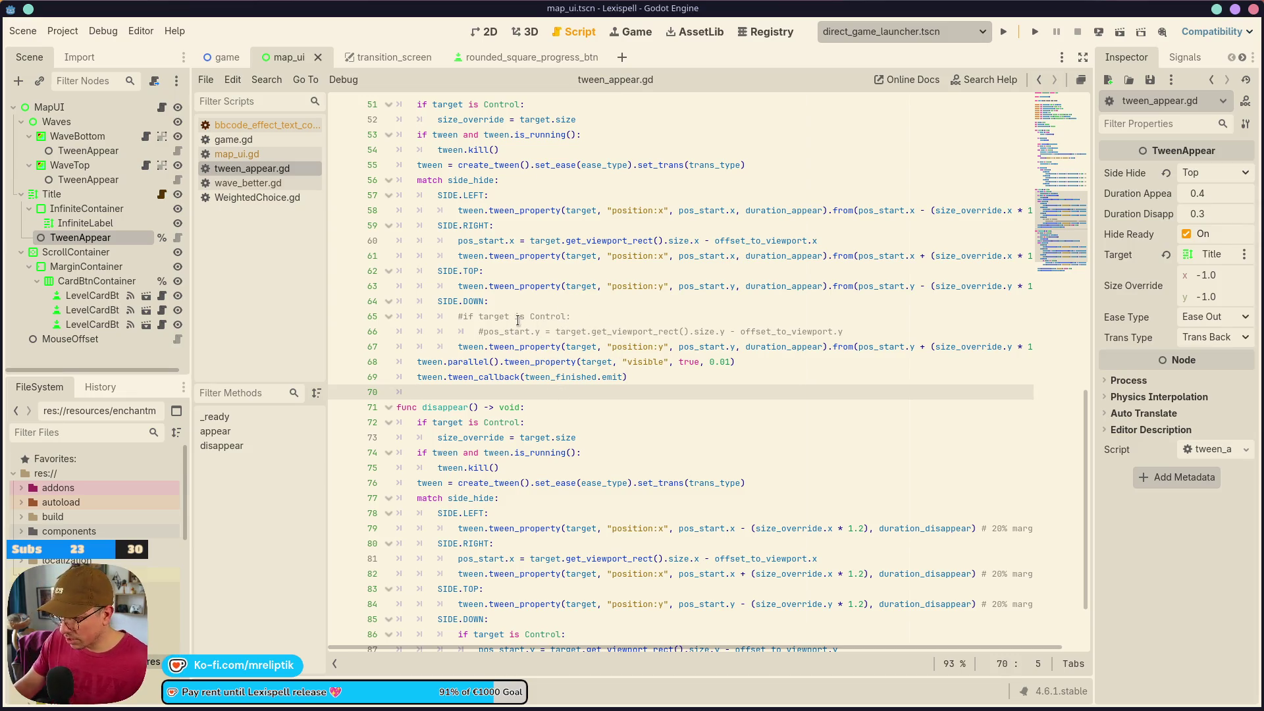
left_click(622, 31)
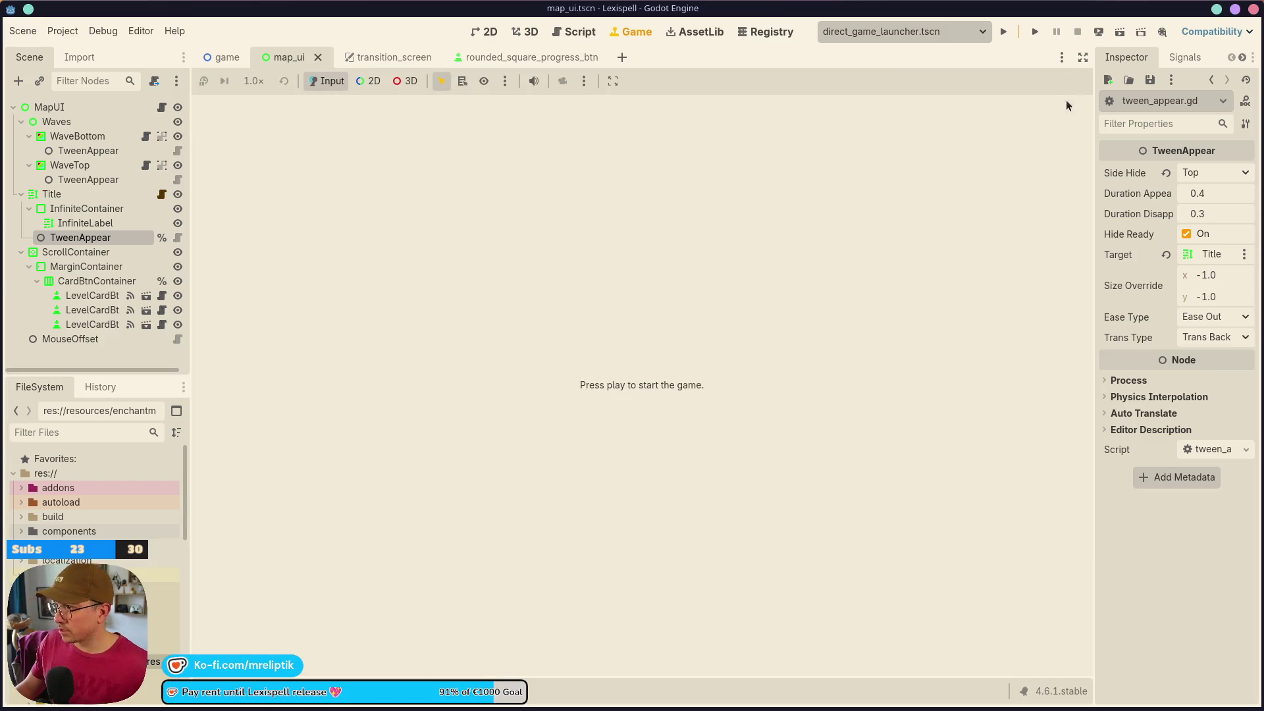
left_click(1004, 32)
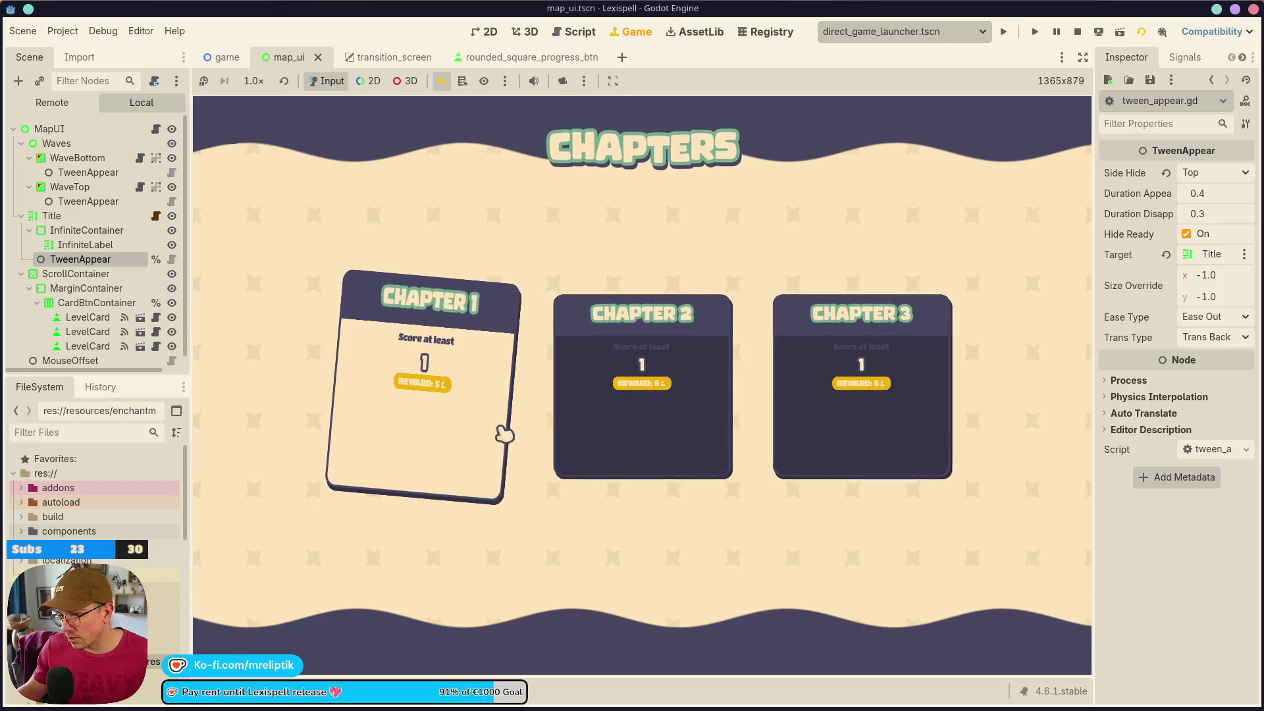
left_click(502, 429)
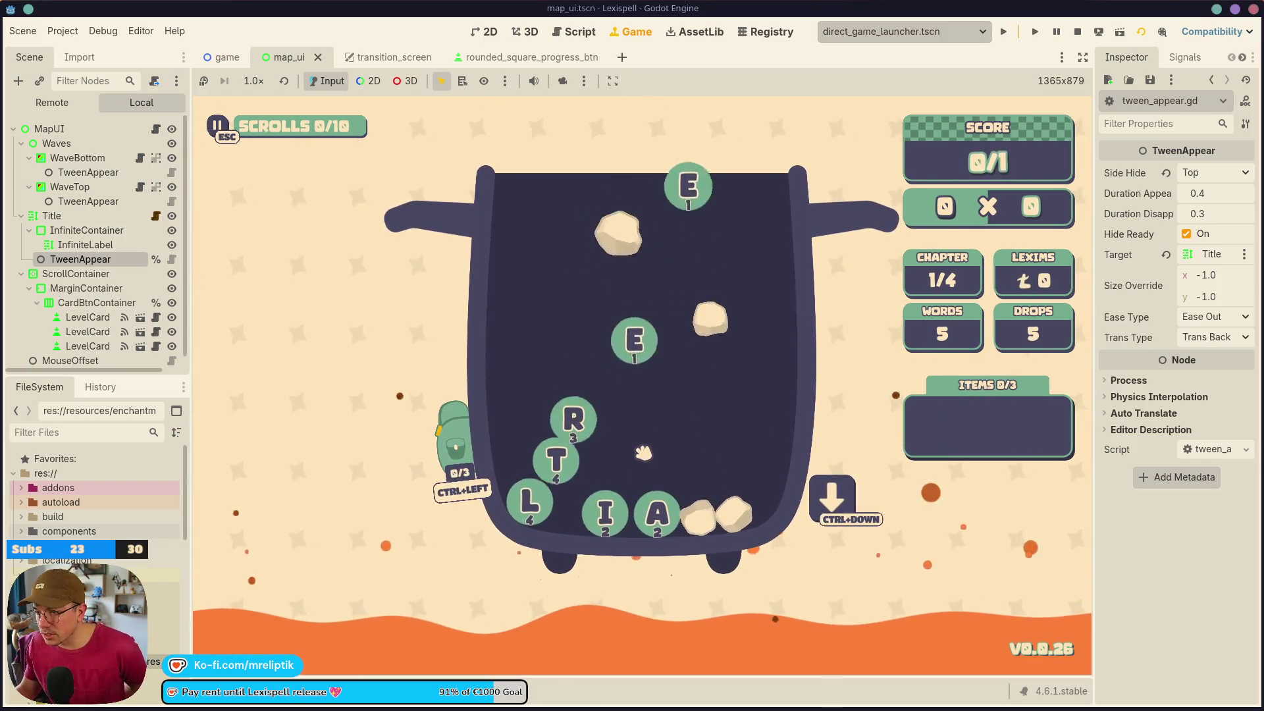
left_click(824, 502)
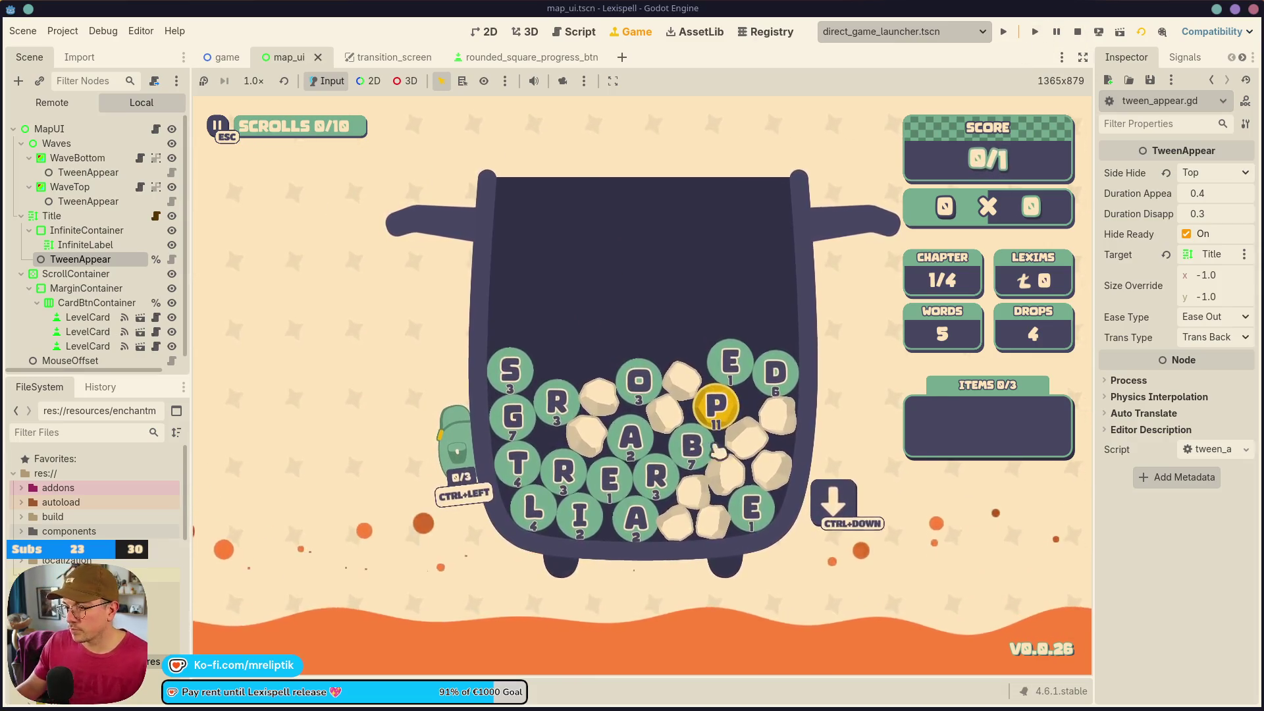
left_click(1078, 31)
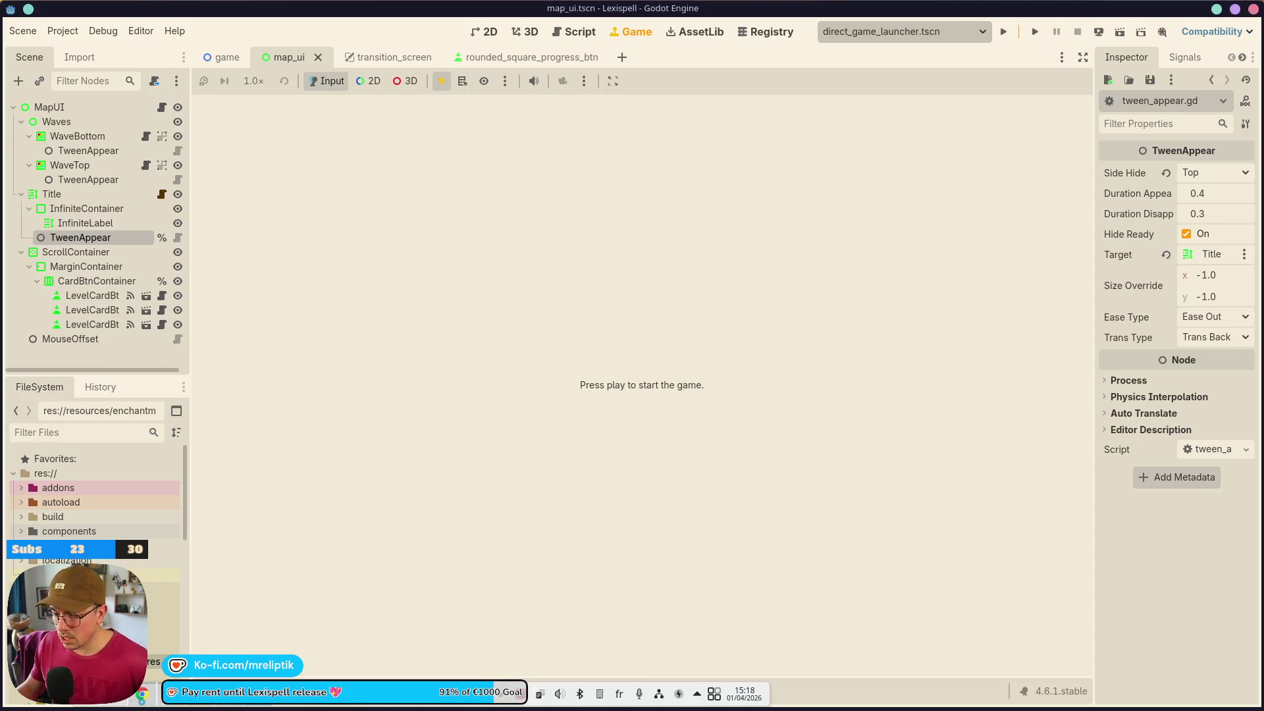
left_click(241, 708)
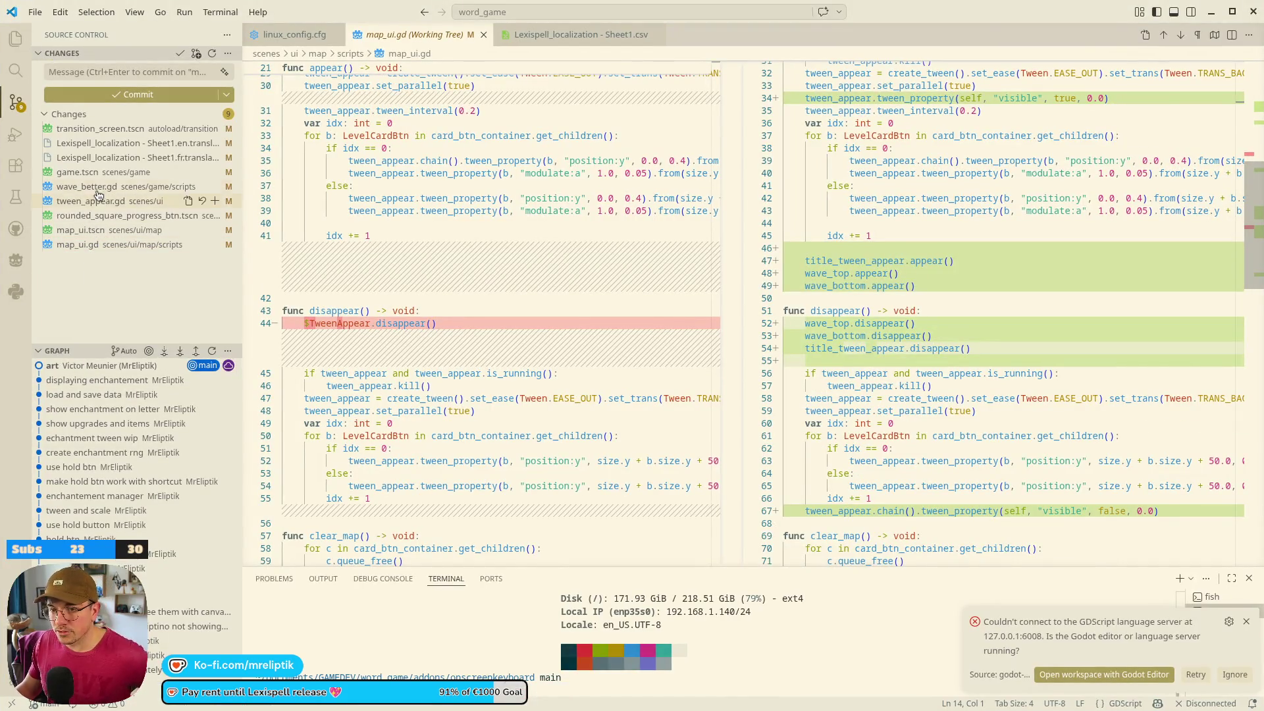
Review the wave_better.gd and game.tscn diffs and stage the seven game, map and transition files.
left_click(97, 187)
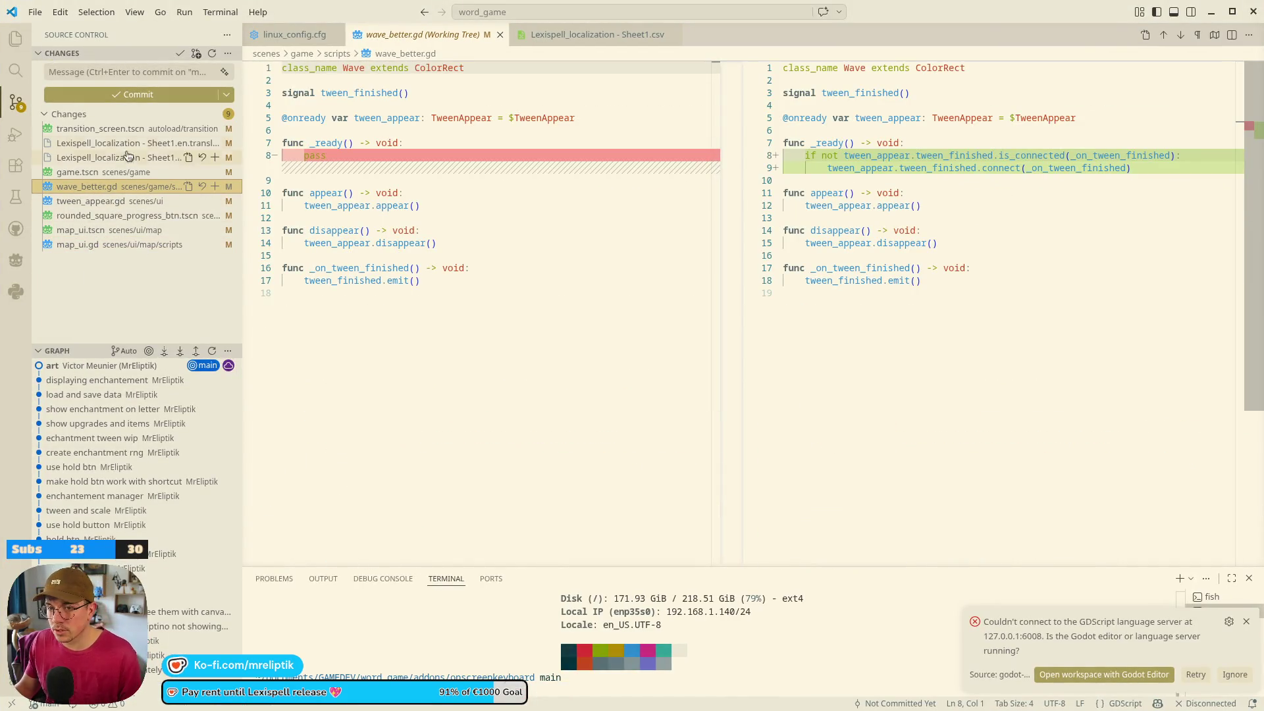
left_click(106, 174)
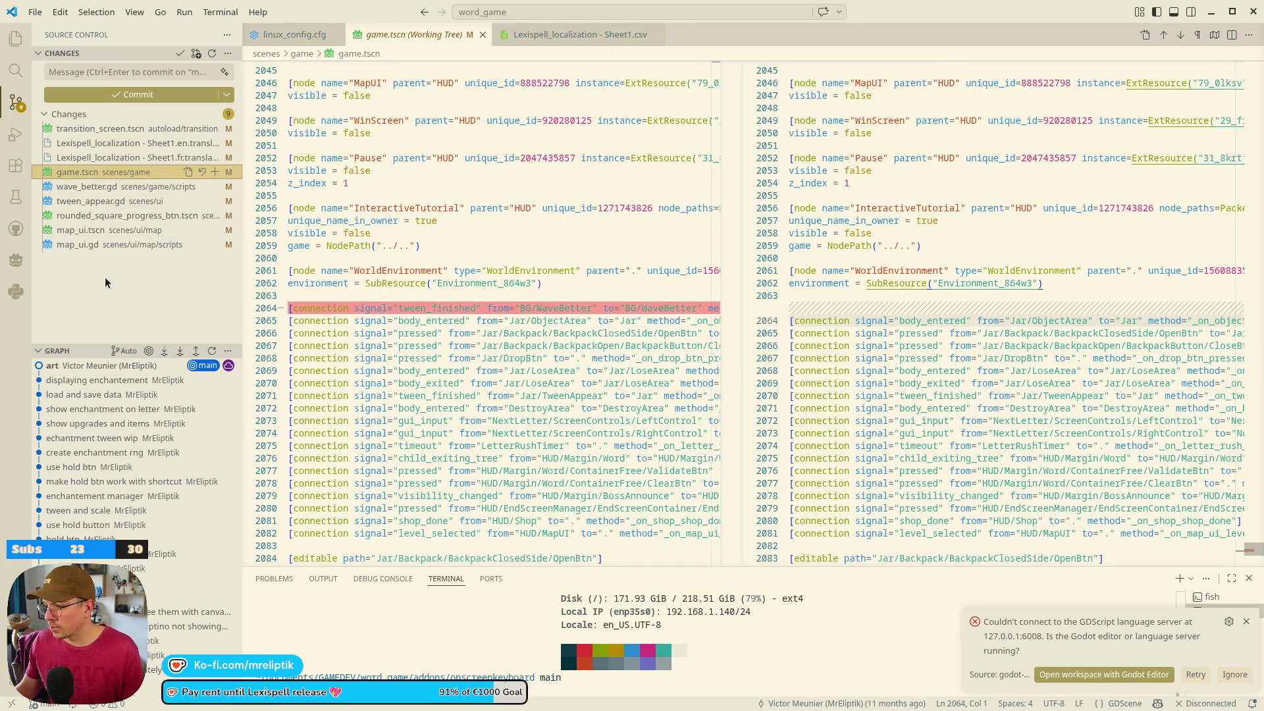
left_click(158, 245, "shift")
left_click(214, 172)
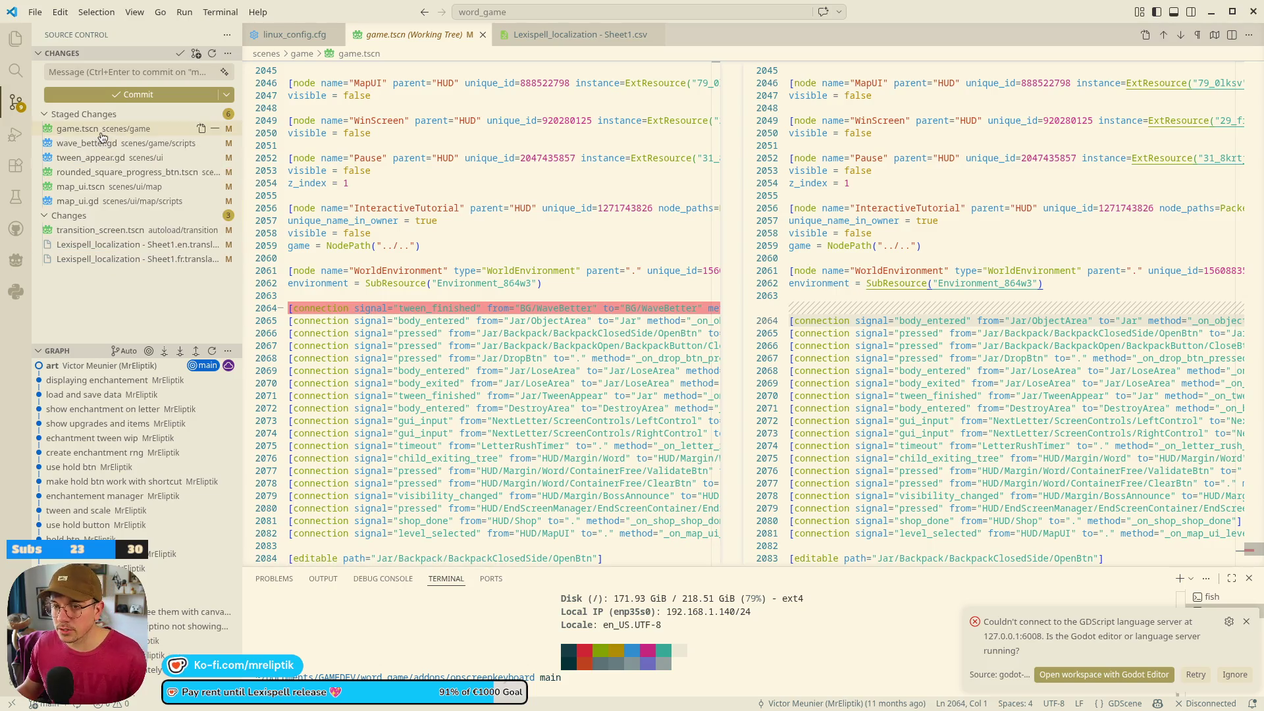
left_click(99, 230)
left_click(215, 230)
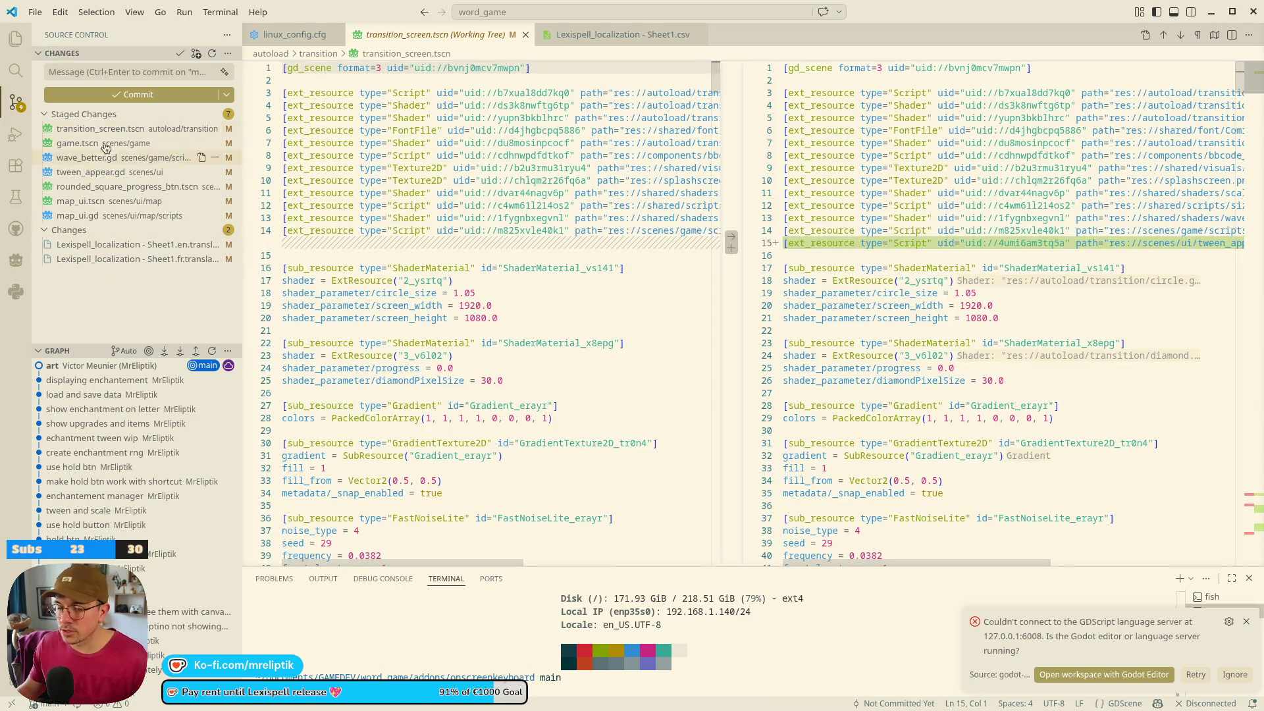
Commit the staged files as 'fix wave transition' with a map note, then return to Godot's map_ui 2D view.
left_click(102, 73)
type("fix")
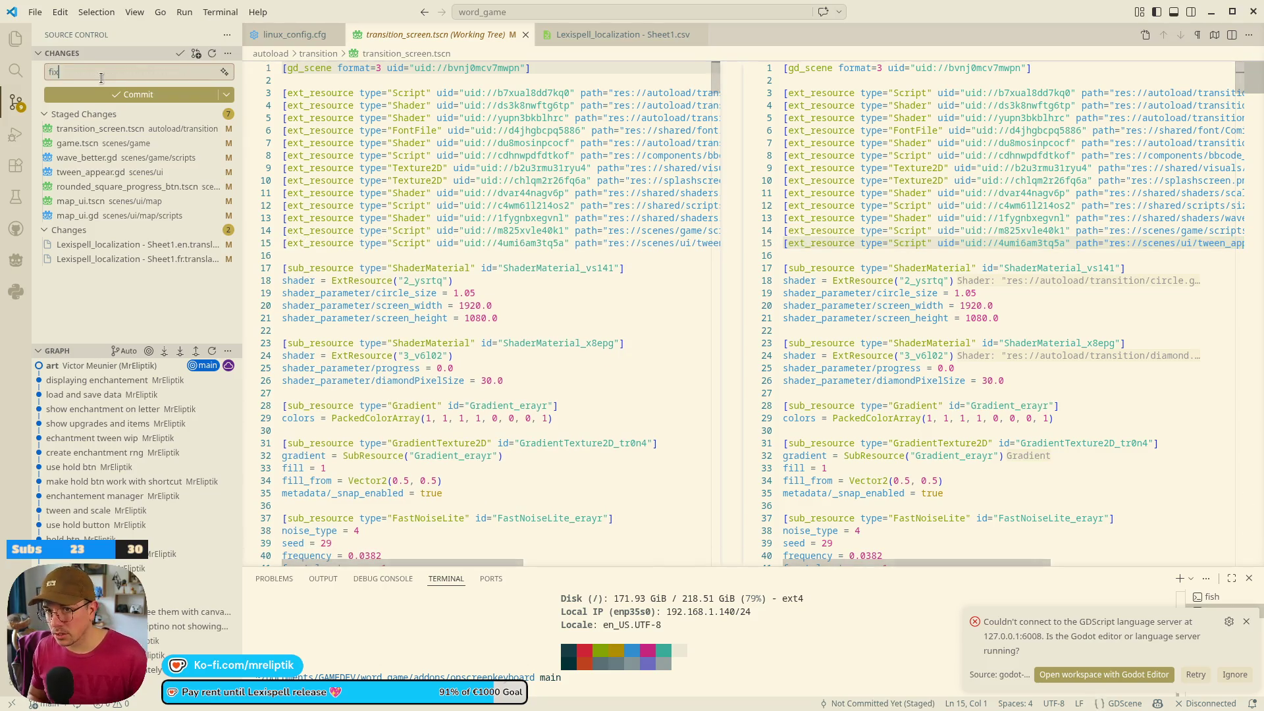
type(" wave transition and")
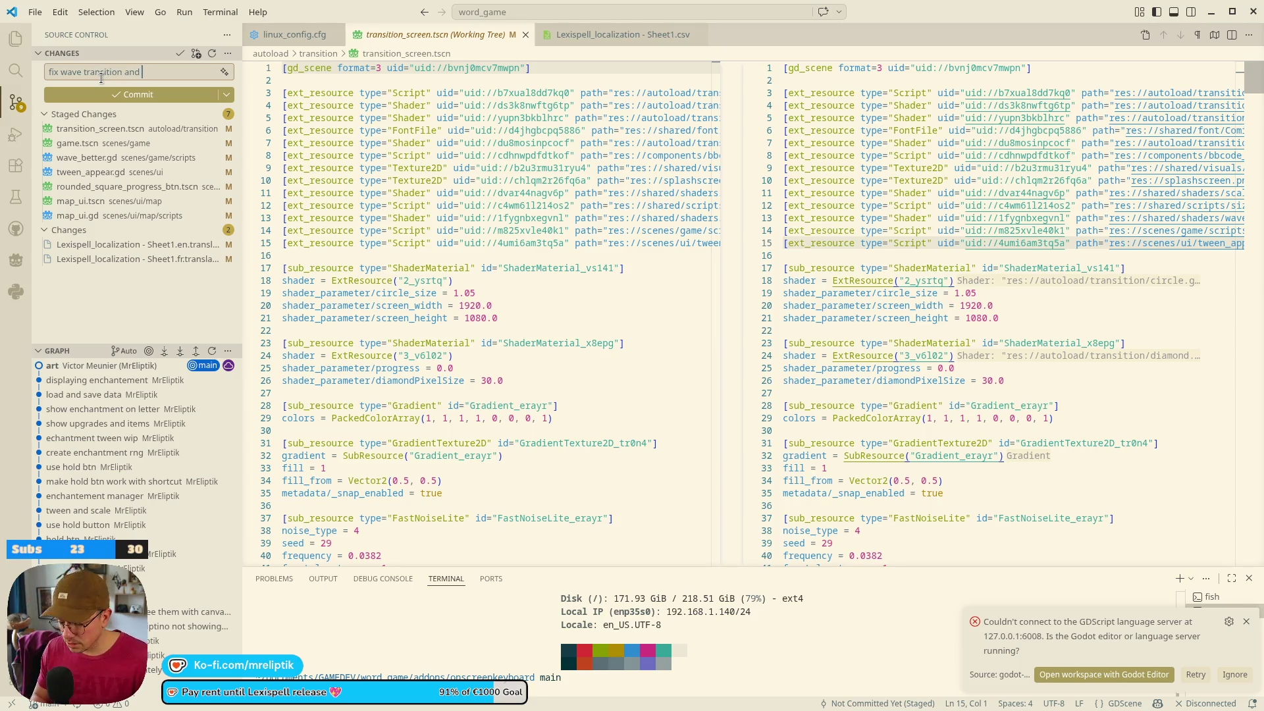
key("BackSpace")
key("BackSpace")
key("BackSpace")
key("Return")
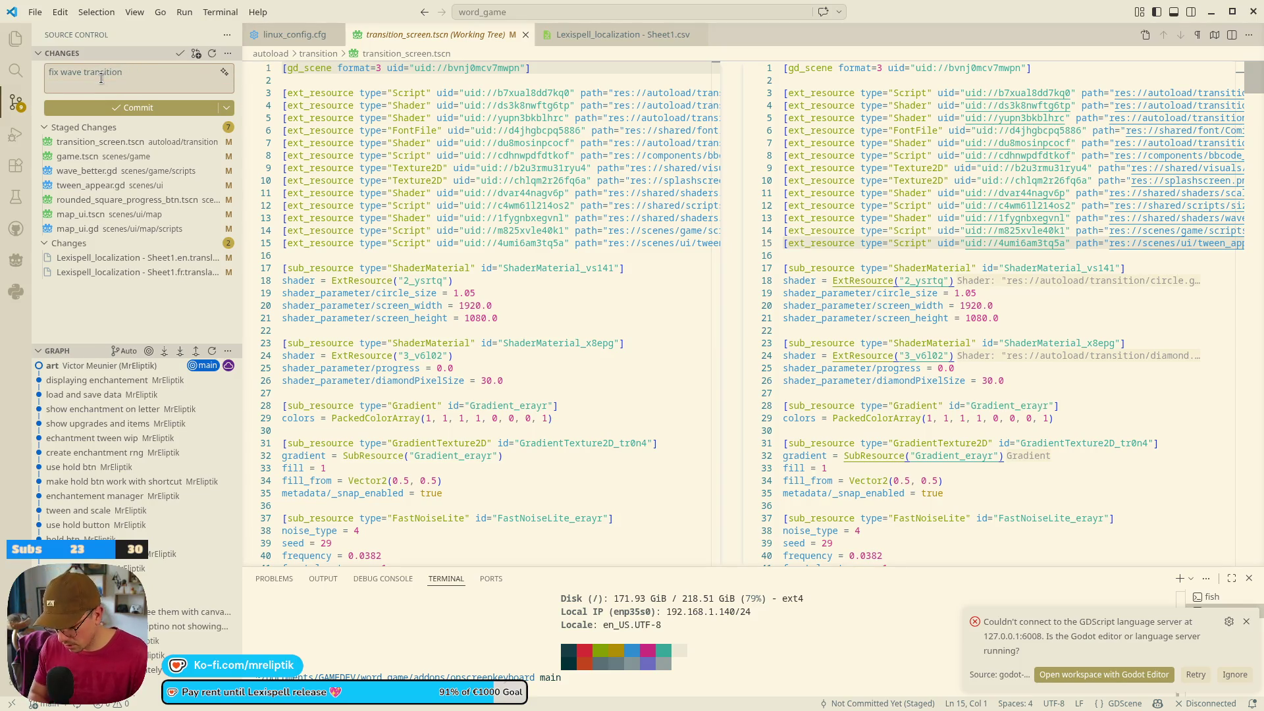
type("better map anim")
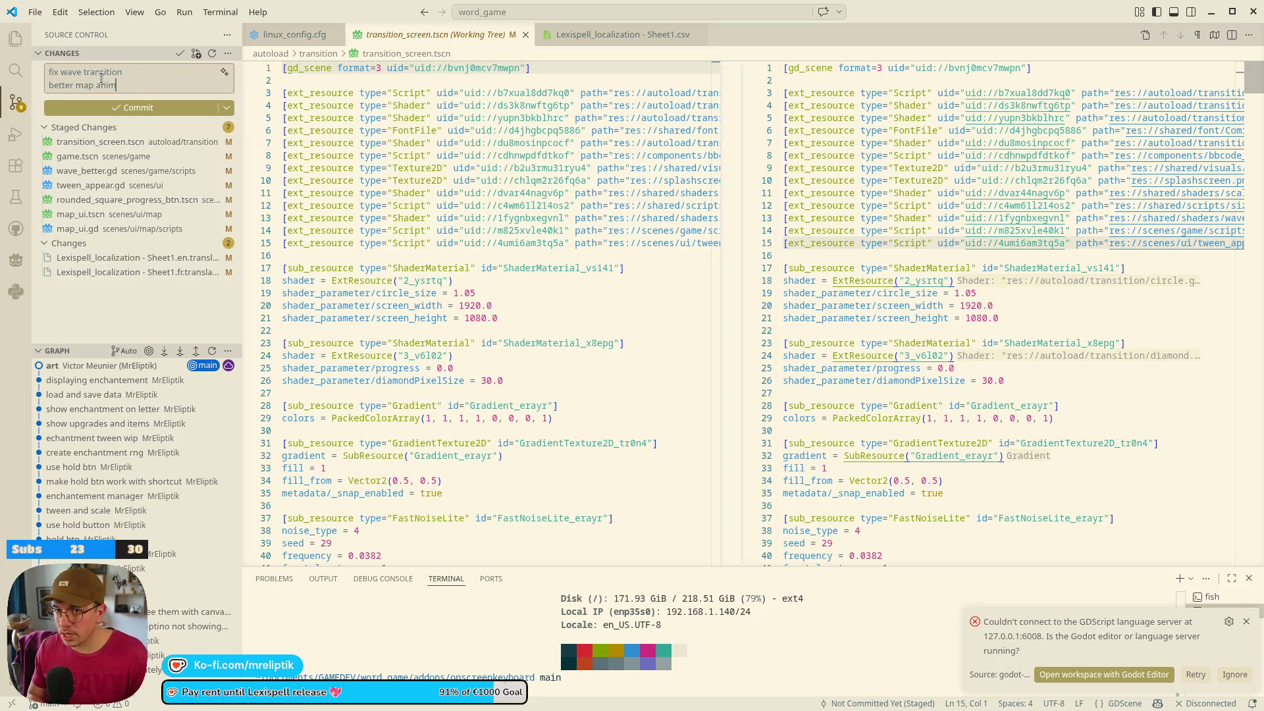
key("ctrl+Return")
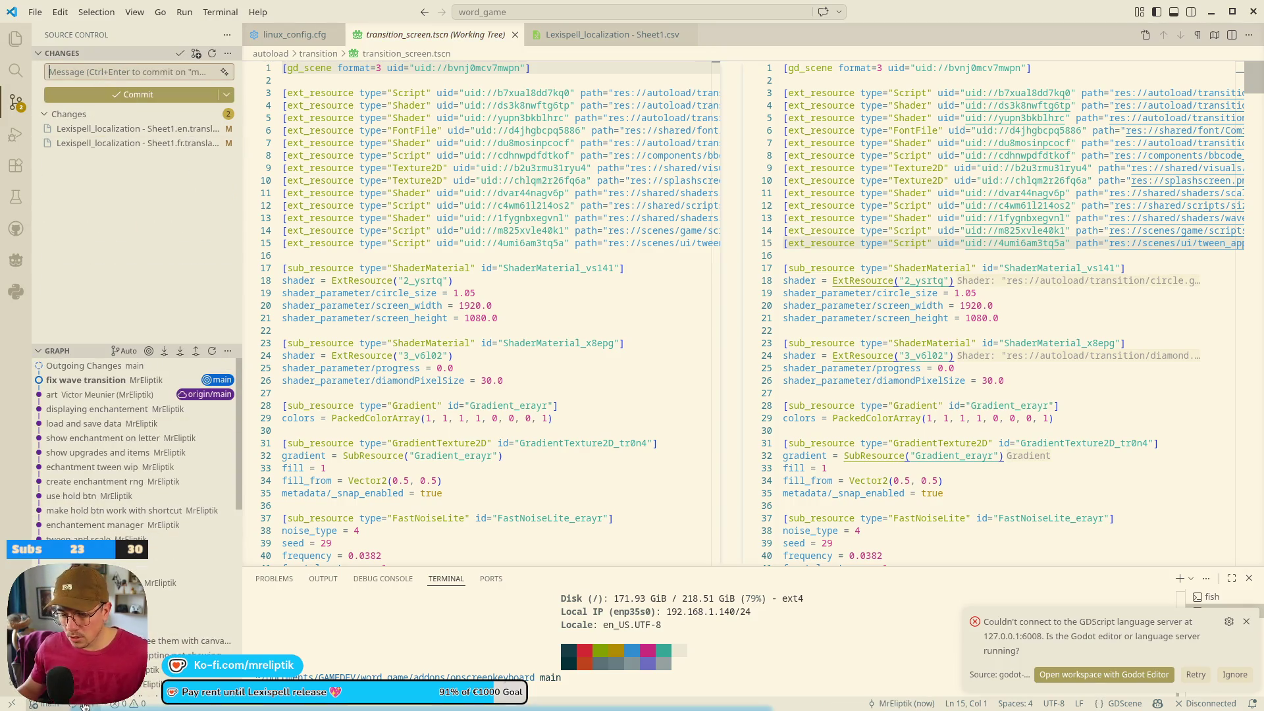
key("alt+Tab")
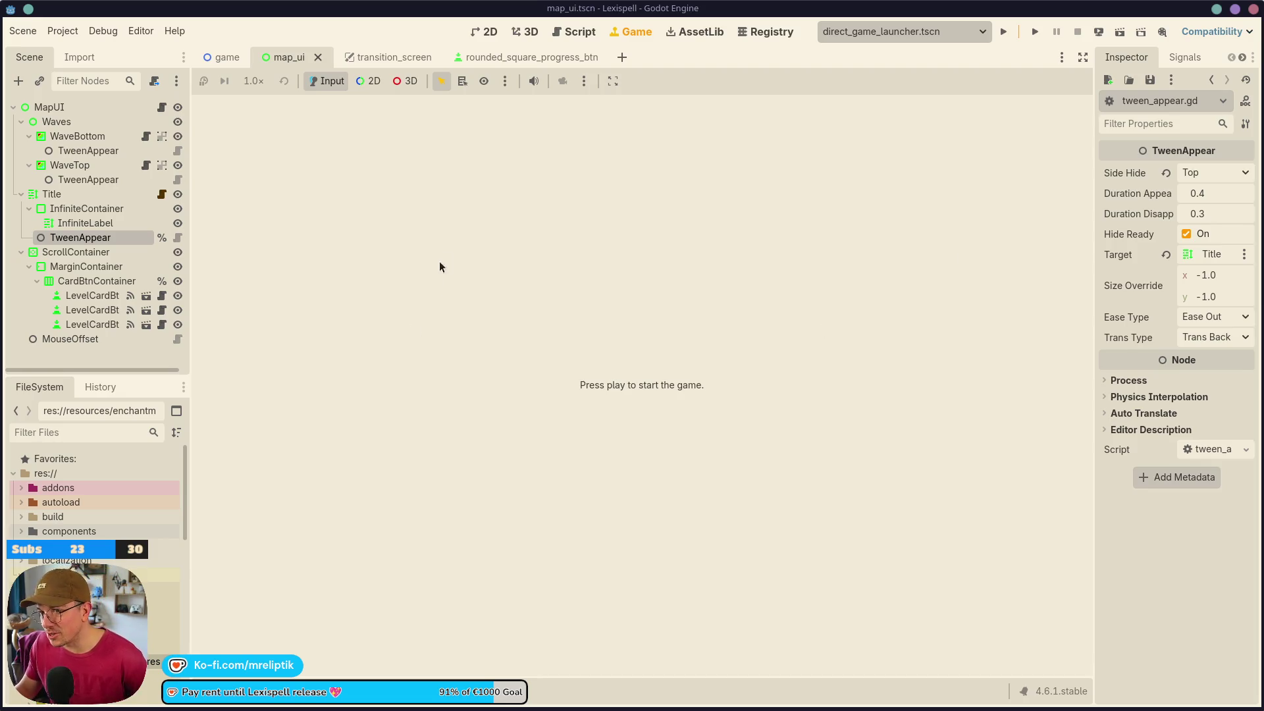
left_click(486, 31)
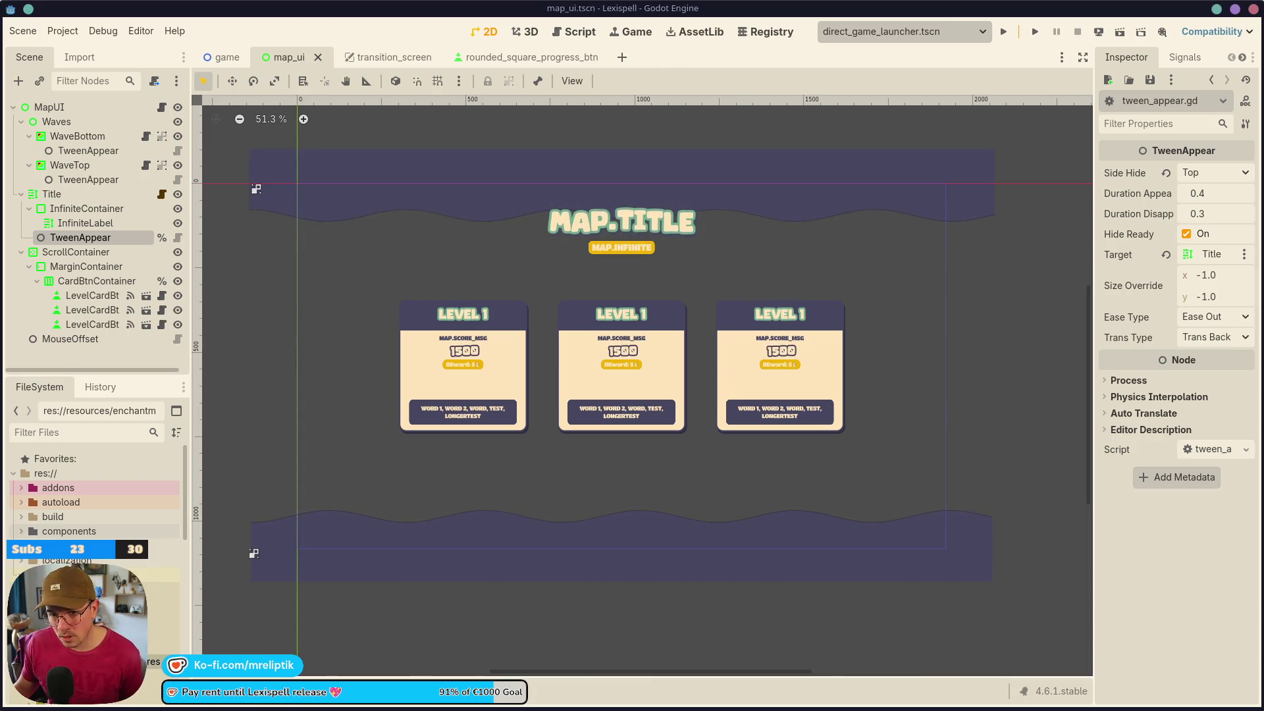
Dismiss the Exit? prompt without quitting and close the map_ui scene tab.
key("Escape")
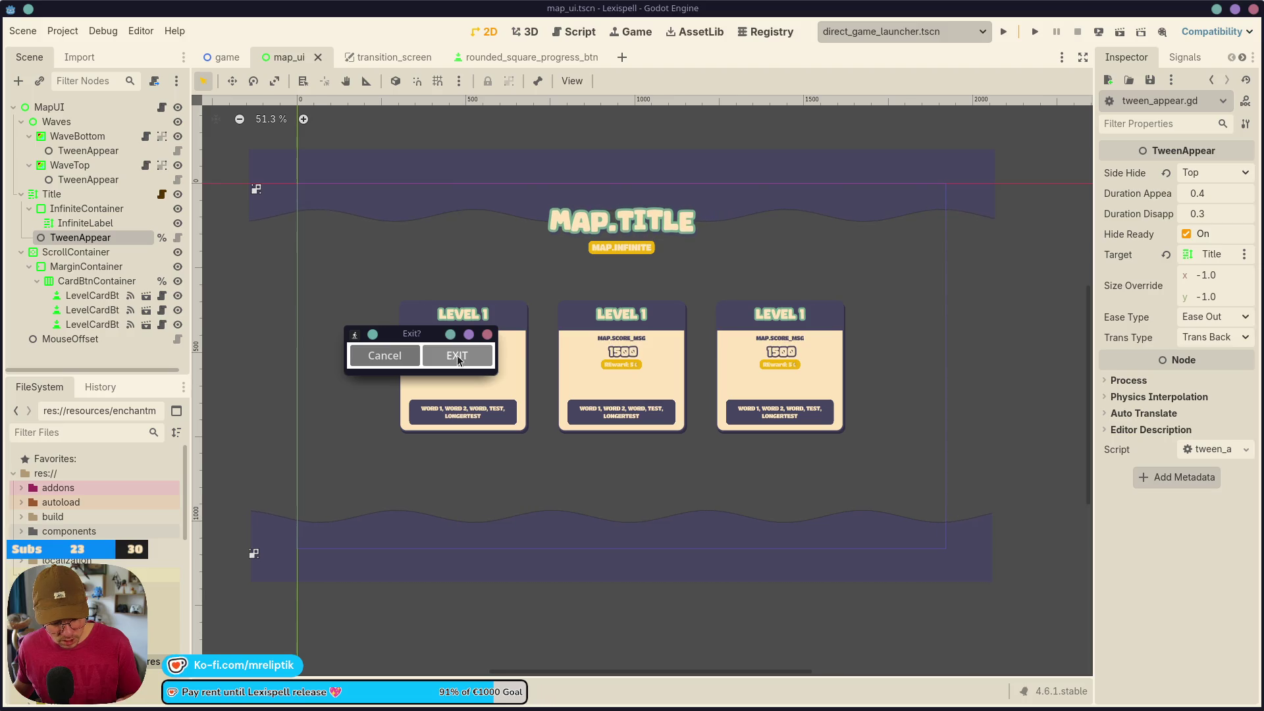
left_click(457, 355)
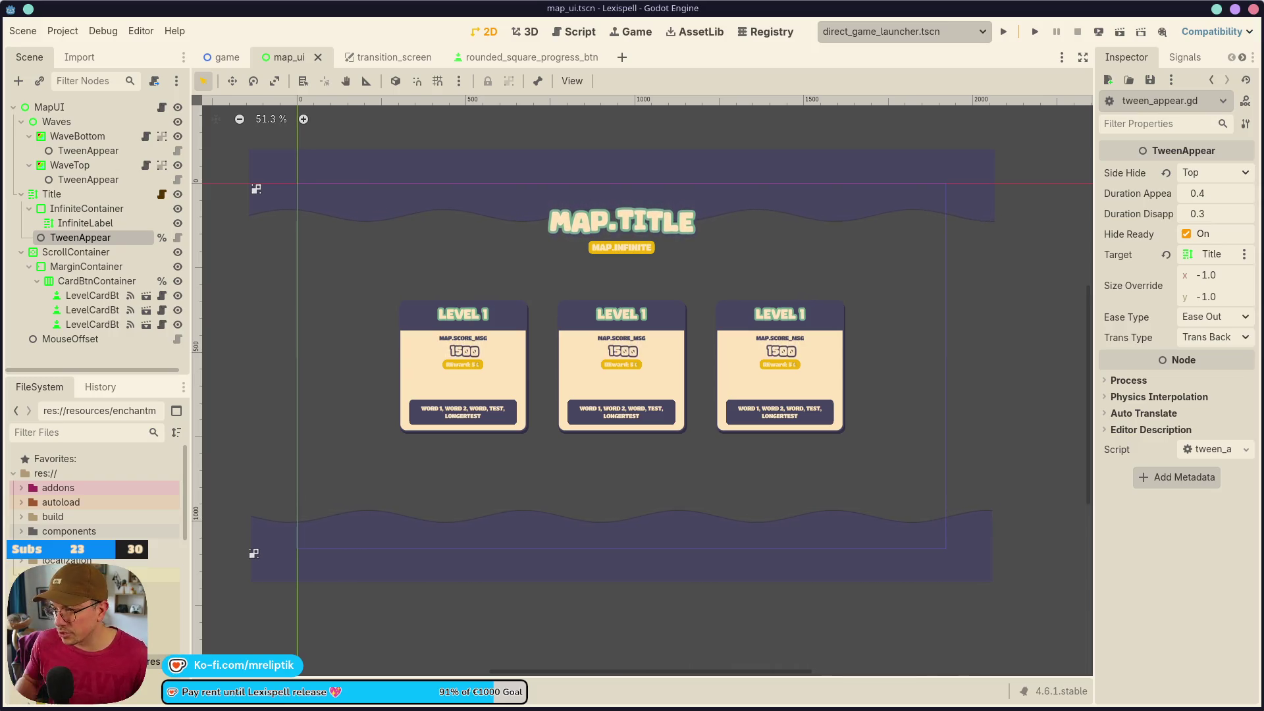
key("XF86AudioLowerVolume")
left_click(318, 57)
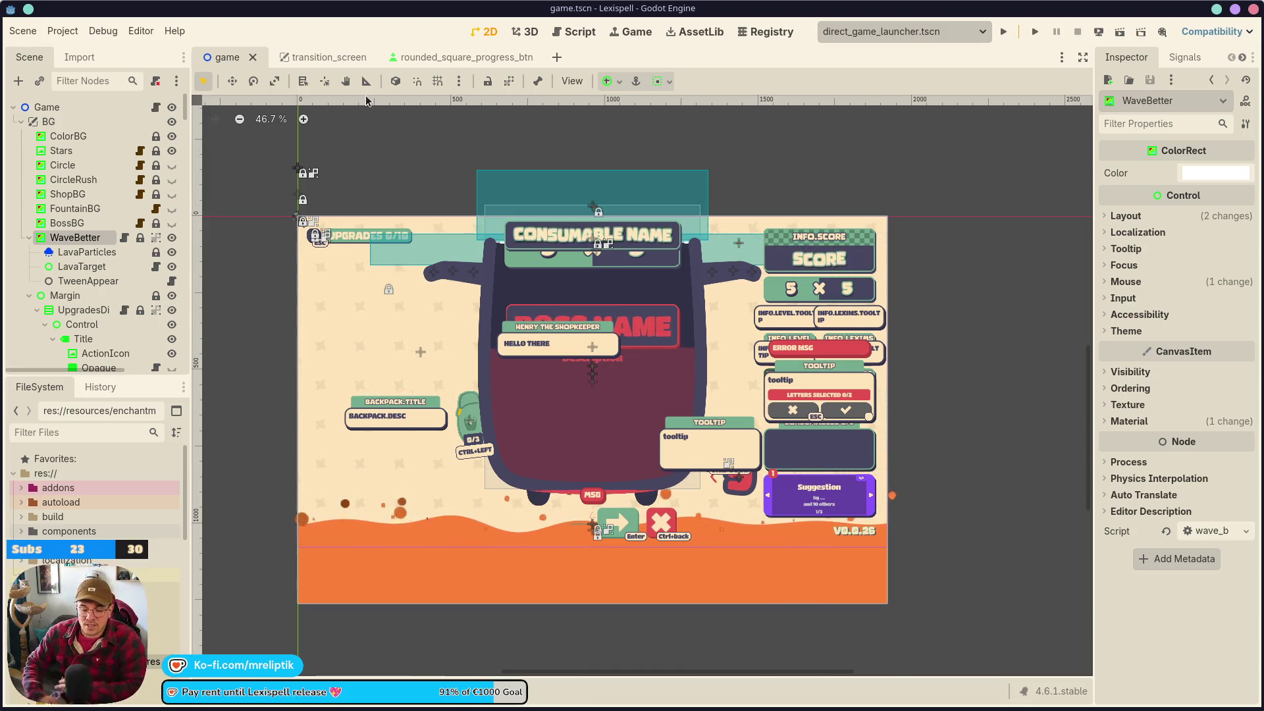
Widen the left dock, scroll FileSystem to res://resources, and open mage.gd.
mouse_move(372, 56)
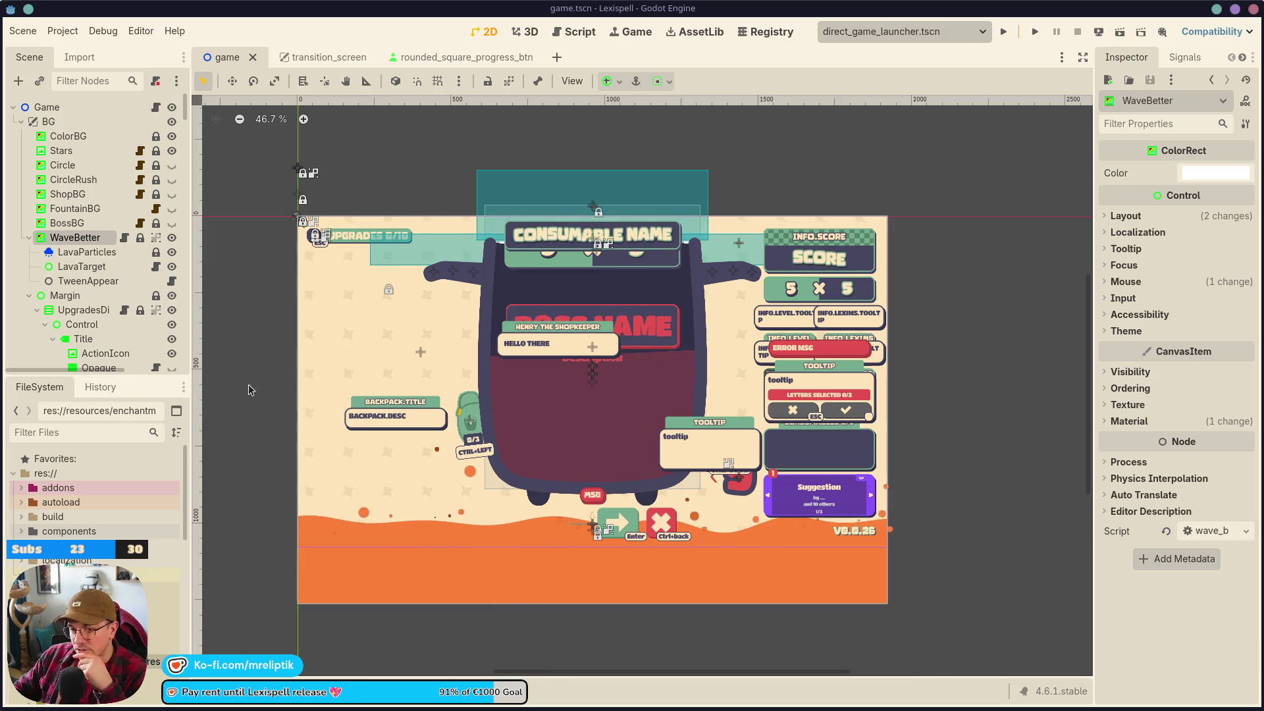
left_click_drag(190, 375, 222, 375)
scroll(198, 500, "down", 5)
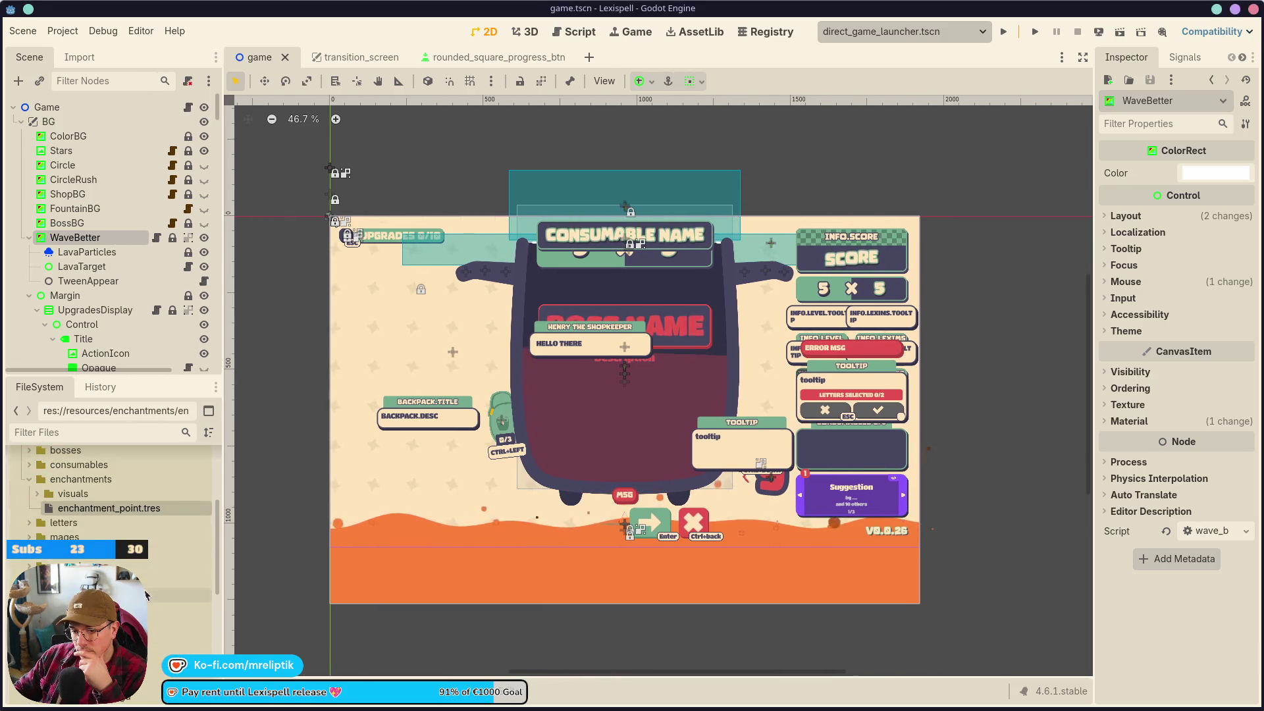
scroll(108, 500, "down", 5)
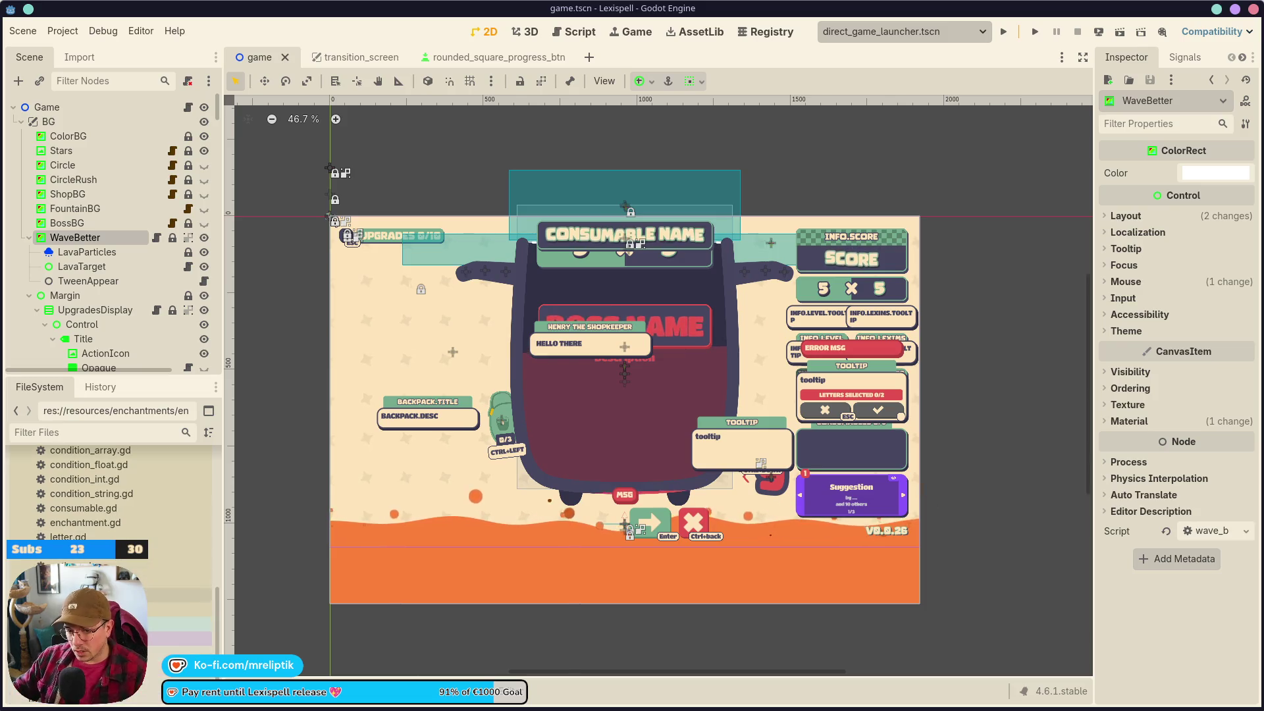
scroll(66, 491, "down", 3)
scroll(66, 490, "up", 8)
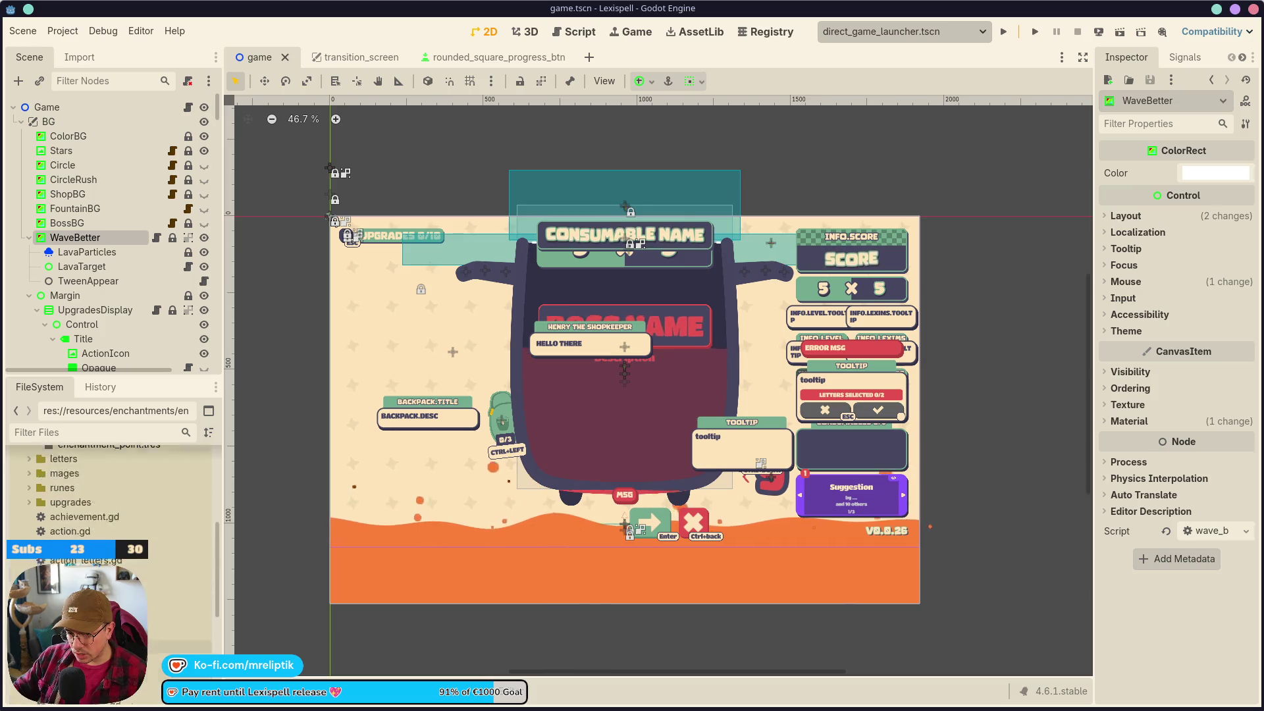
scroll(66, 491, "down", 4)
double_click(79, 549)
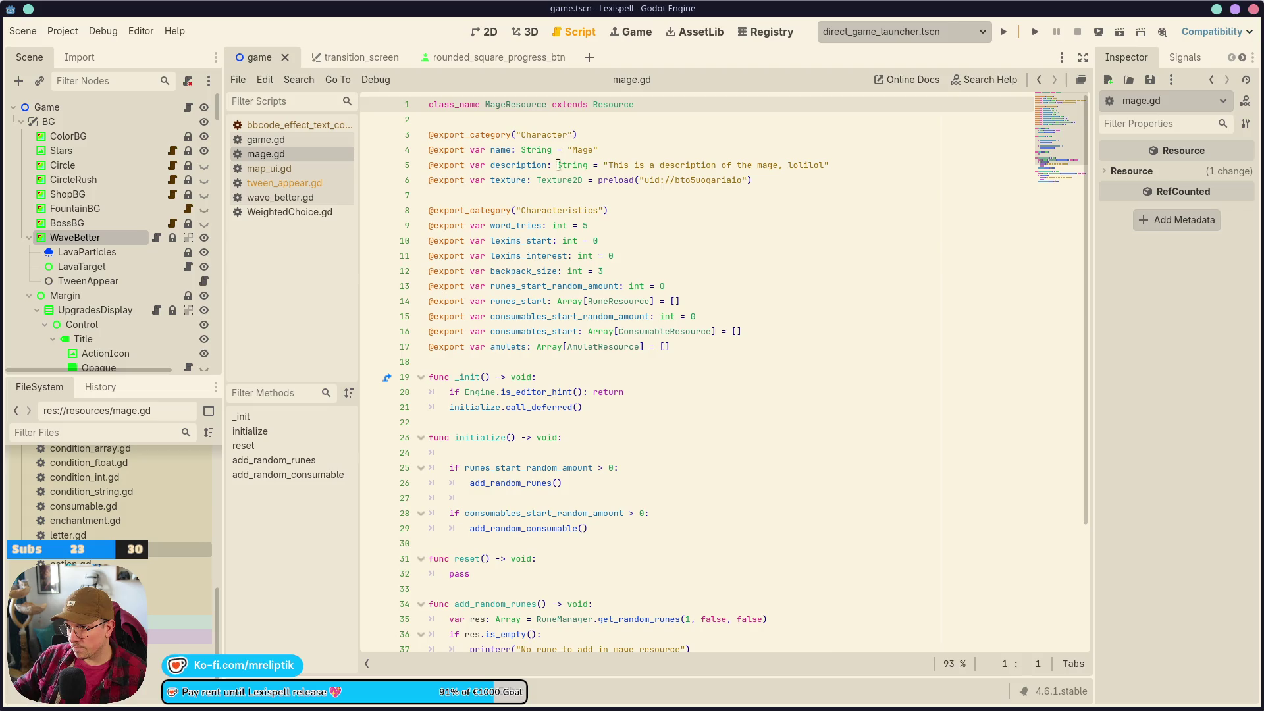
left_click(519, 195)
key("Return")
key("Up")
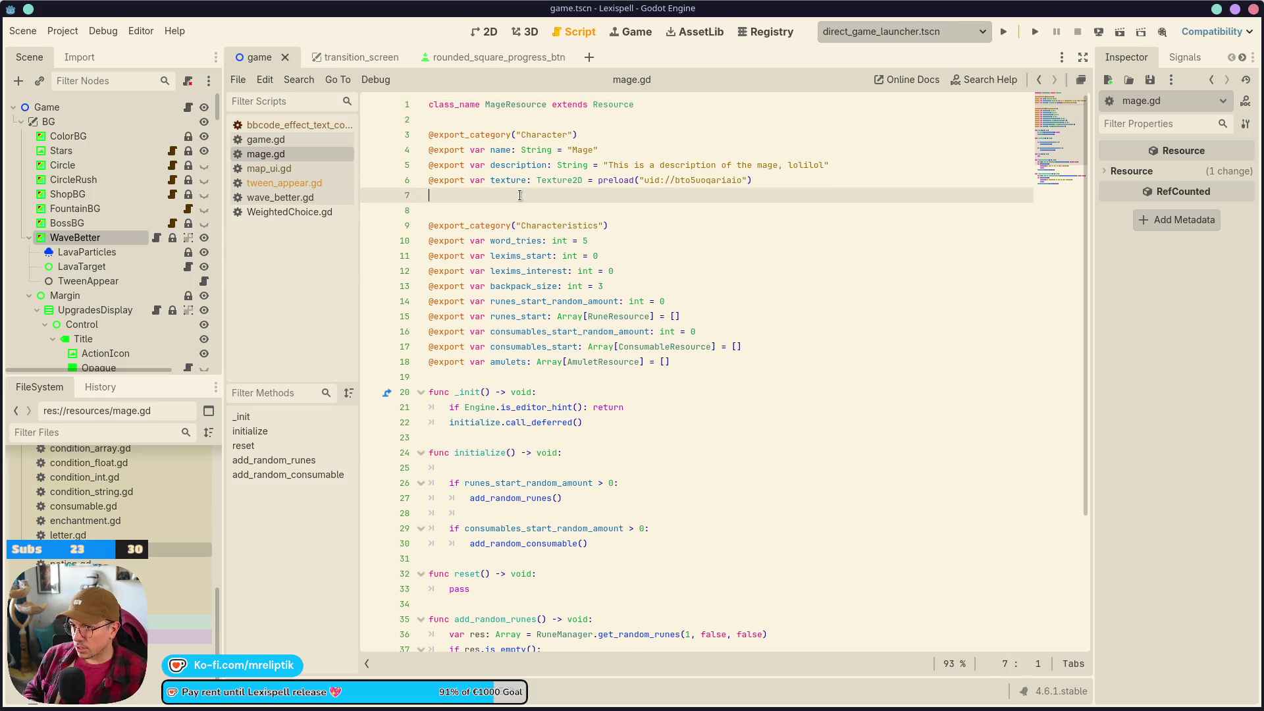
type("@exprot var ")
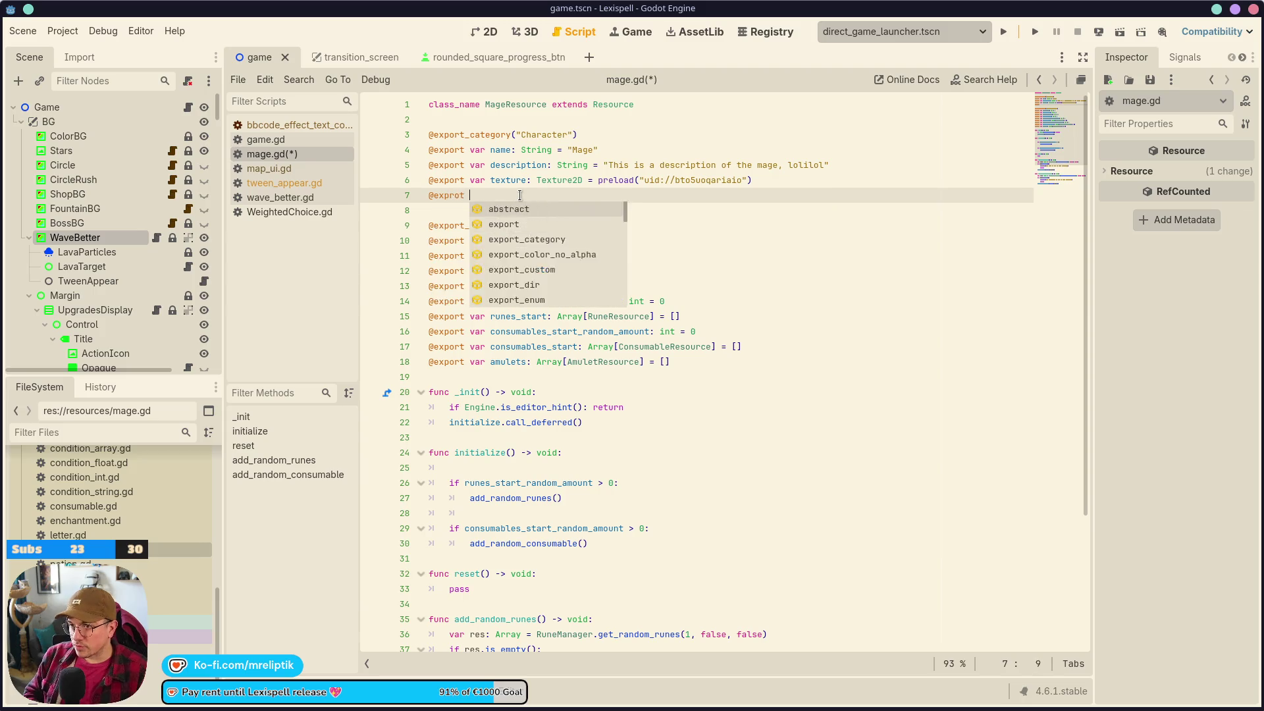
type("available_in_demo:")
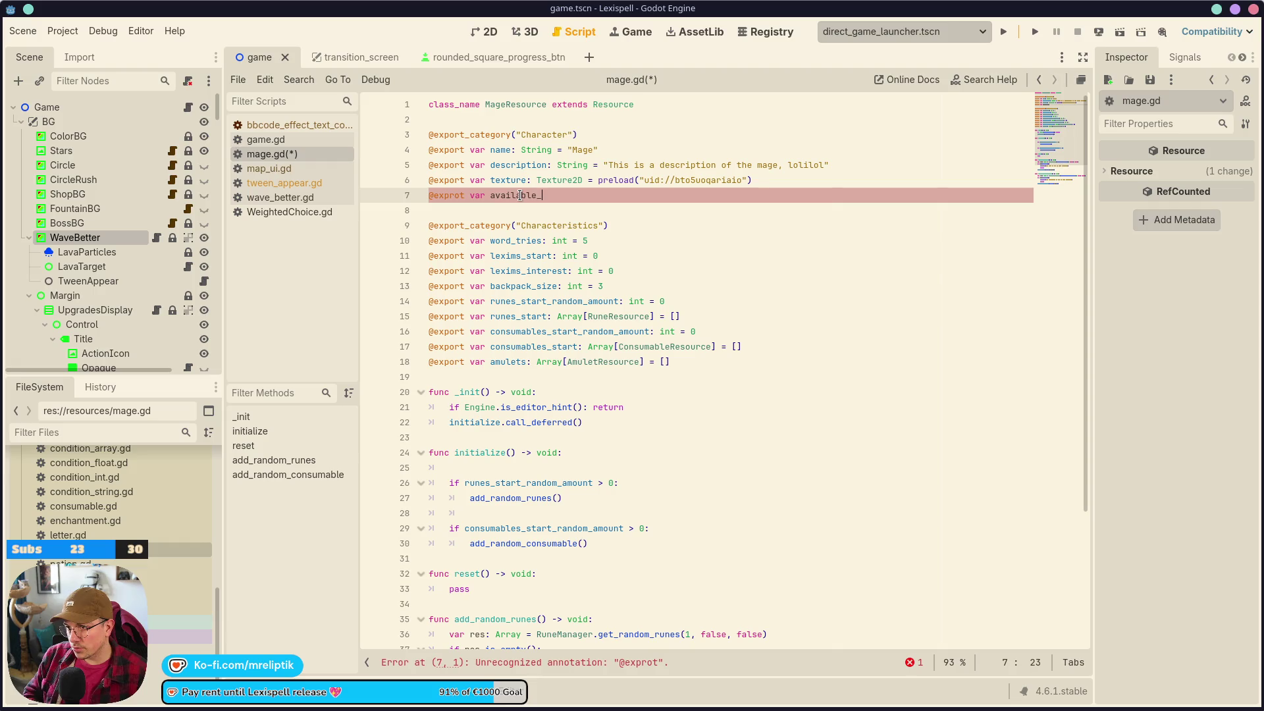
type(" bool = ")
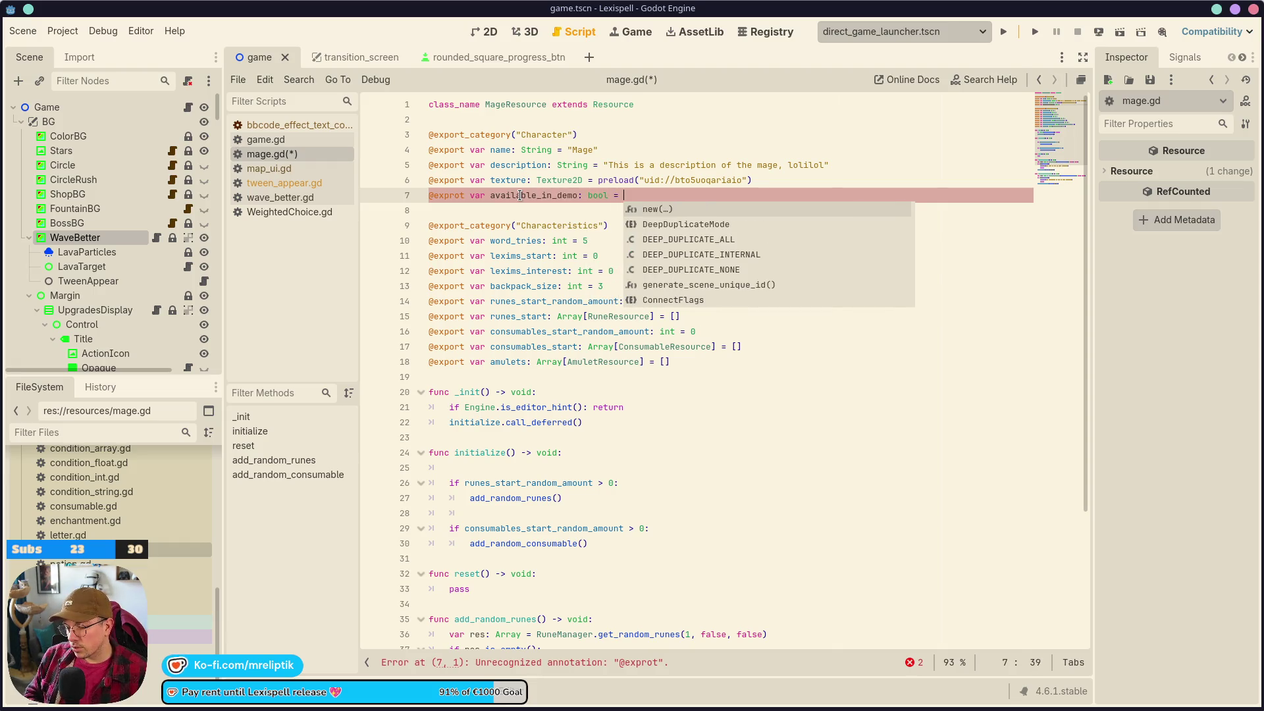
type("false")
key("ctrl+s")
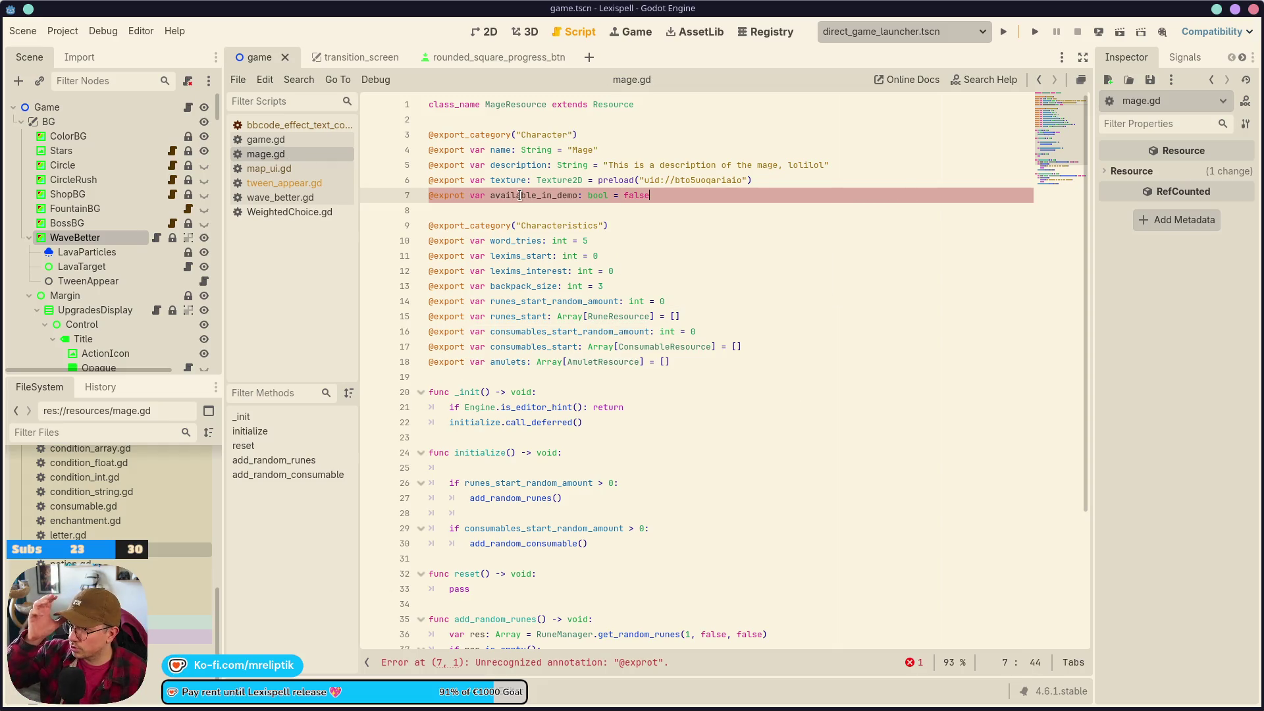
left_click(455, 197)
key("BackSpace")
key("Down")
key("Down")
key("Home")
type("r")
key("BackSpace")
key("Escape")
key("Up")
key("Up")
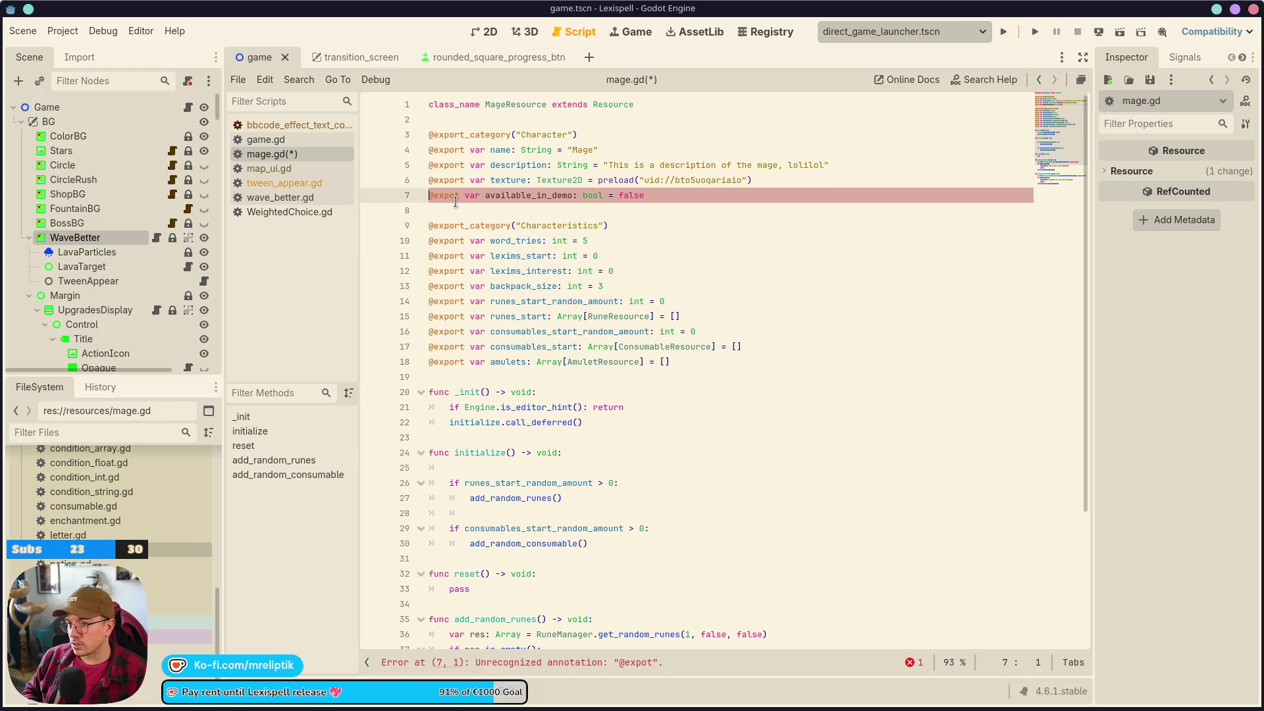
type("r")
key("ctrl+s")
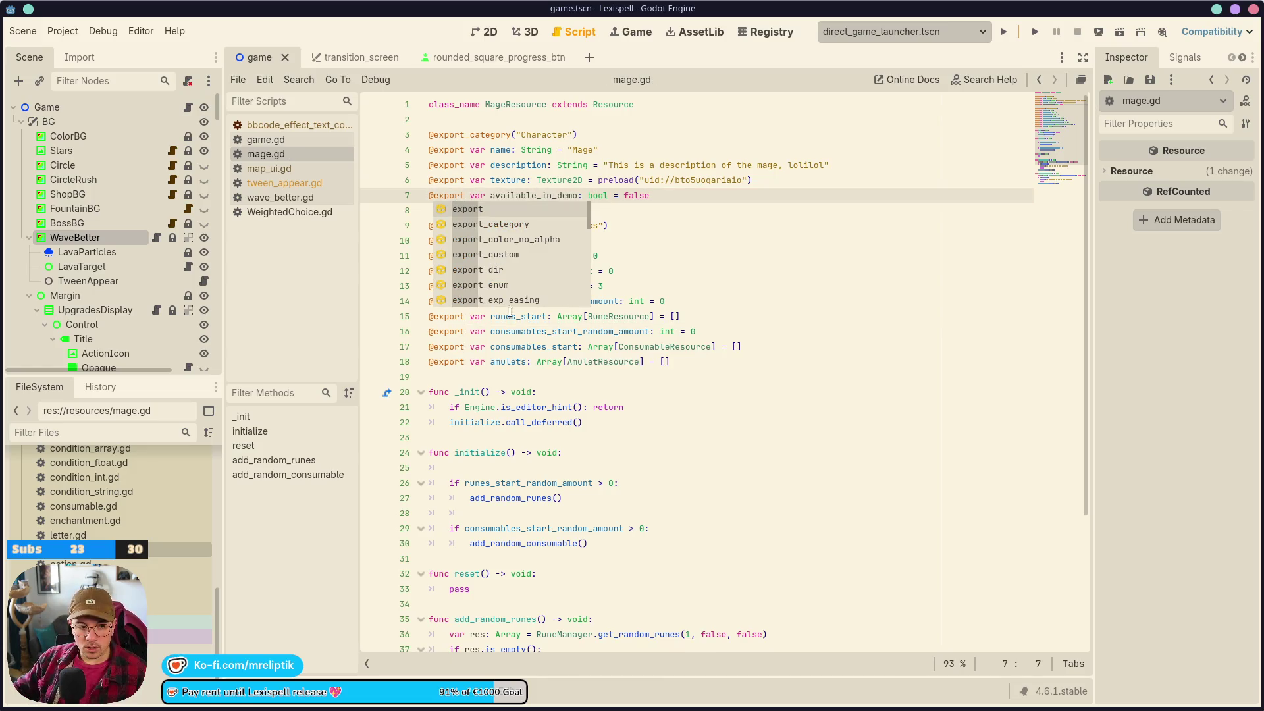
left_click(486, 31)
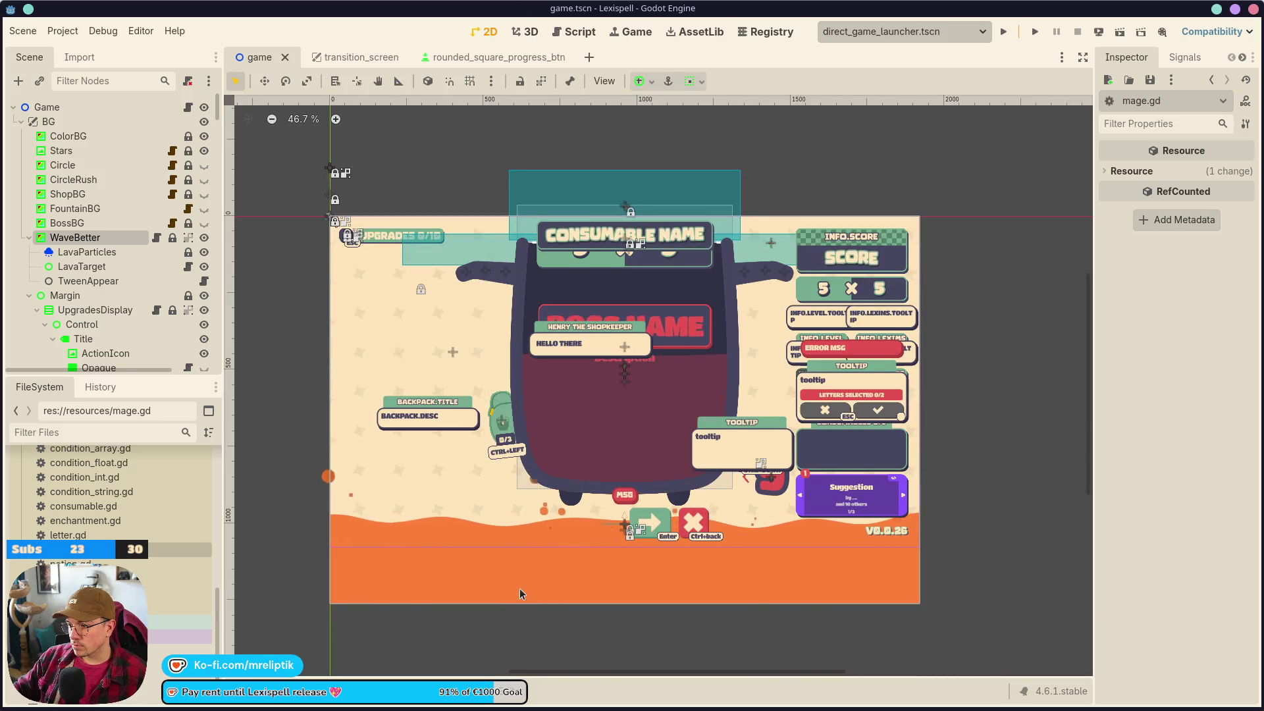
left_click(560, 565)
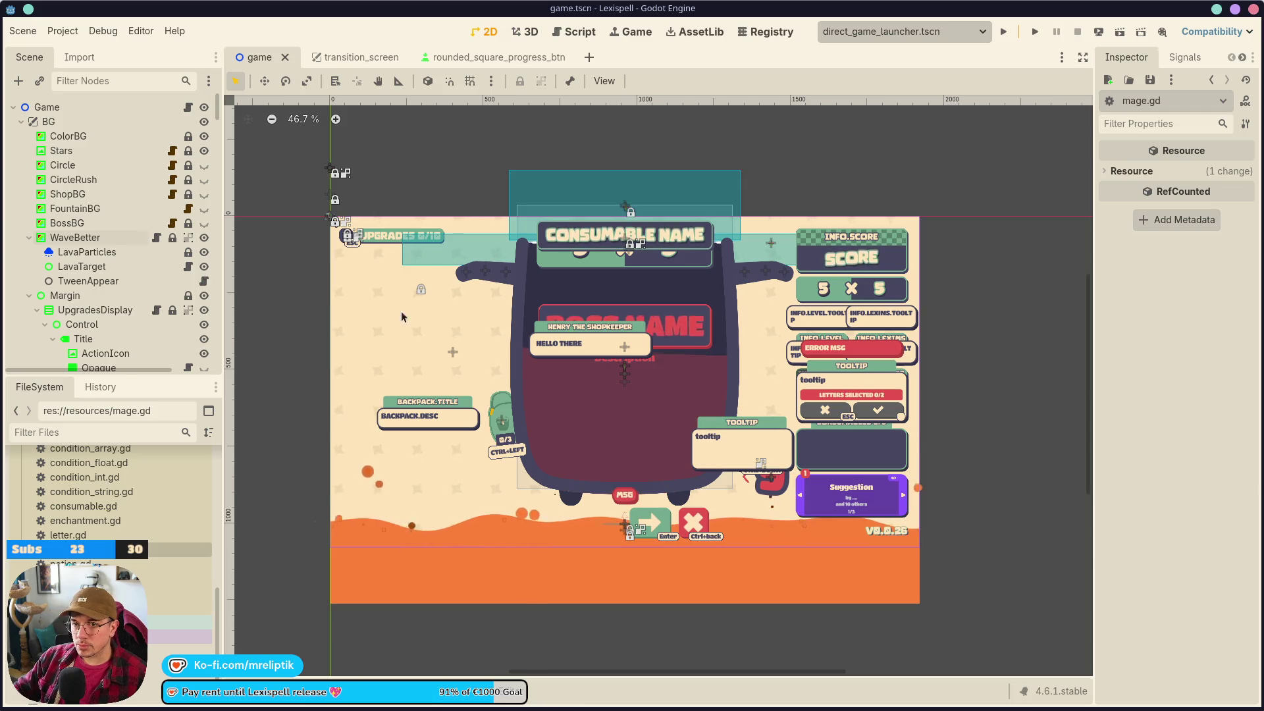
Open game.gd from the Game node and start a search, undoing a stray typed character.
left_click(185, 110)
scroll(684, 469, "down", 3)
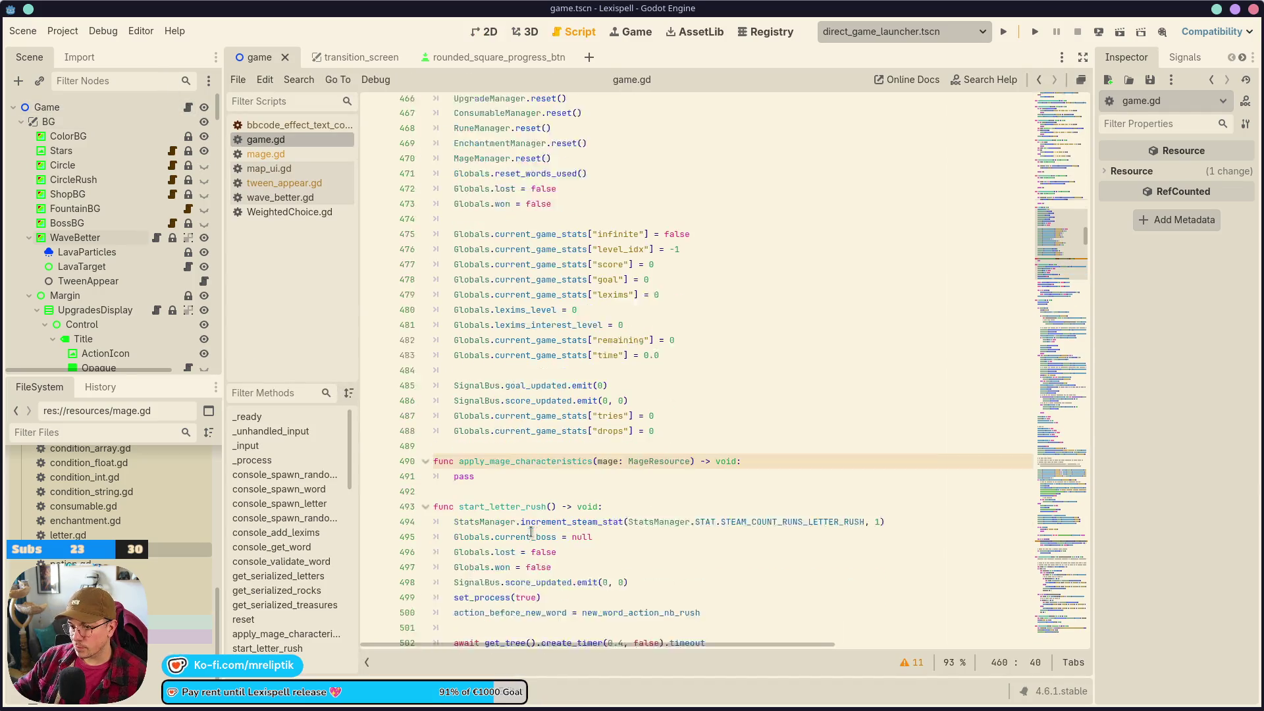
key("ctrl+f")
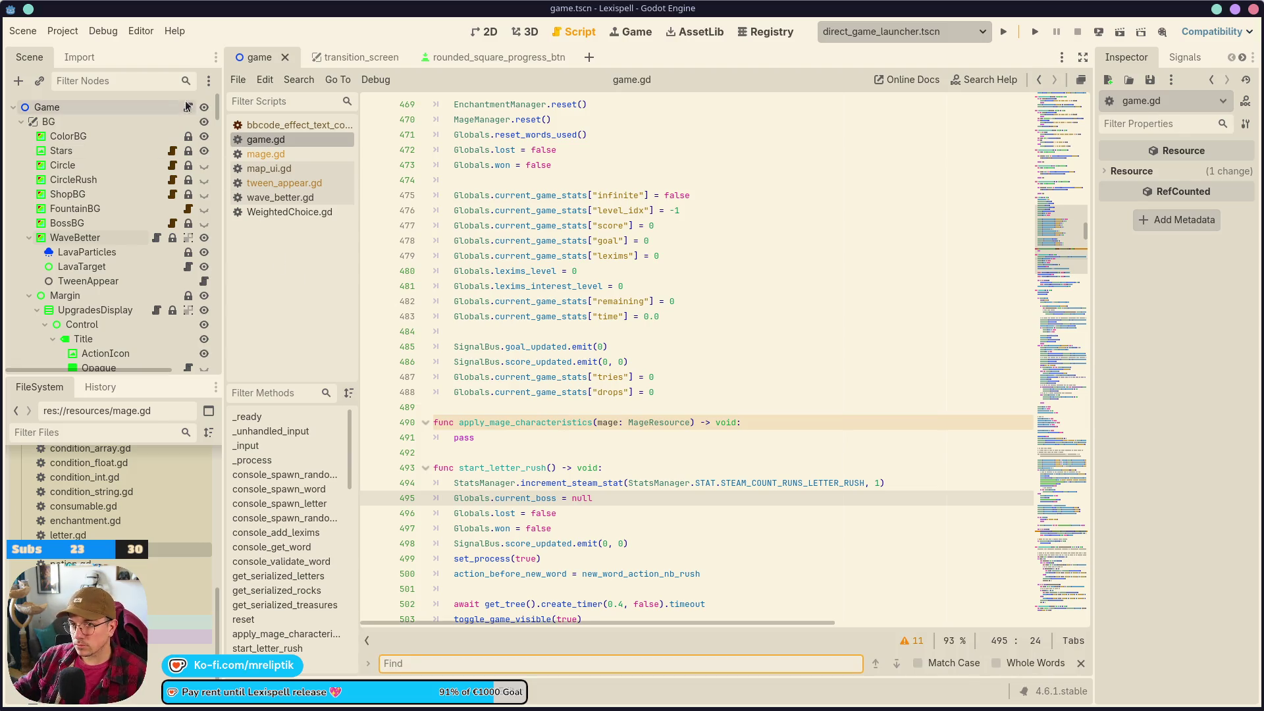
left_click(551, 419)
type("e")
key("ctrl+z")
Search 'showfountain', jump to spawn_fountain on line 681, save, and start Find and Replace.
key("ctrl+f")
type("show")
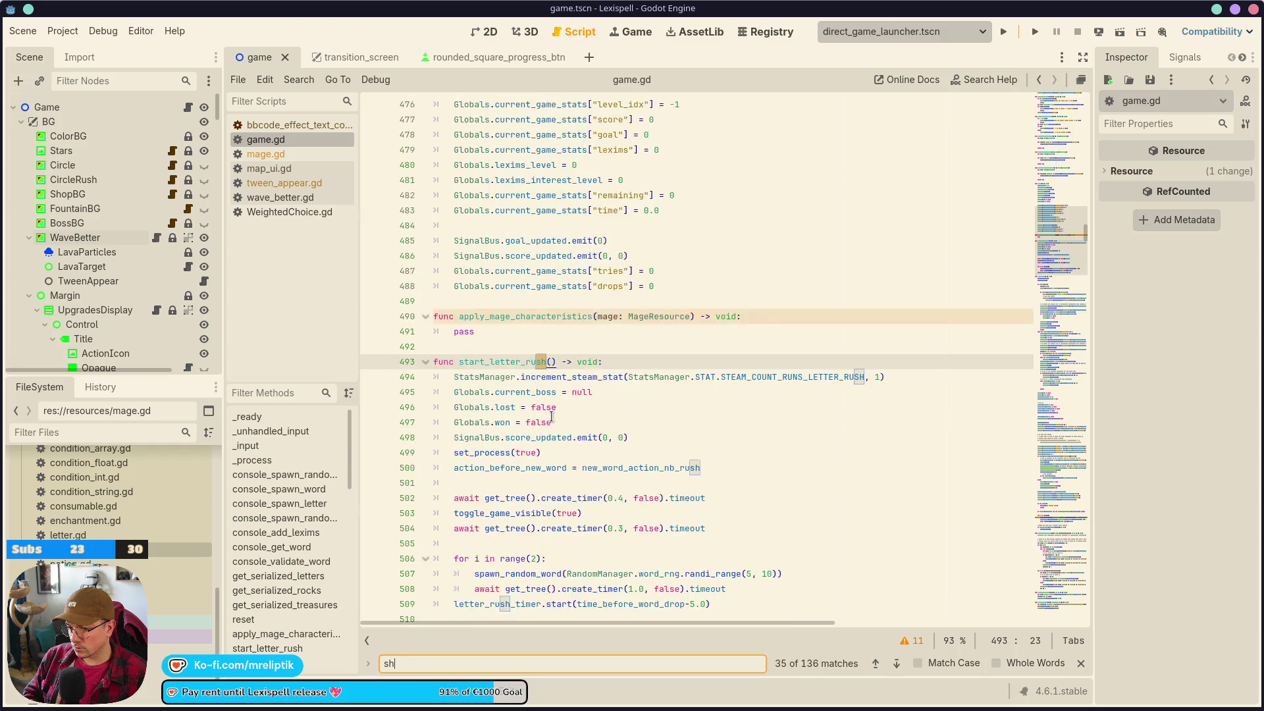
type("fountain")
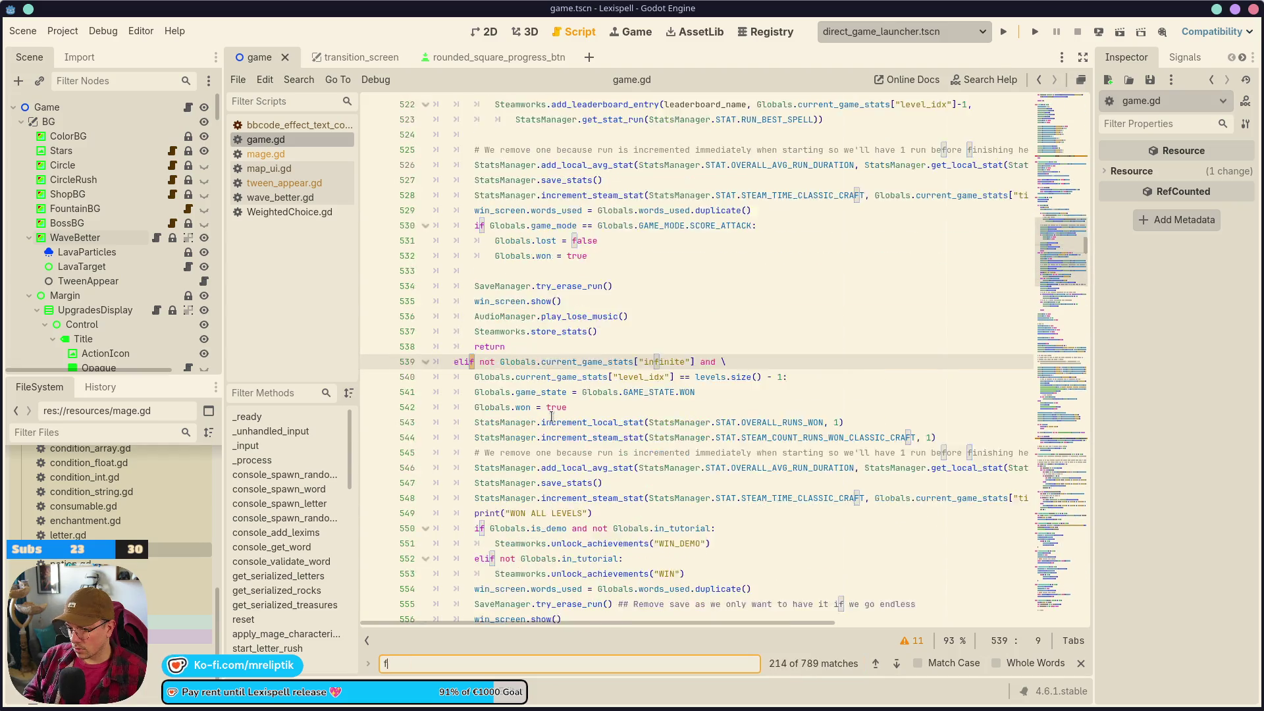
left_click(530, 361)
key("BackSpace")
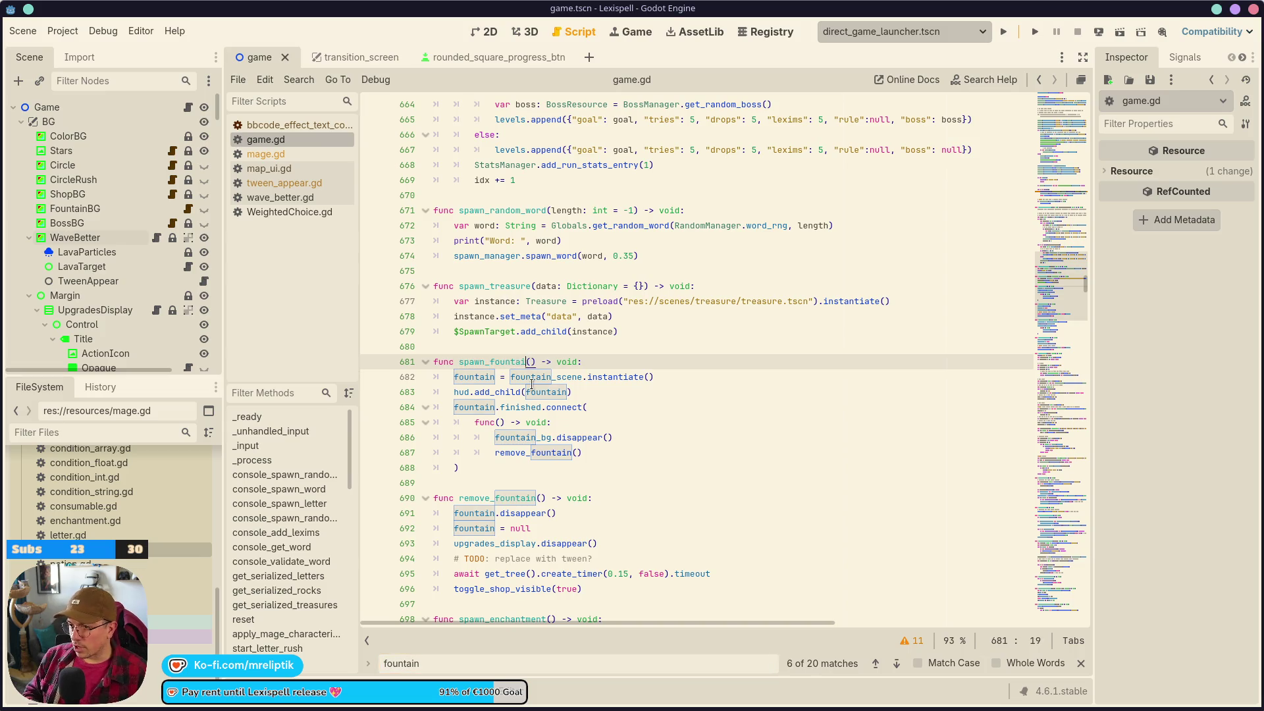
type("n")
key("ctrl+s")
key("ctrl+r")
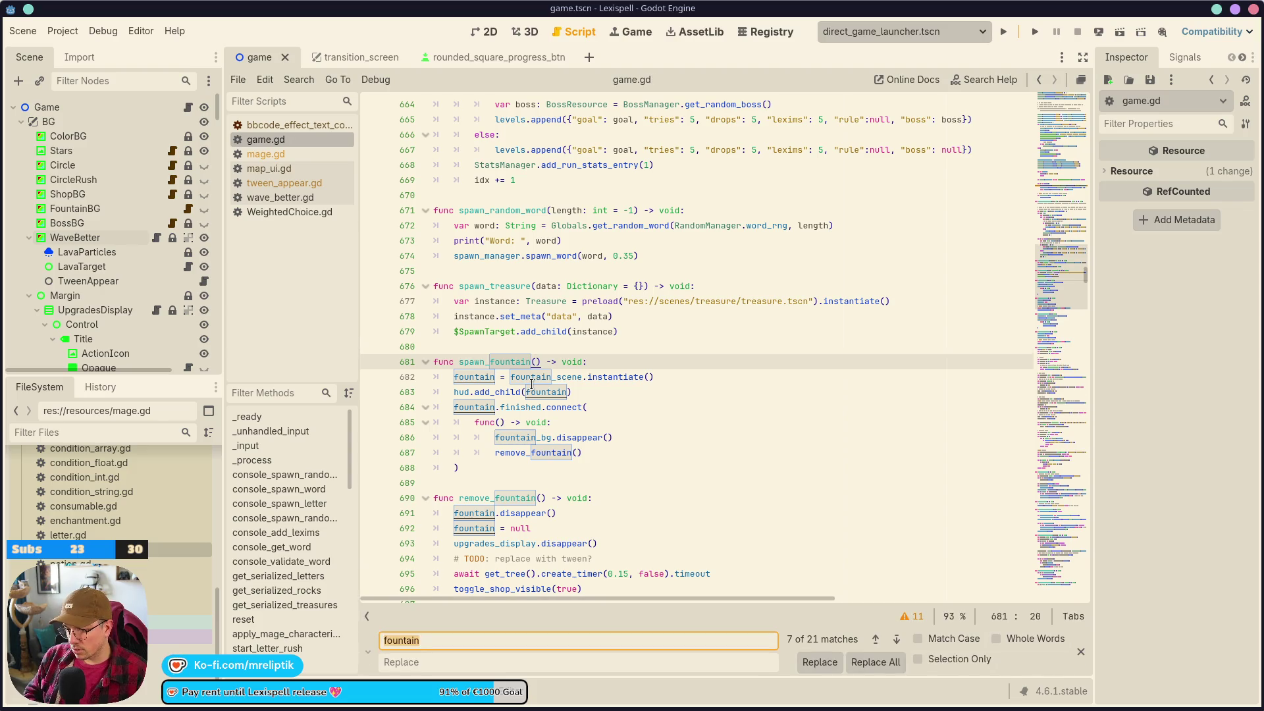
Enter 'well' as the replacement and replace the consecutive fountain matches, including fountain_scene, fountain_bg and remove_fountain.
key("End")
type("well")
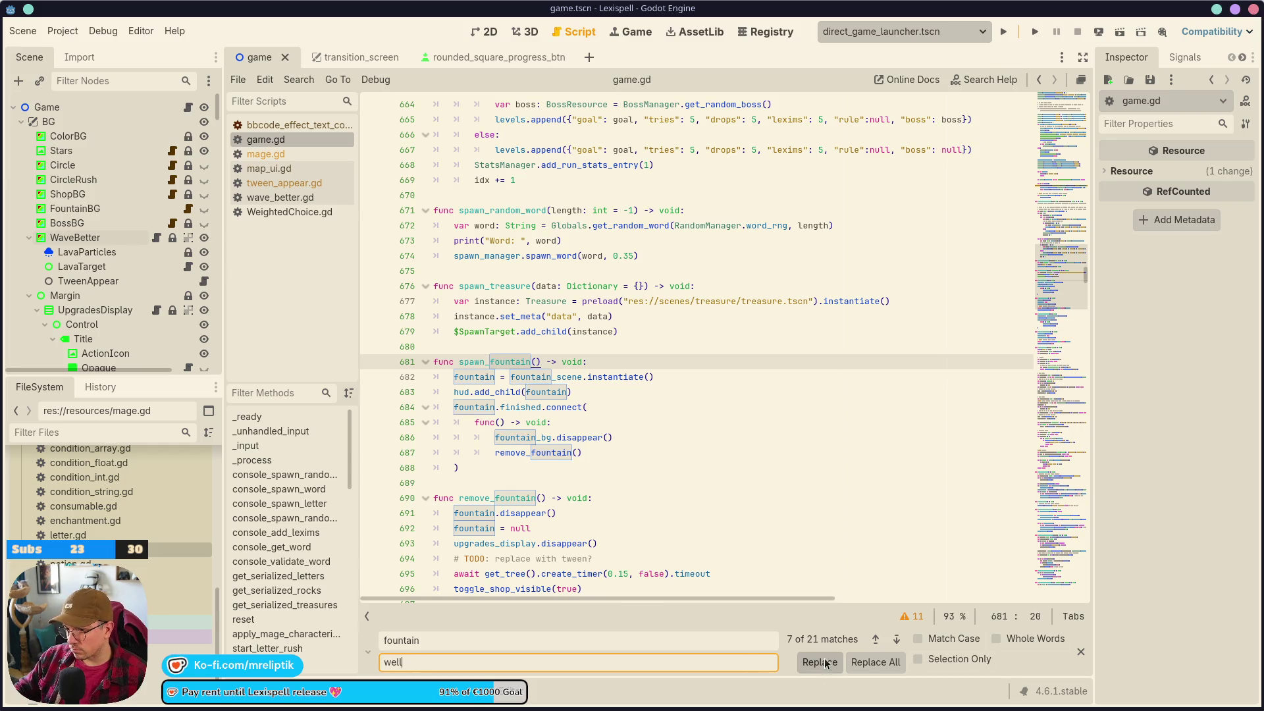
left_click(822, 661)
left_click(822, 662)
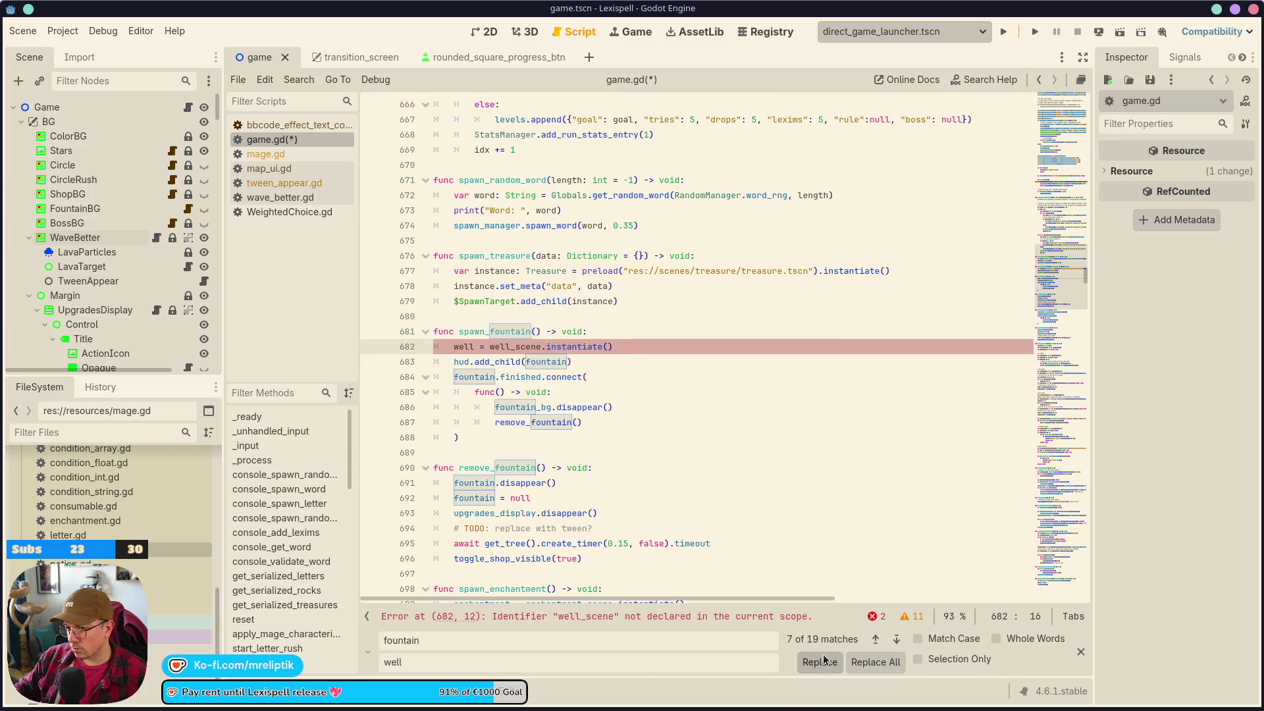
left_click(823, 661)
left_click(822, 662)
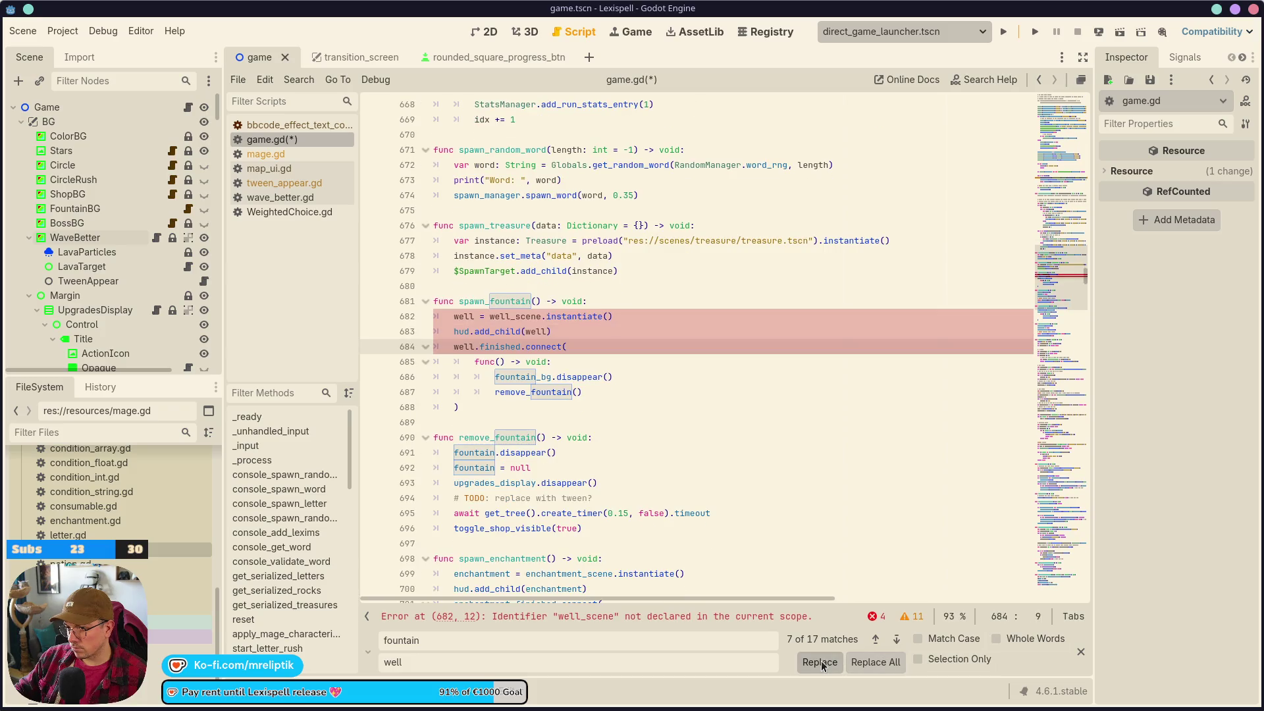
left_click(822, 662)
left_click(823, 662)
left_click(823, 662)
left_click(822, 662)
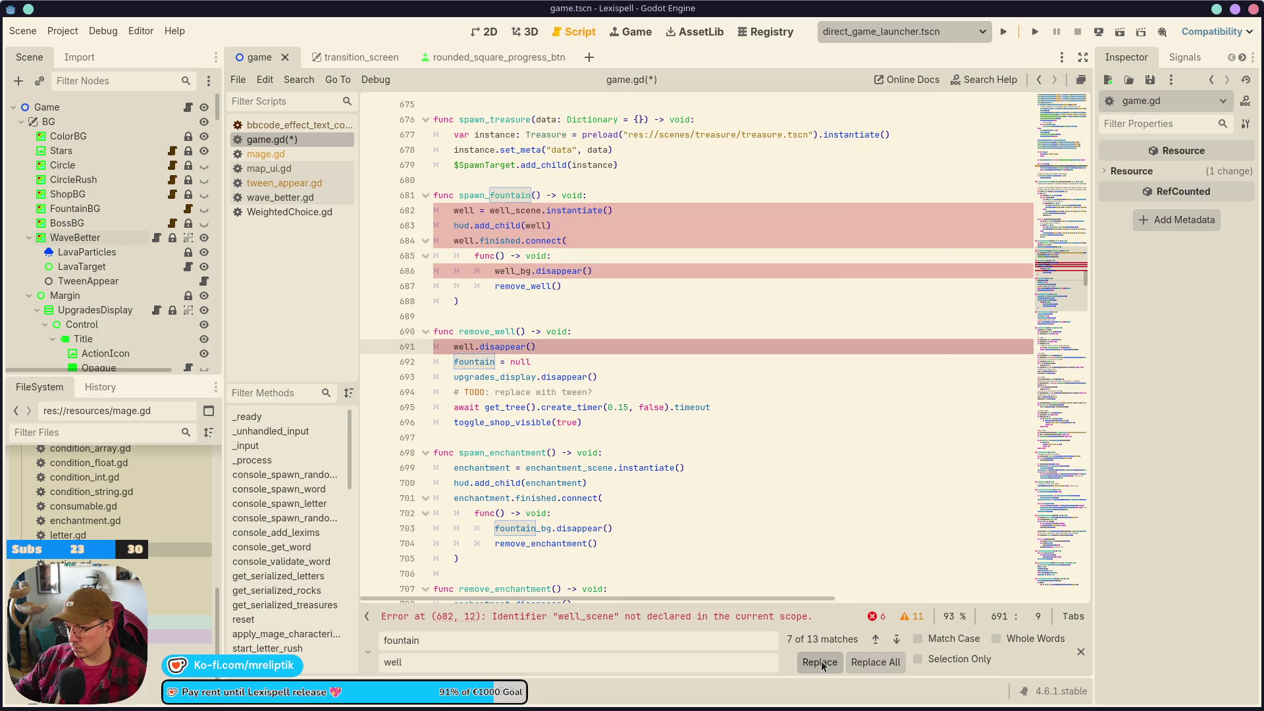
left_click(822, 662)
Replace the remaining matches: spawn_fountain, line 703, comments, lines 1837 and 1839, and the FountainBG path.
left_click(876, 640)
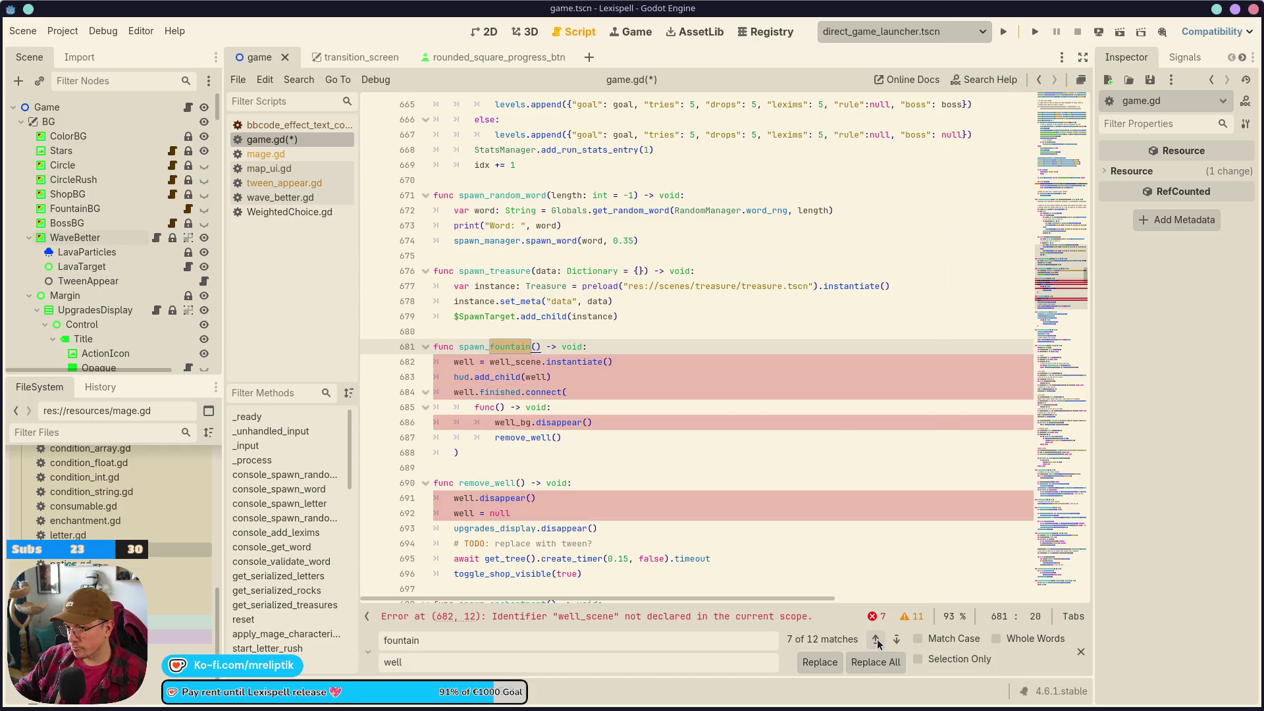
left_click(820, 662)
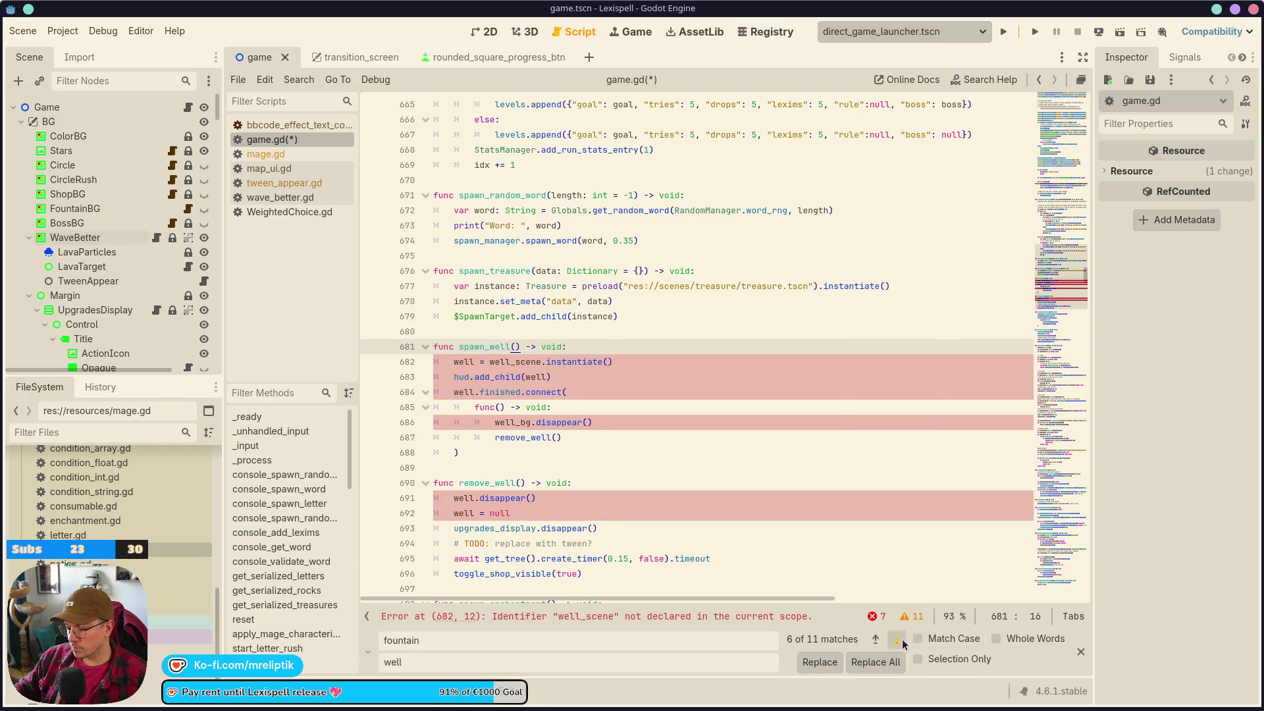
left_click(897, 640)
left_click(820, 662)
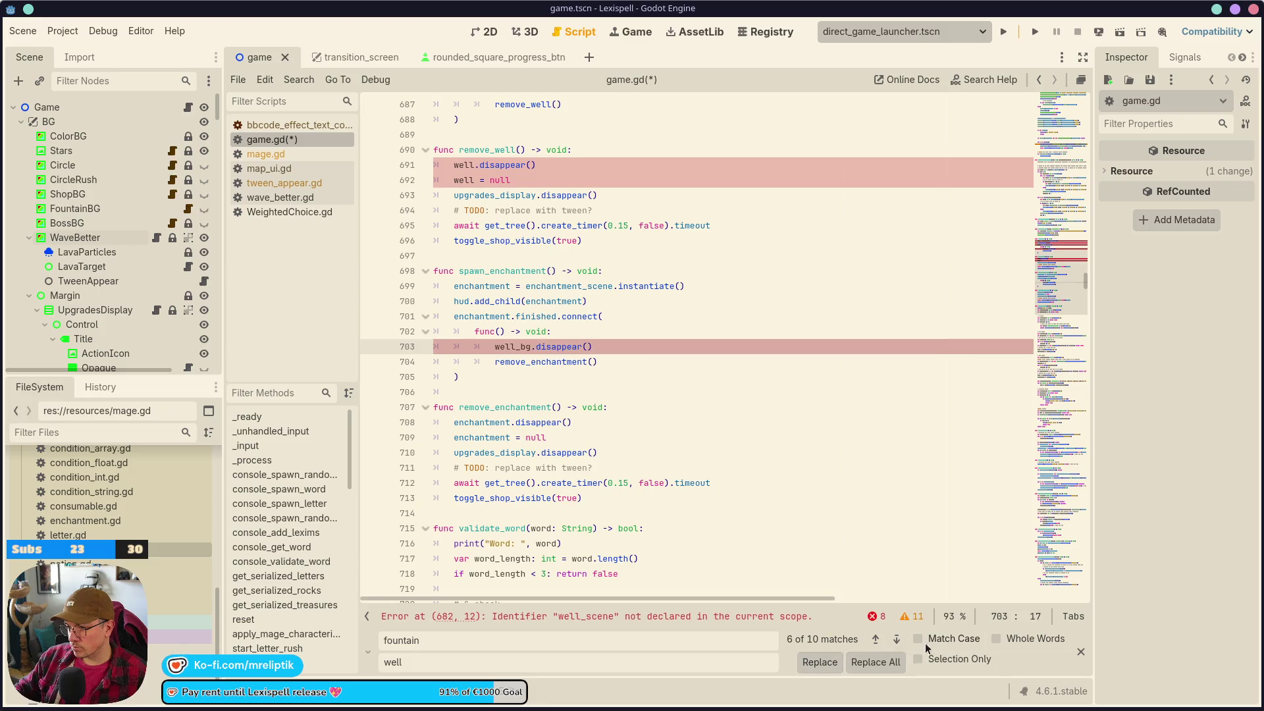
left_click(895, 641)
left_click(896, 640)
left_click(875, 639)
left_click(820, 661)
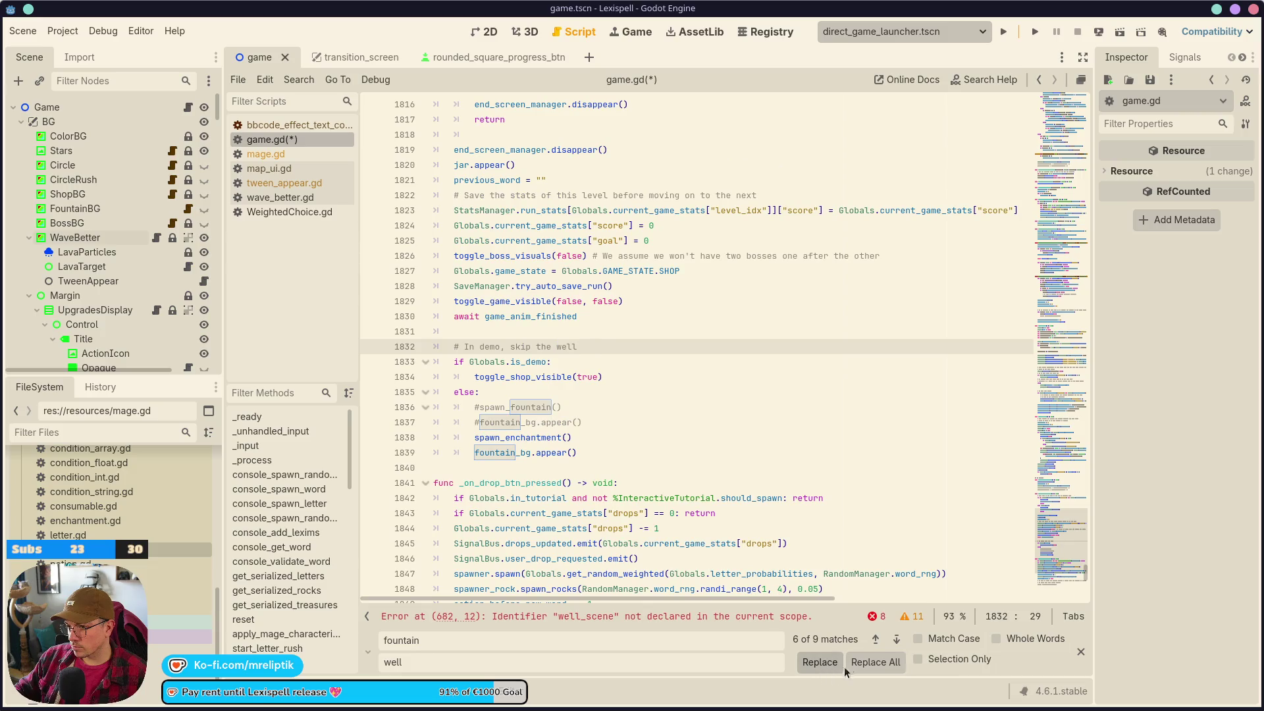
left_click(897, 640)
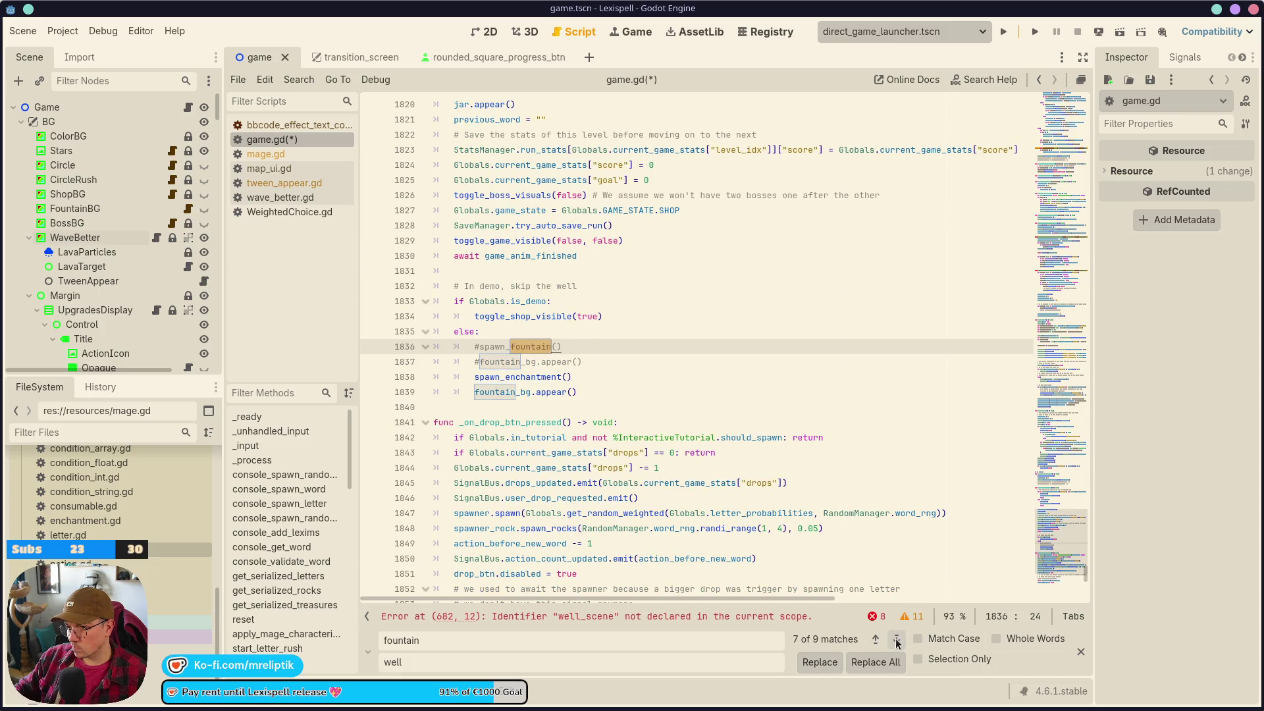
left_click(820, 661)
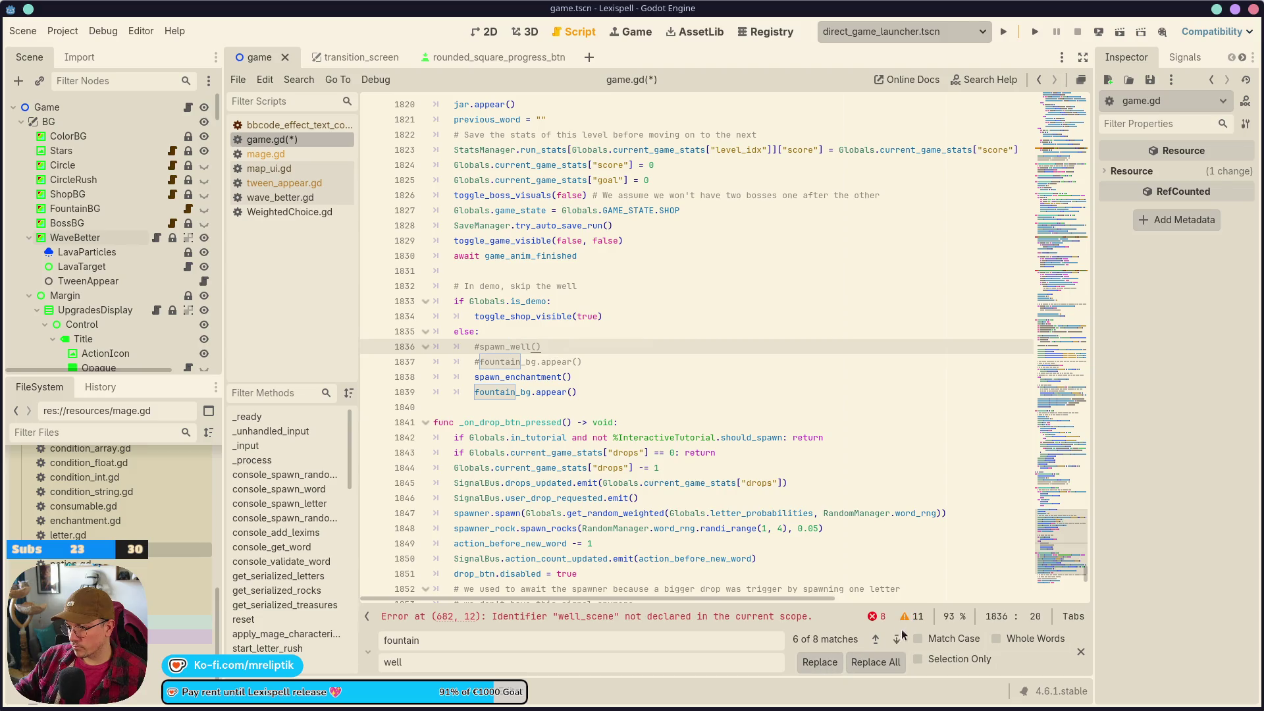
left_click(897, 641)
left_click(820, 662)
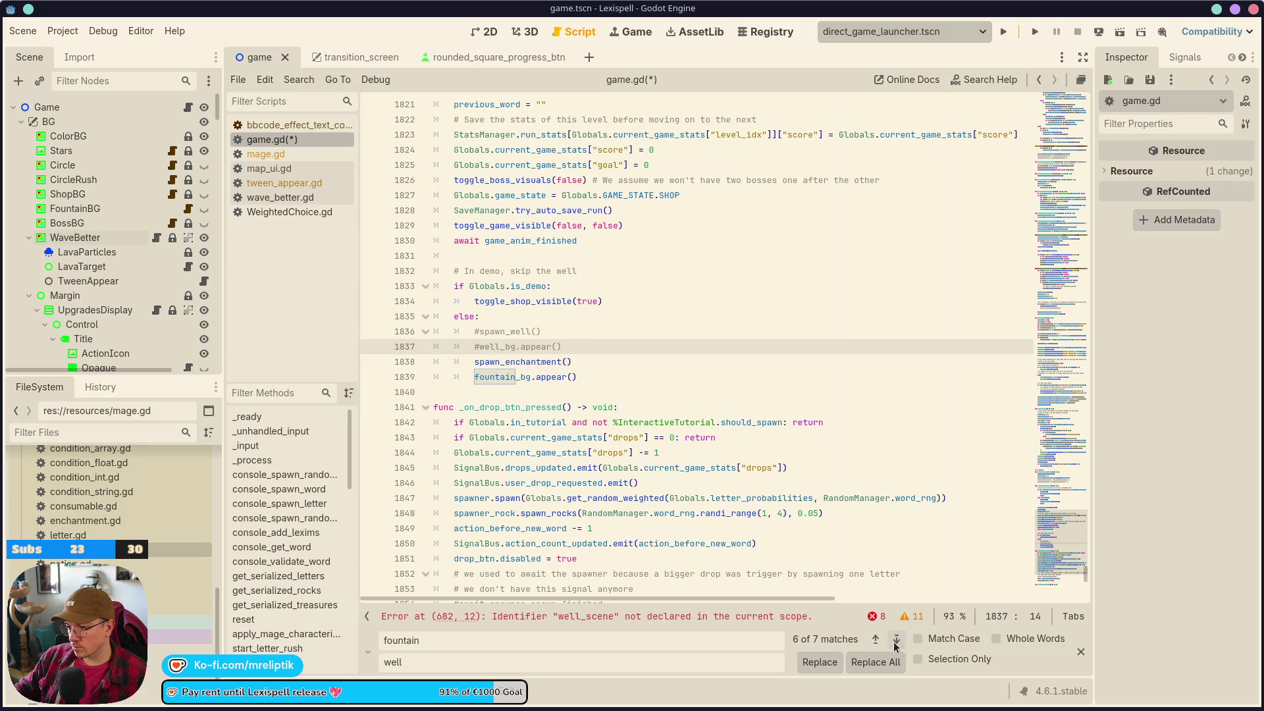
left_click(819, 662)
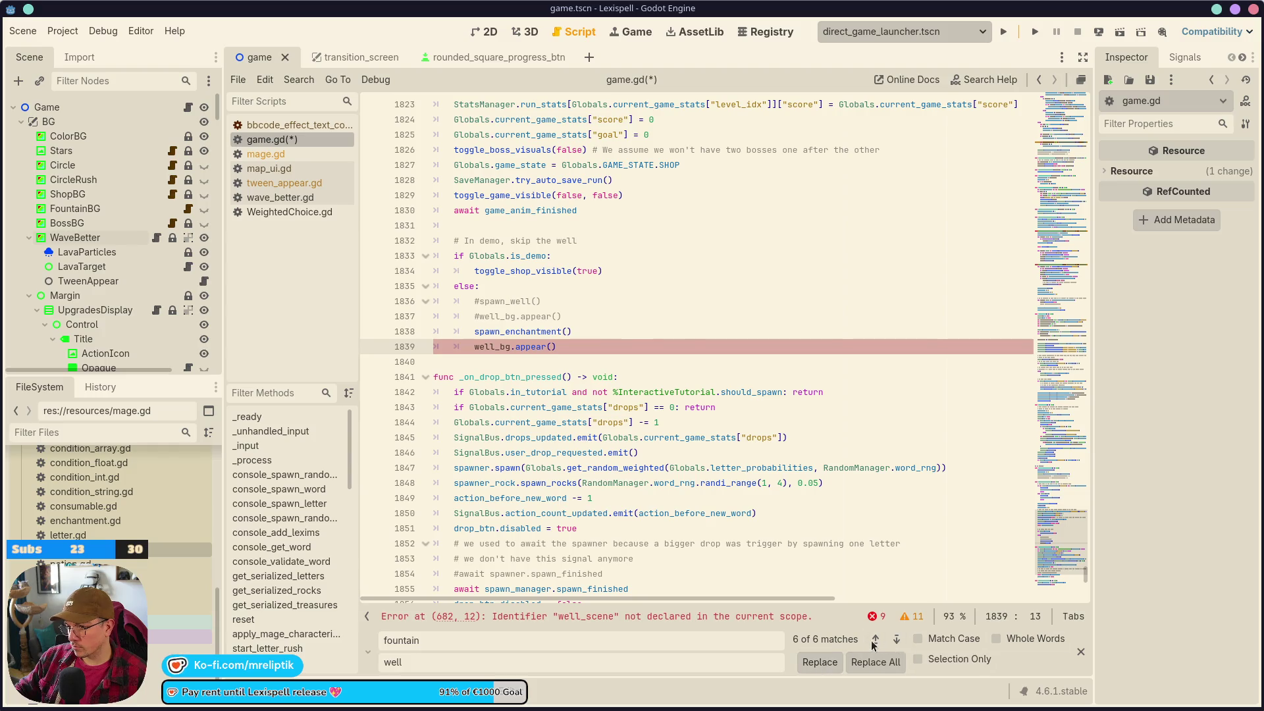
left_click(876, 639)
left_click(816, 662)
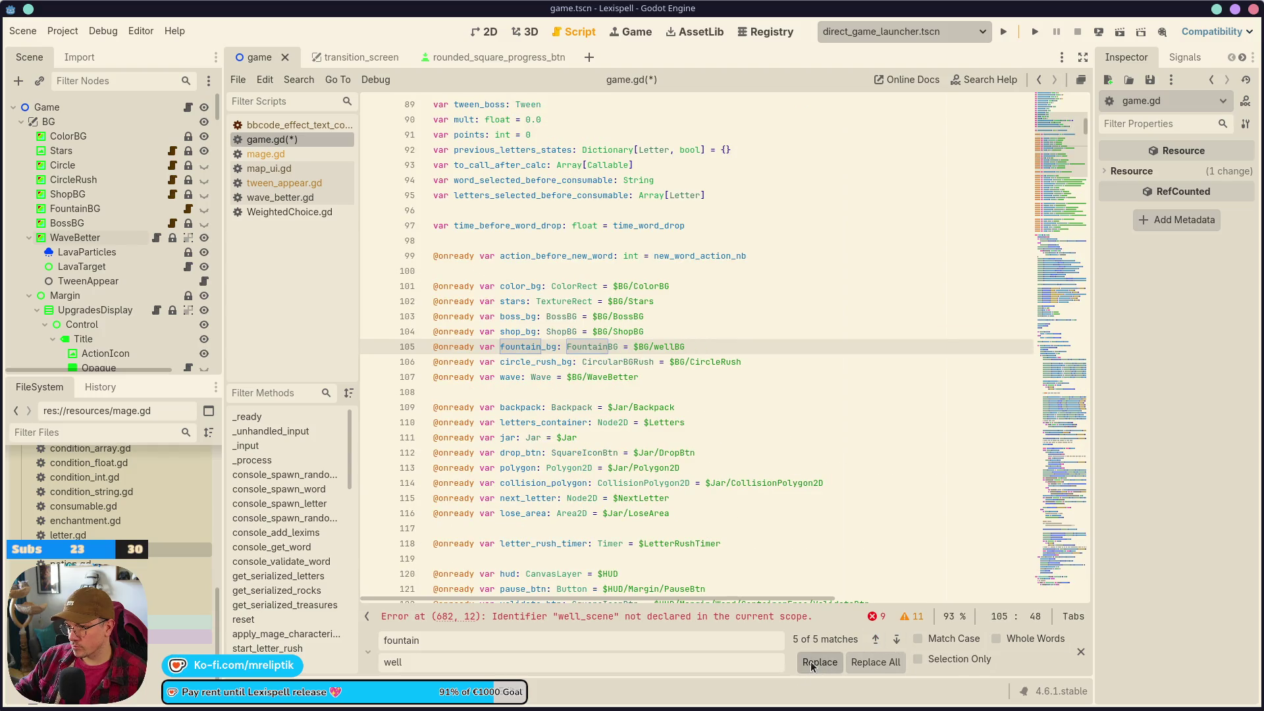
Rename the variable on line 105 to well_bg.
key("BackSpace")
type("X")
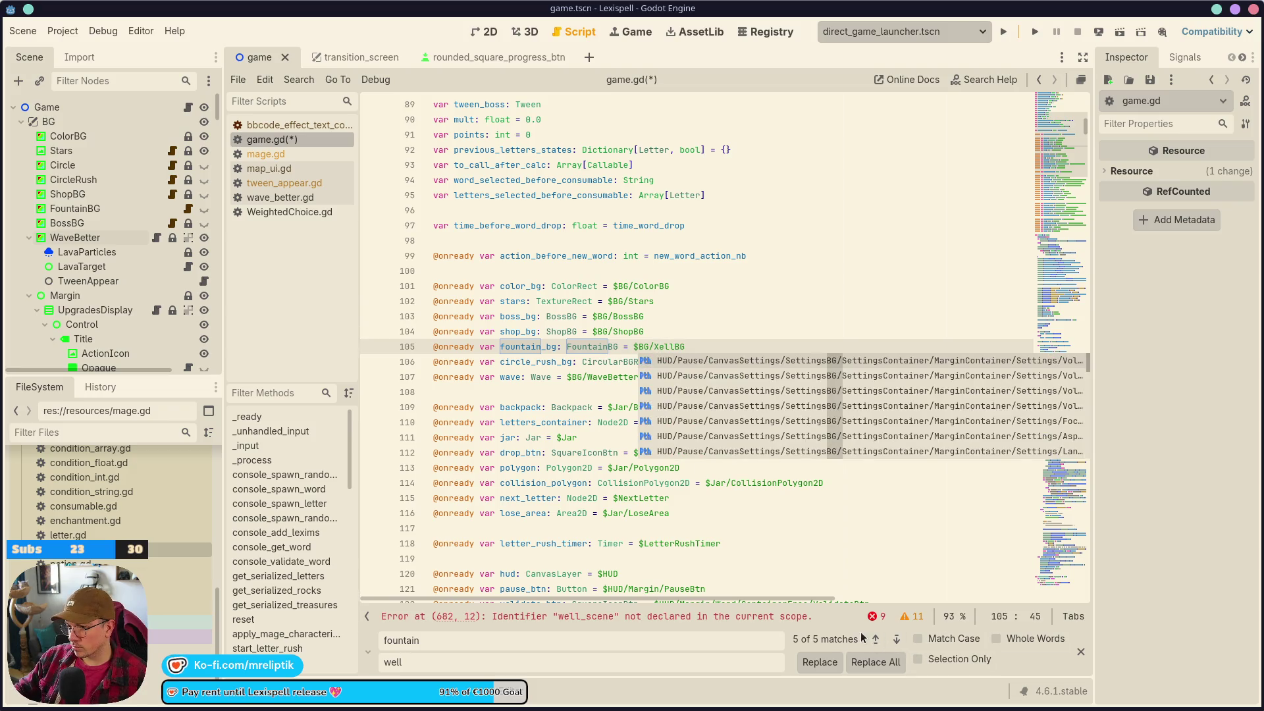
double_click(511, 355)
double_click(512, 347)
type("wellb")
key("BackSpace")
type("_bgh")
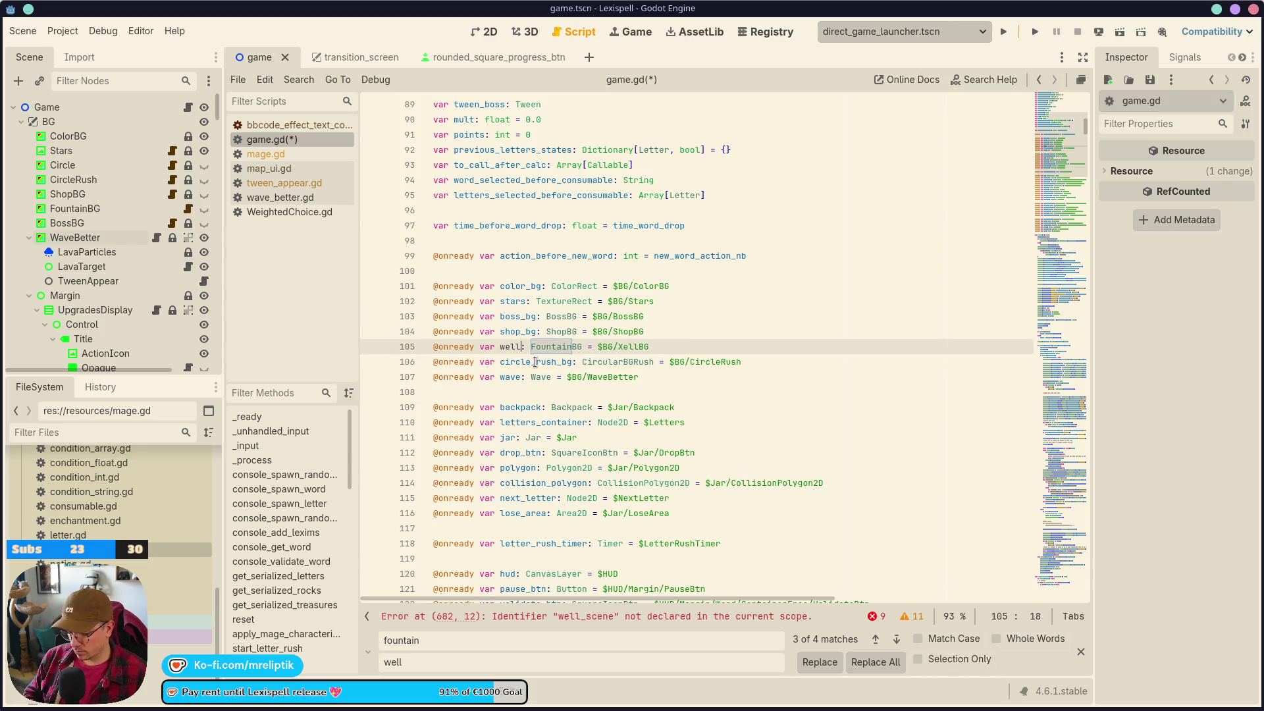
key("BackSpace")
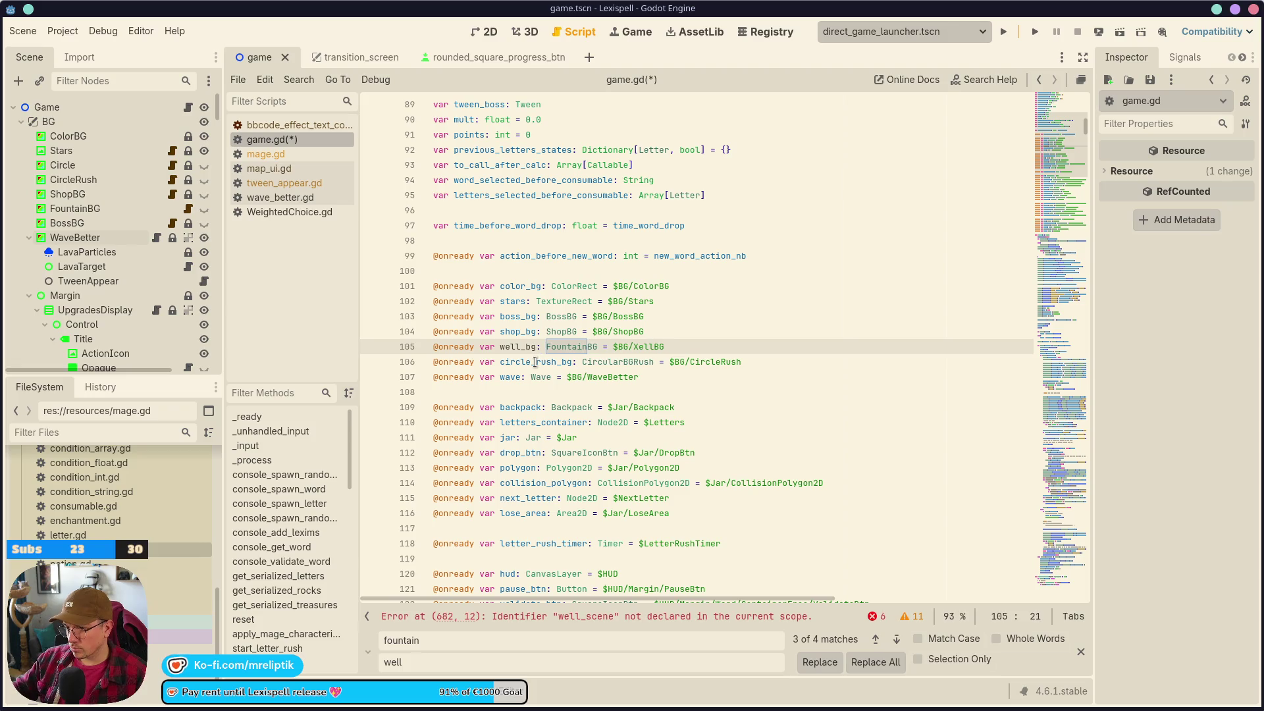
Change its type to WellBG, fix the node path to $BG/WellBG, and save.
double_click(566, 343)
type("WellBG")
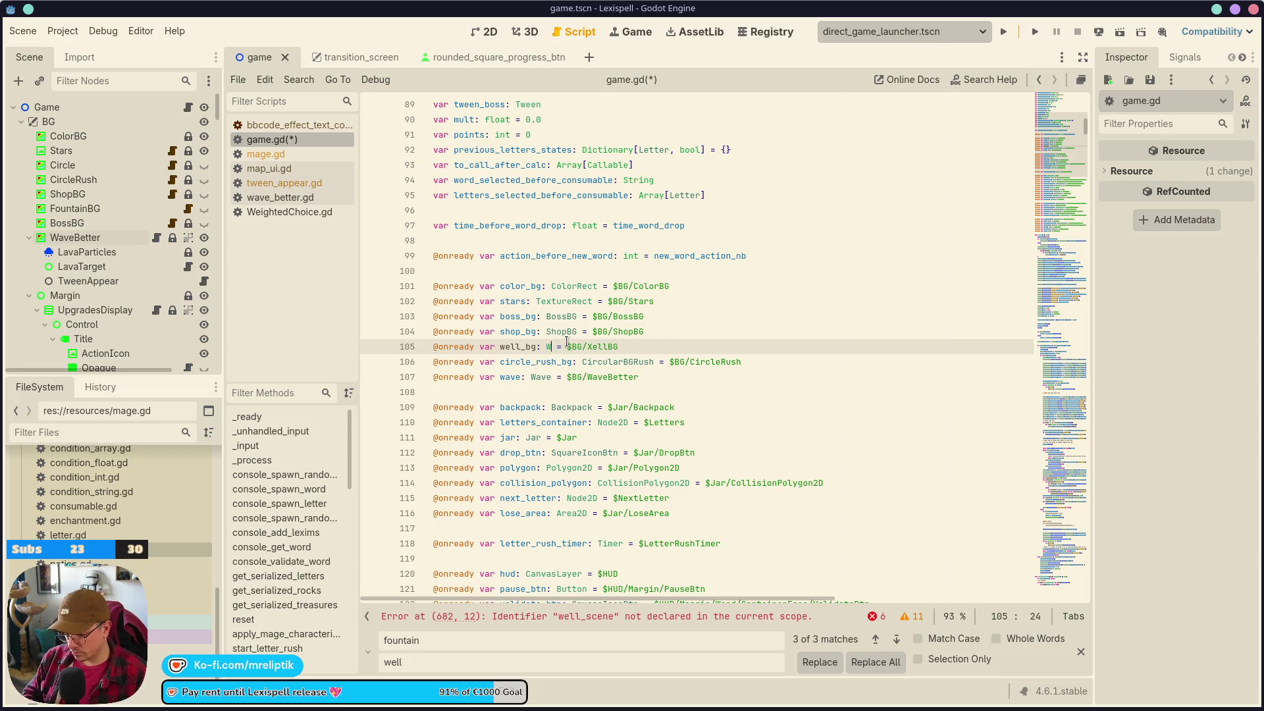
key("ctrl+s")
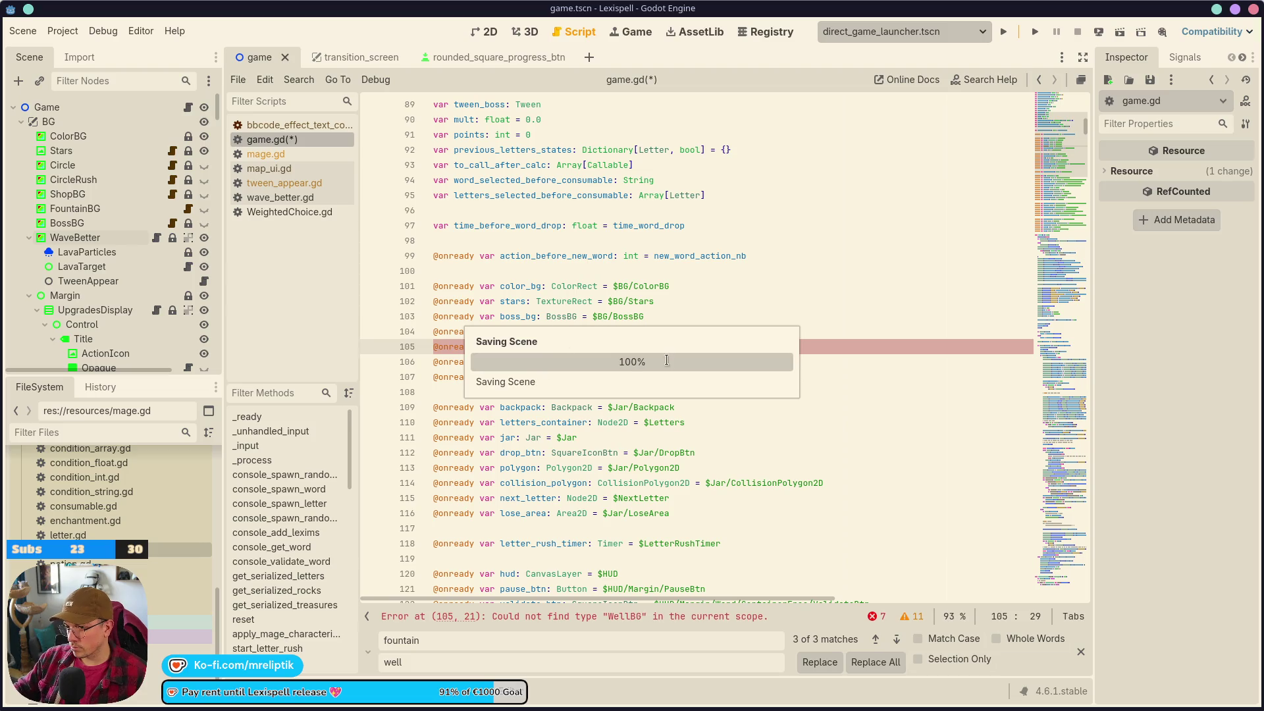
left_click(613, 346)
type("WellBG = $BG/WellBG")
key("ctrl+s")
double_click(20, 208)
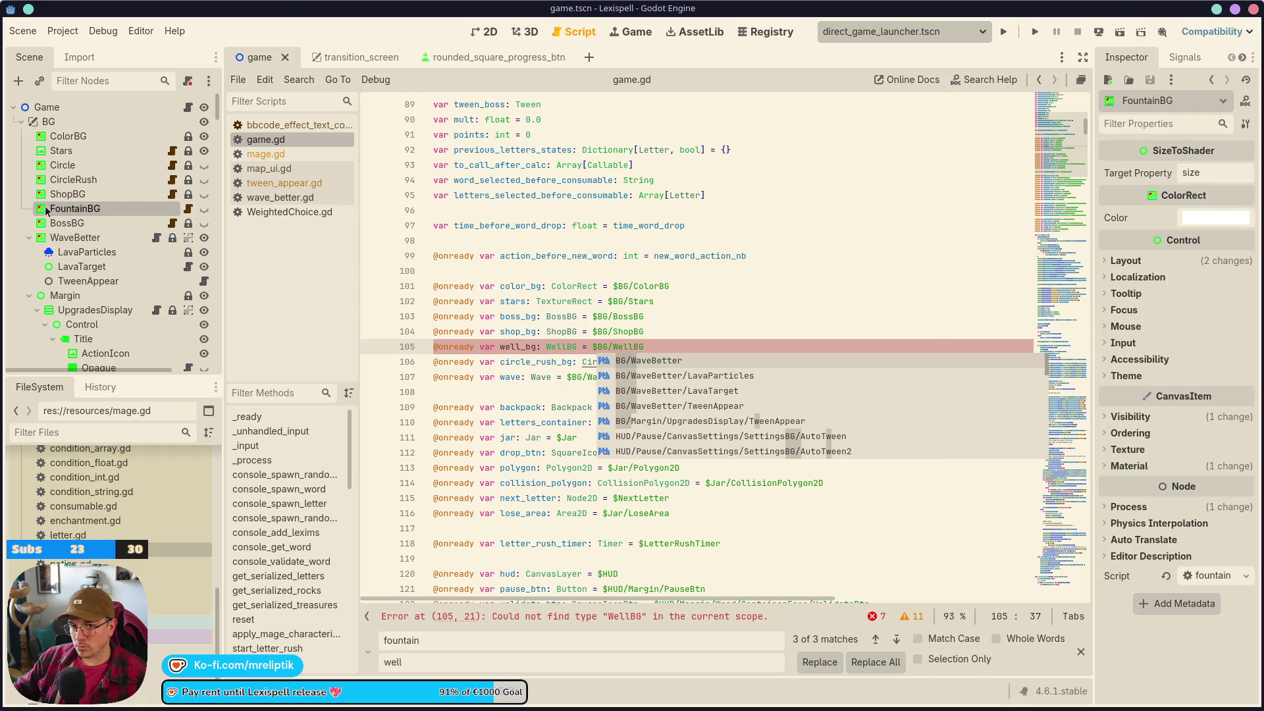
Rename the FountainBG node to WellBG, change its script's class_name to WellBG, and save.
type("Well")
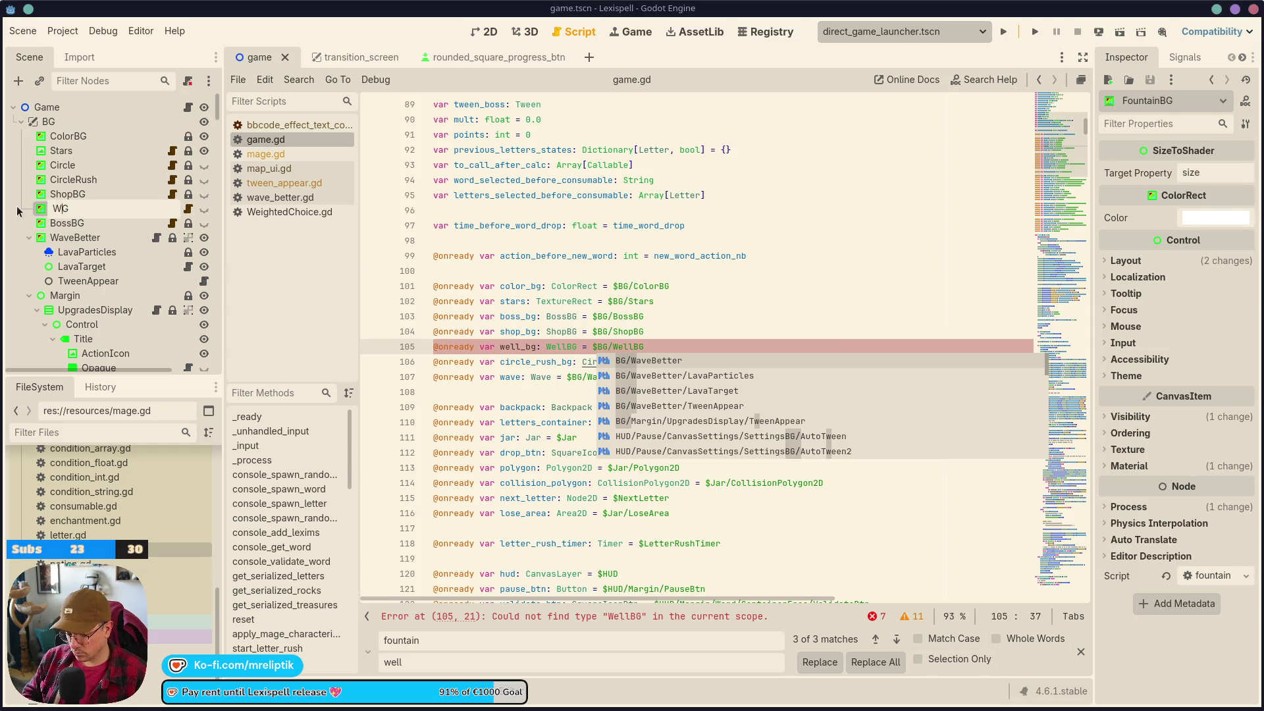
key("Return")
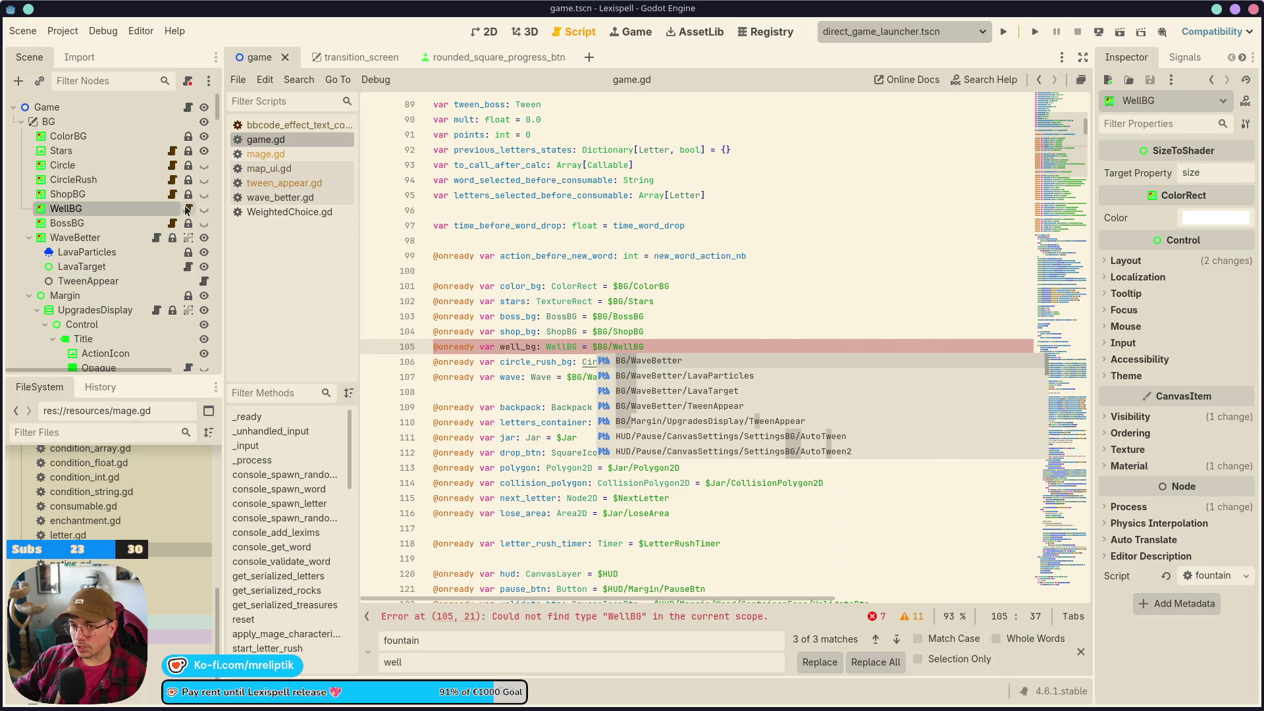
left_click(188, 208)
left_click(481, 118)
left_click(483, 119)
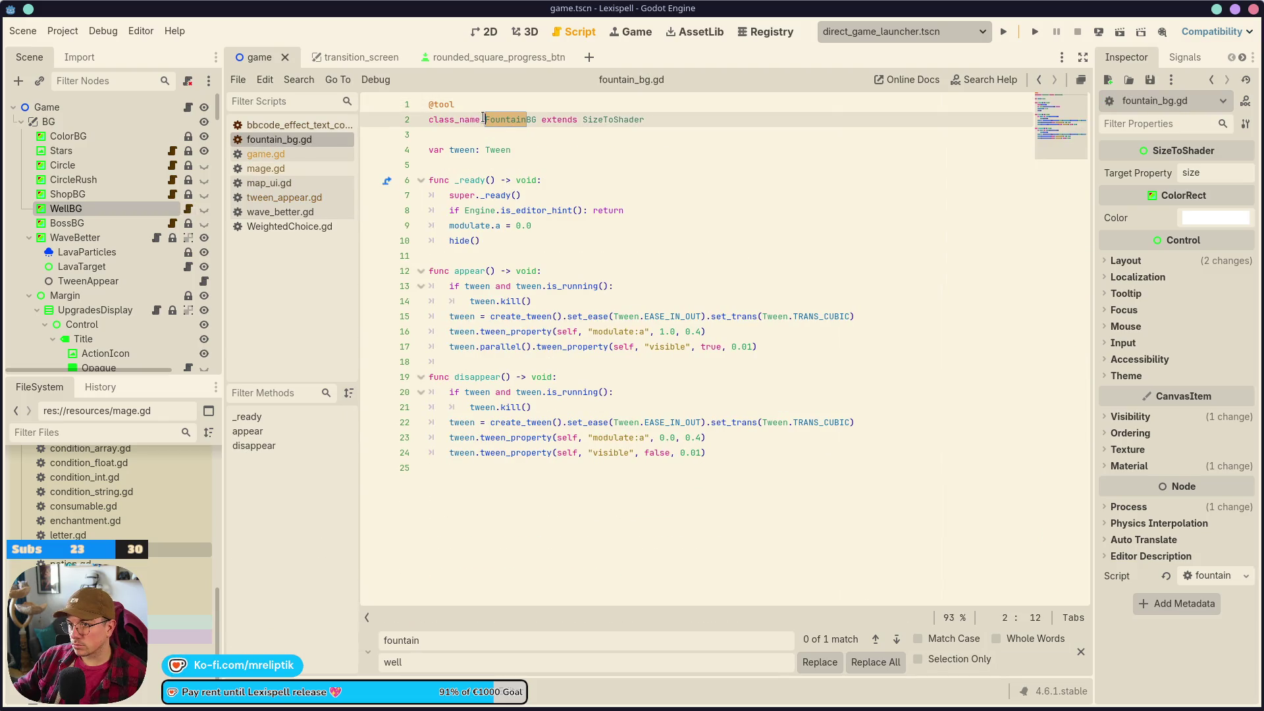
type("Well")
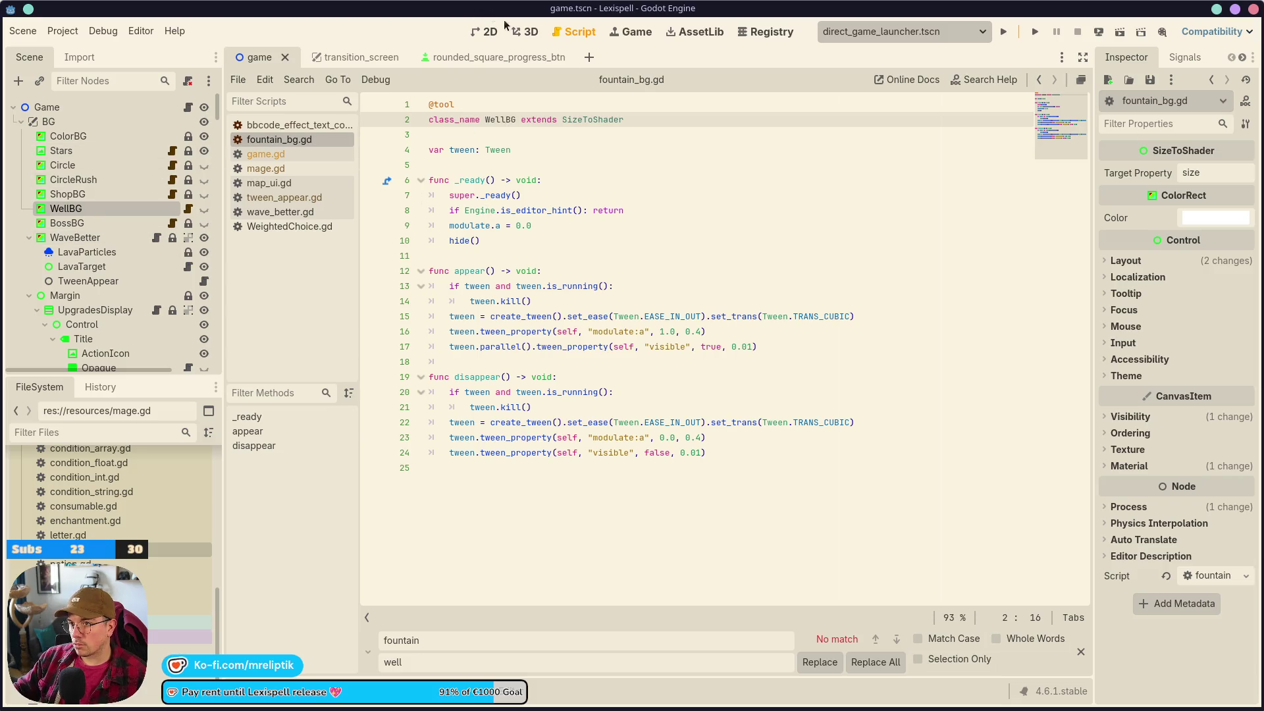
left_click(487, 31)
key("ctrl+s")
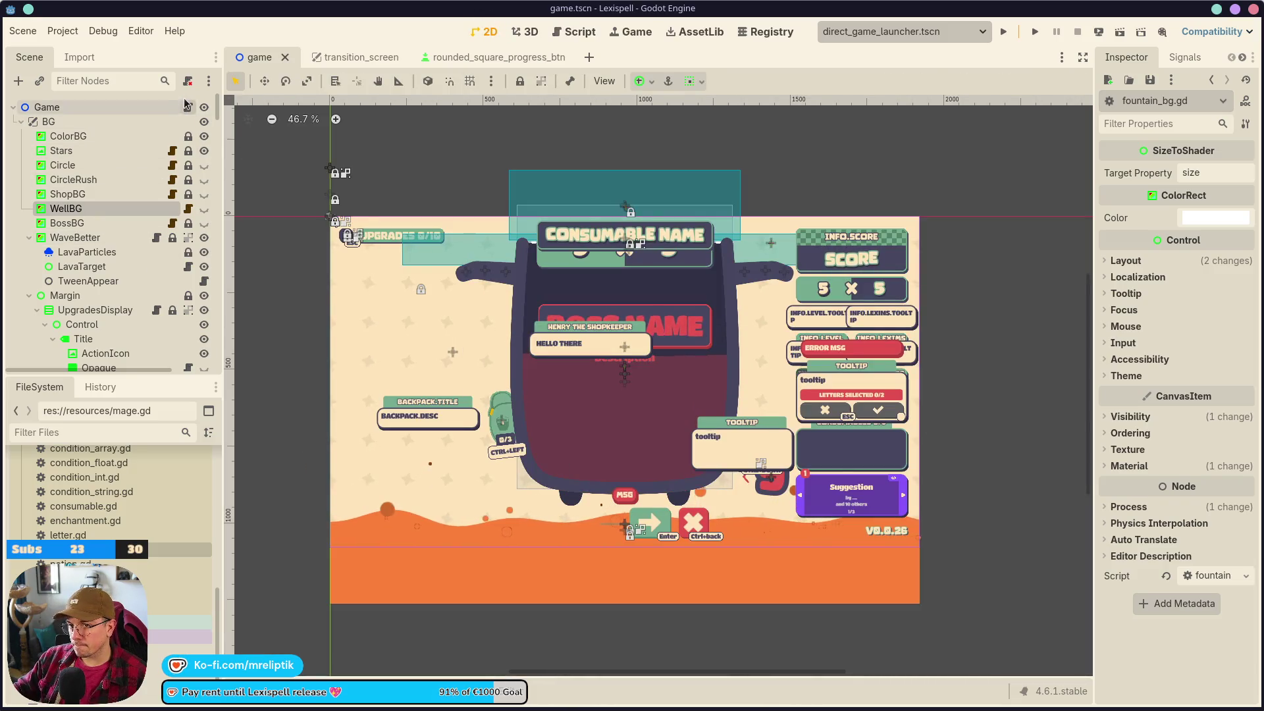
Return to game.gd, check the error near spawn_well, and find the fountain variable on line 70.
left_click(188, 106)
left_click(601, 618)
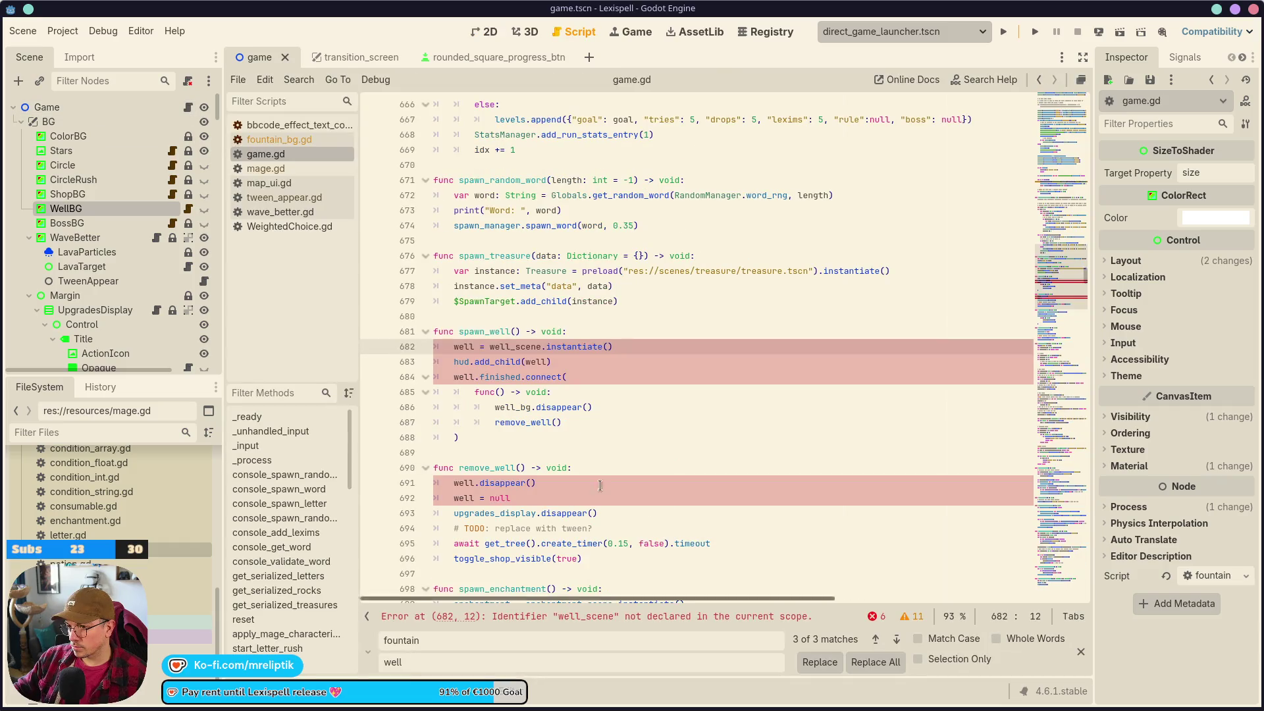
double_click(508, 331)
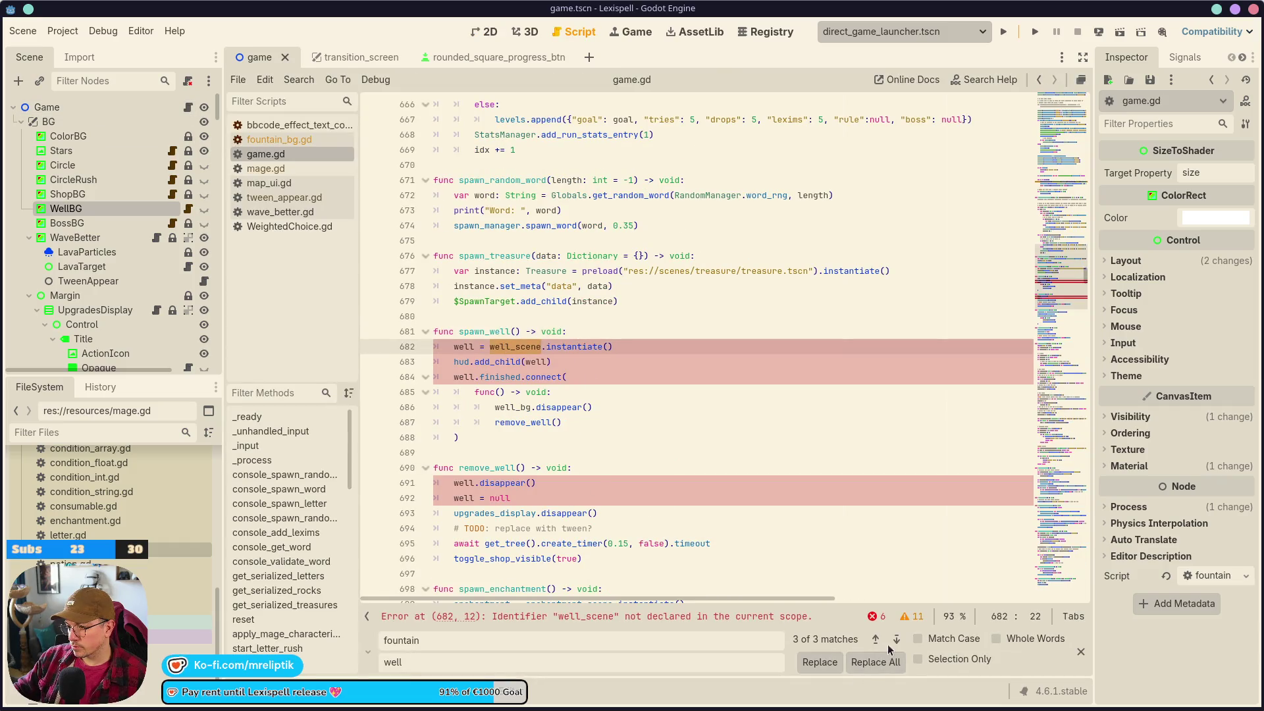
left_click(875, 639)
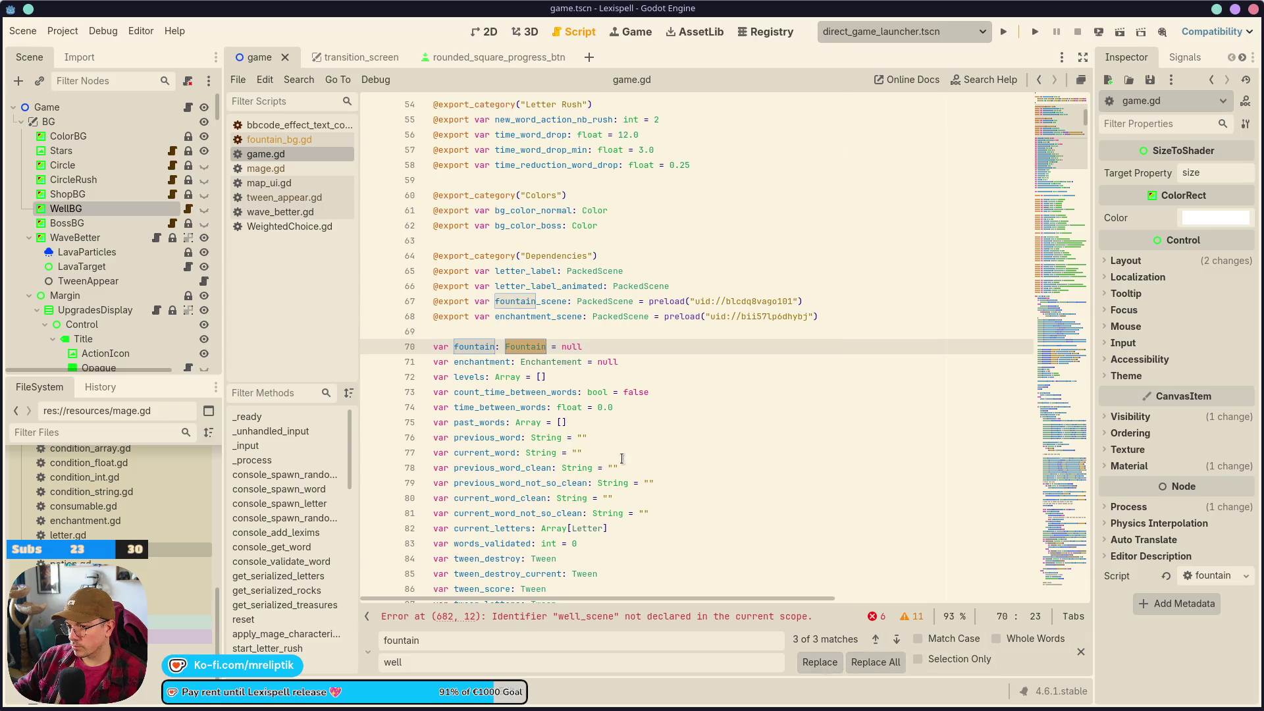
double_click(470, 343)
Change line 70 to var well: Well and line 67 to well_scene, then save.
type("well")
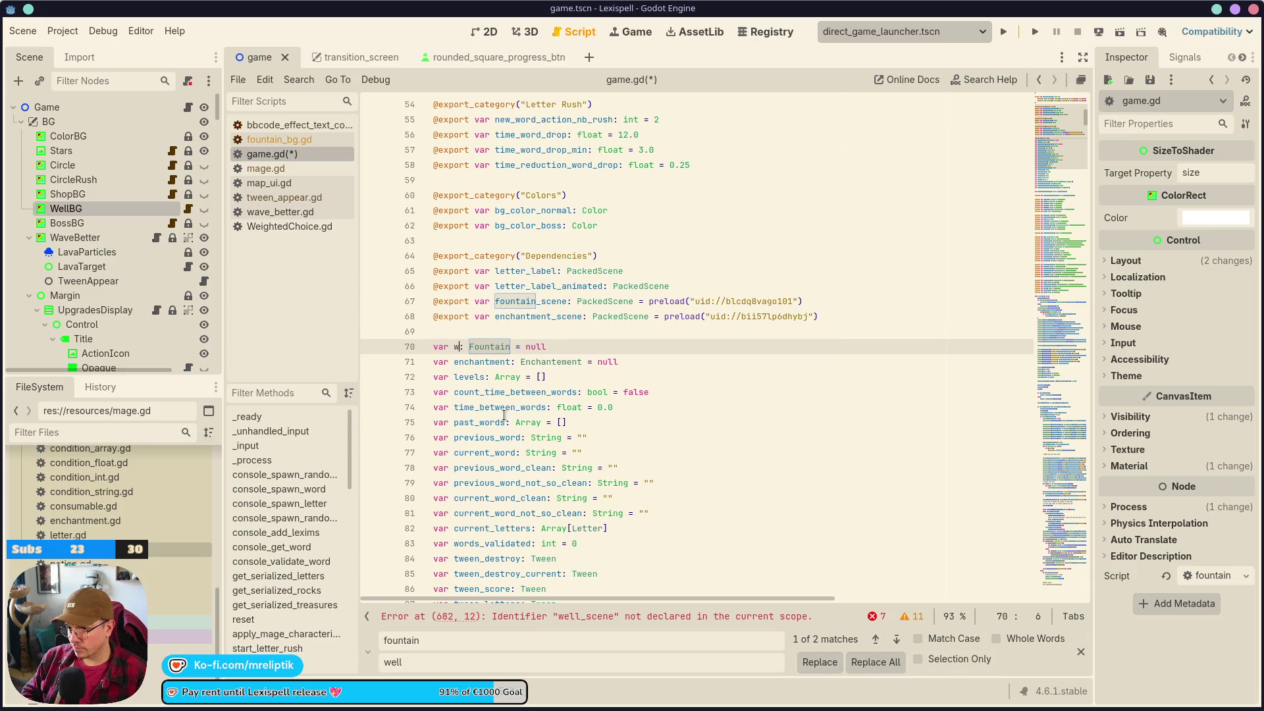
key("ctrl+shift+Left")
key("BackSpace")
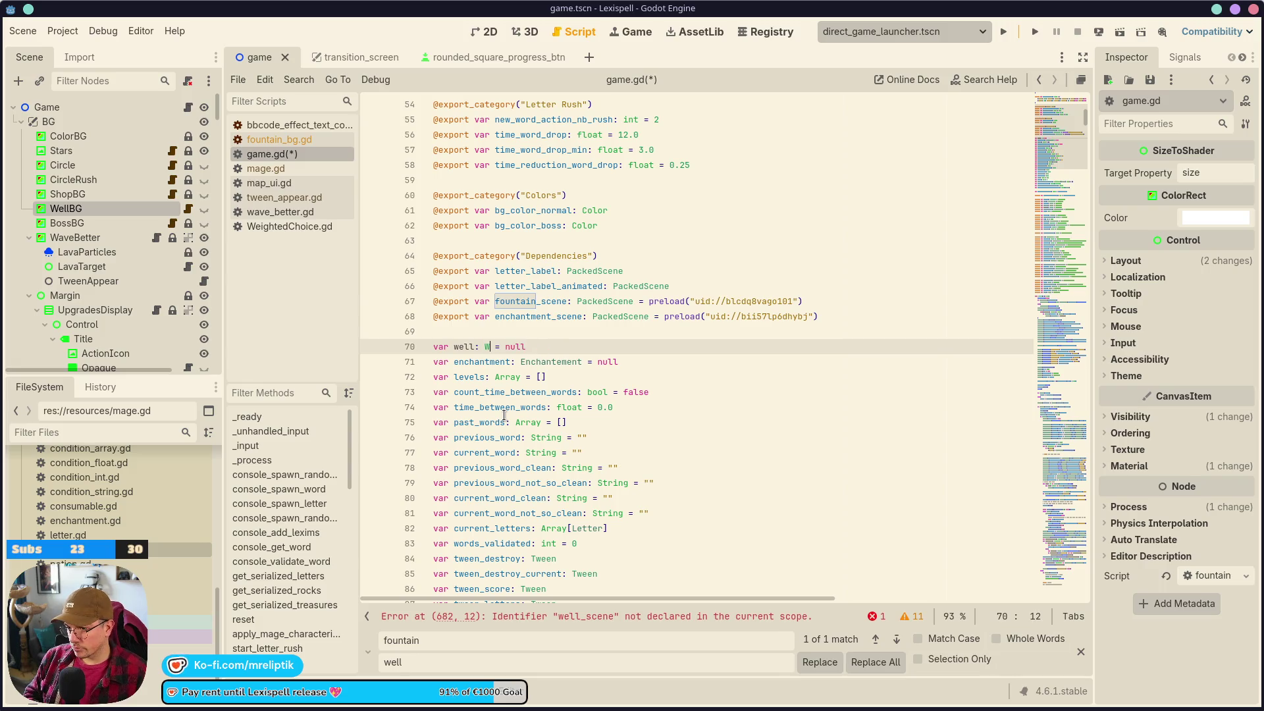
type("Well")
key("ctrl+s")
left_click(523, 309)
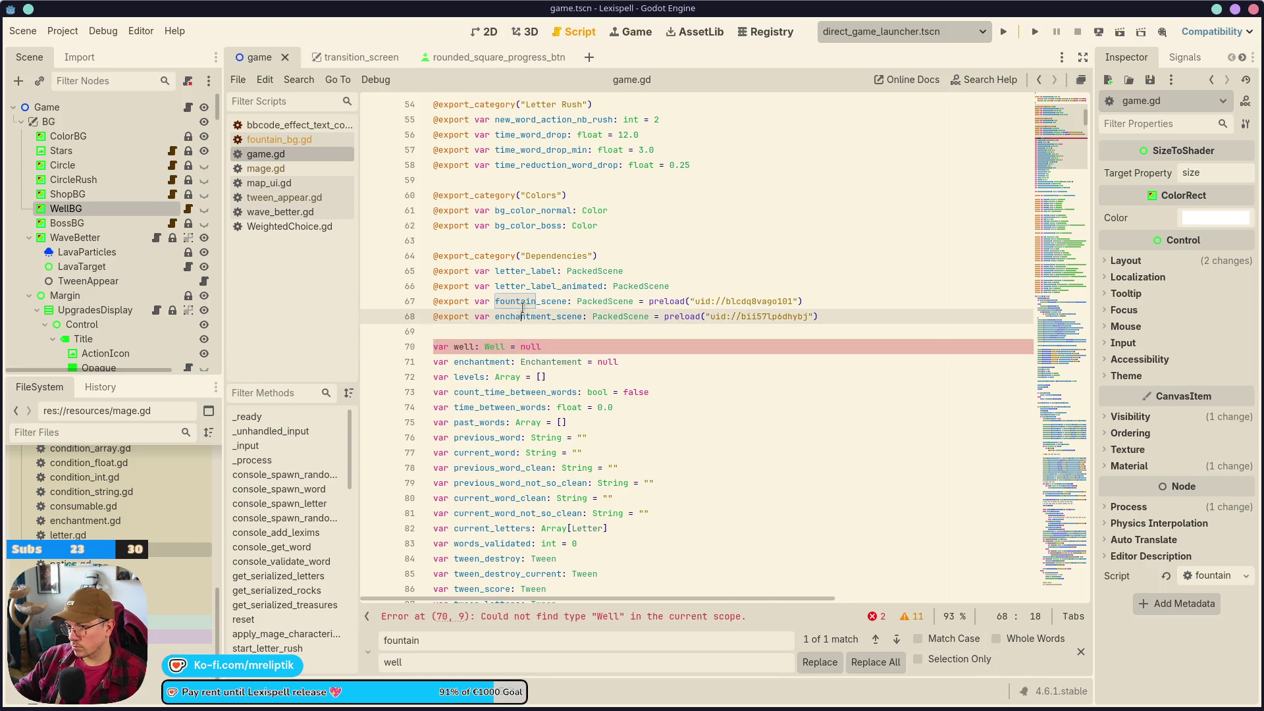
left_click_drag(540, 302, 498, 302)
type("well")
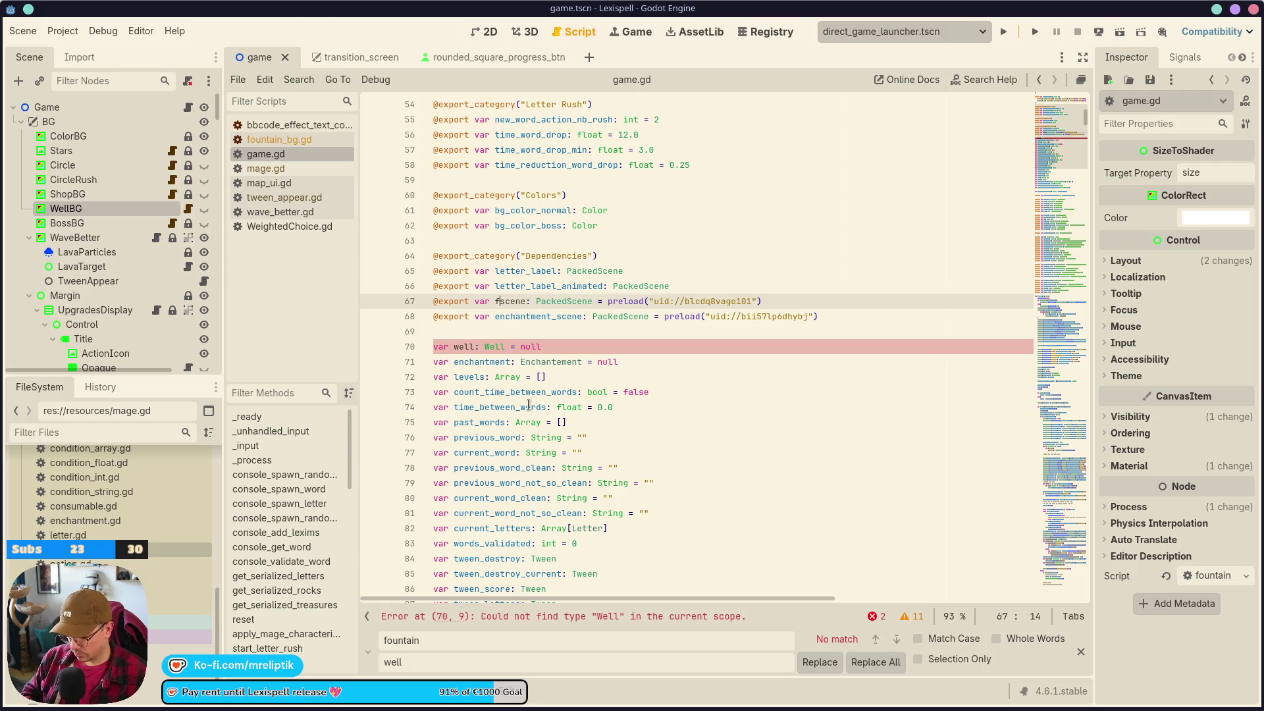
key("ctrl+s")
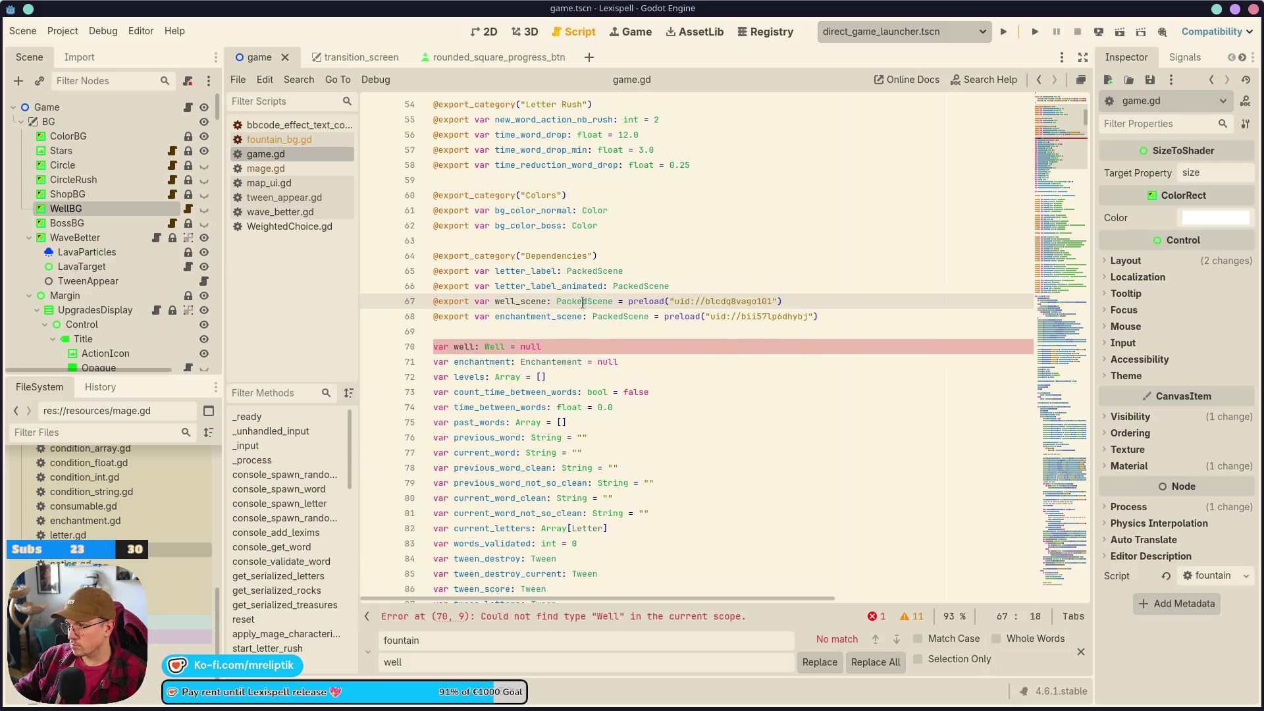
Revert the Game node's Levels, Time Word Drop 3.0, Time Reduction 0.25, Fountain and Enchantment Scene properties.
left_click(87, 107)
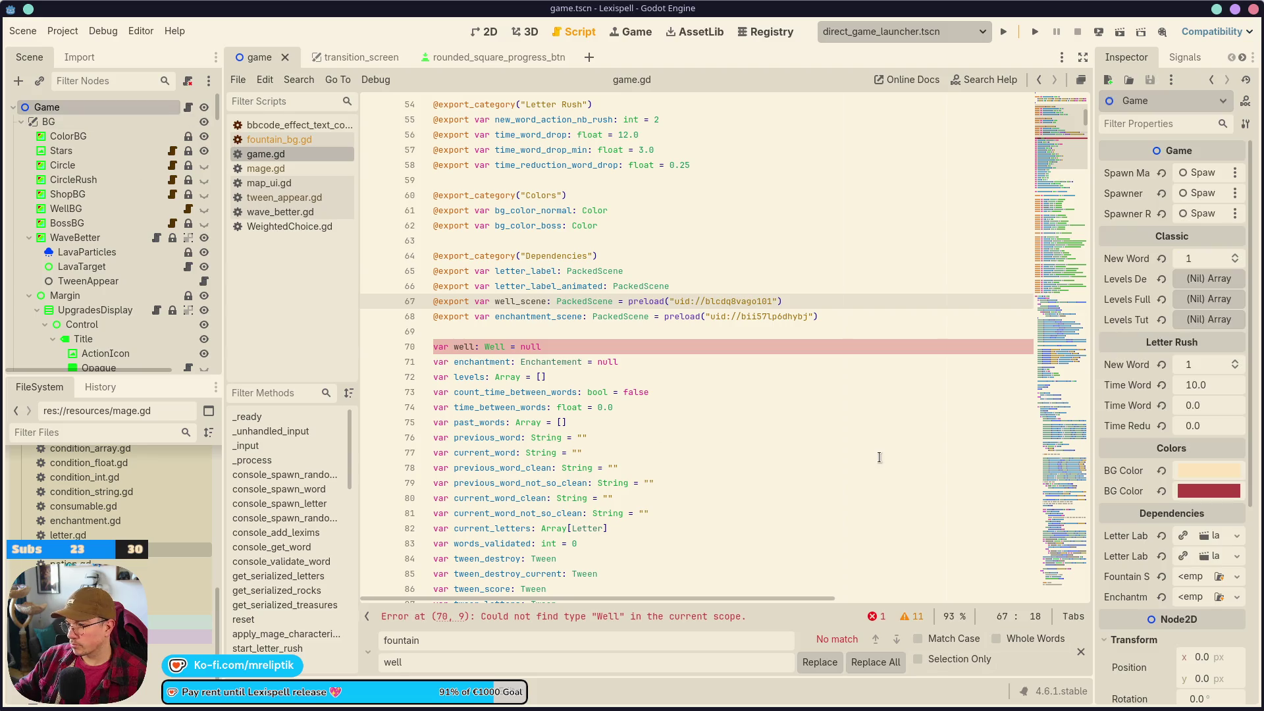
left_click(1161, 279)
left_click(1162, 300)
left_click(1162, 320)
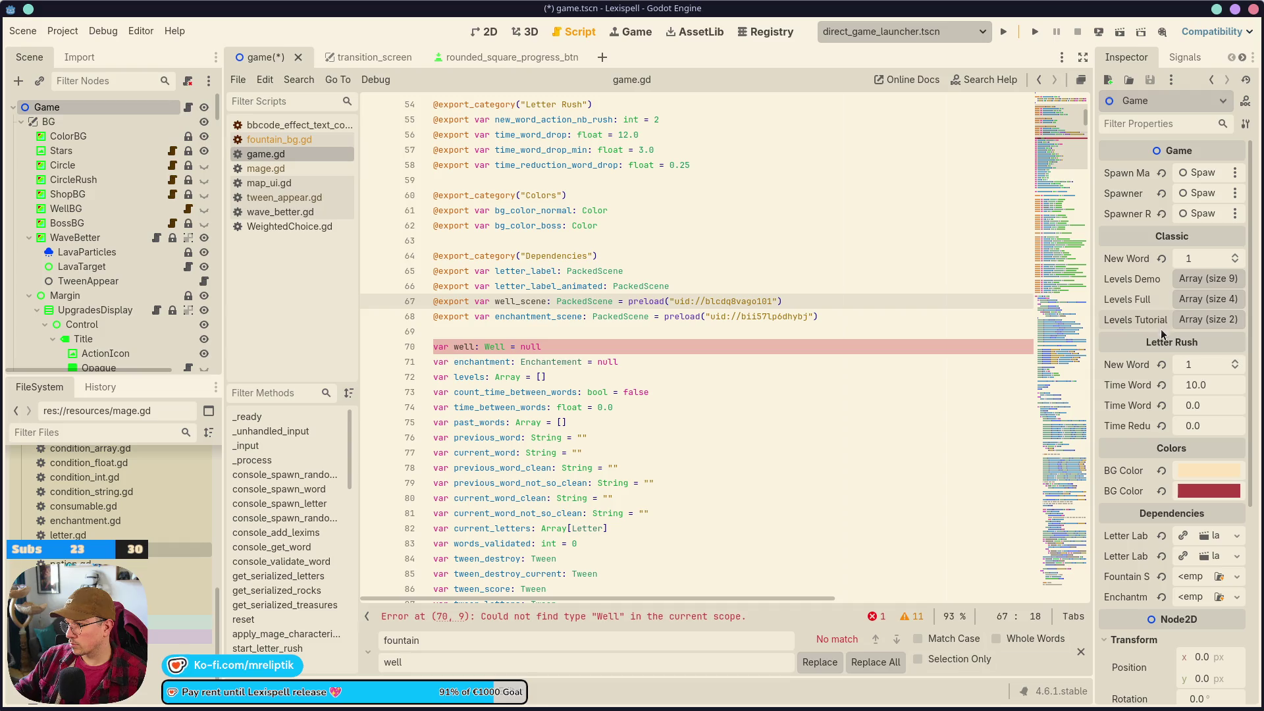
key("ctrl+s")
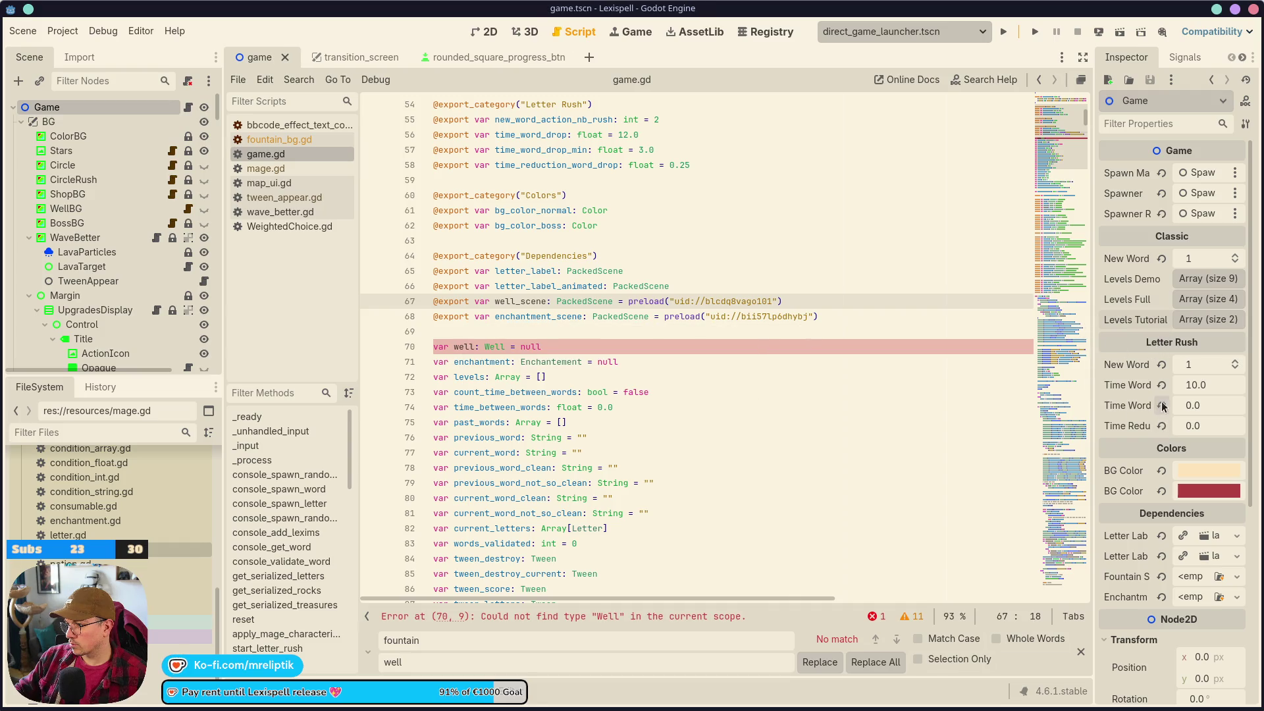
left_click(1162, 406)
left_click(1162, 426)
key("ctrl+s")
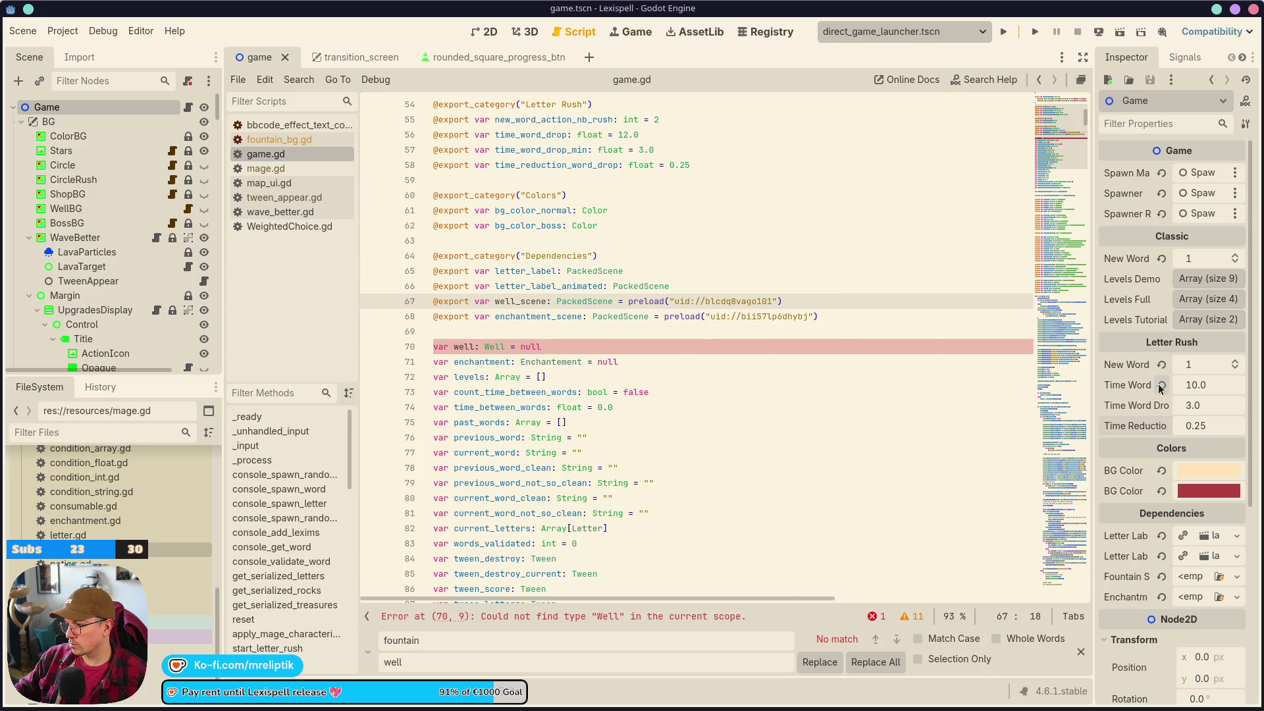
left_click(1161, 577)
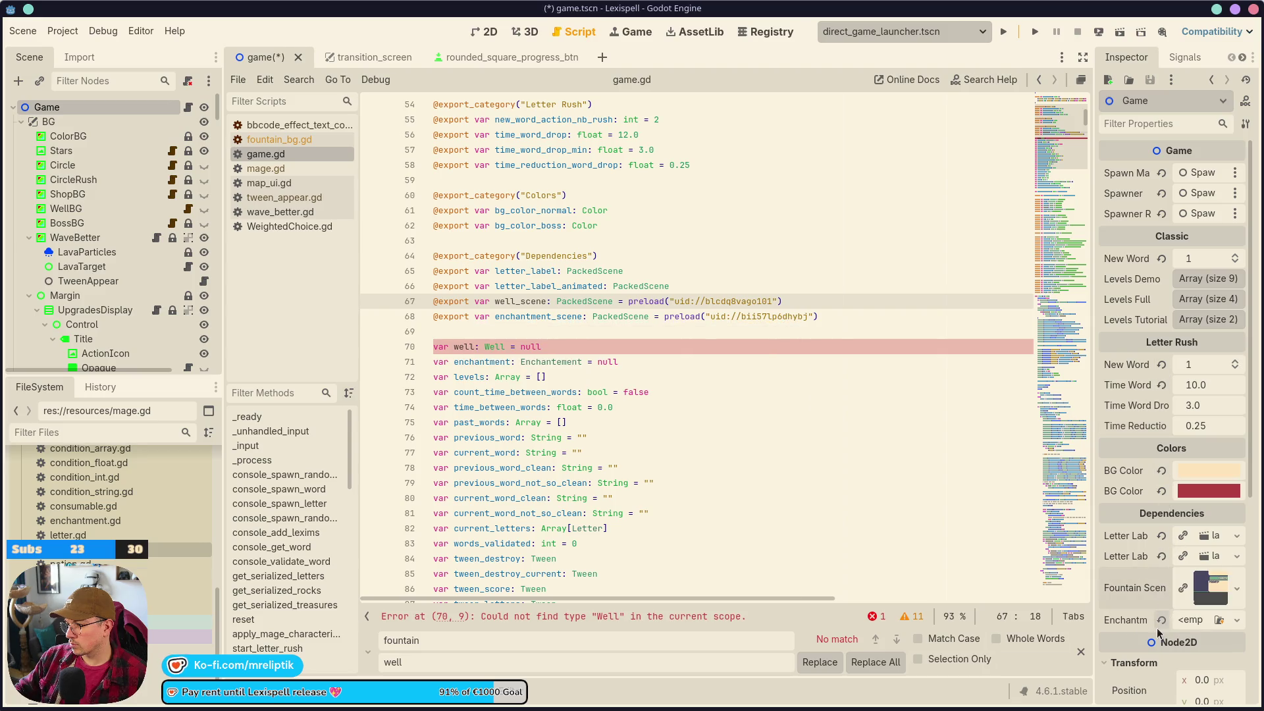
left_click(1160, 622)
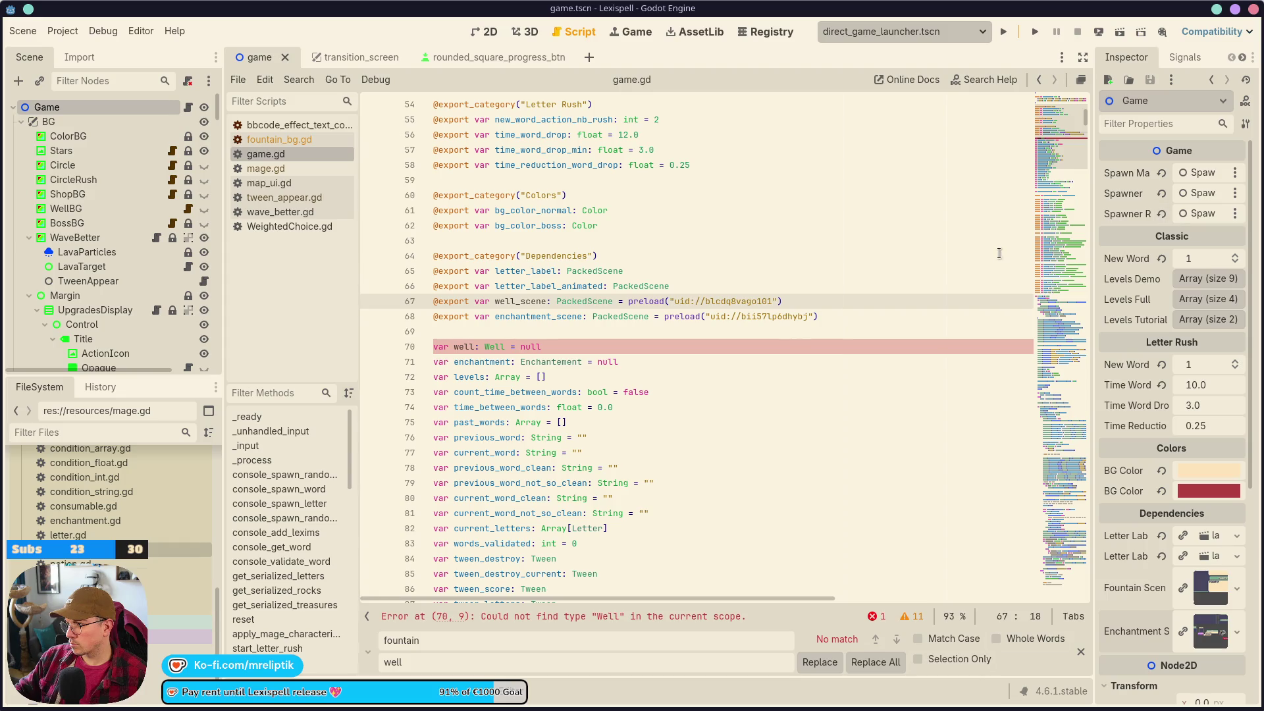
Quick-open the fountain.tscn scene.
double_click(493, 347)
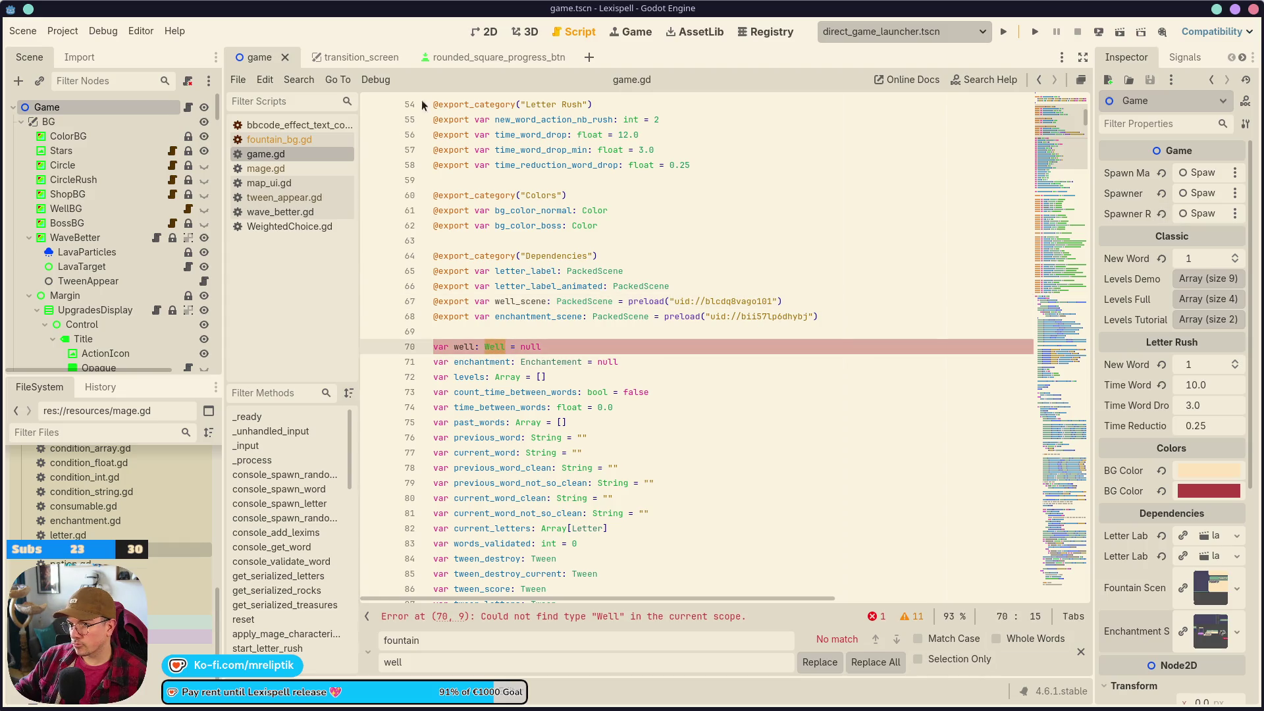
key("ctrl+shift+o")
type("fountain")
key("Return")
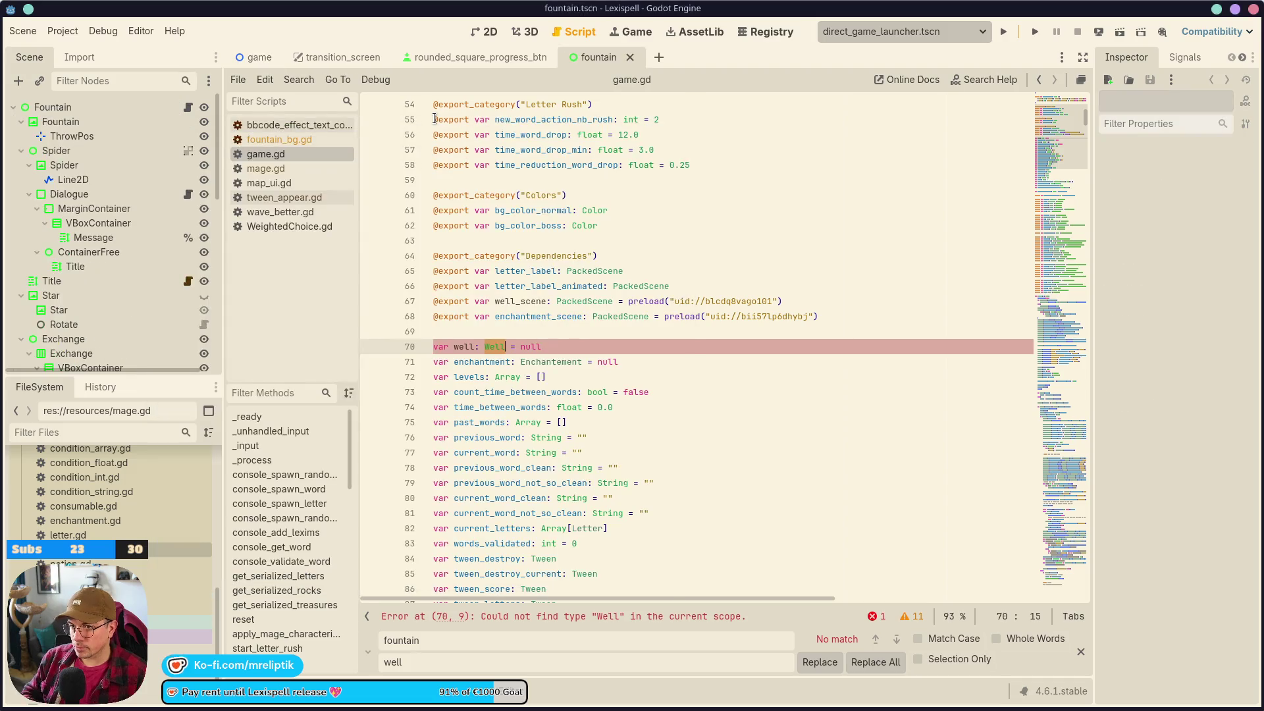
Change the class name on line 1 of fountain.gd to Well and save.
left_click(187, 107)
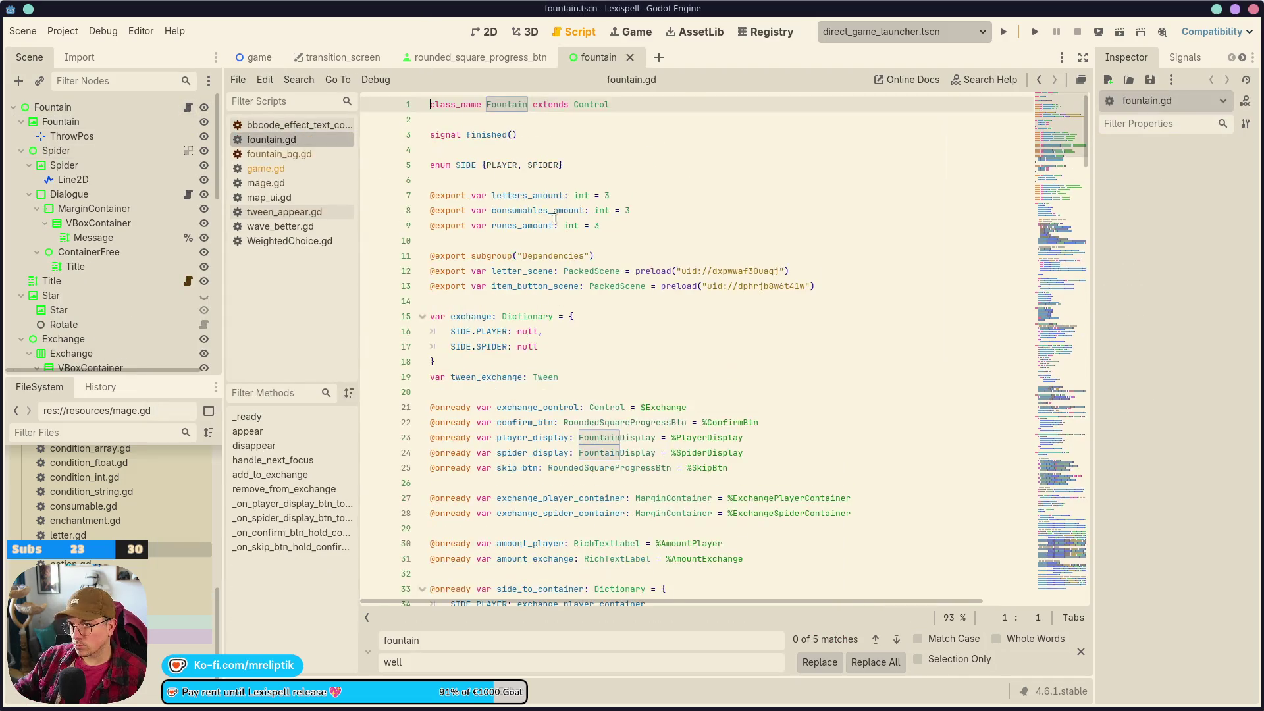
double_click(505, 104)
type("Well")
key("ctrl+s")
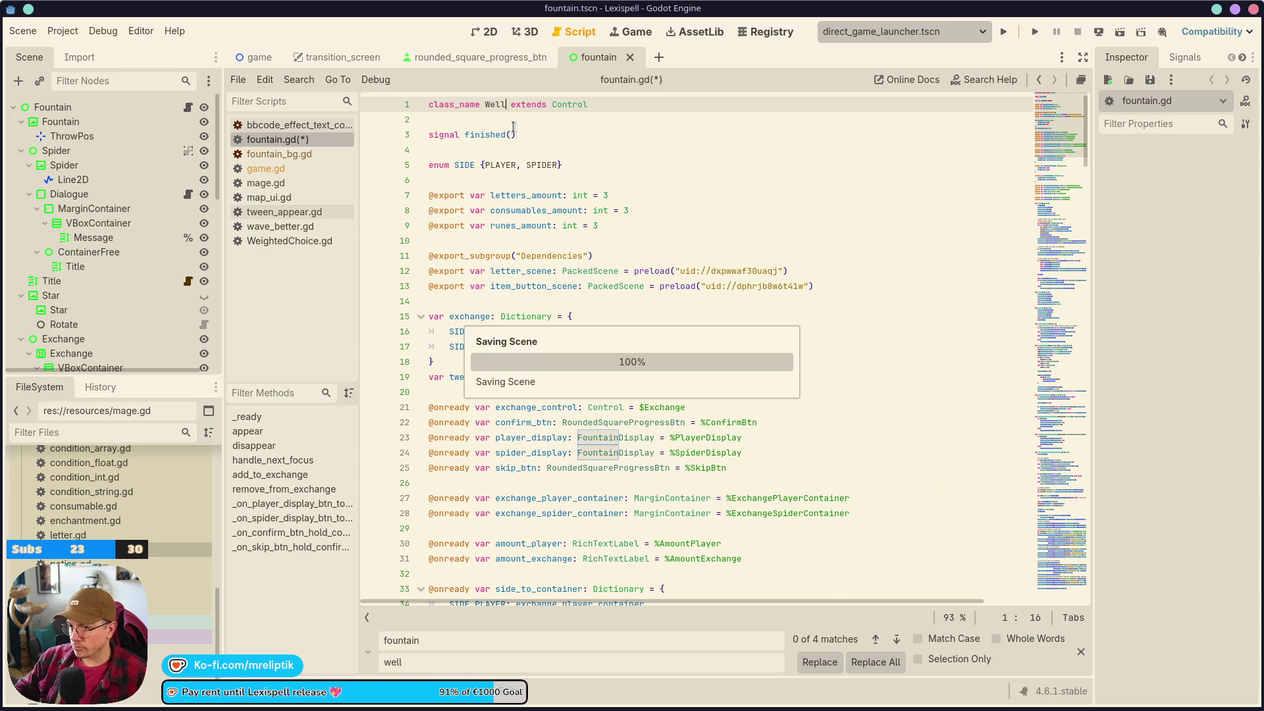
left_click(601, 253)
key("ctrl+s")
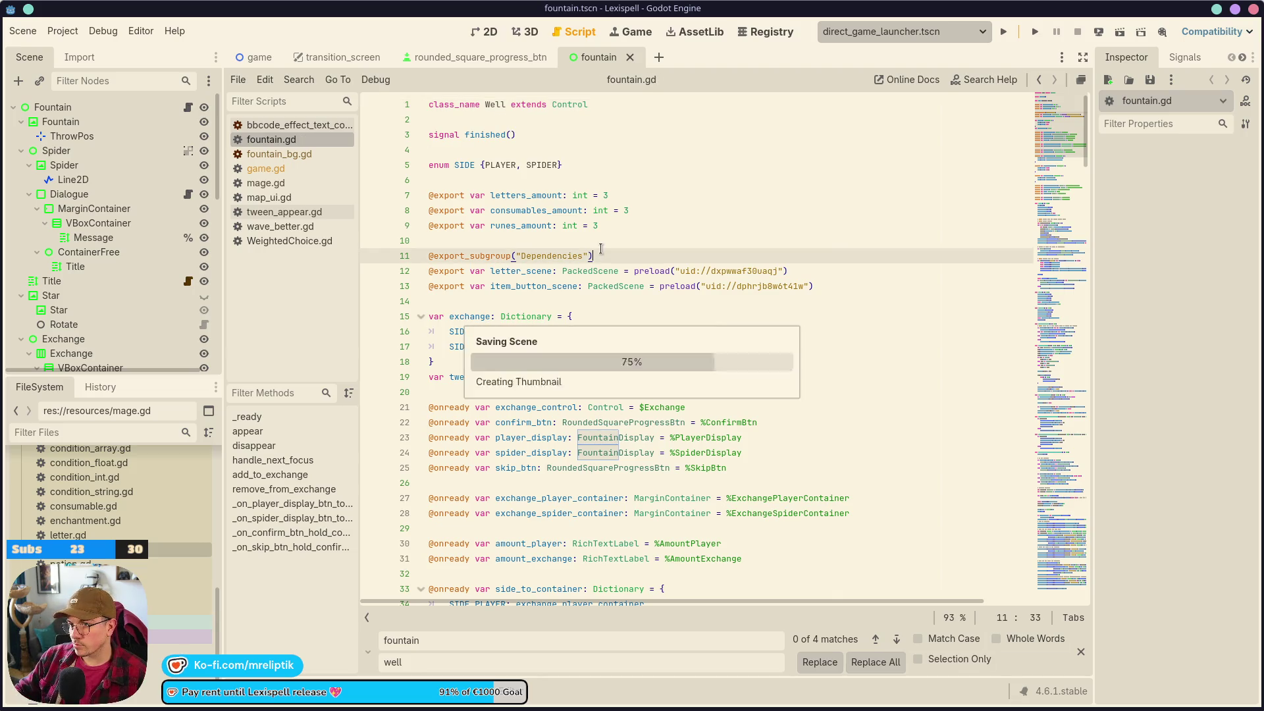
Rename both the root and child Fountain nodes to Well and save the scene.
double_click(93, 110)
type("Well")
key("Return")
key("ctrl+s")
left_click(485, 31)
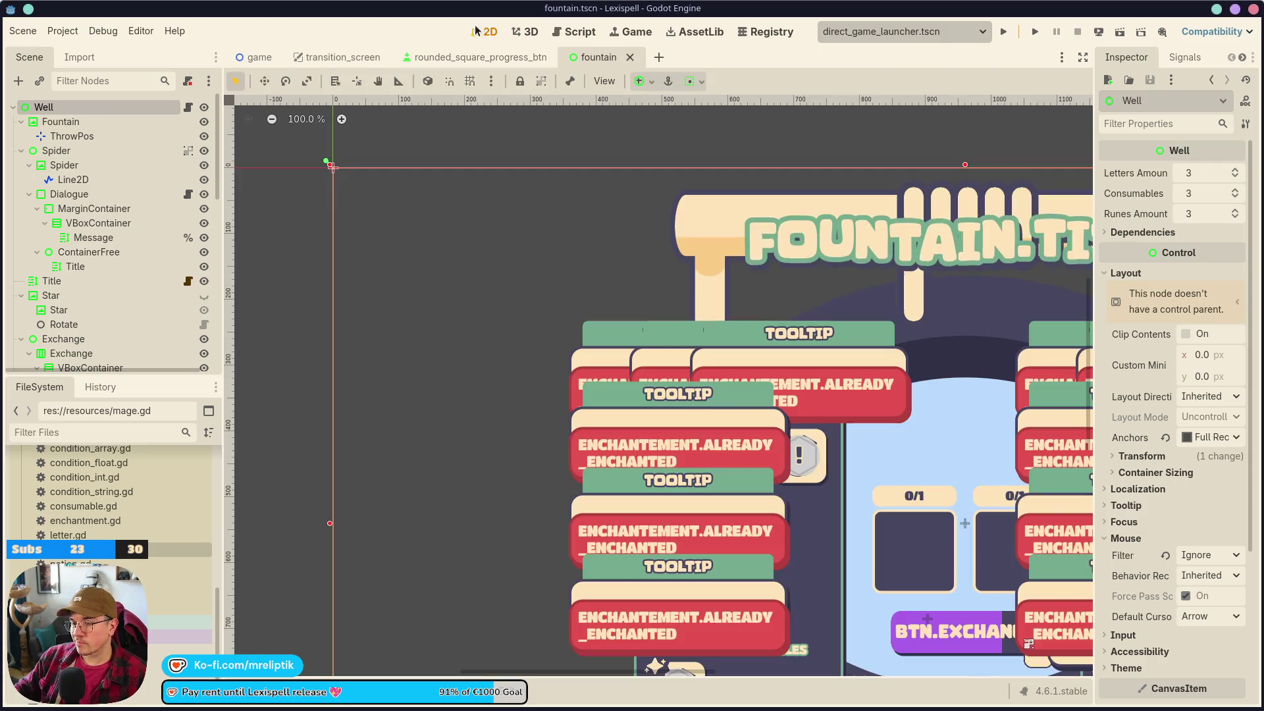
double_click(66, 122)
type("Well")
key("Return")
Change the throw_pos path from $Fountain/ThrowPos to $Well/ThrowPos and save.
left_click(189, 108)
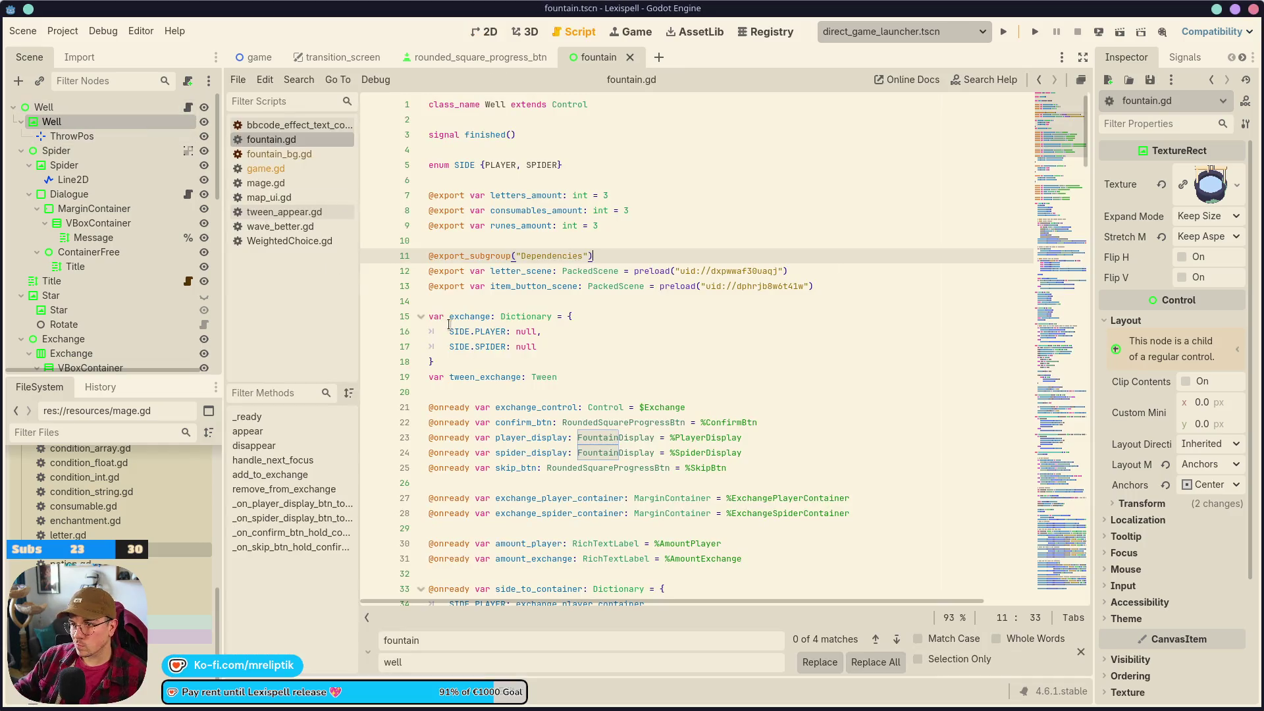
left_click(667, 346)
scroll(688, 478, "down", 2)
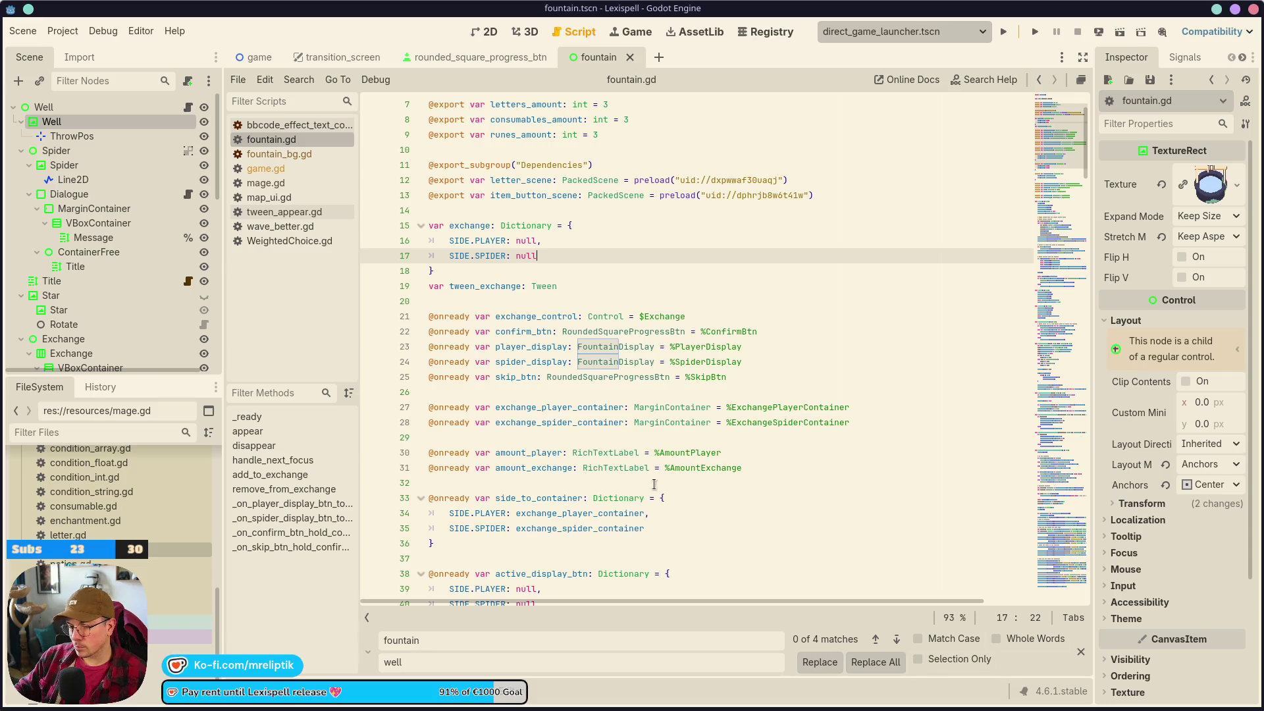
scroll(652, 485, "down", 4)
scroll(655, 486, "down", 2)
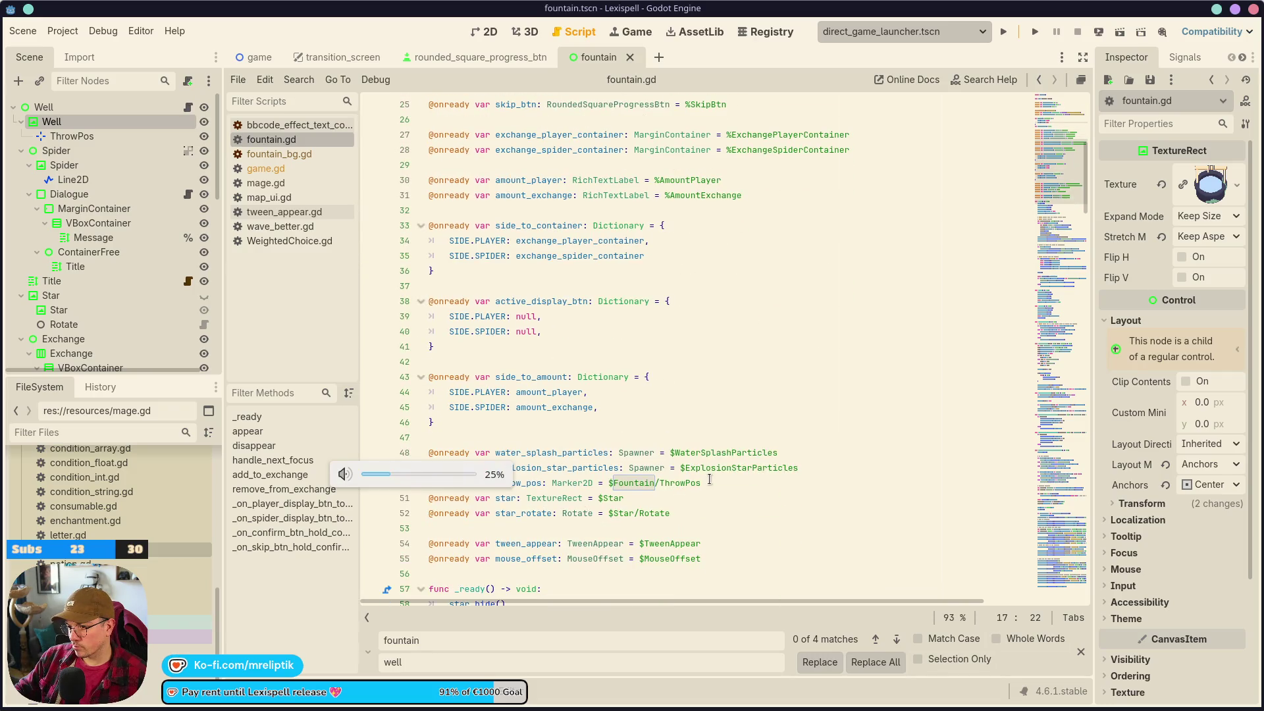
double_click(652, 484)
type("Well")
key("ctrl+s")
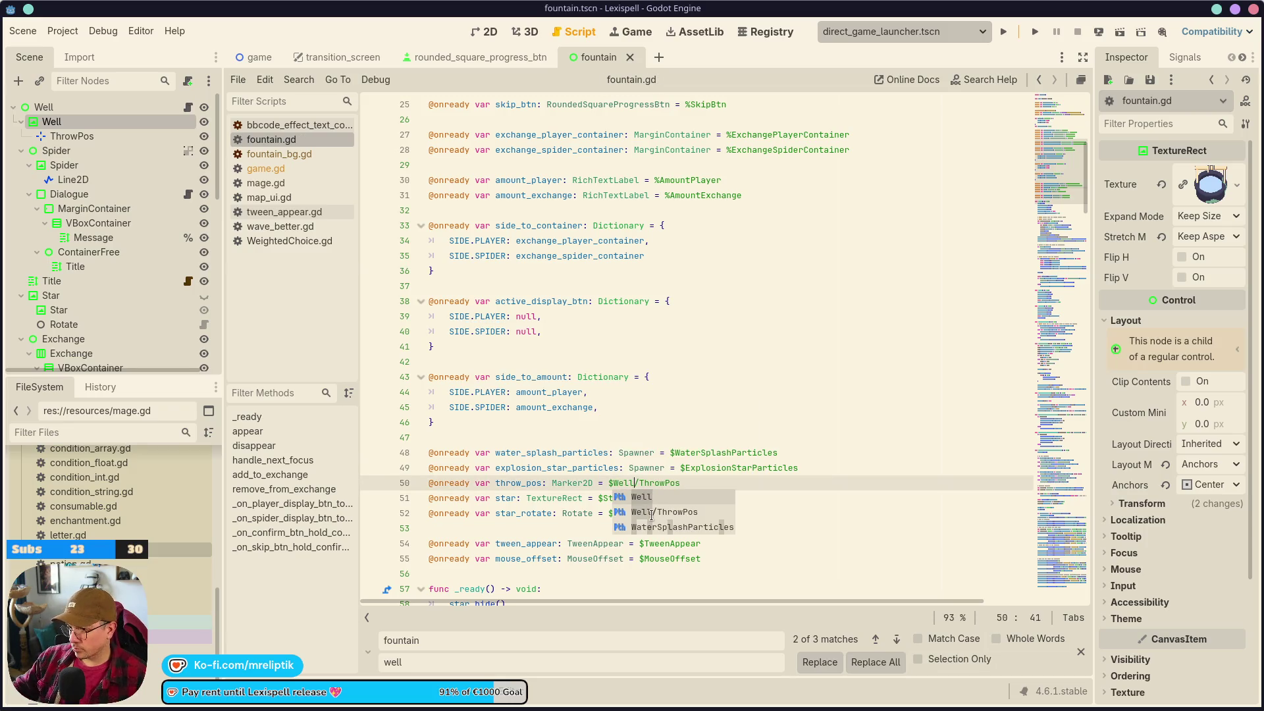
left_click(698, 425)
key("ctrl+s")
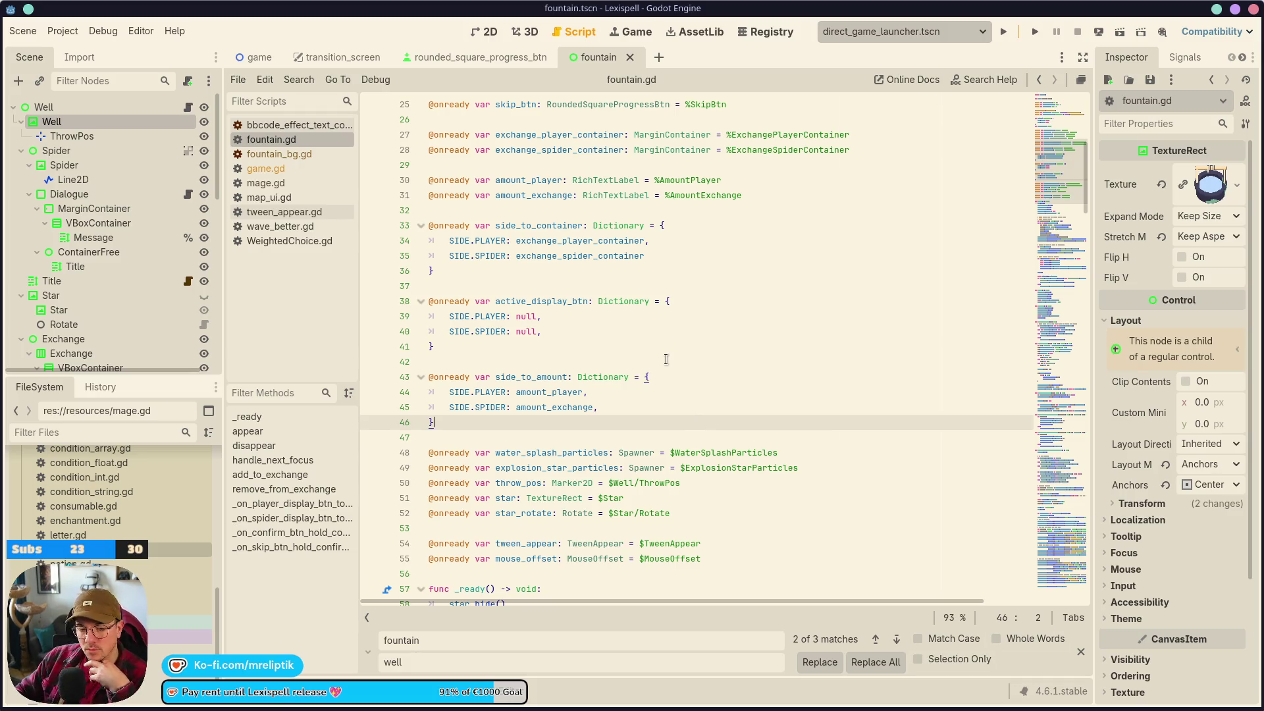
left_click(545, 241)
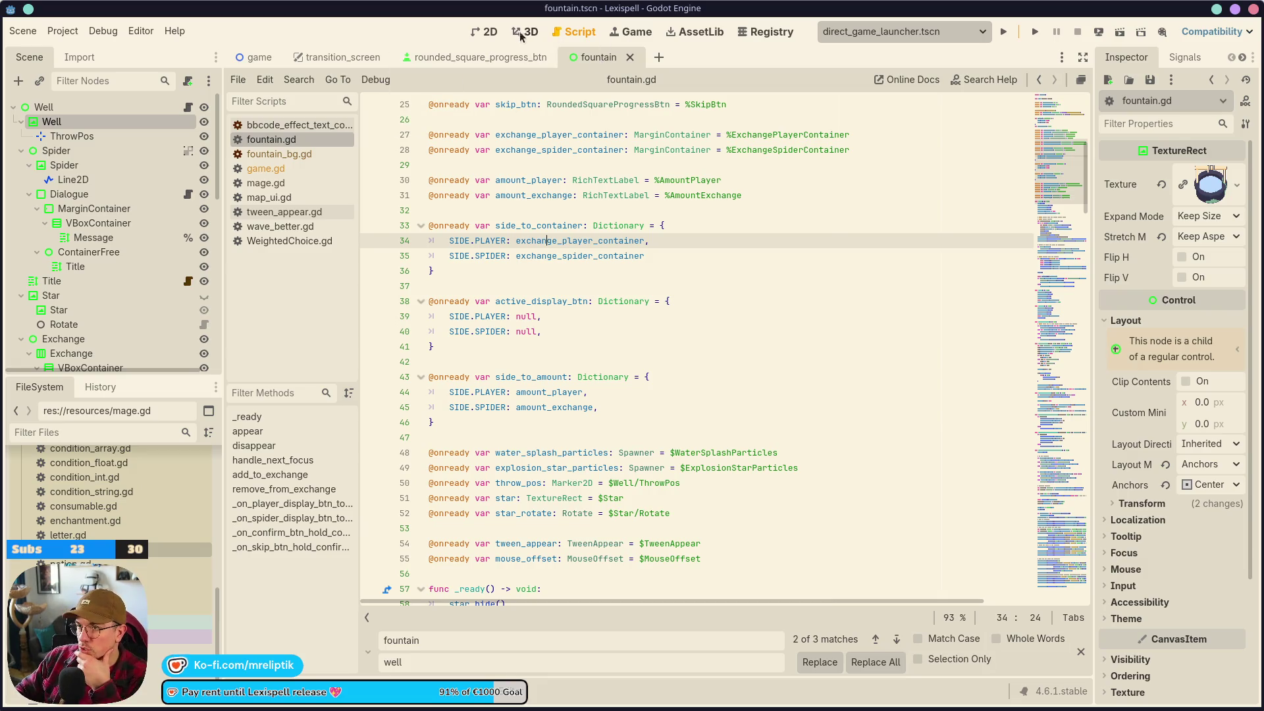
Close the rounded_square_progress_btn and transition_screen scene tabs.
left_click(485, 32)
scroll(395, 171, "down", 5)
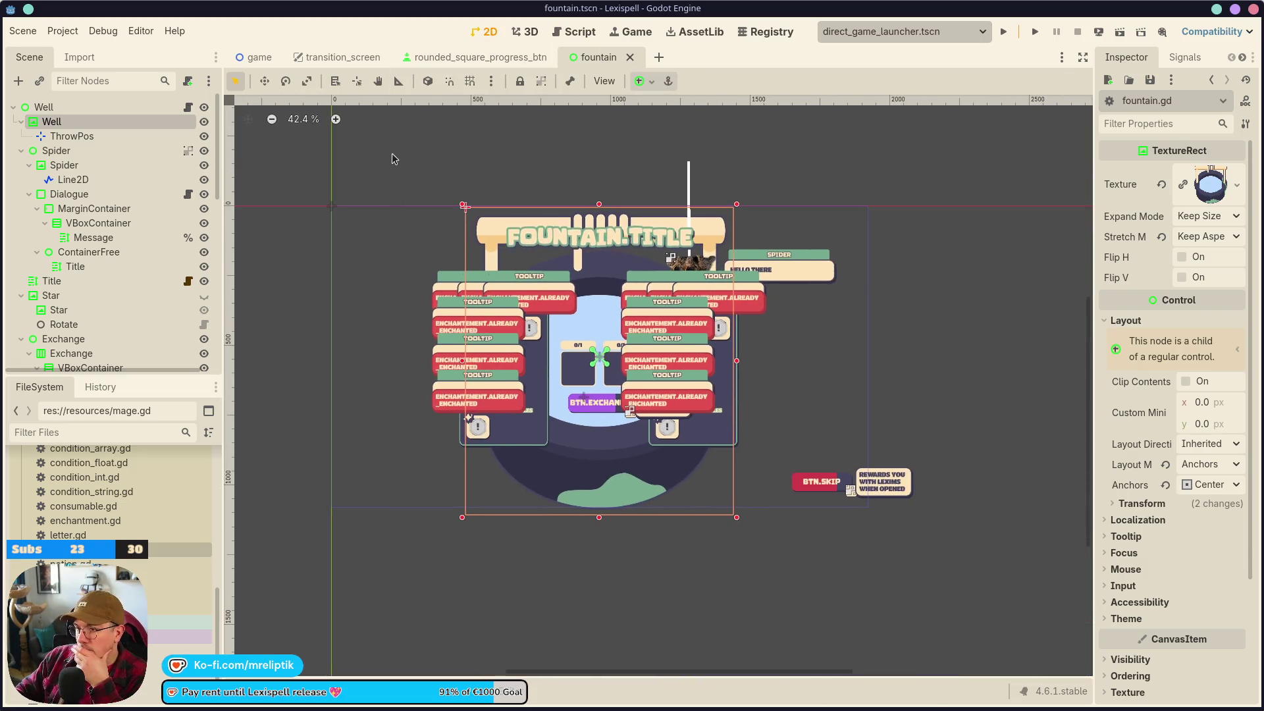
scroll(393, 159, "up", 1)
left_click(480, 59)
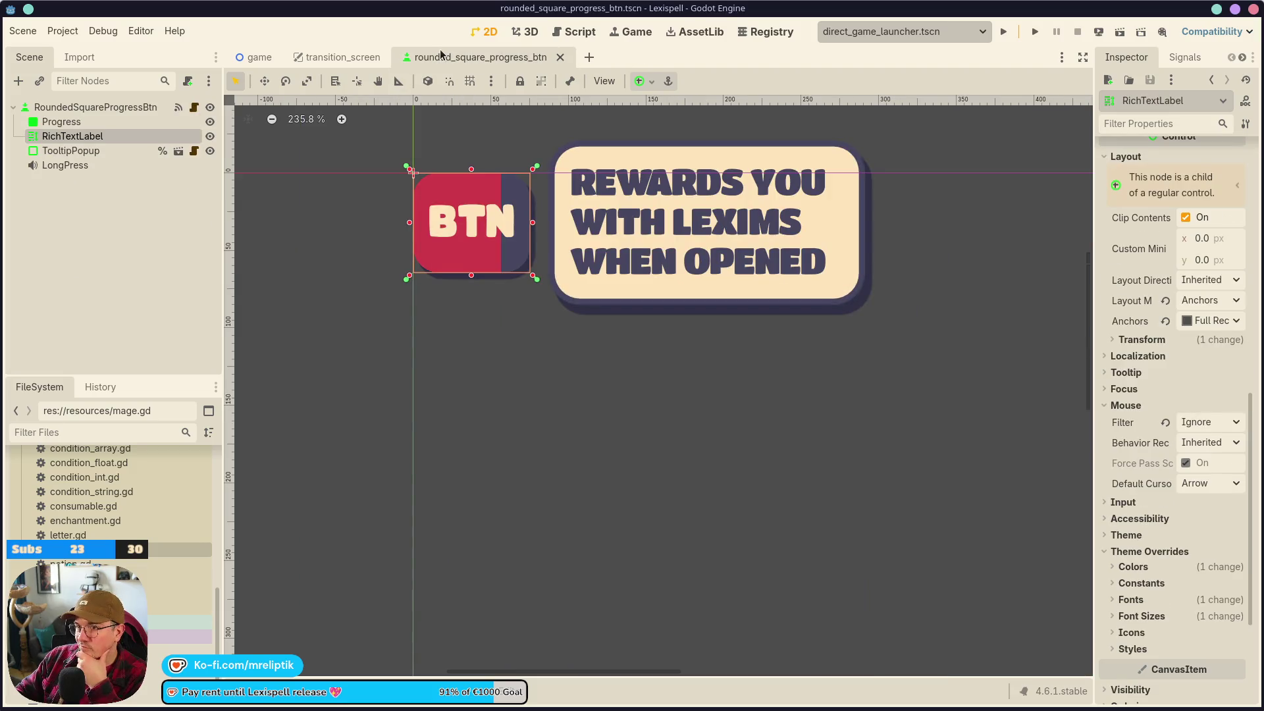
middle_click(440, 57)
middle_click(349, 58)
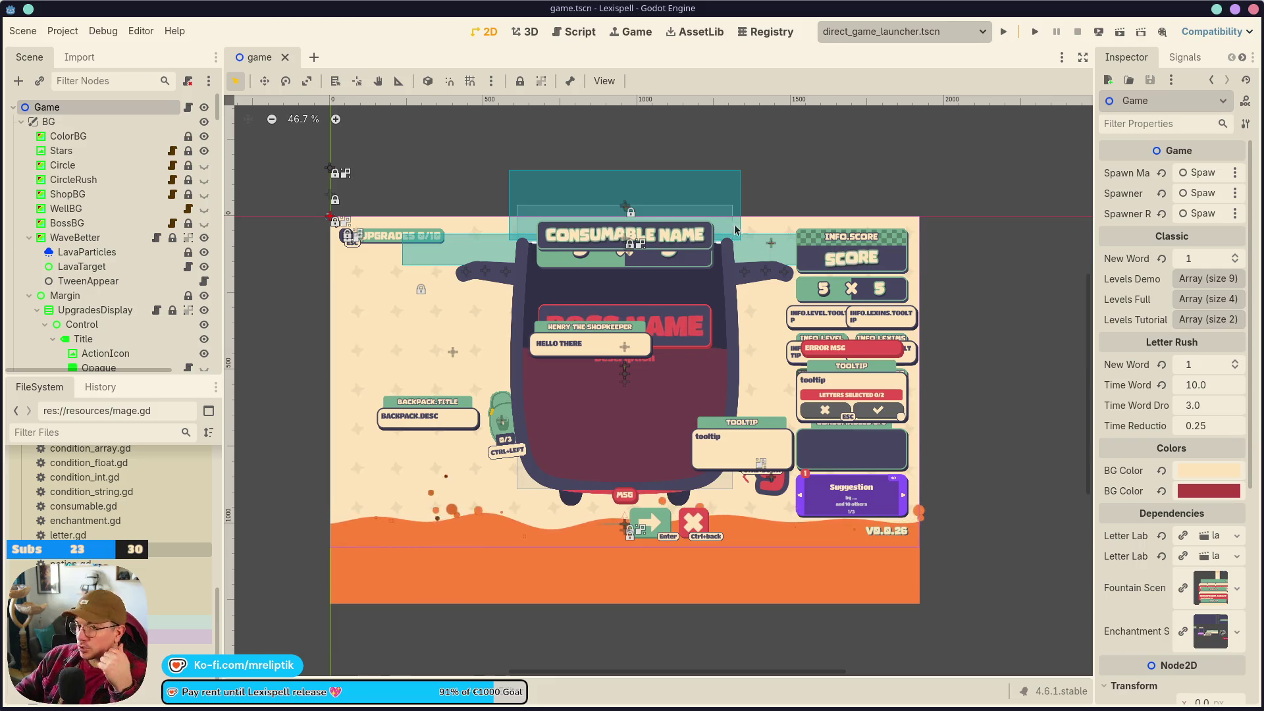
Return to the game.gd script, then switch to the Notion task board maximized.
key("ctrl+F3")
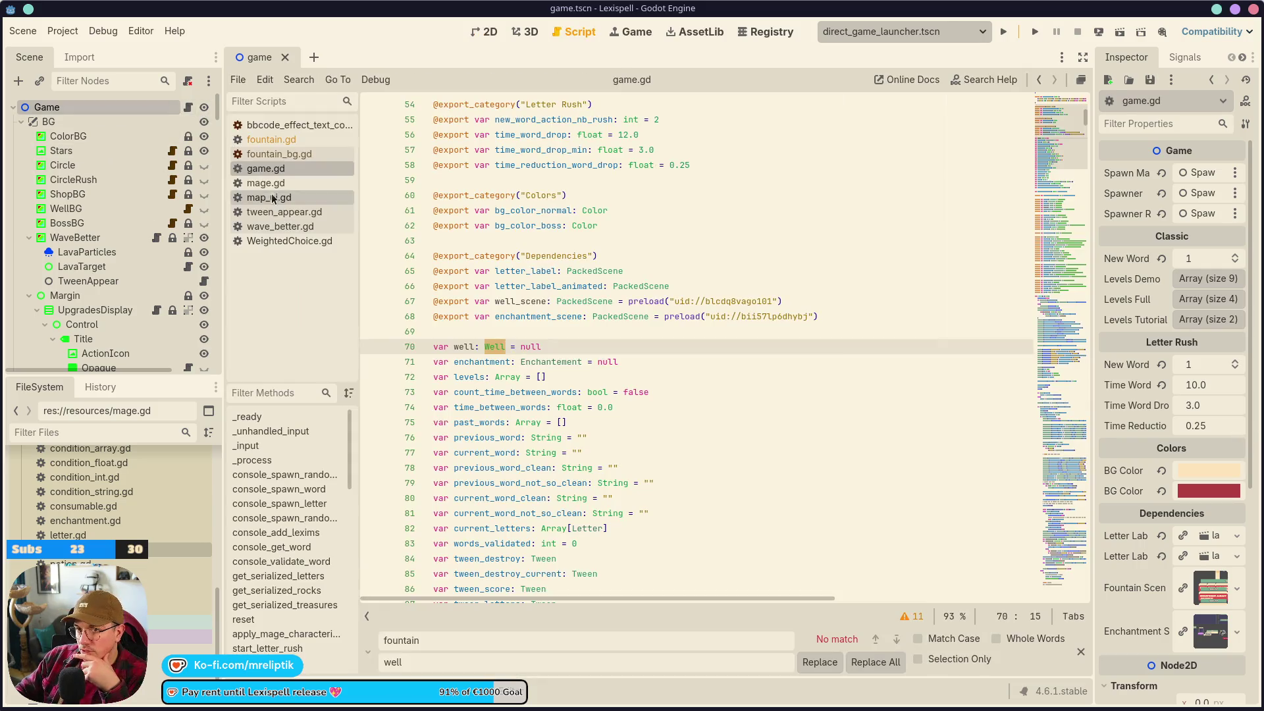
scroll(507, 349, "down", 7)
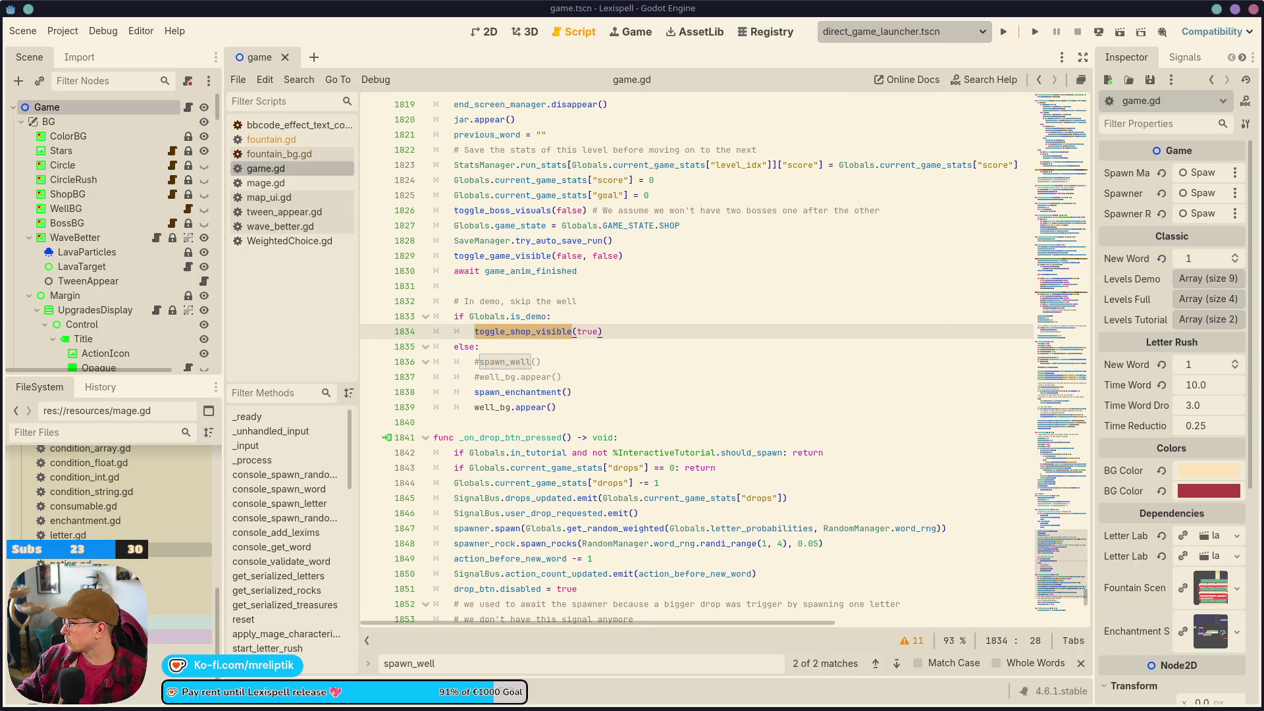
key("alt+Tab")
key("super+Up")
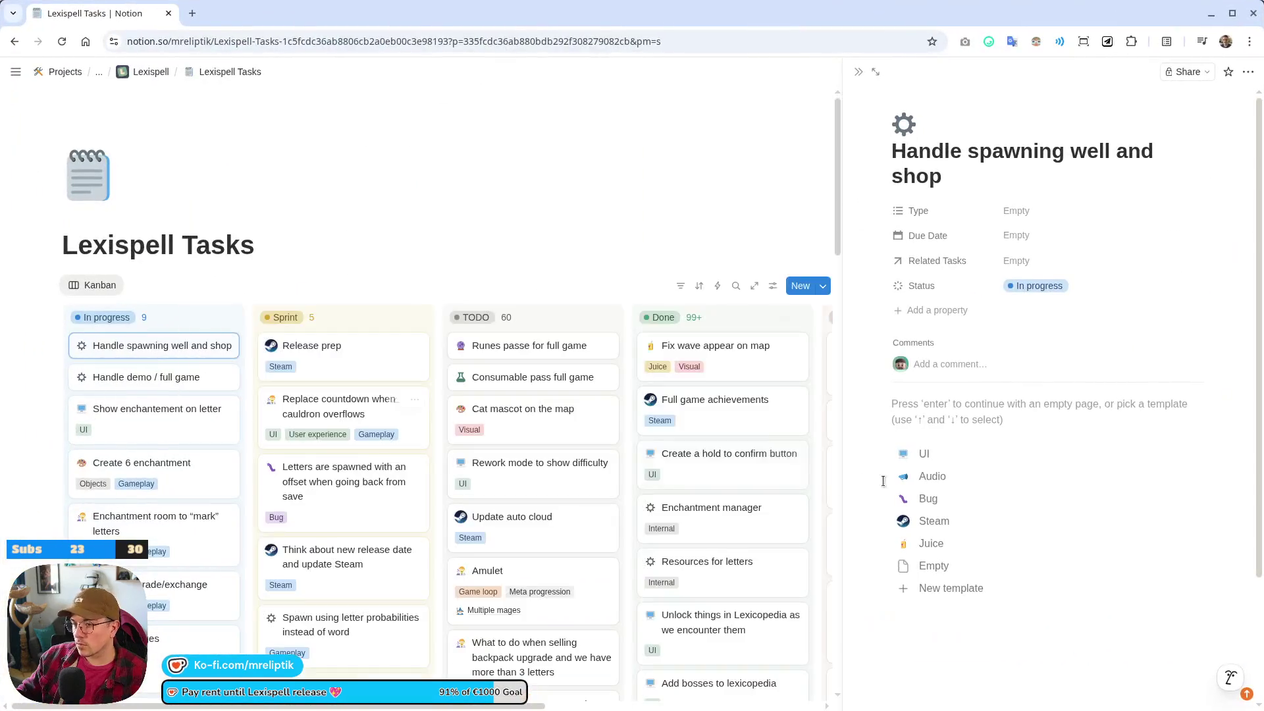
Tag the task's Type as Internal and Game loop.
left_click(1022, 212)
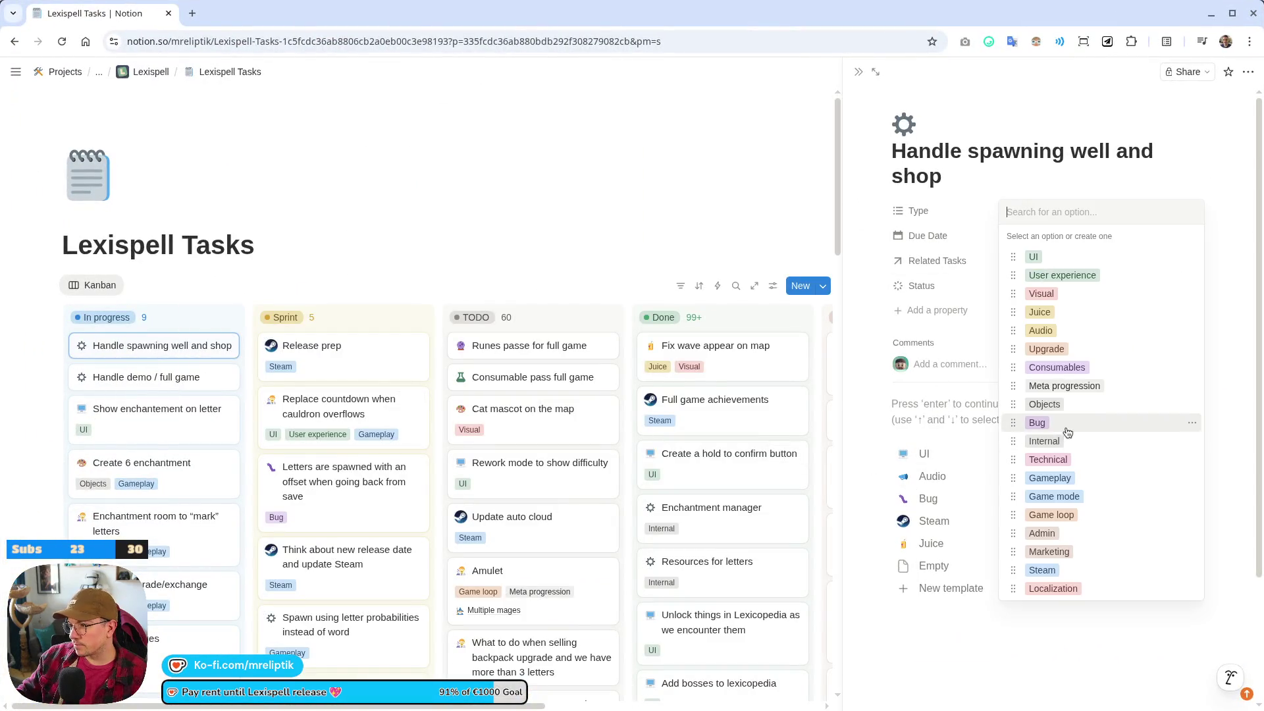
left_click(1044, 441)
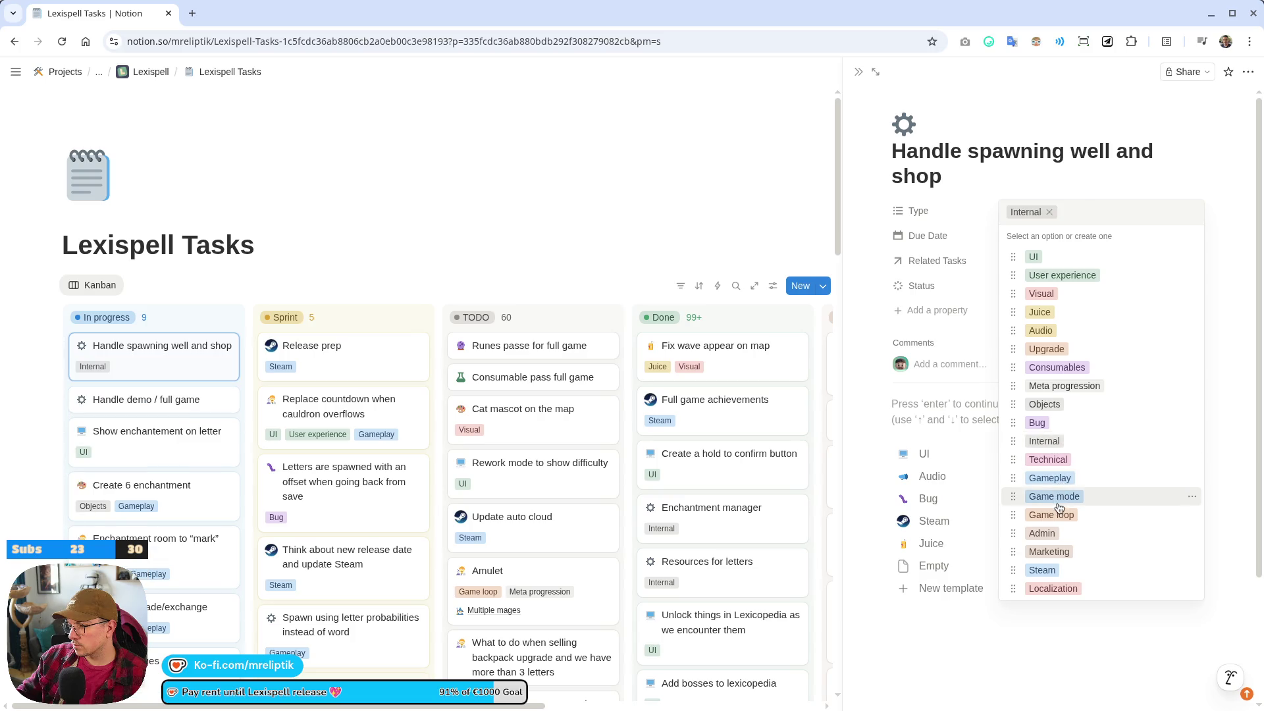
left_click(1060, 516)
Add two to-do items in the page body about spawning the well and shop.
left_click(952, 406)
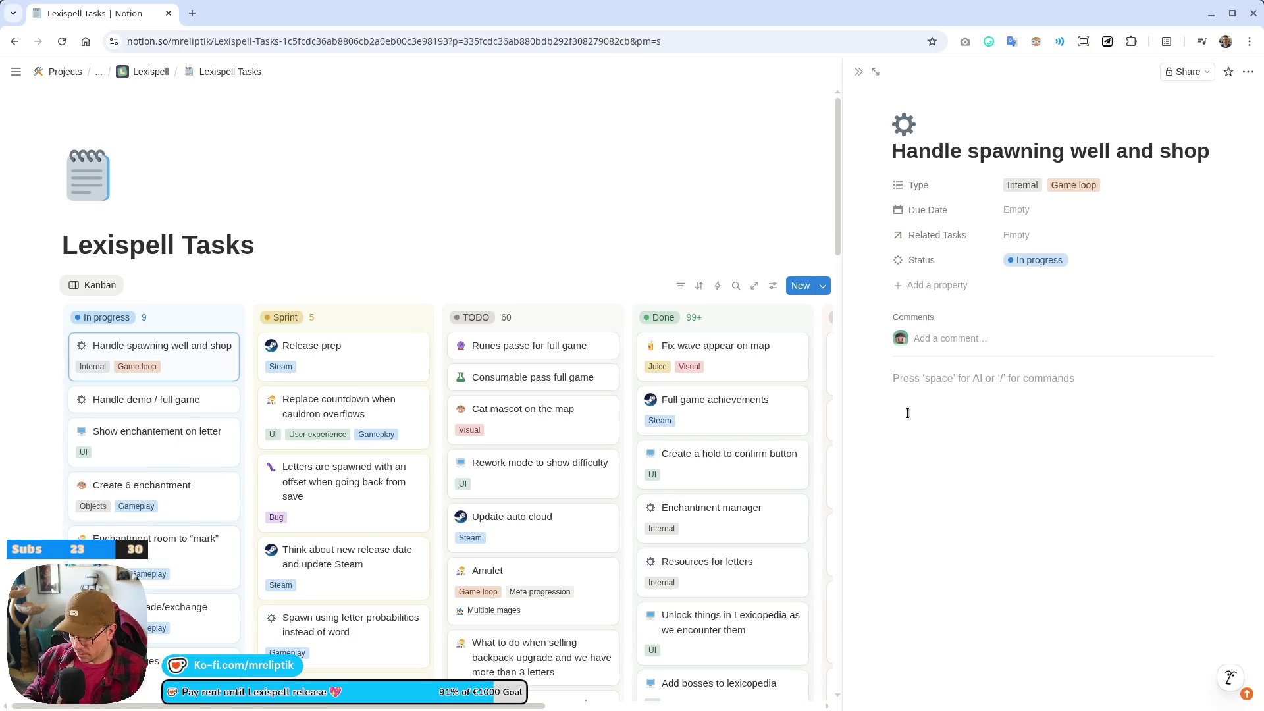
type("/to")
key("Return")
type("Define when they should spawn")
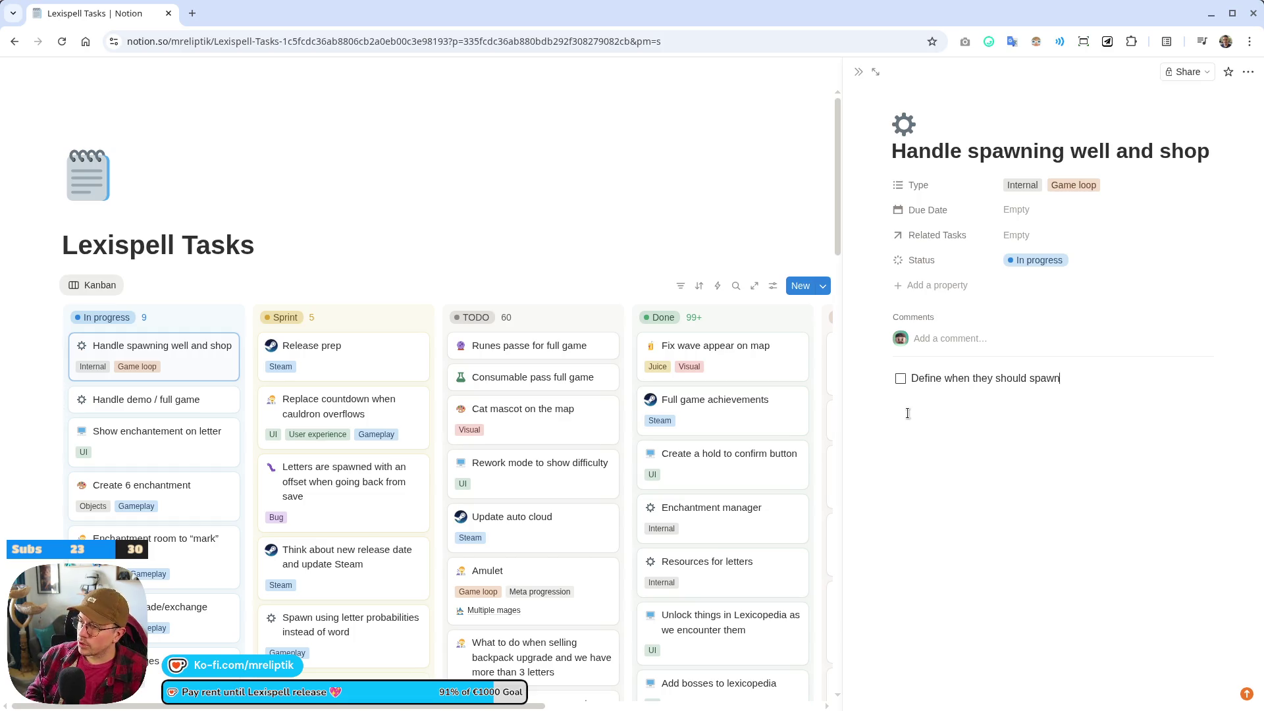
key("Return")
type("Spqw")
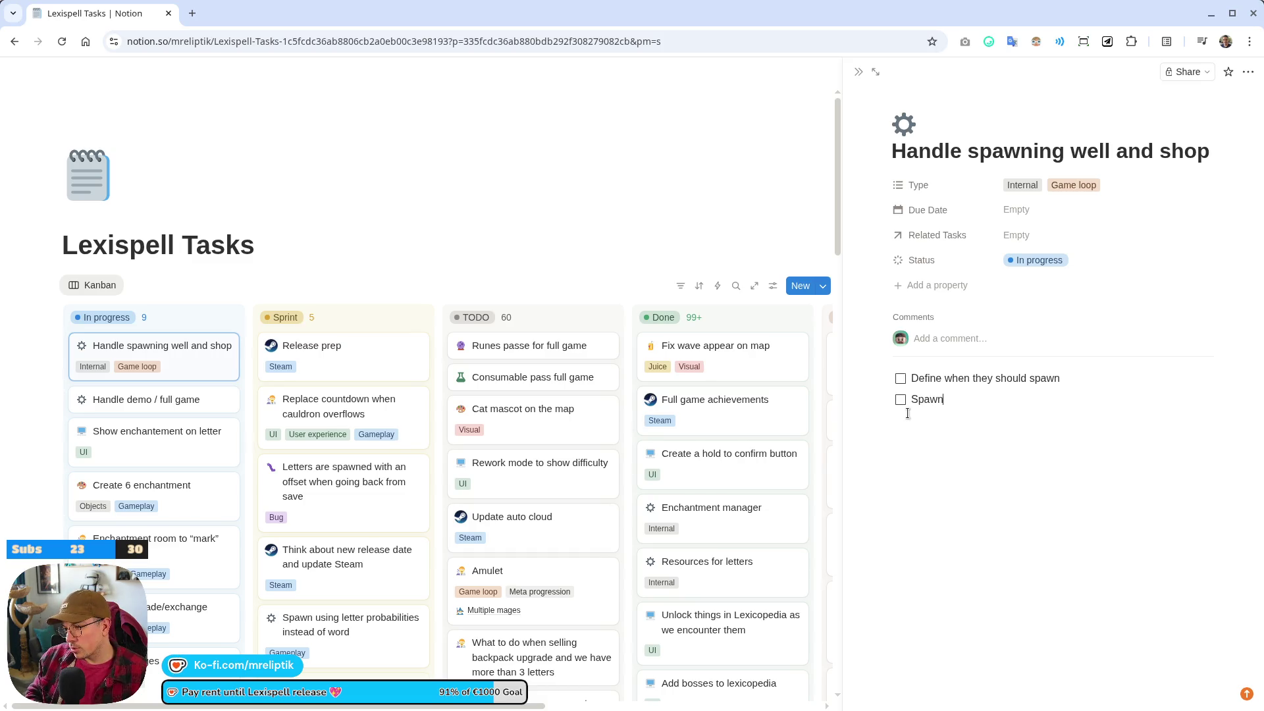
type("need to spawn")
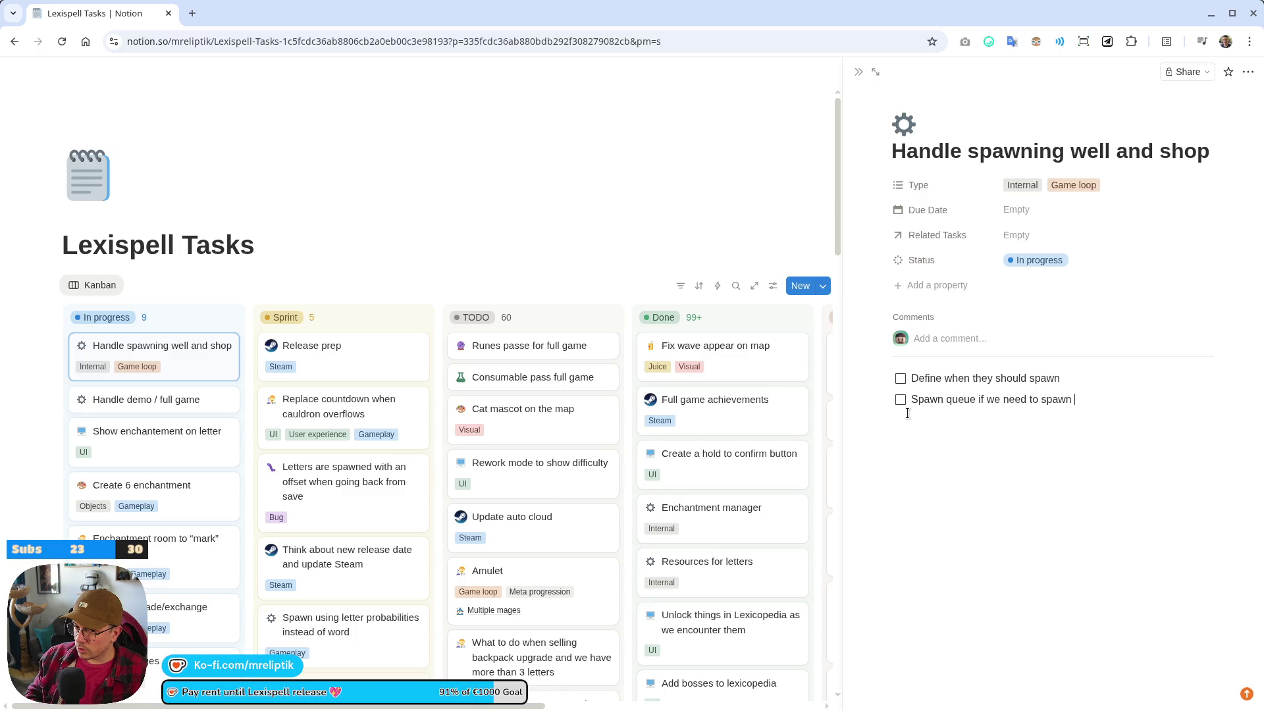
type("shop?")
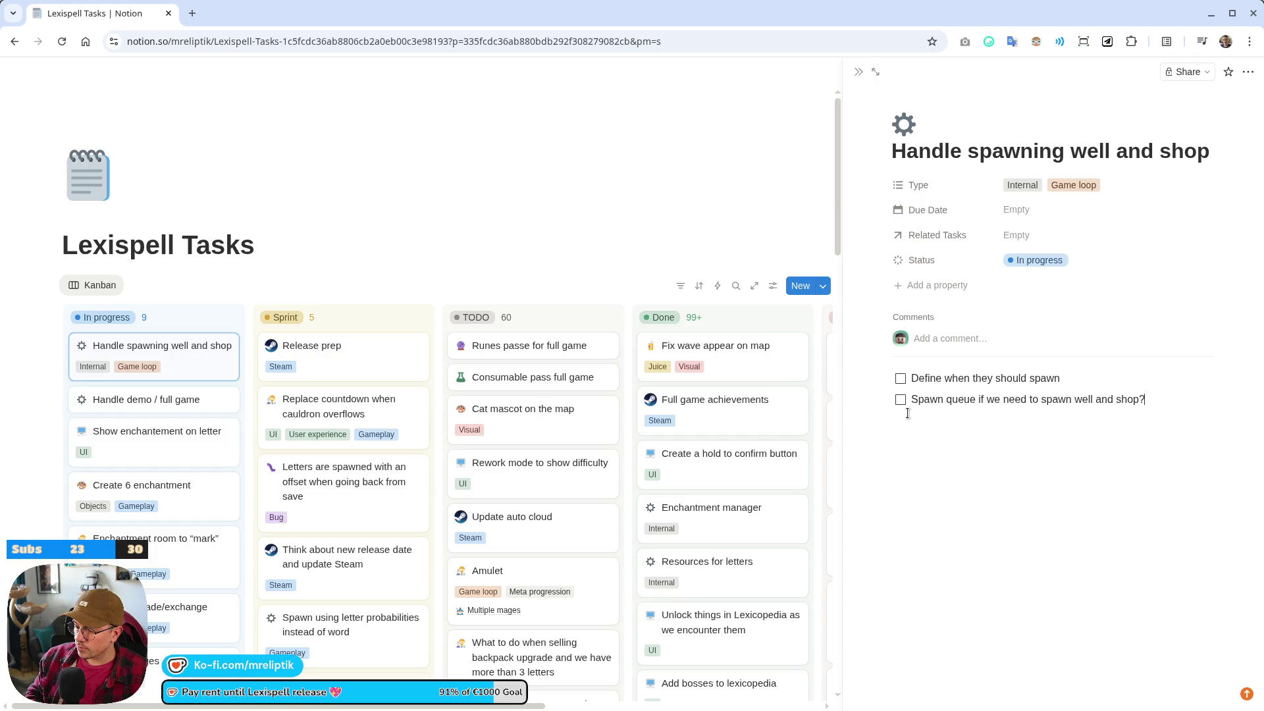
left_click(956, 451)
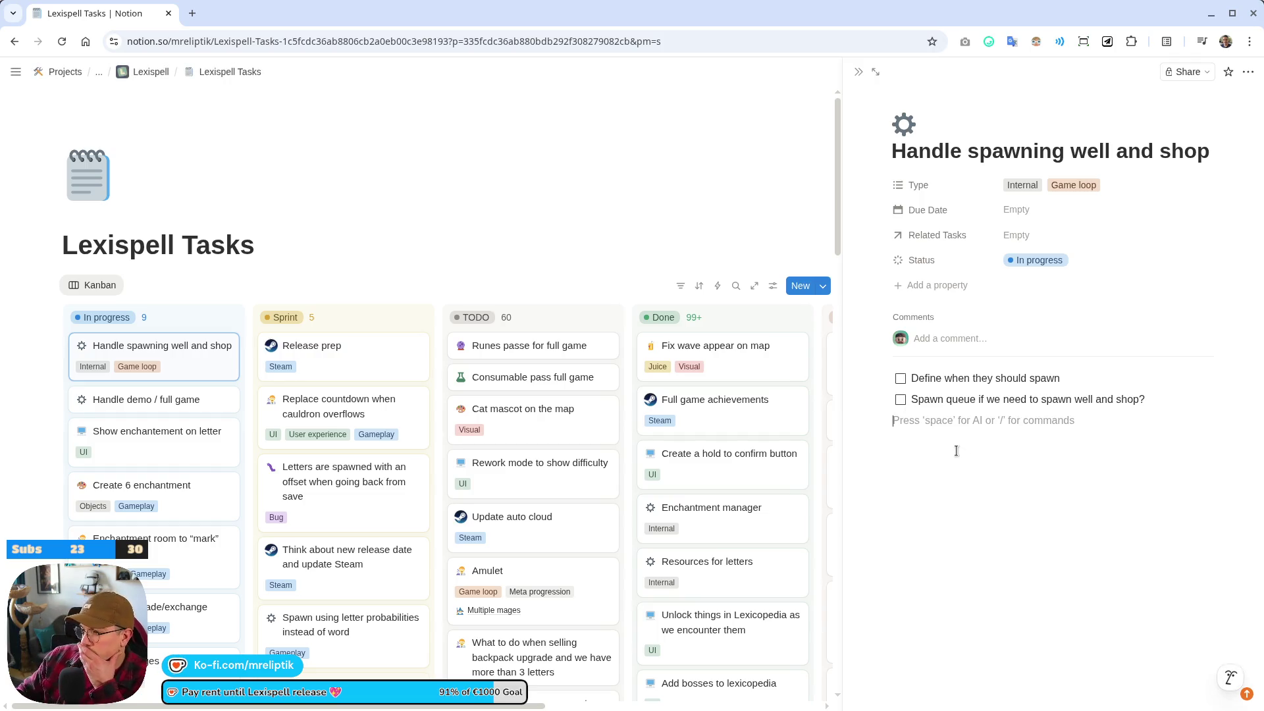
left_click(1093, 380)
Add bullets 'Well before before every boss' and 'Enchantment every 2 rooms' below the to-dos.
left_click(1010, 446)
key("Return")
type("- W")
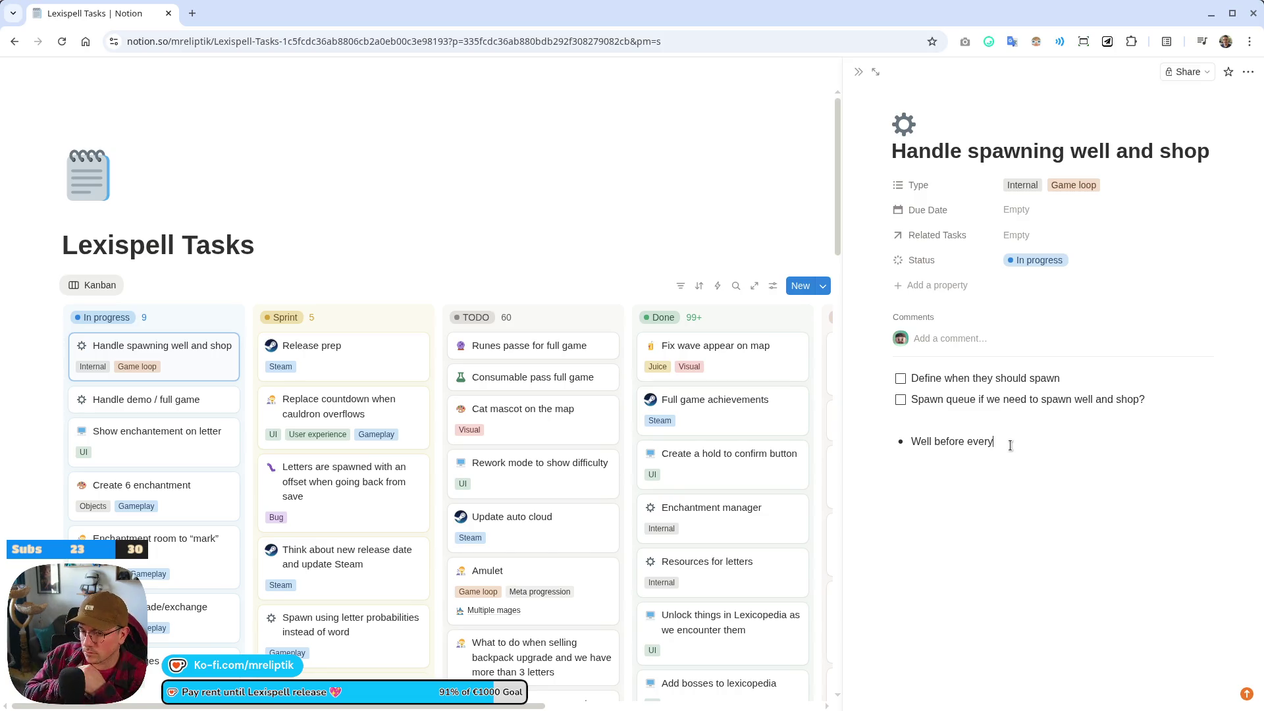
key("ctrl+shift+Left")
type("before every boss")
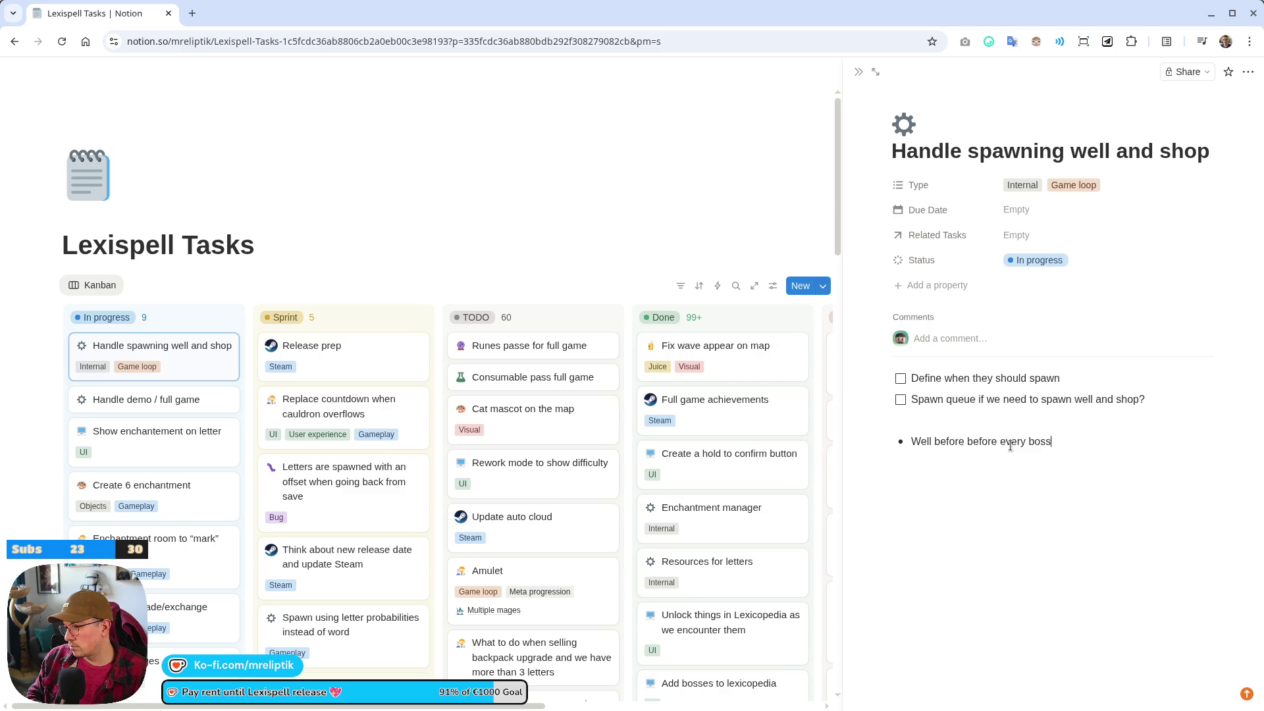
key("Return")
type("Enchantment every 2 rooms")
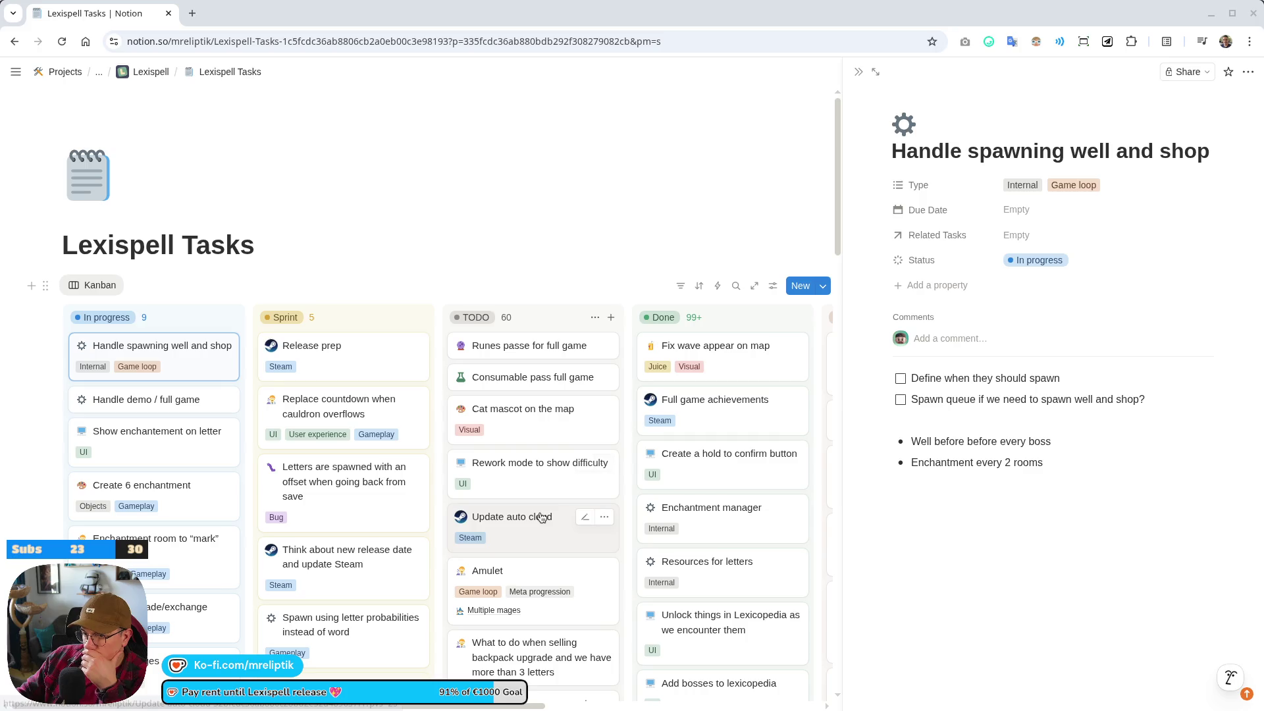
Open the Cat paw cursor as supporter DLC card and scroll through its reference images.
left_click(516, 409)
scroll(541, 496, "down", 4)
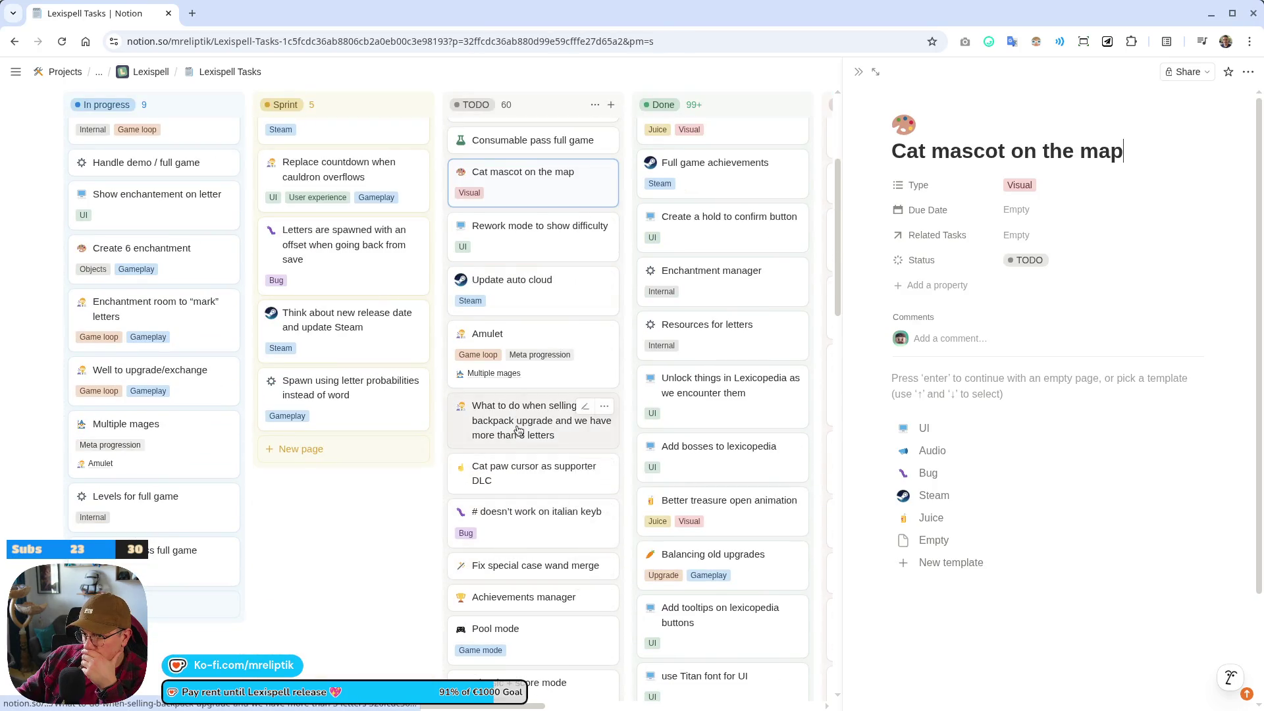
left_click(520, 484)
scroll(973, 501, "down", 4)
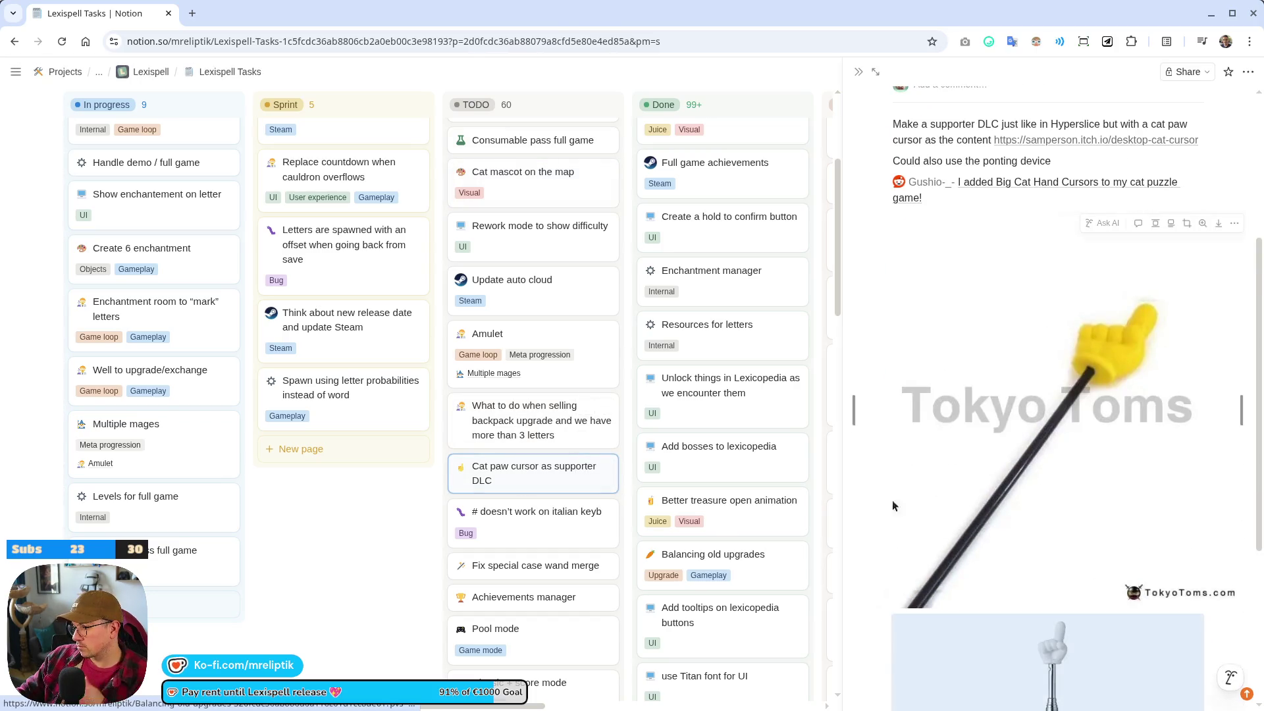
scroll(903, 487, "down", 5)
scroll(951, 556, "up", 10)
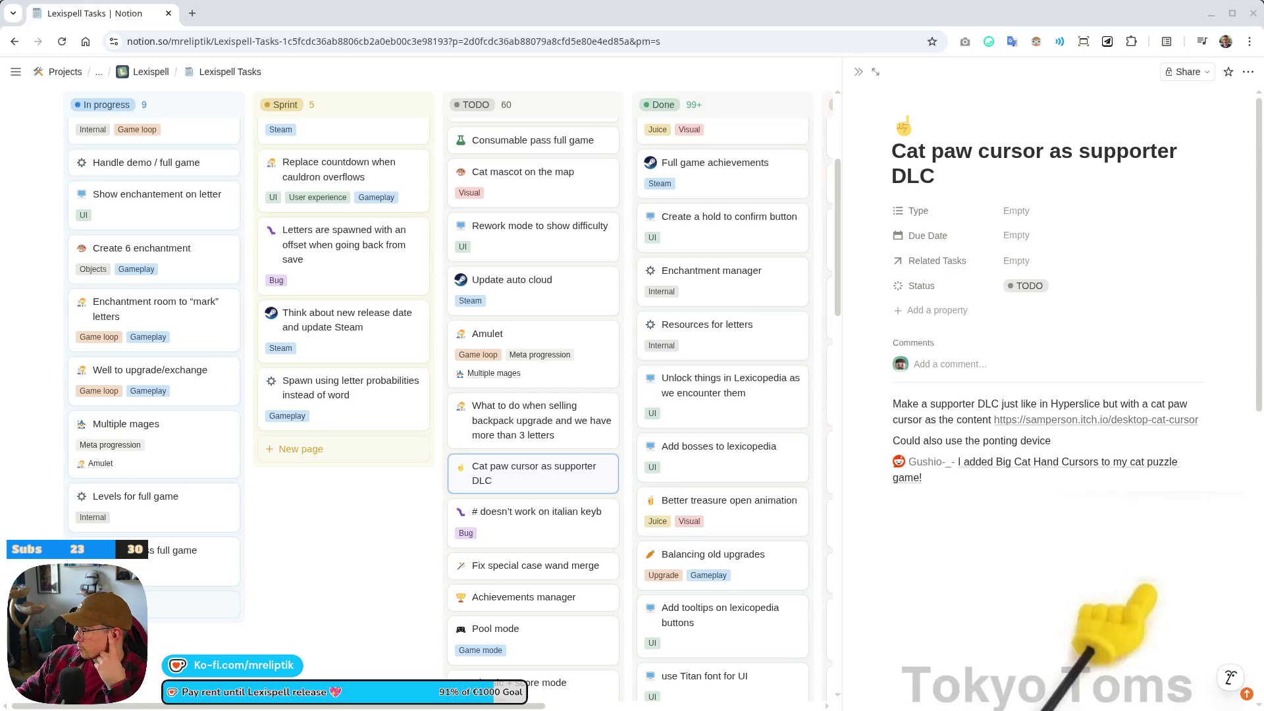
scroll(985, 494, "down", 8)
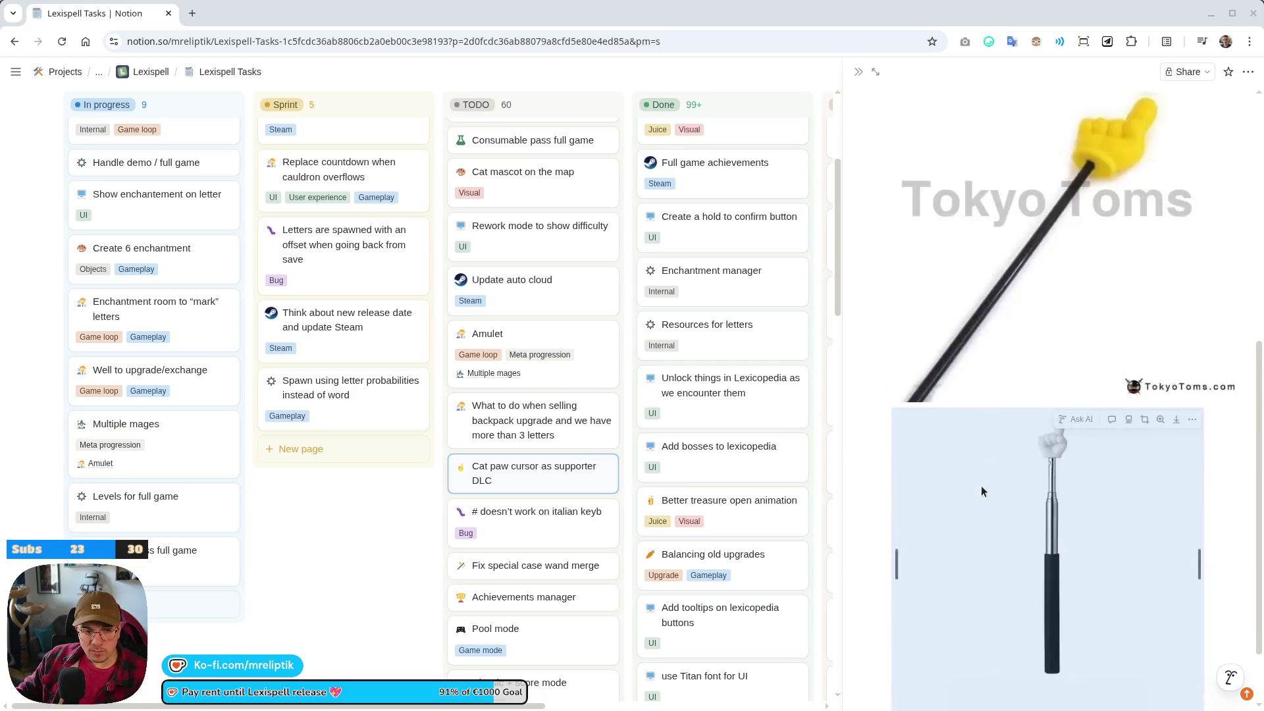
scroll(1011, 688, "up", 10)
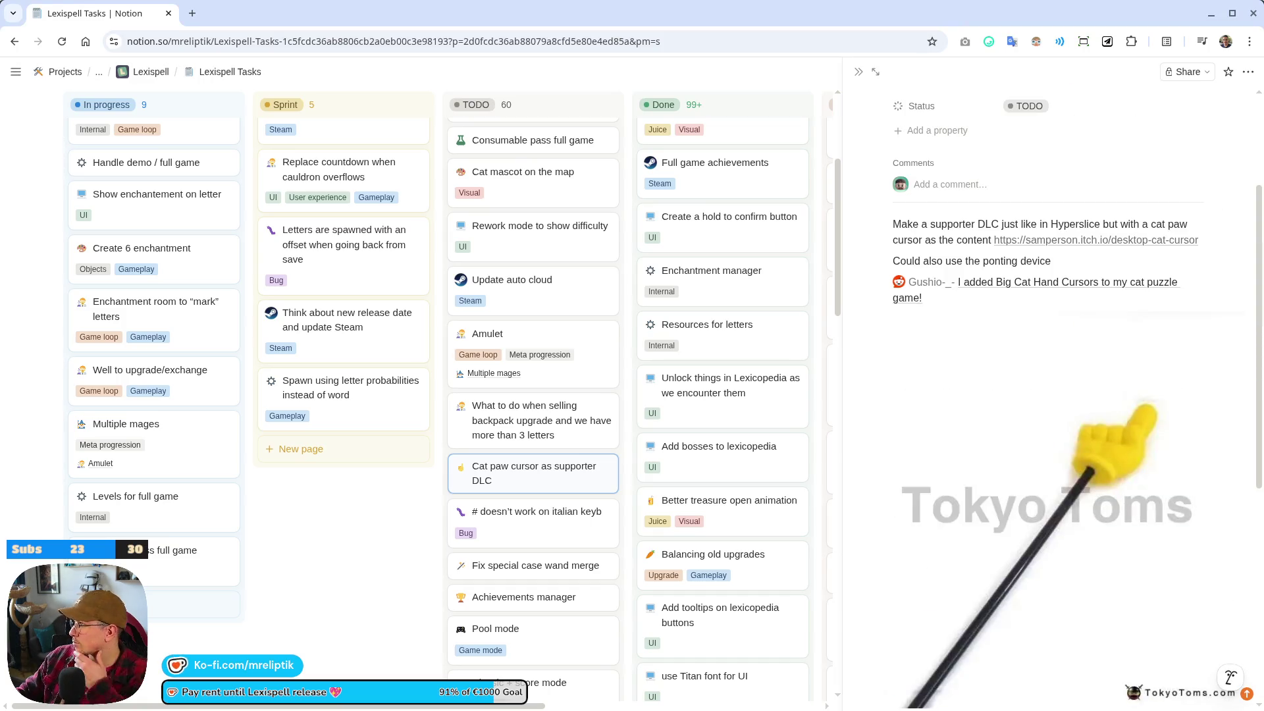
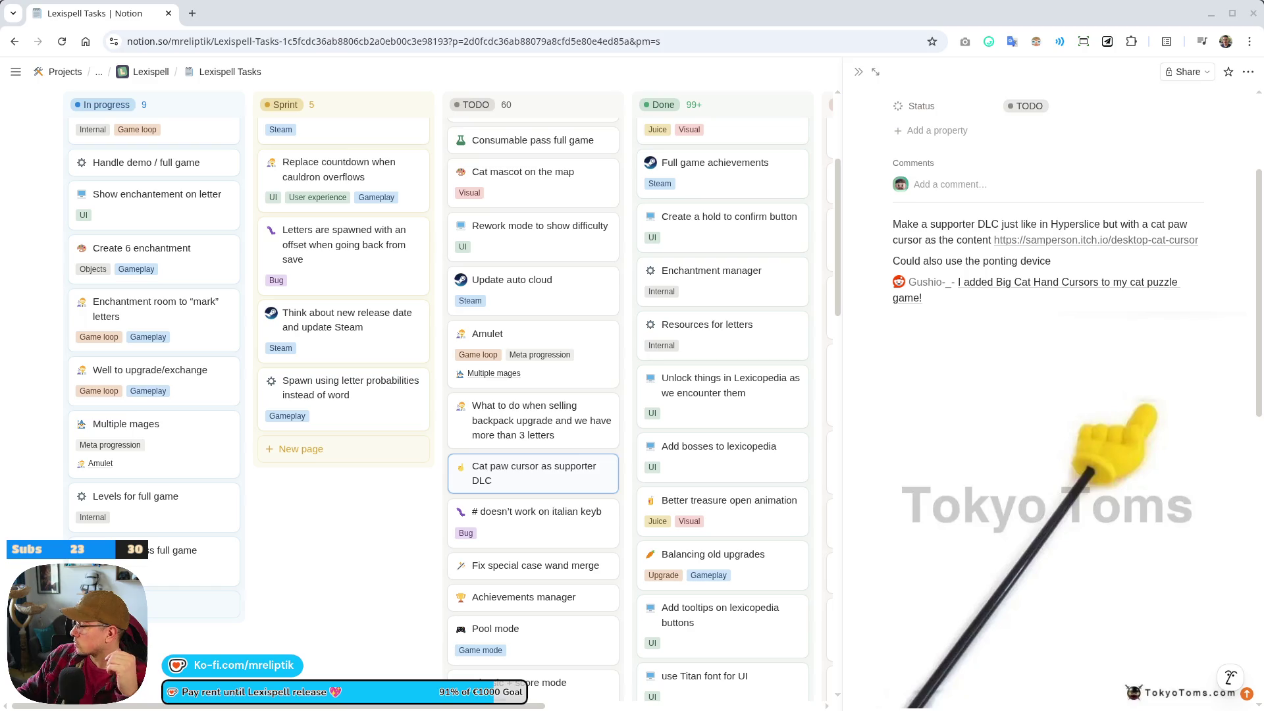
Move the 'Handle spawning well and shop' card into Sprint and open the 'Handle demo / full game' task.
scroll(184, 368, "up", 4)
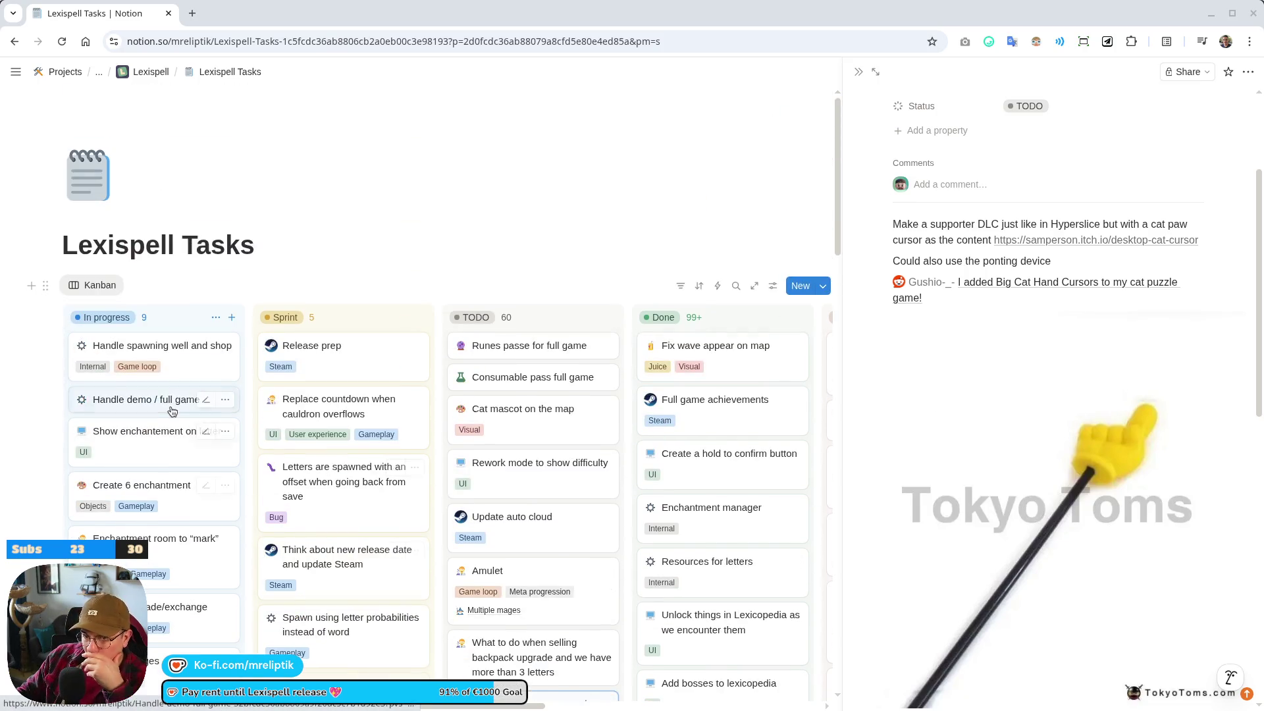
left_click(184, 368)
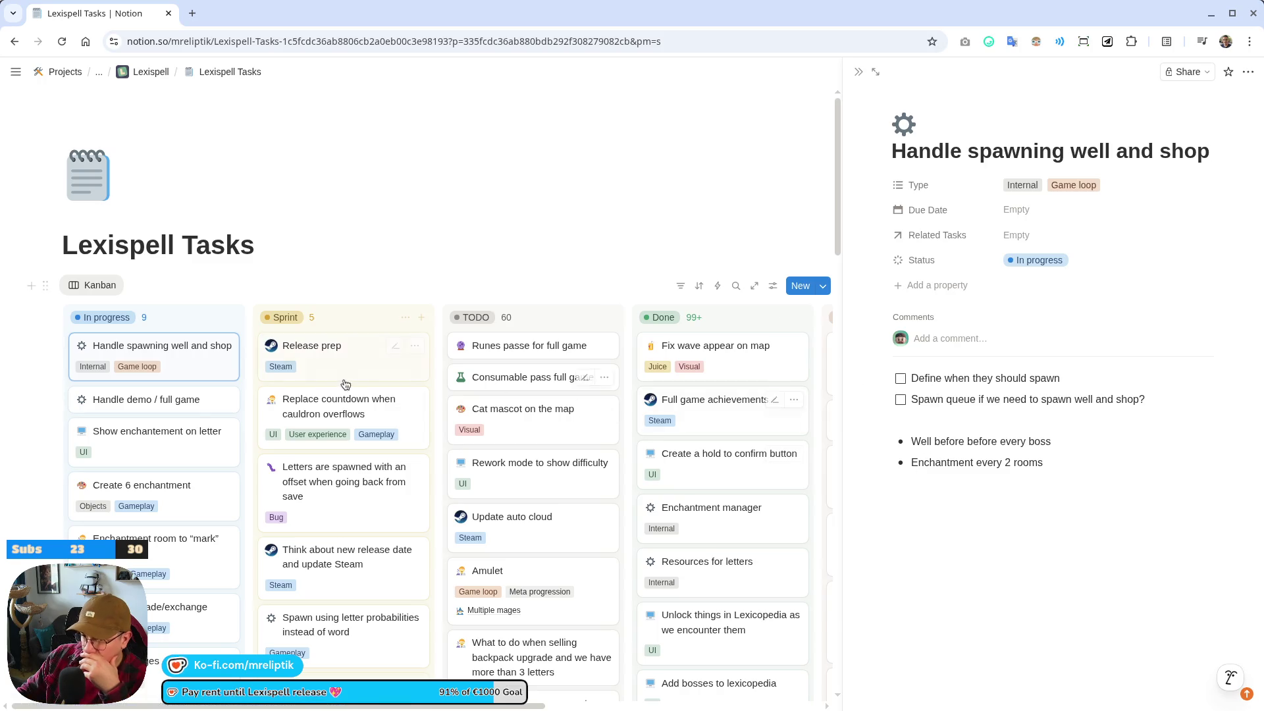
left_click_drag(162, 359, 343, 349)
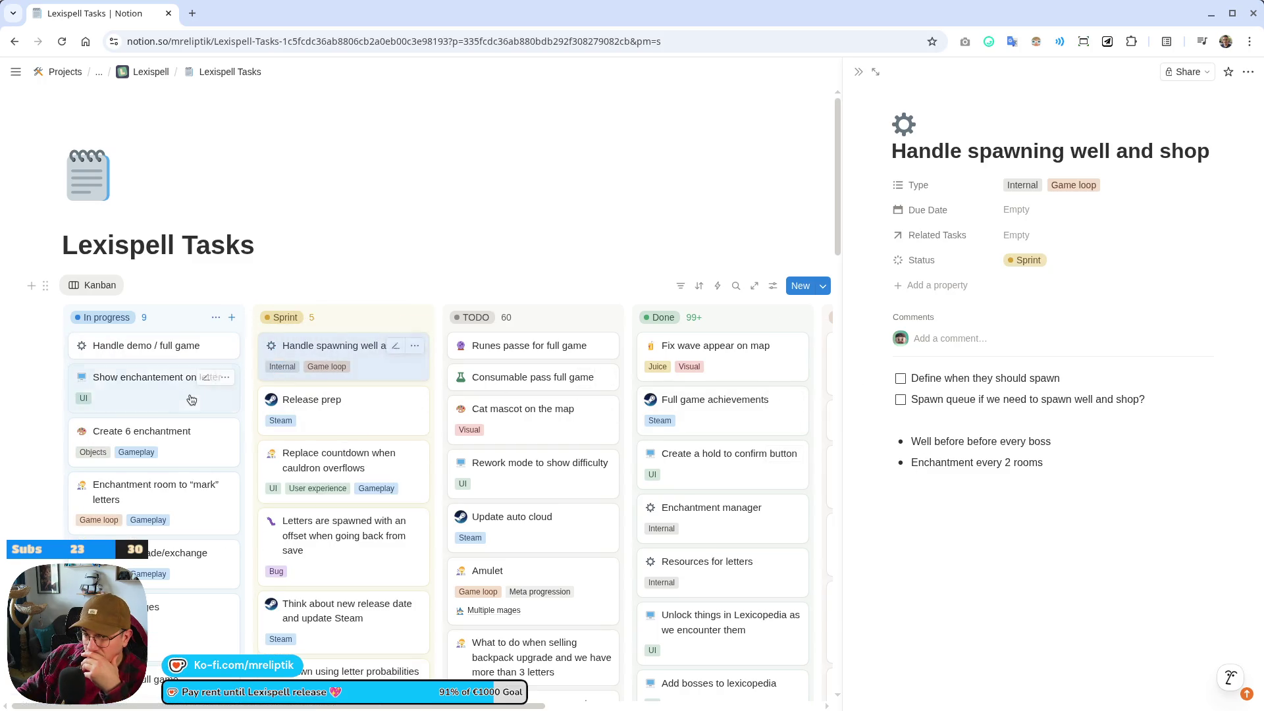
left_click(155, 349)
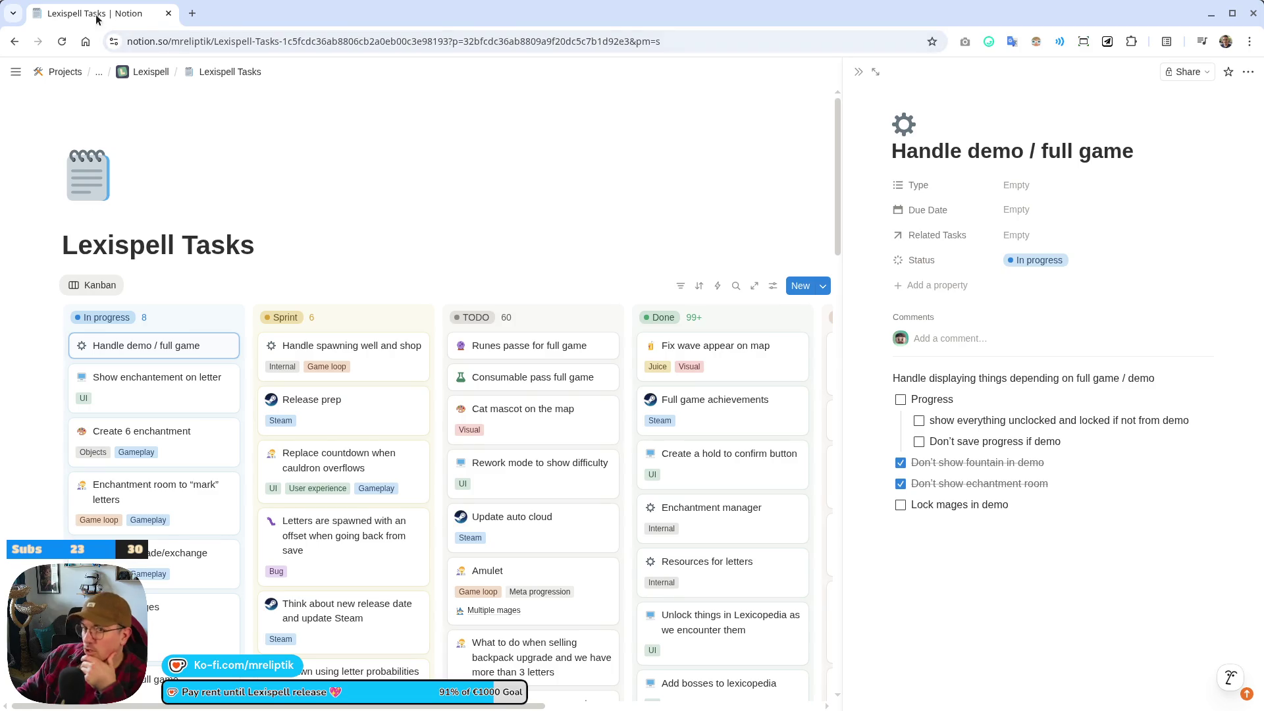
key("alt+Tab")
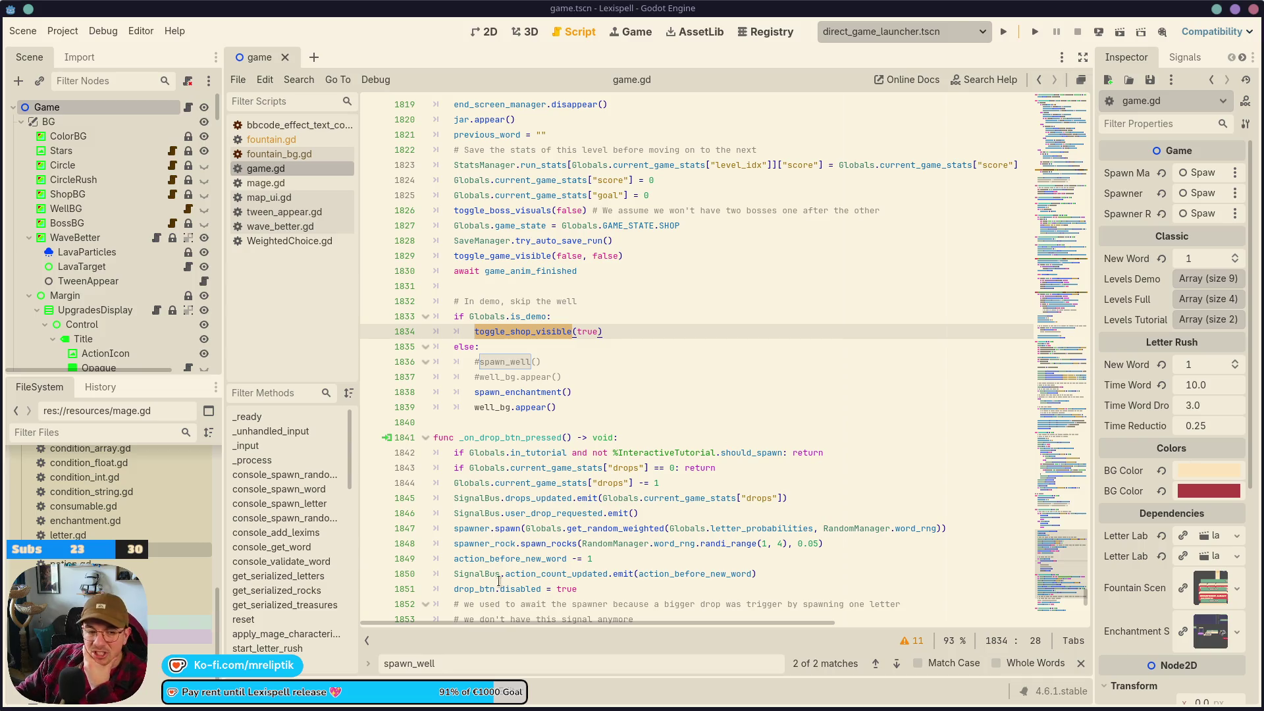
Open mage.gd and select its available_in_demo export on line 7.
left_click(251, 691)
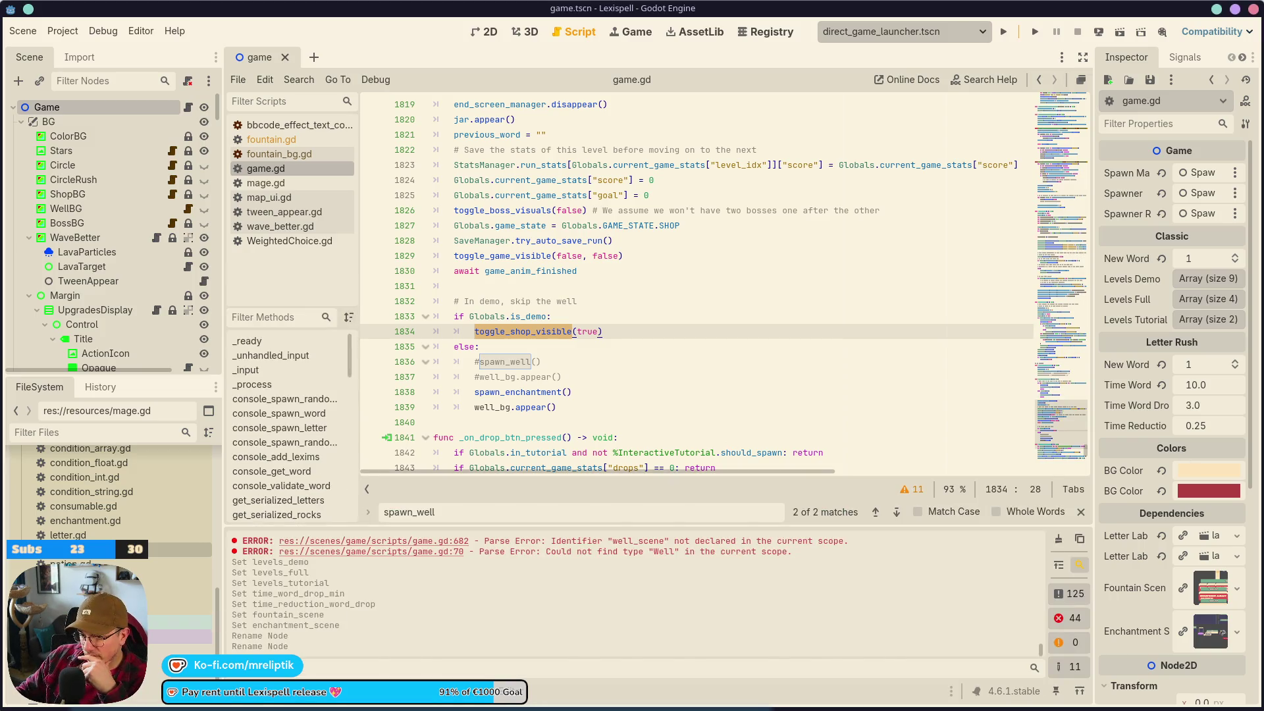
left_click(250, 690)
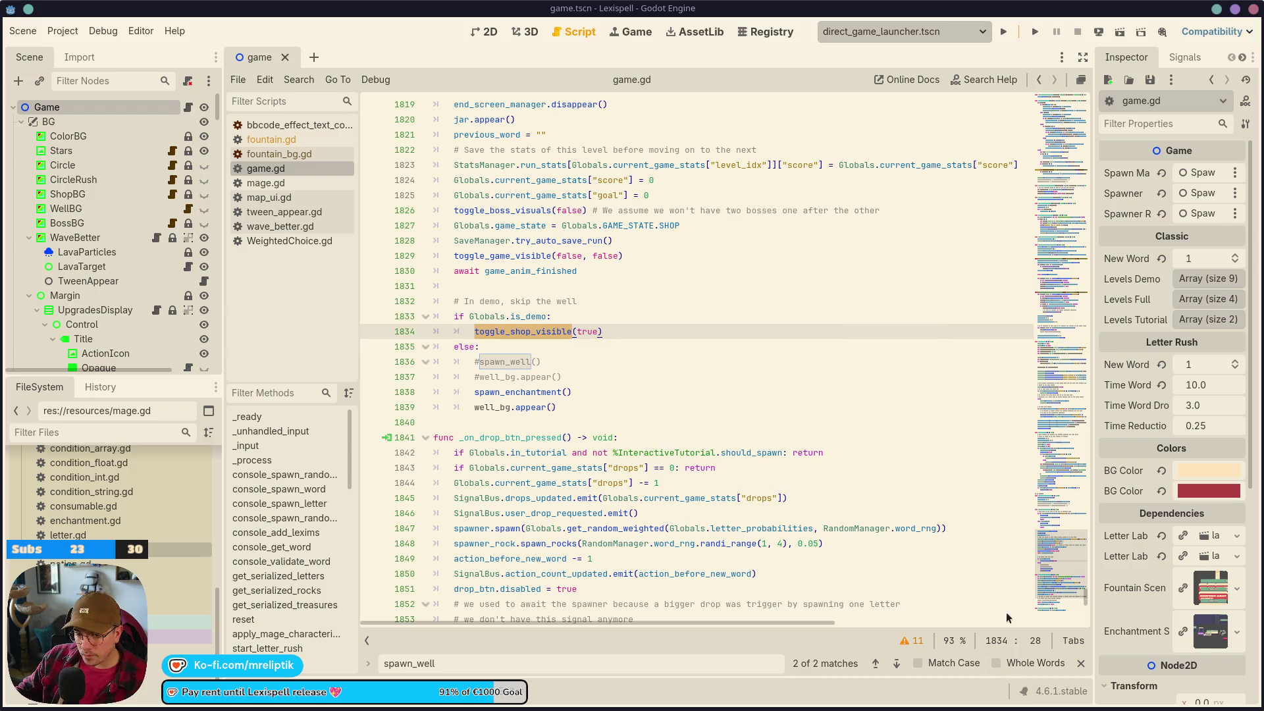
left_click(265, 182)
double_click(533, 195)
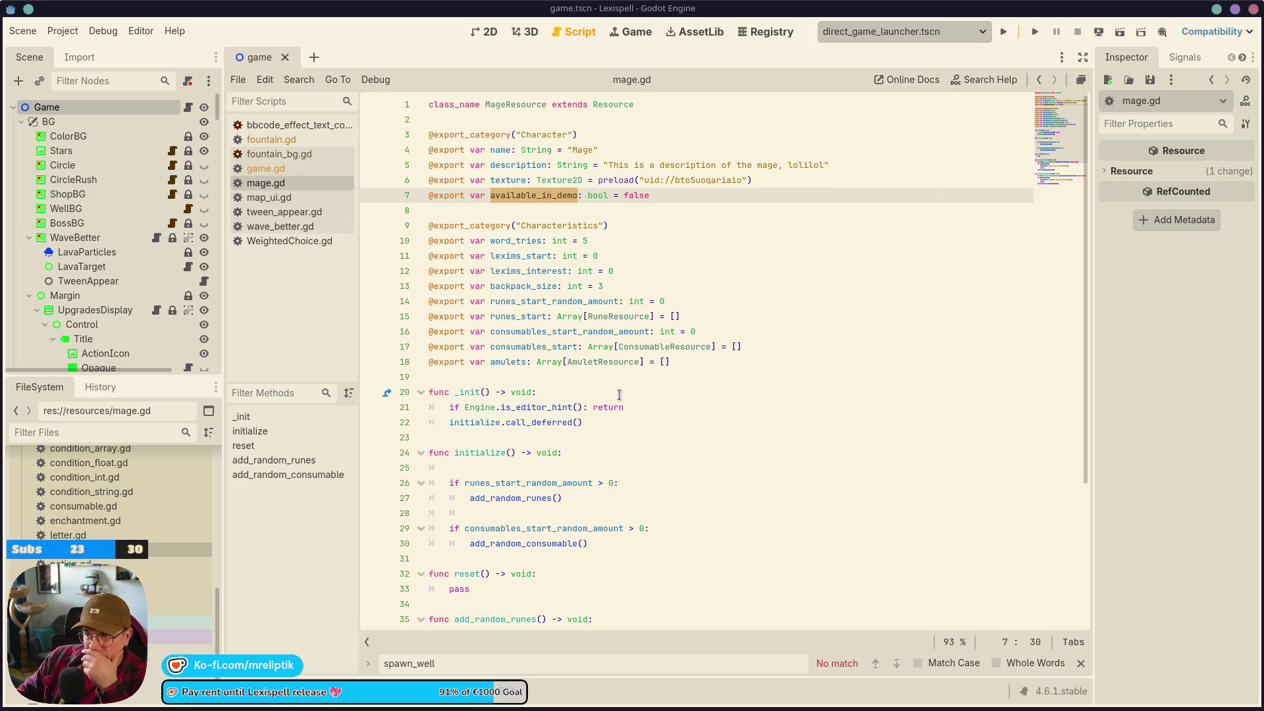
Open codex.tscn in its own tab through Quick Open Scene.
left_click(551, 196)
left_click(487, 31)
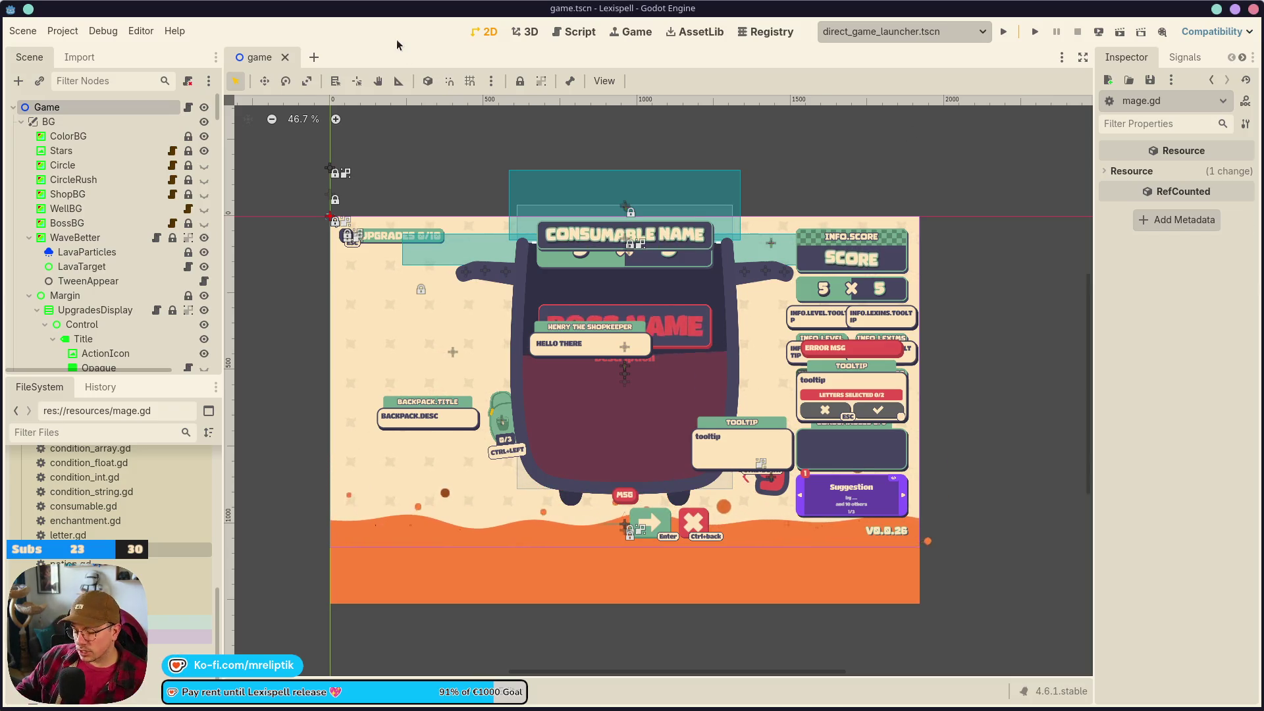
key("ctrl+shift+o")
type("codex")
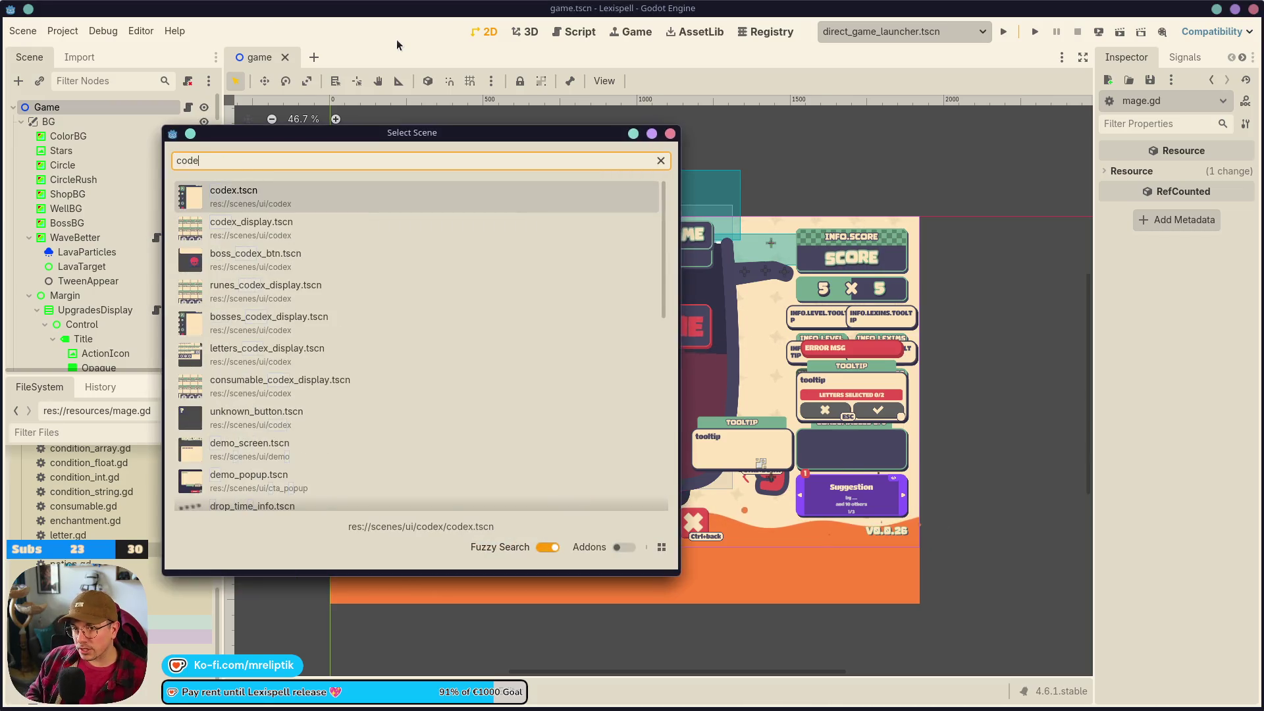
key("Return")
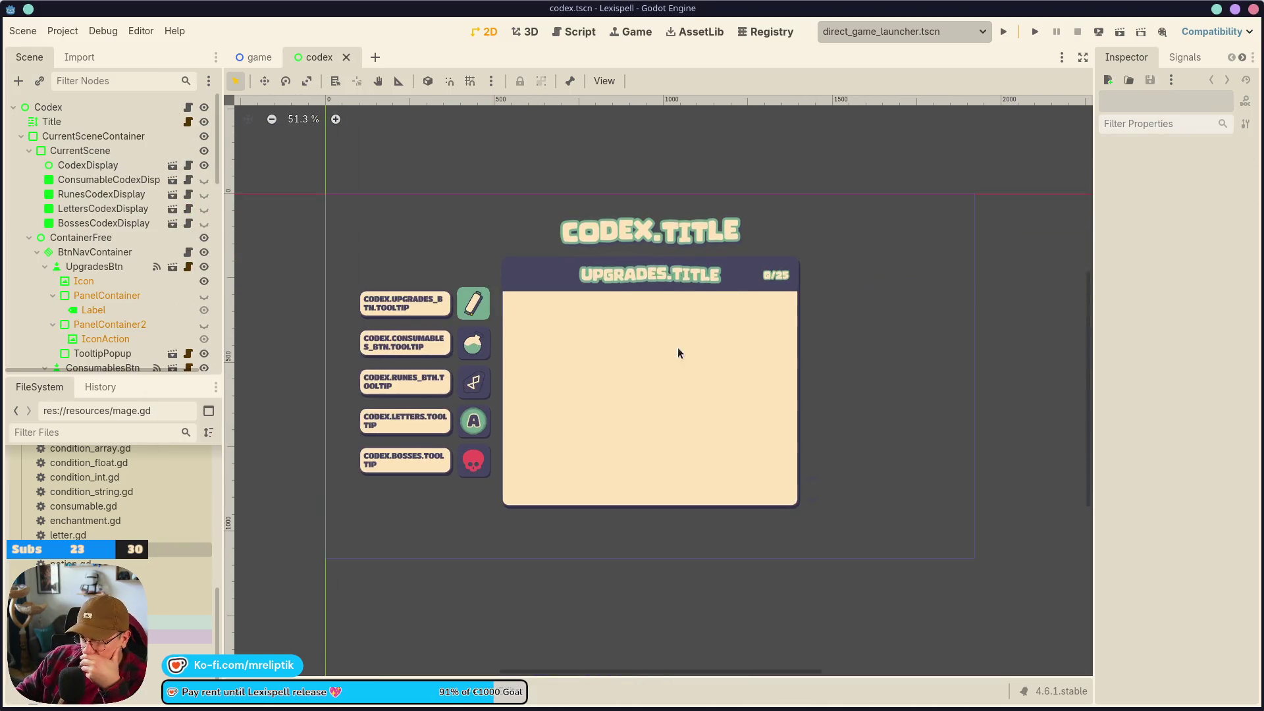
Read through codex.gd, then go back to the game scene and game.gd.
left_click(189, 107)
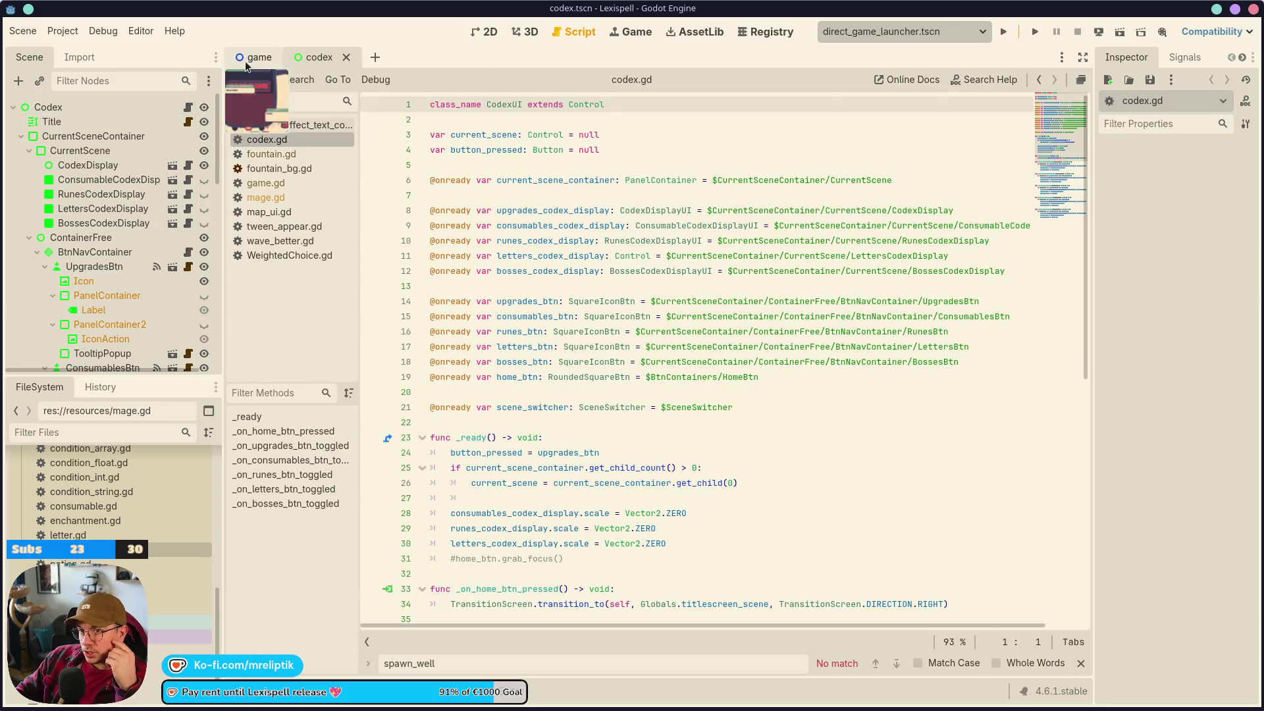
scroll(516, 345, "down", 1)
scroll(516, 345, "down", 5)
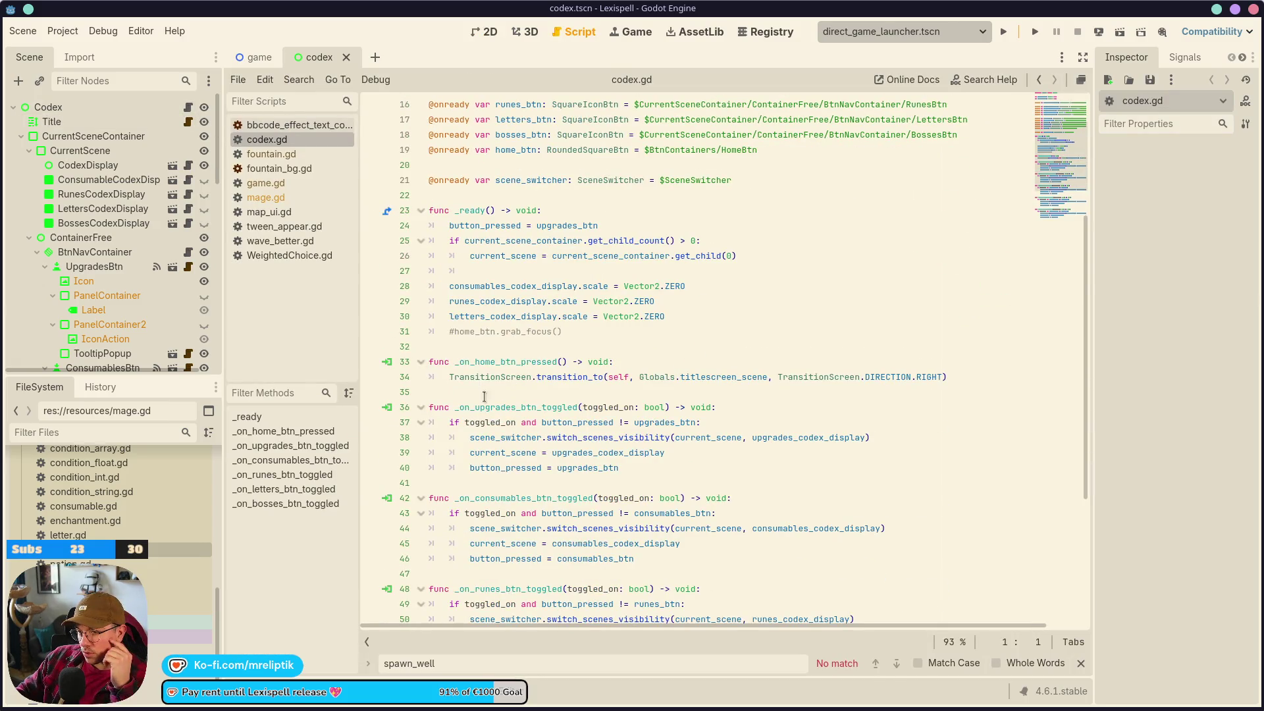
left_click(232, 56)
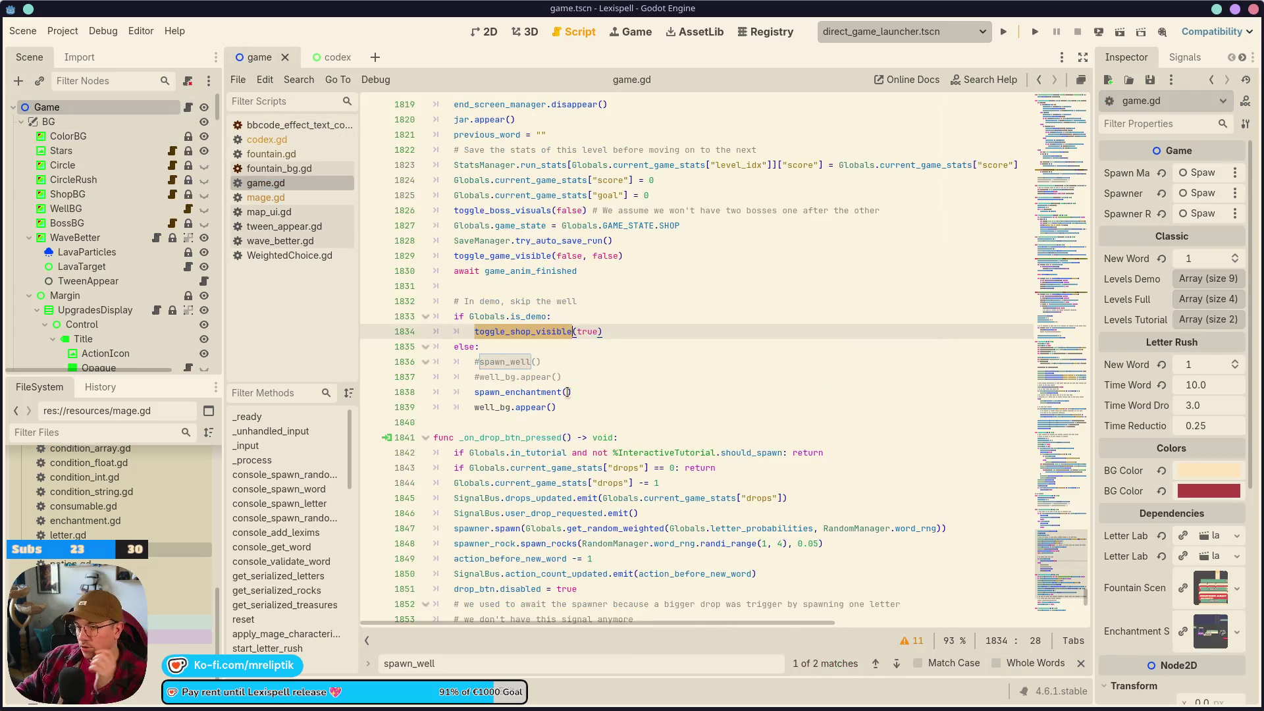
Search game.gd for 'progress' and follow ProgressManager on line 613 into progress_manager.gd.
left_click(700, 363)
key("ctrl+f")
type("progress")
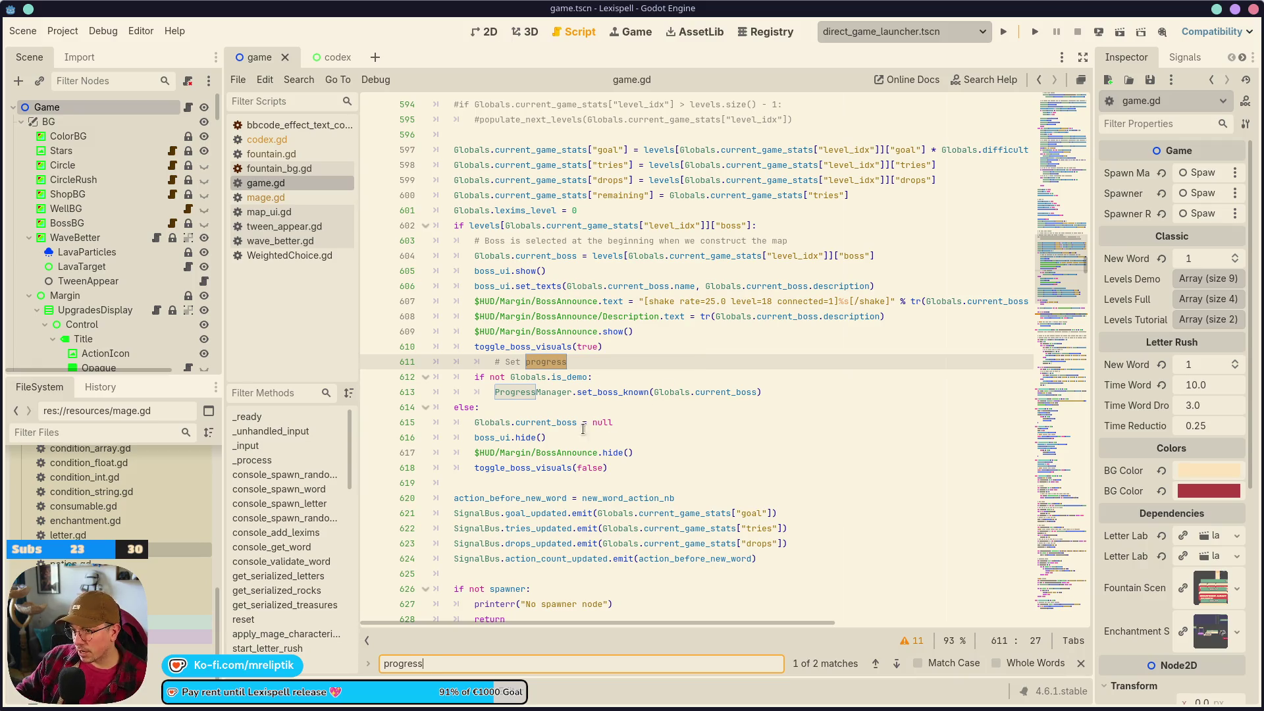
double_click(536, 393)
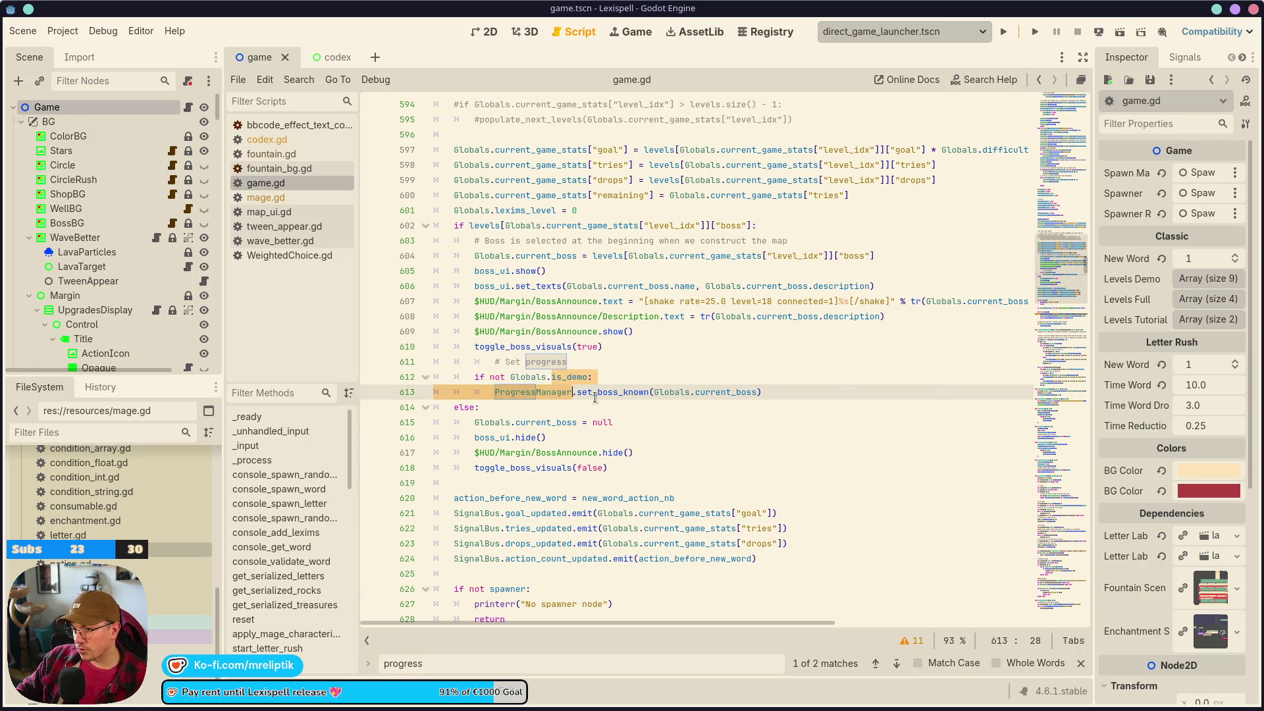
left_click(547, 377)
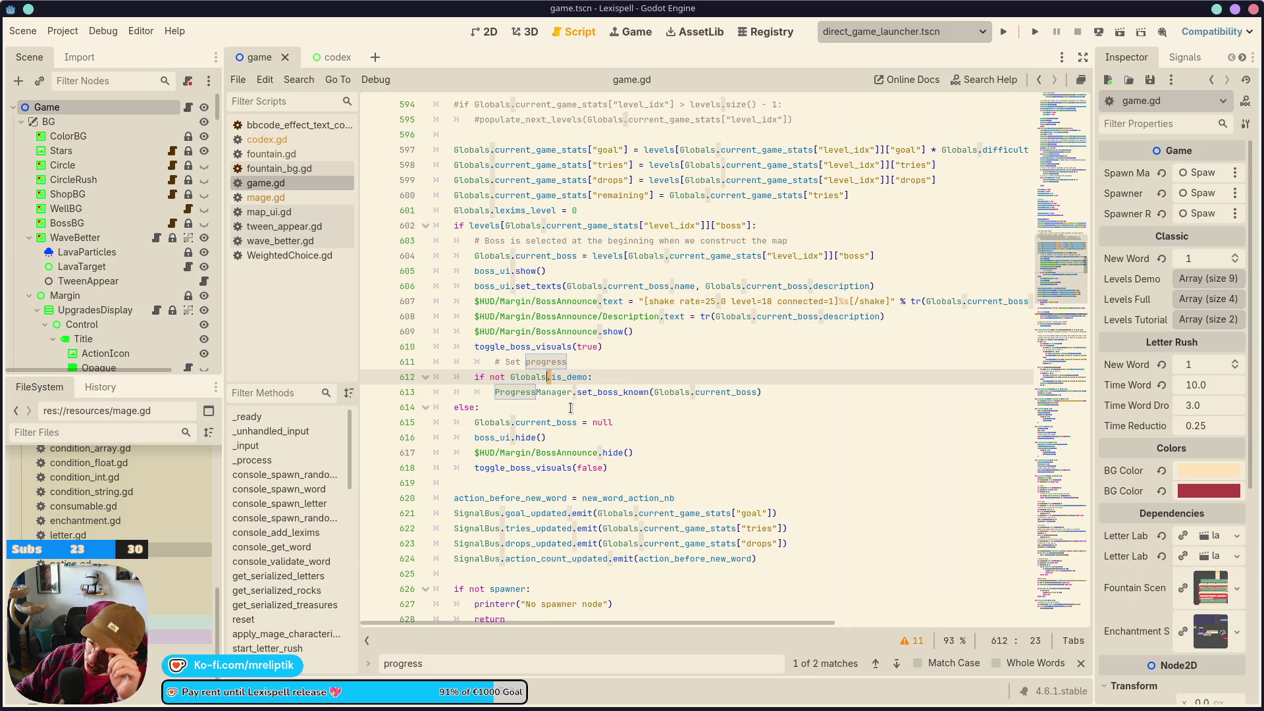
double_click(605, 392)
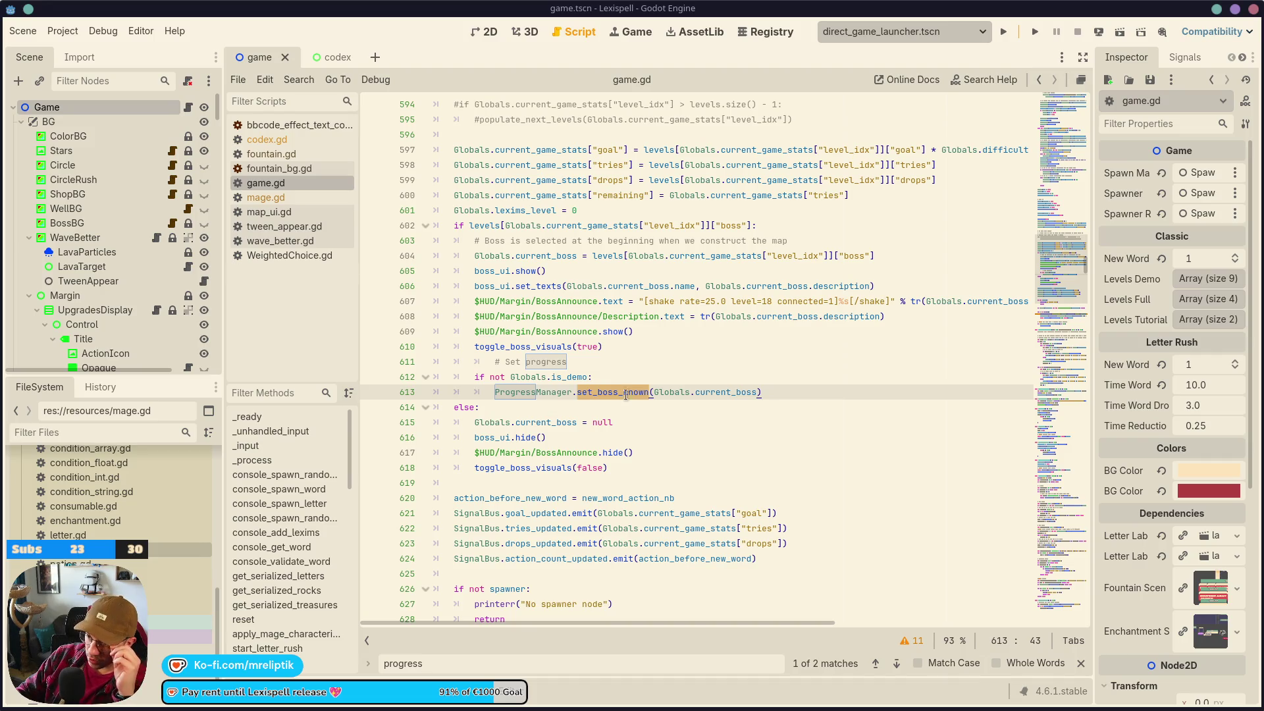
left_click(536, 392)
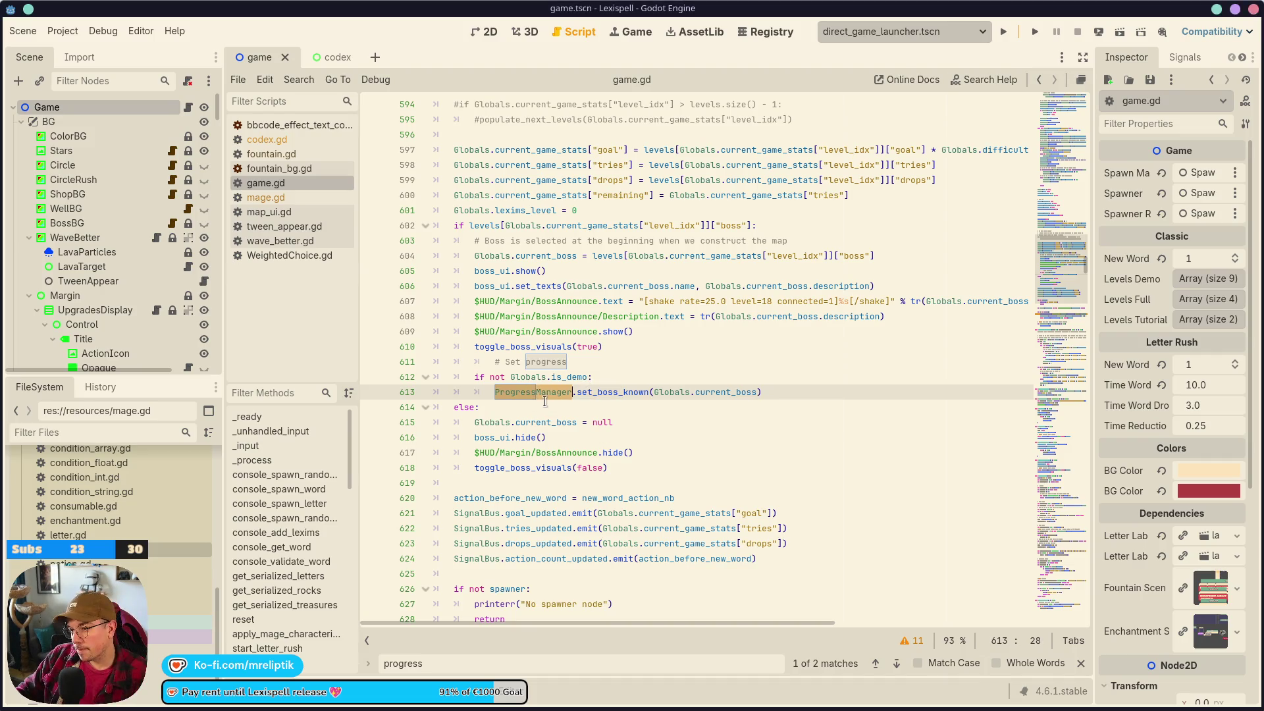
left_click(540, 393, "ctrl")
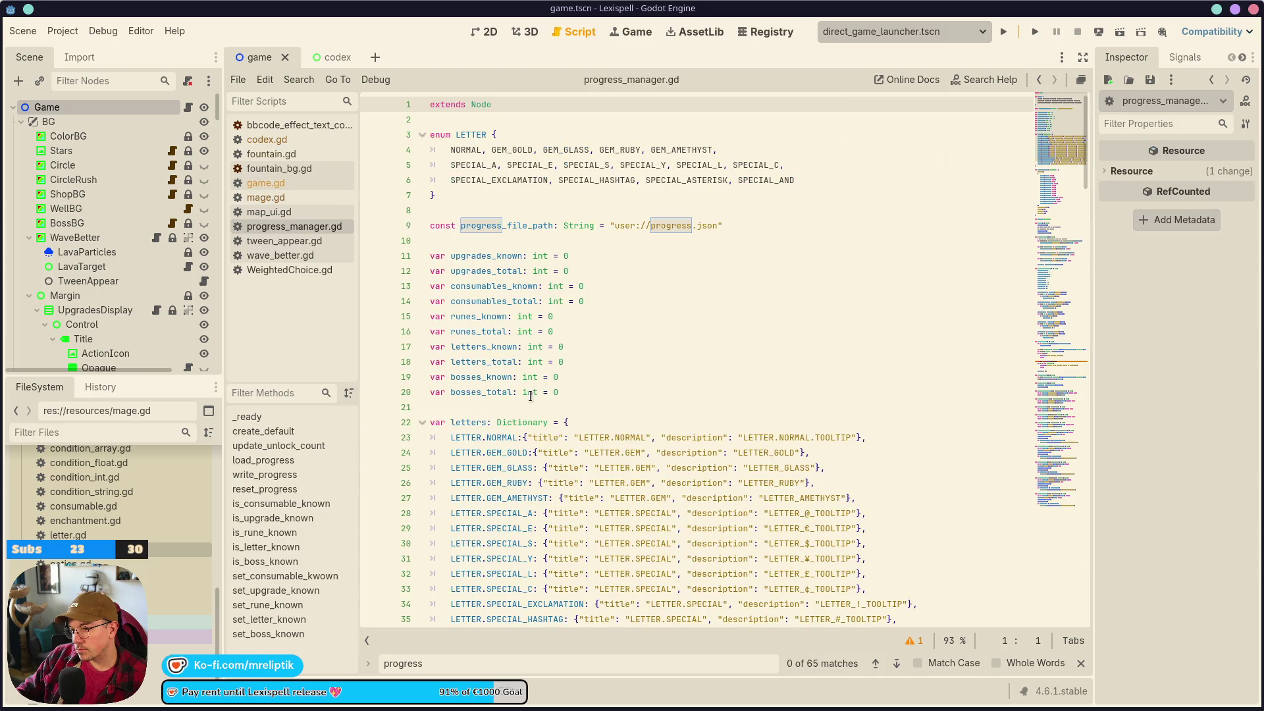
Switch to the codex scene and review codex.gd alongside its 2D layout.
scroll(614, 410, "down", 15)
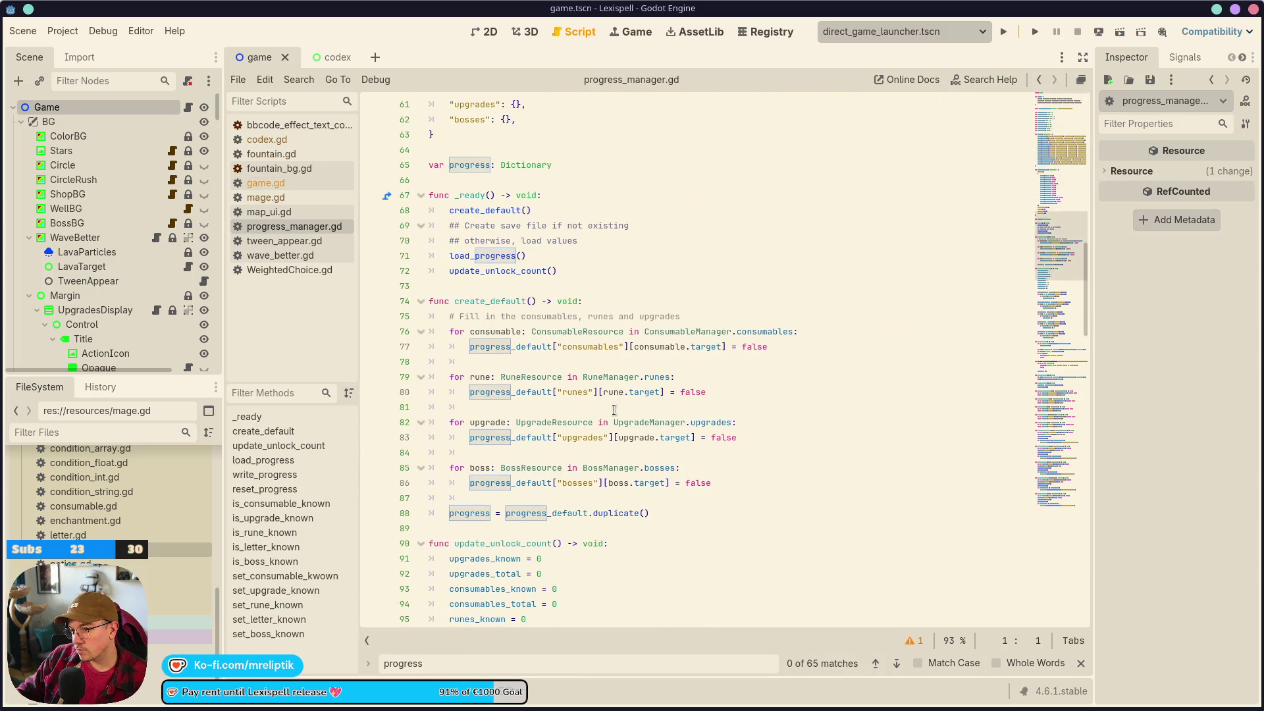
scroll(614, 410, "up", 5)
left_click(321, 57)
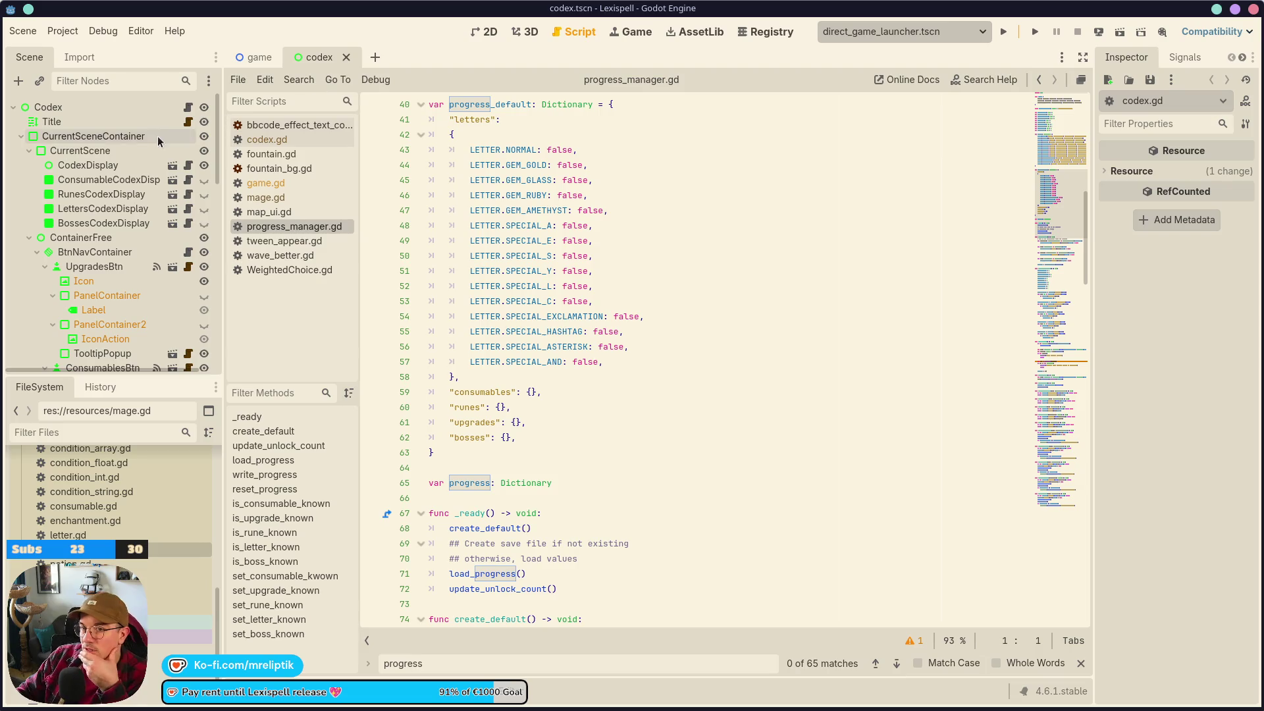
left_click(189, 107)
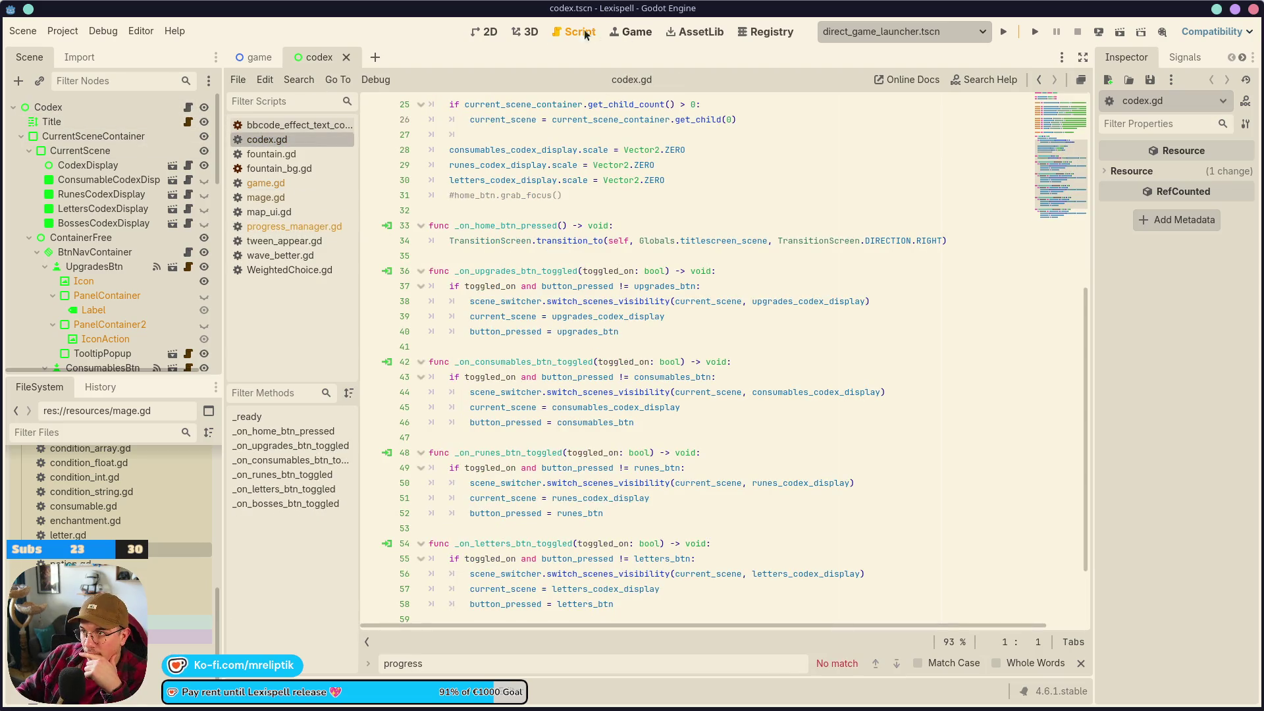
left_click(485, 31)
left_click(188, 106)
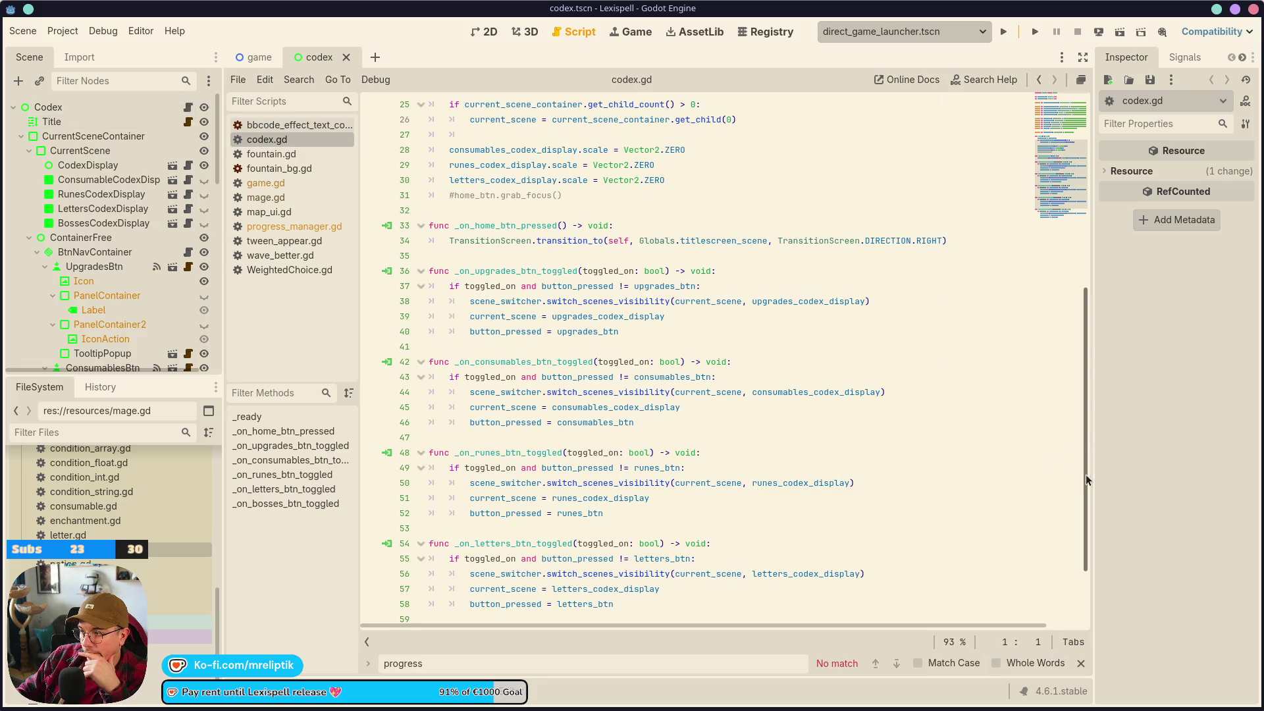
Compare progress_manager.gd's progress_default with codex.gd, then view the codex scene in 2D.
left_click_drag(1086, 481, 1087, 289)
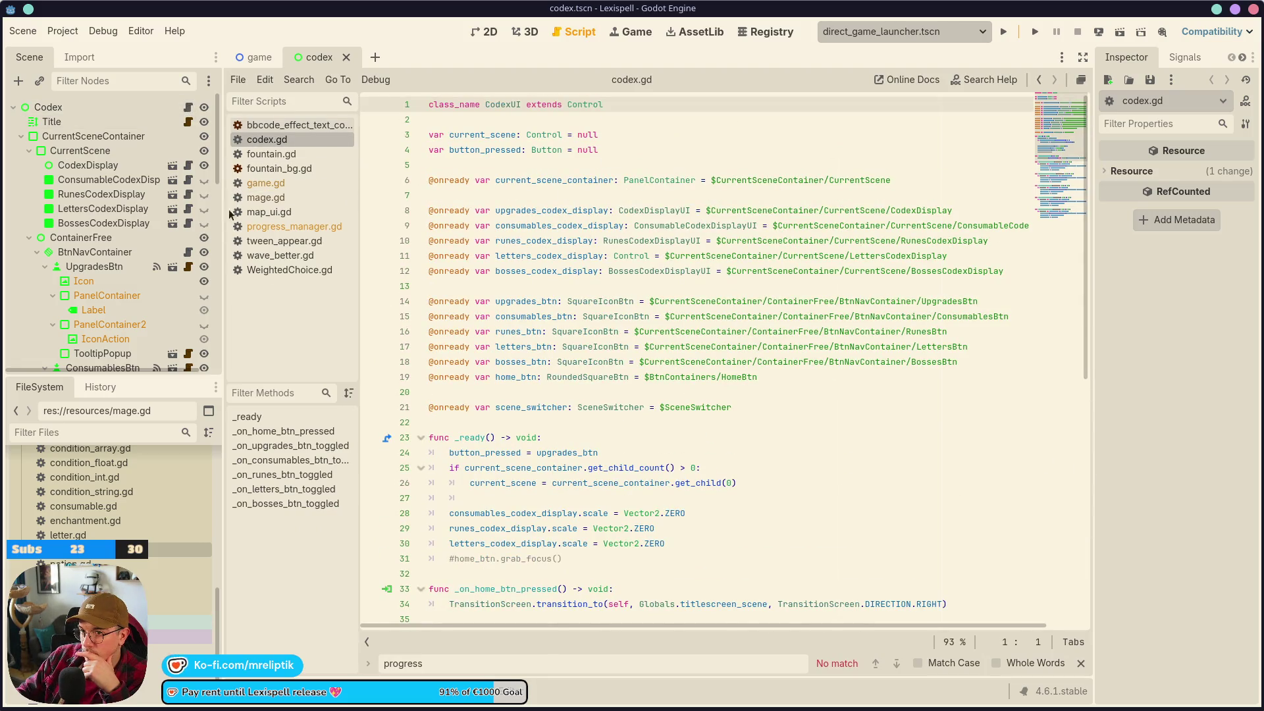
left_click(288, 232)
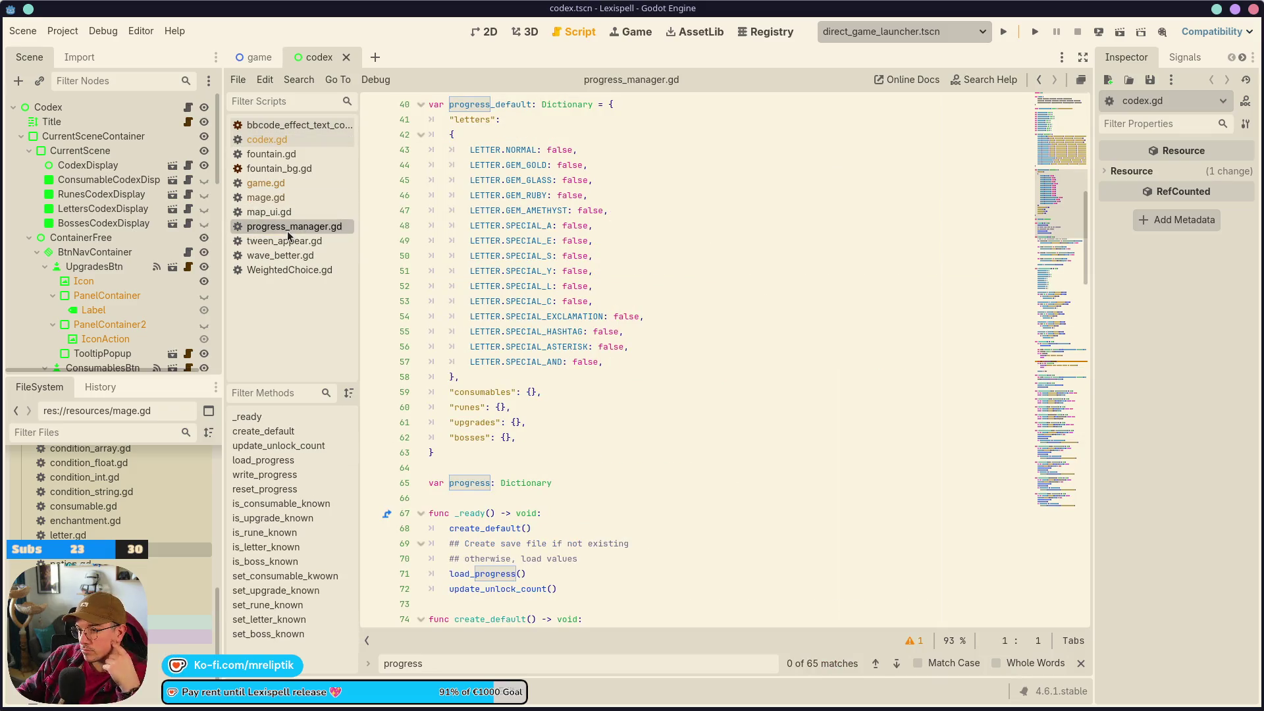
left_click(188, 107)
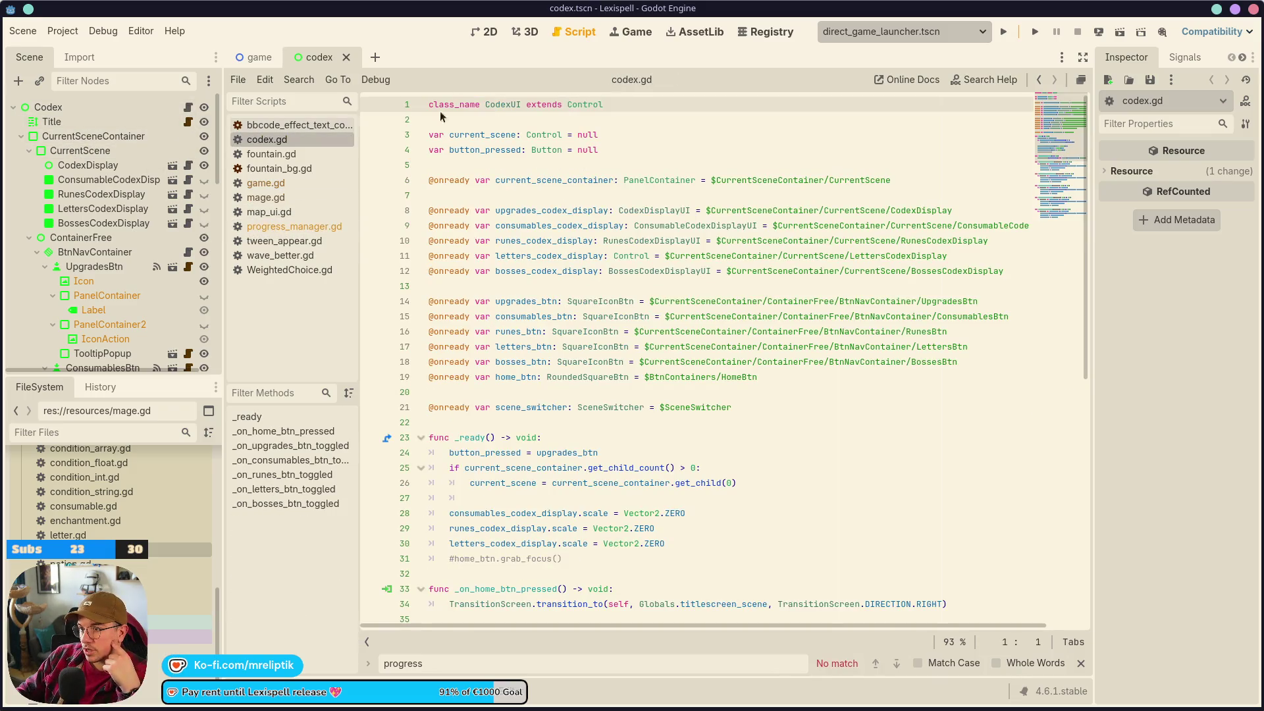
left_click(491, 31)
left_click(172, 165)
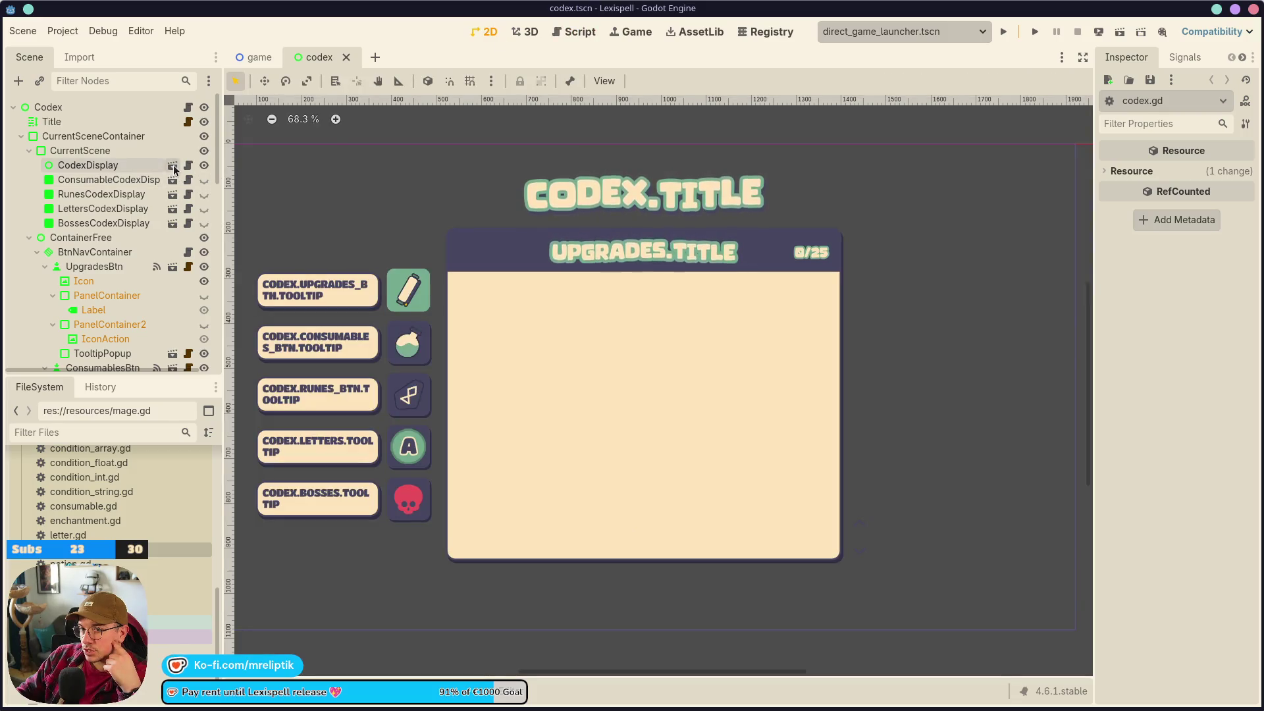
Open the consumable, runes, letters and bosses codex display scenes each in its own tab.
left_click(284, 52)
left_click(316, 57)
left_click(175, 180)
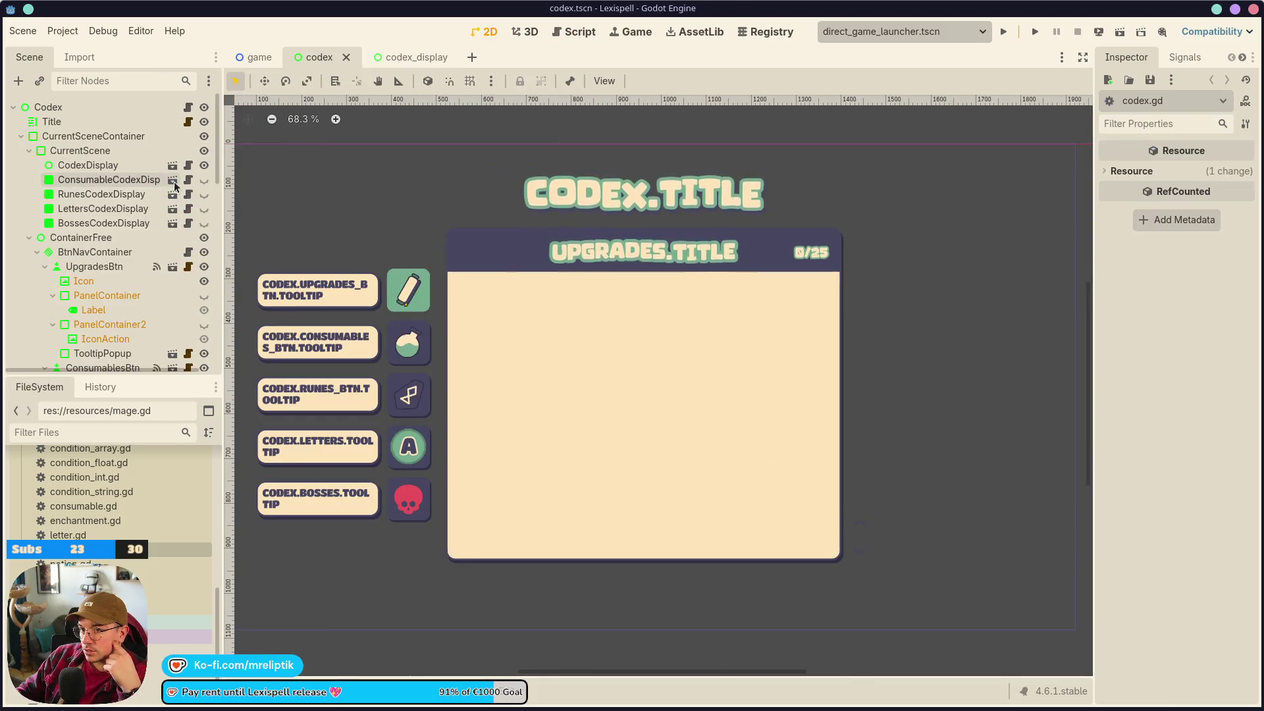
left_click(320, 58)
left_click(172, 194)
left_click(319, 58)
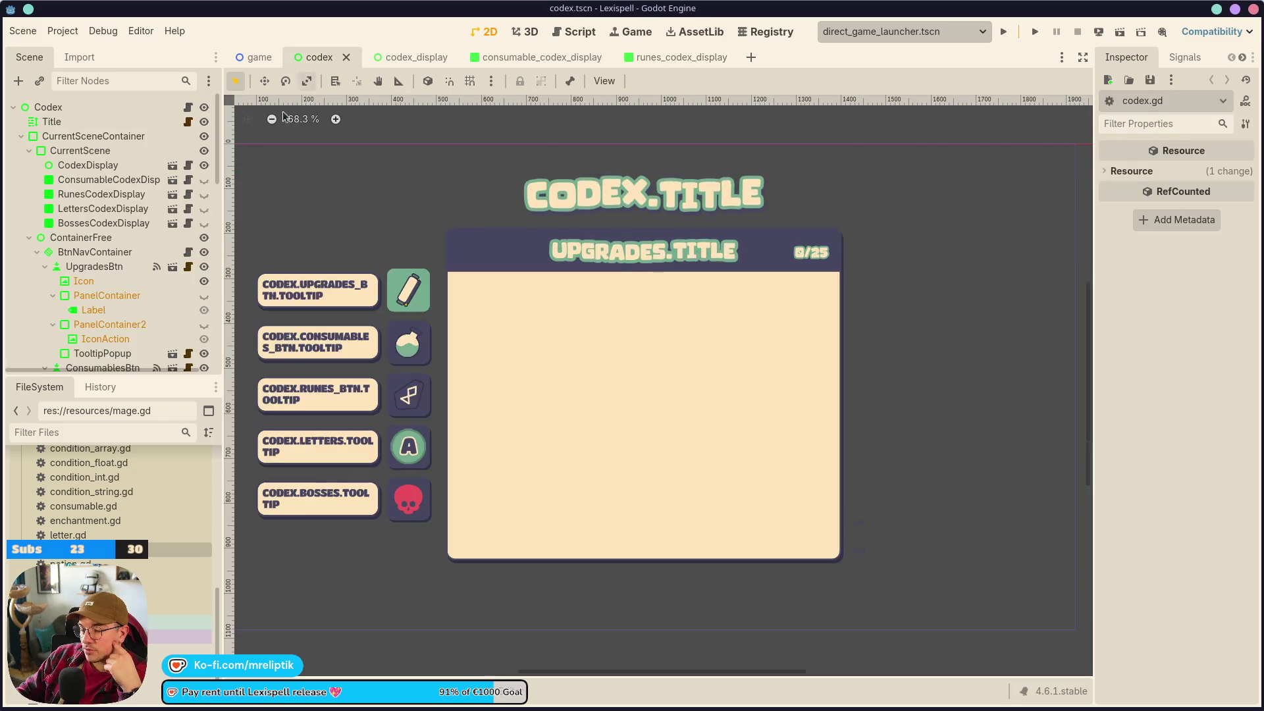
left_click(172, 208)
left_click(319, 58)
left_click(172, 224)
Switch to the codex_display scene and open codex_display.gd.
left_click(320, 58)
left_click(400, 60)
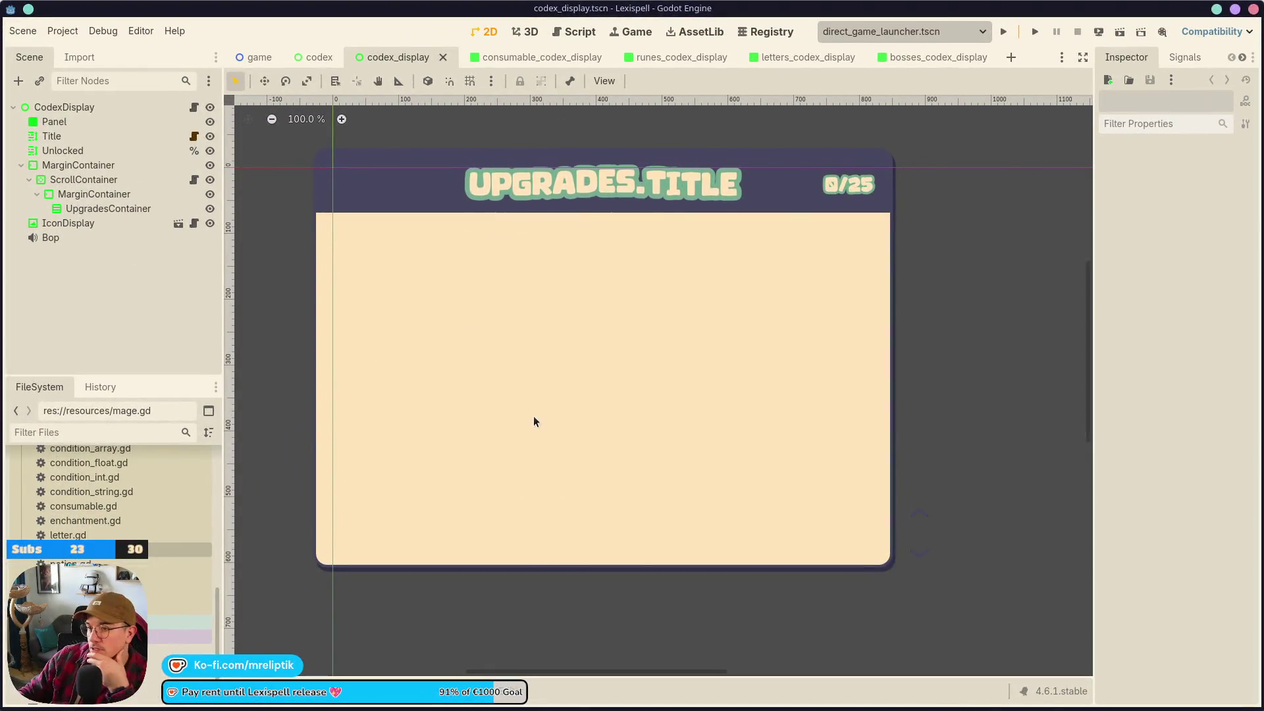
left_click(194, 107)
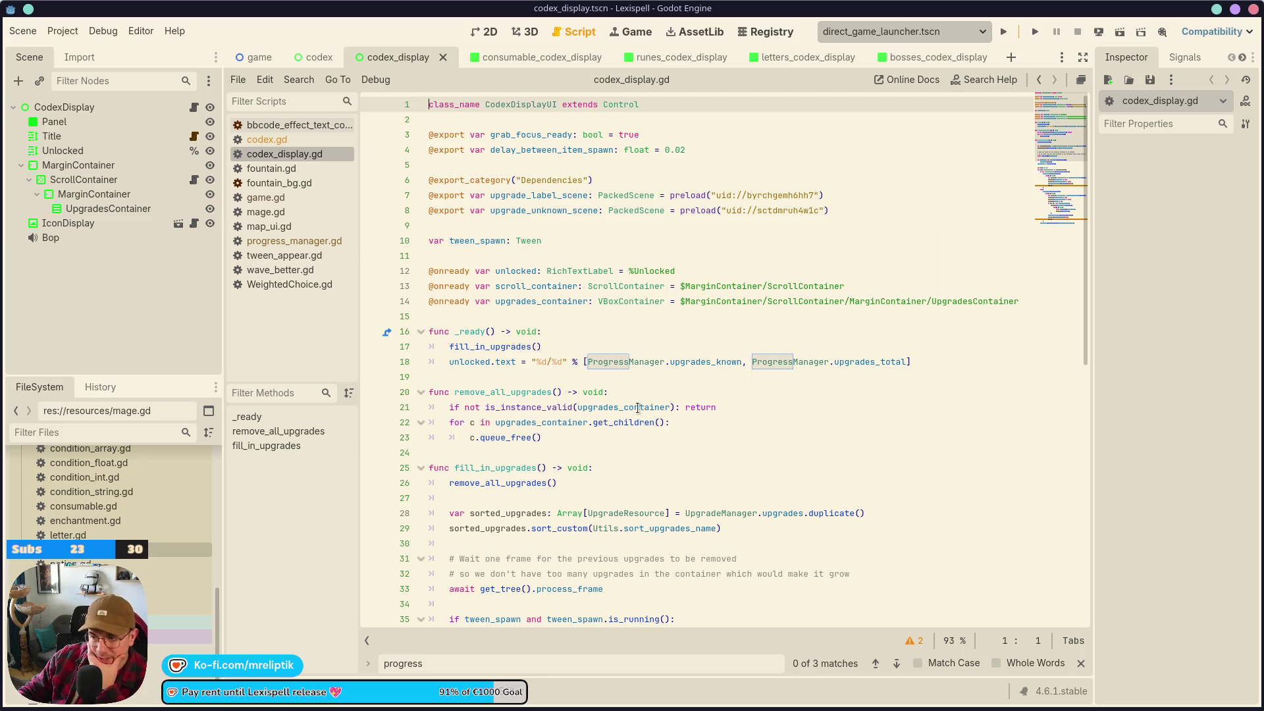
Read codex_display.gd down to ProgressManager.is_upgrade_known on line 41, then view the scene in 2D.
scroll(598, 442, "down", 3)
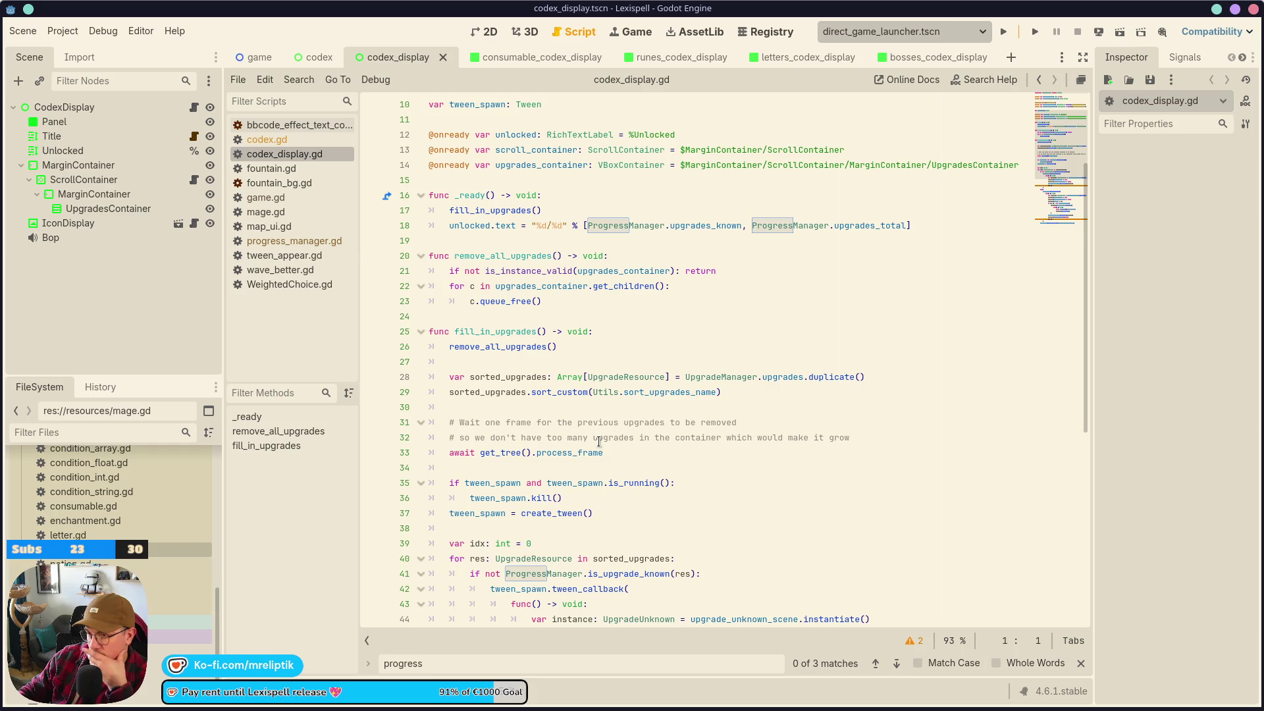
scroll(598, 442, "down", 2)
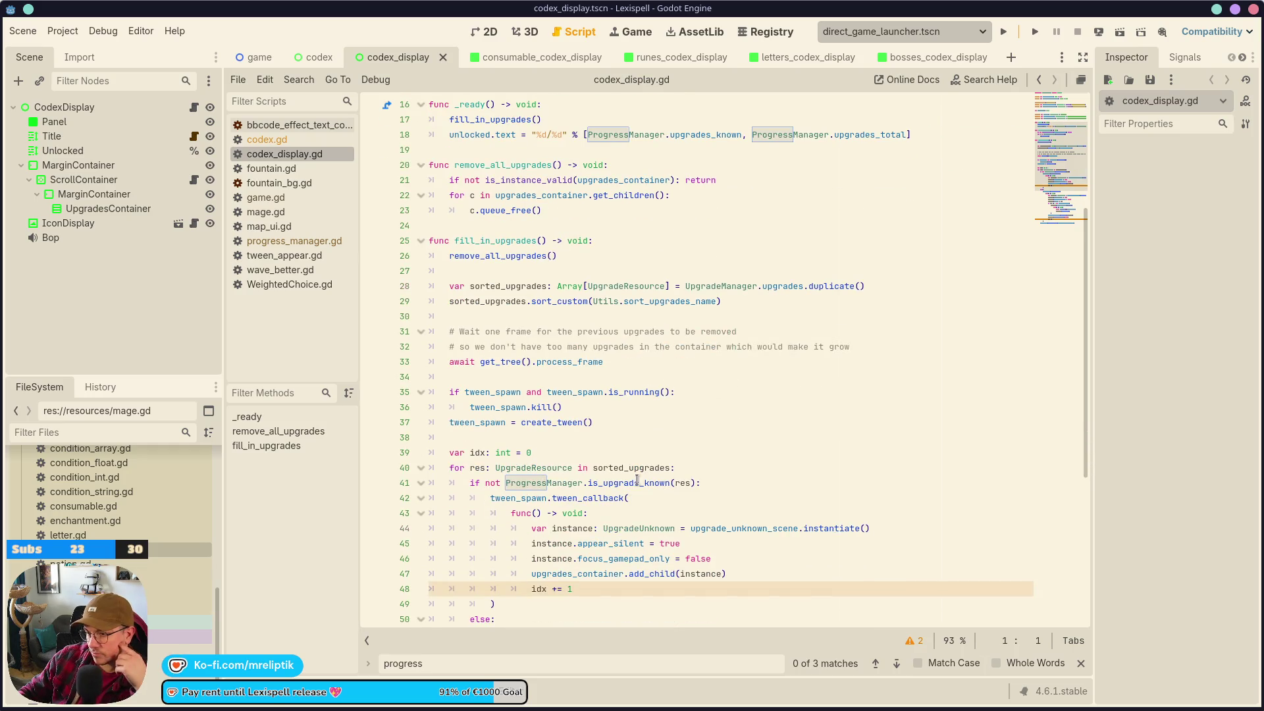
double_click(549, 484)
double_click(638, 486)
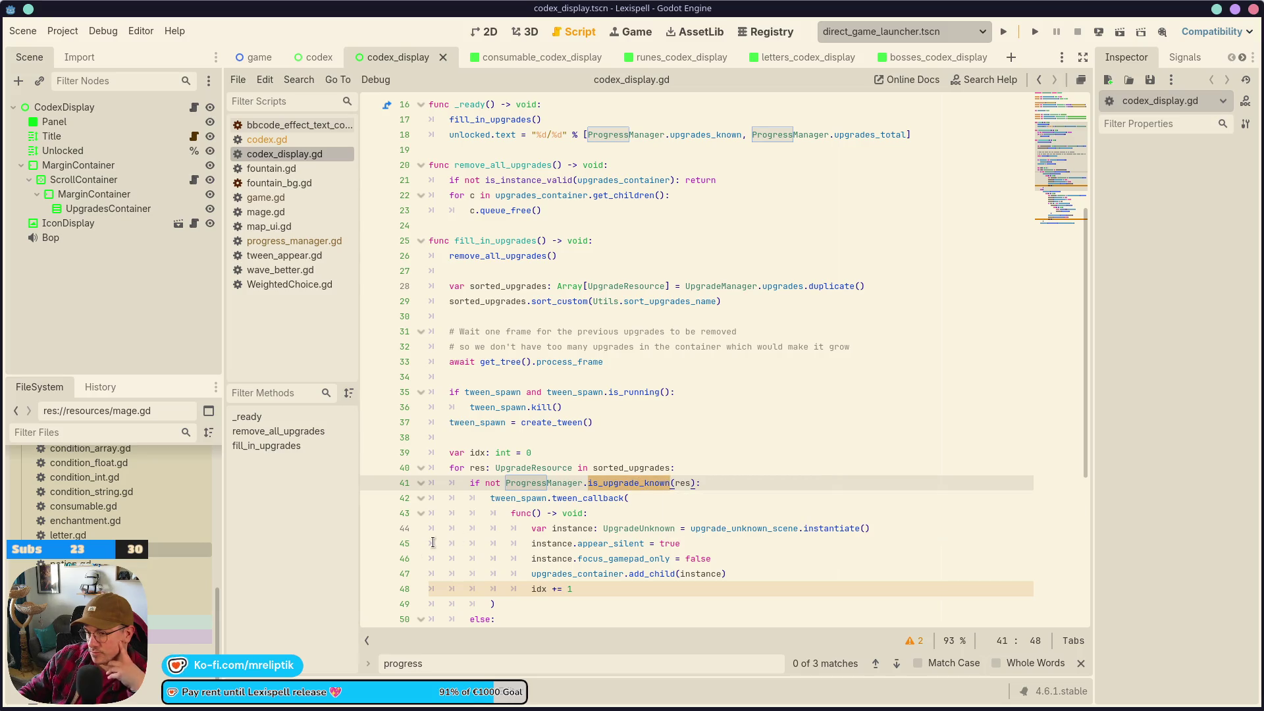
left_click(126, 331)
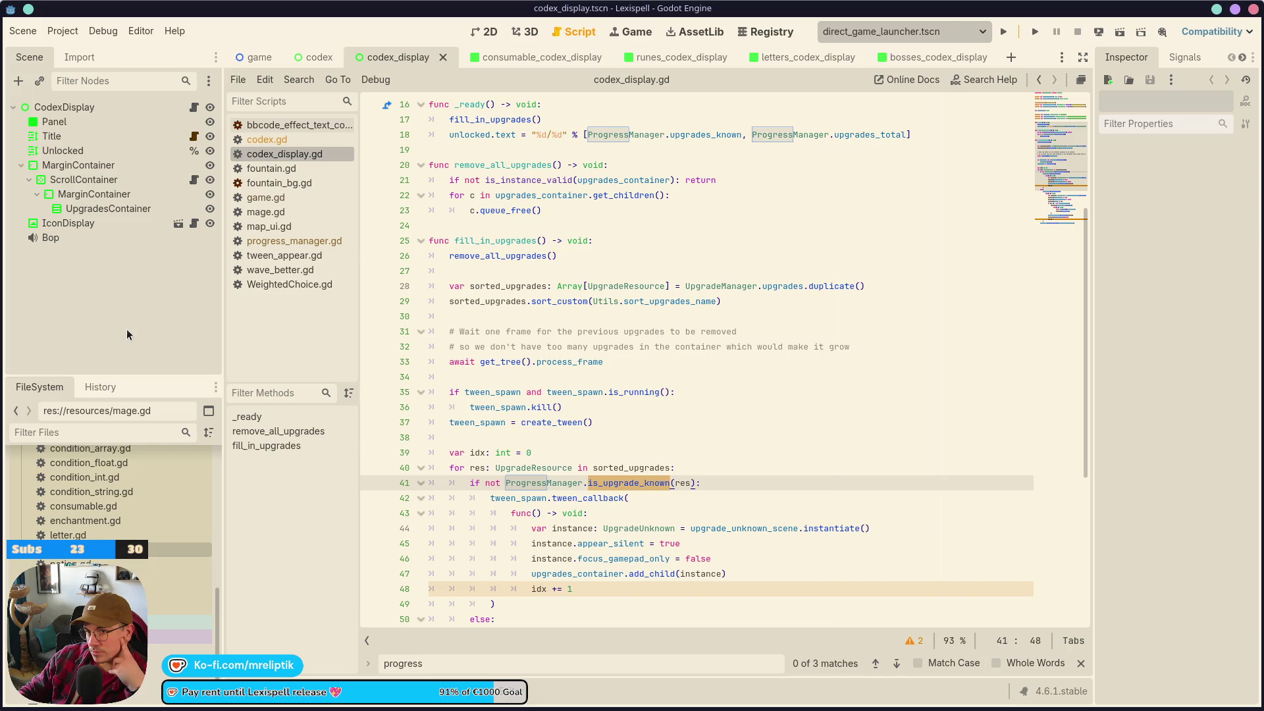
left_click(485, 32)
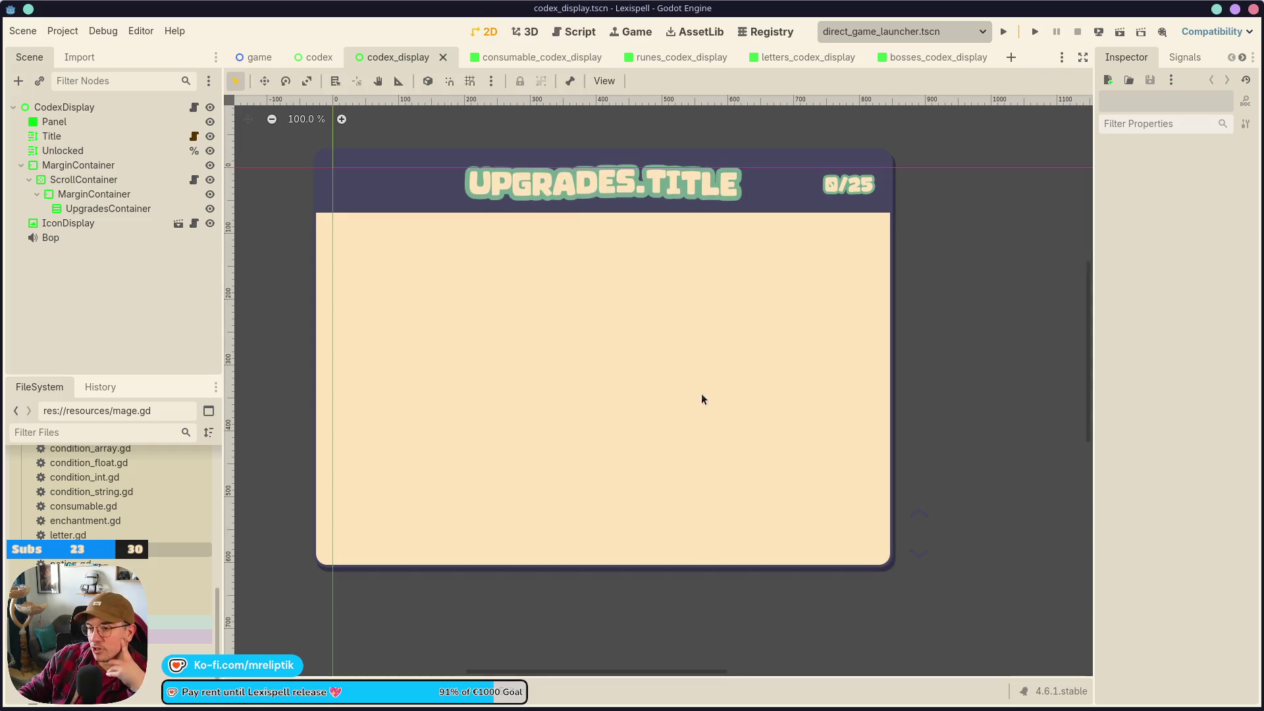
Compare the codex_display and codex scene layouts, settling on the codex scene.
left_click(104, 102)
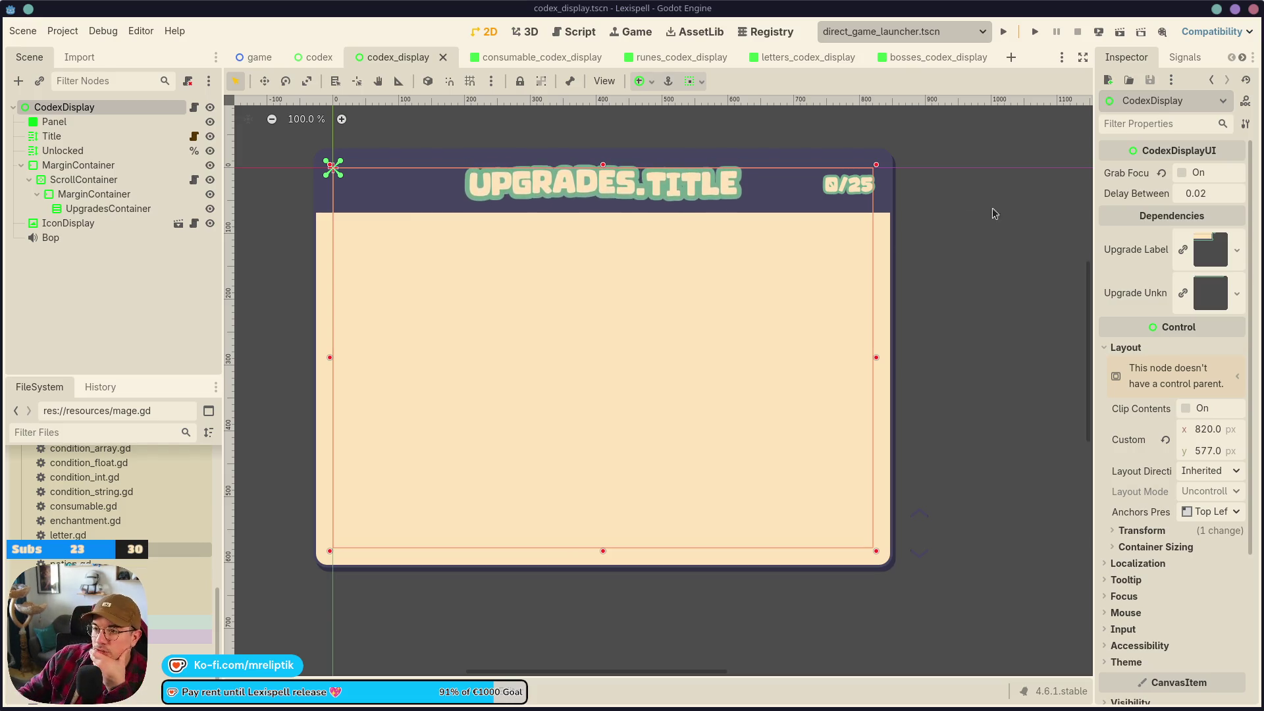
left_click(320, 57)
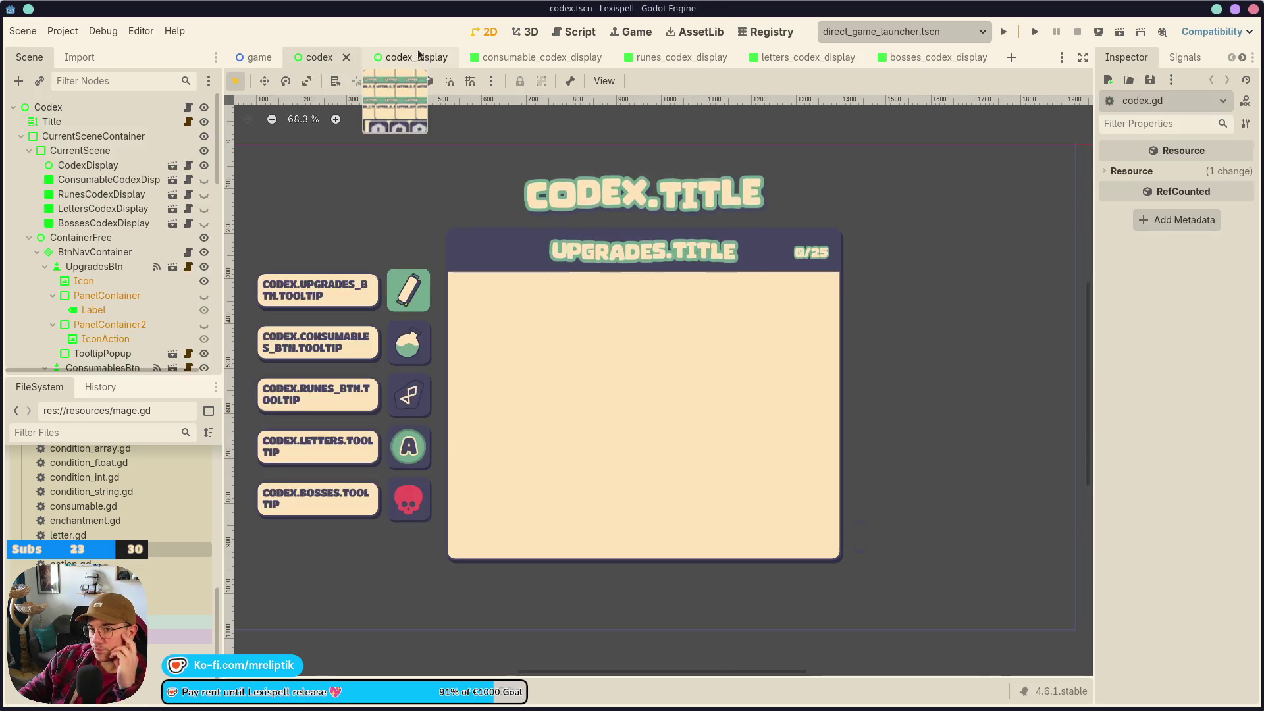
left_click(359, 53)
left_click(323, 58)
left_click(368, 57)
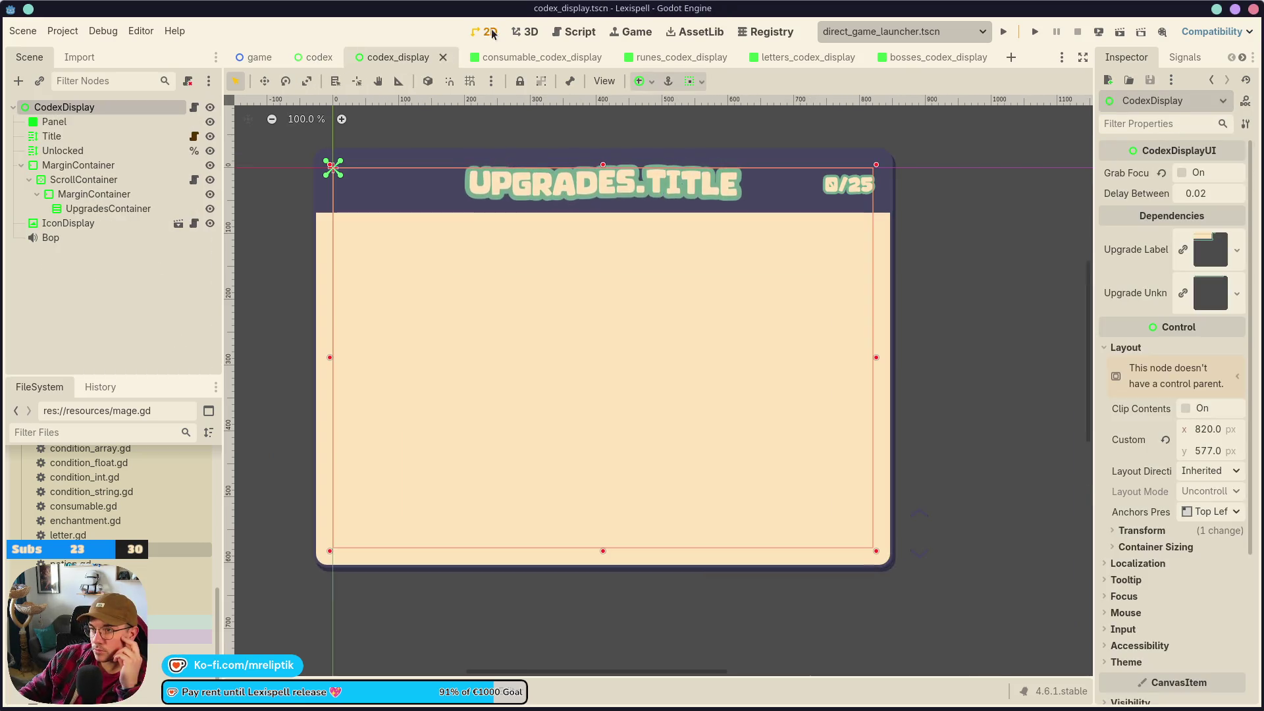
left_click(331, 59)
scroll(436, 297, "down", 2)
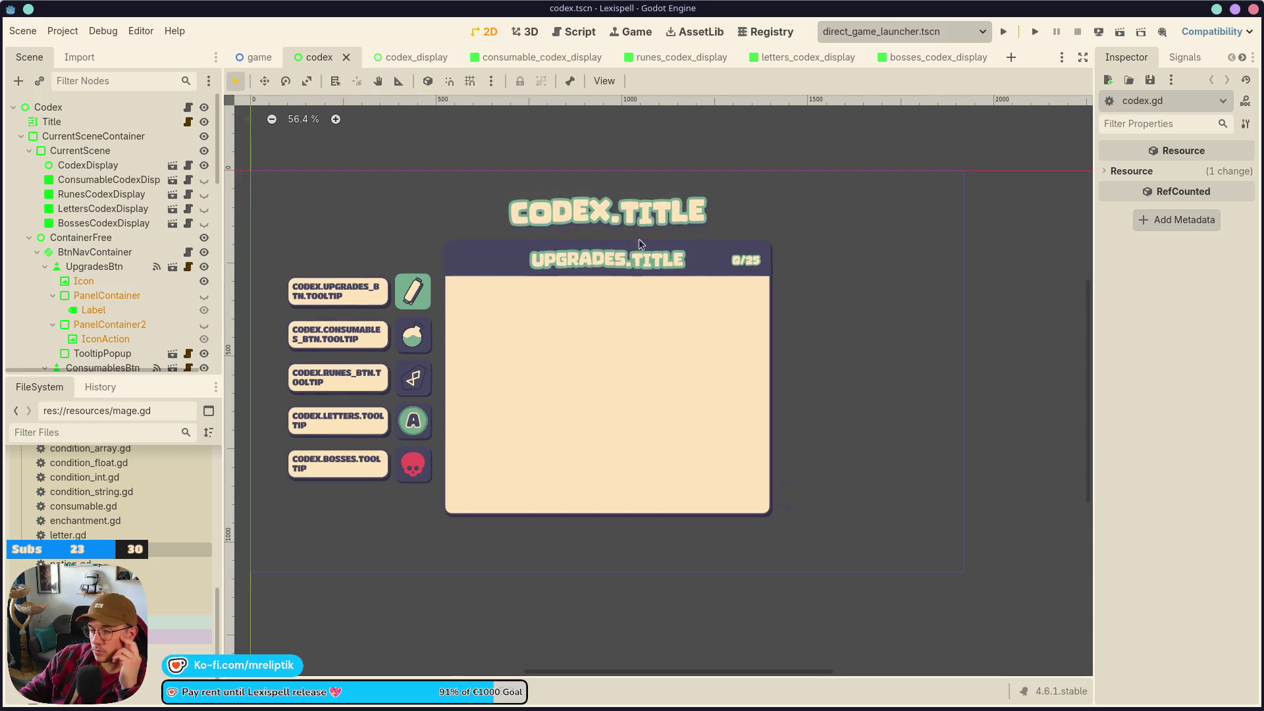
mouse_move(758, 703)
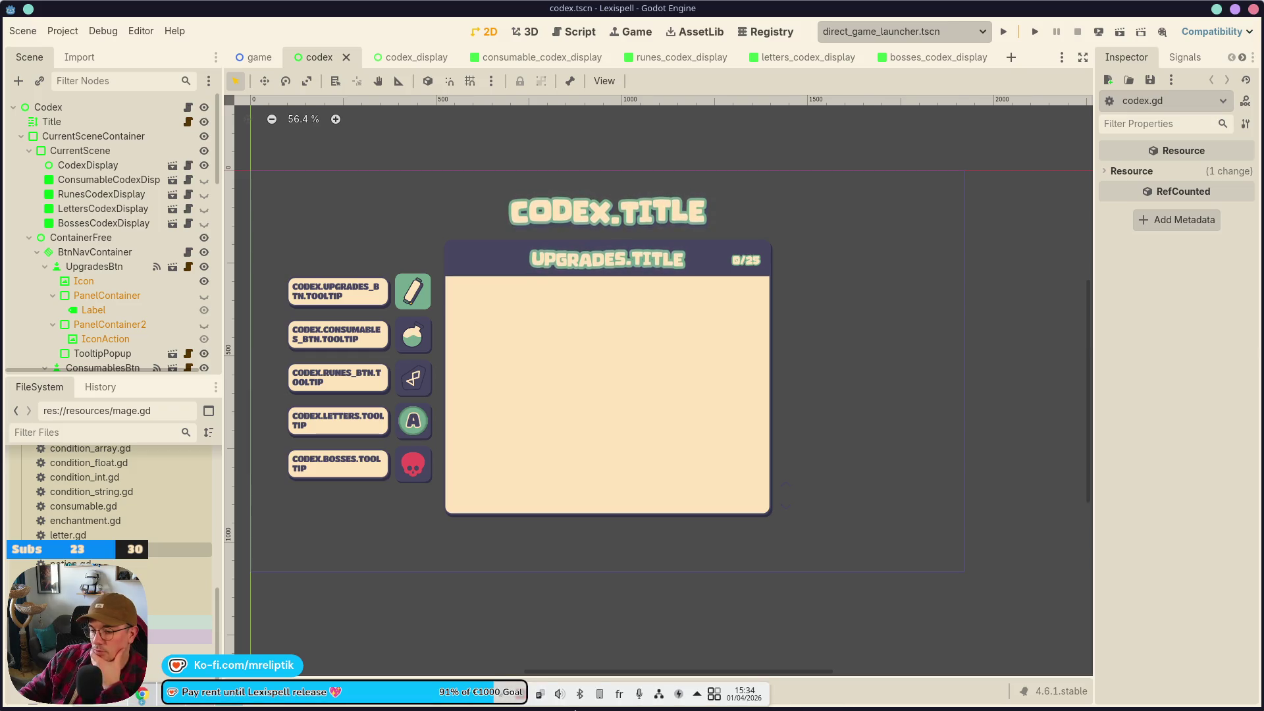
key("alt+Tab")
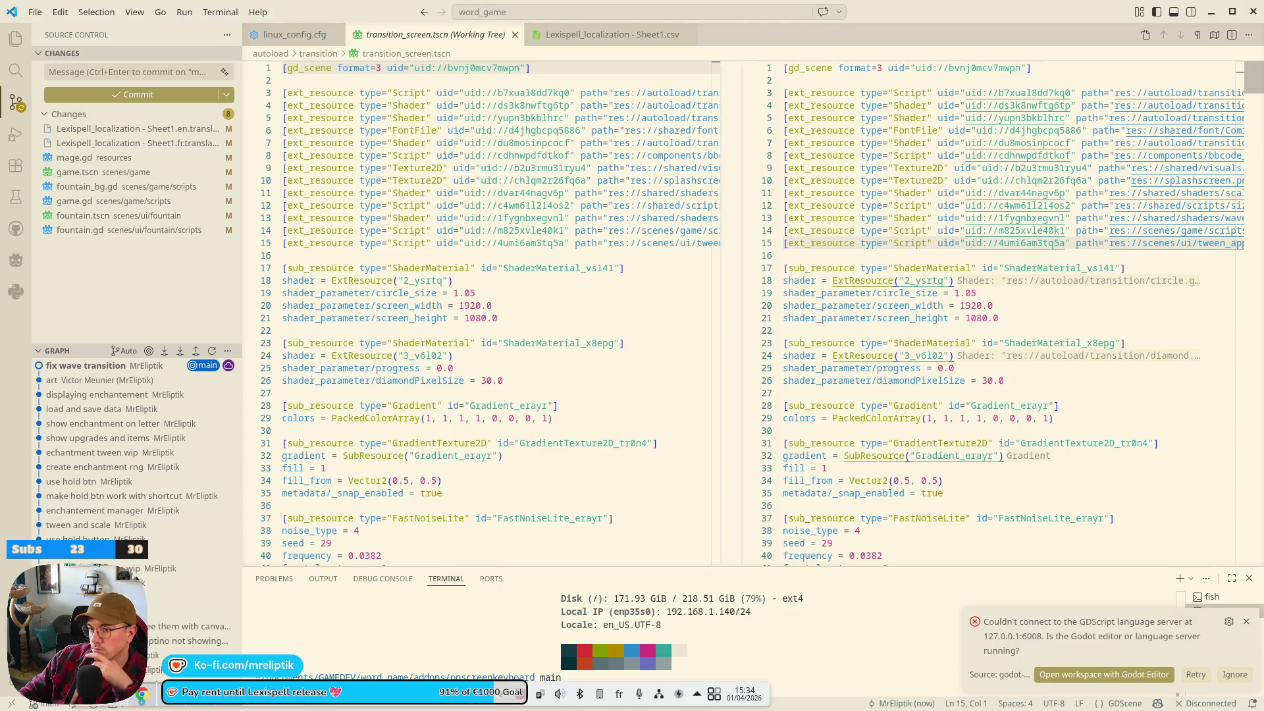
Stage the five rename files from game.tscn to fountain.gd and commit them as 'rename to well'.
left_click(85, 231)
left_click(94, 161)
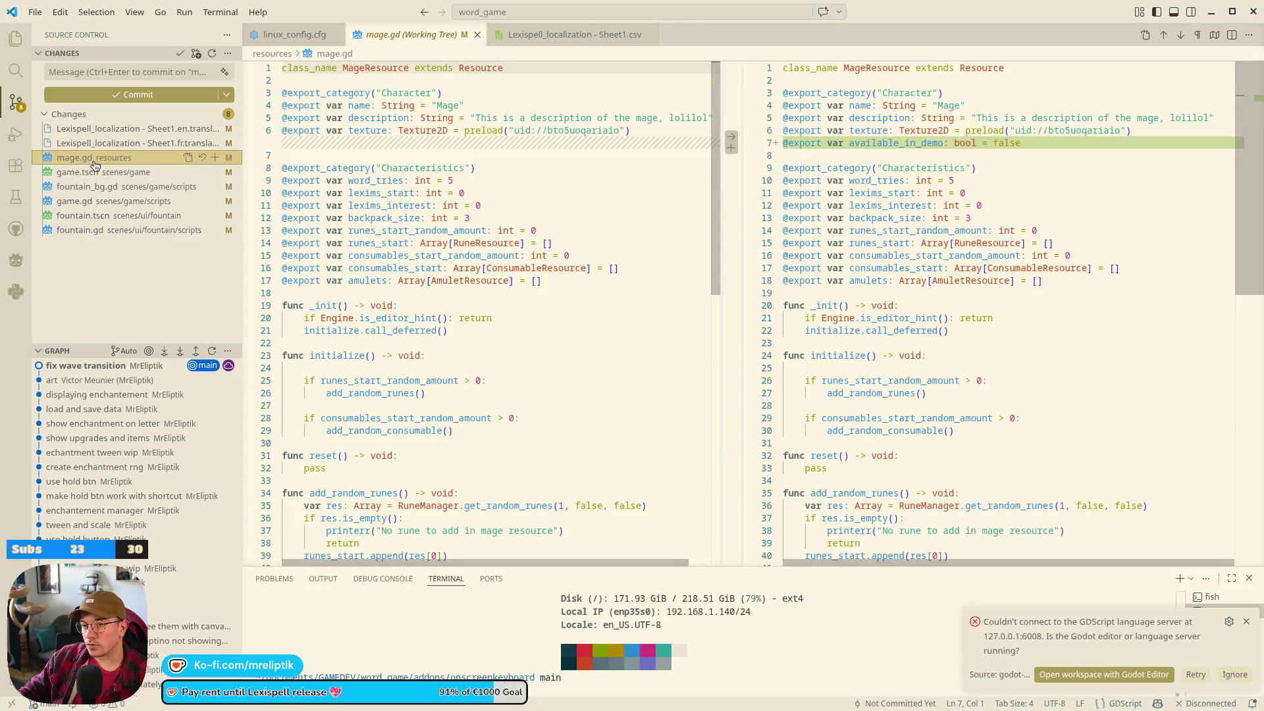
left_click(92, 173)
left_click(220, 235, "shift")
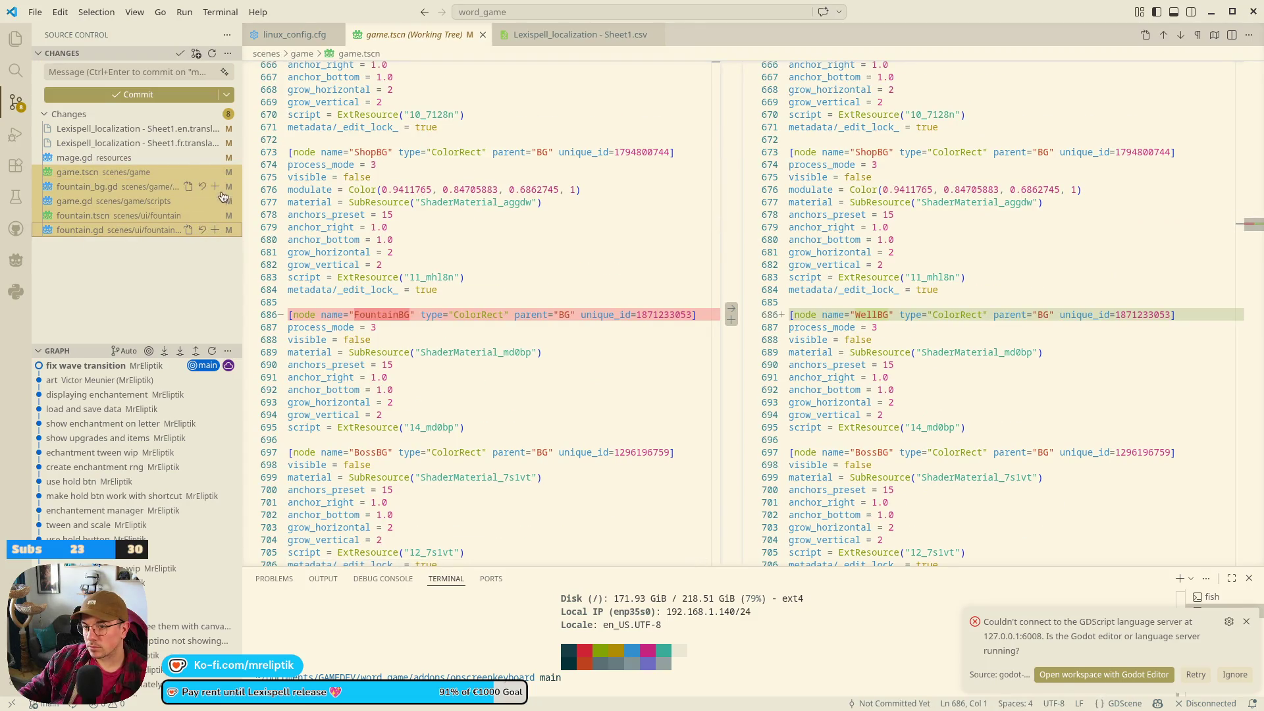
left_click(216, 173)
left_click(81, 74)
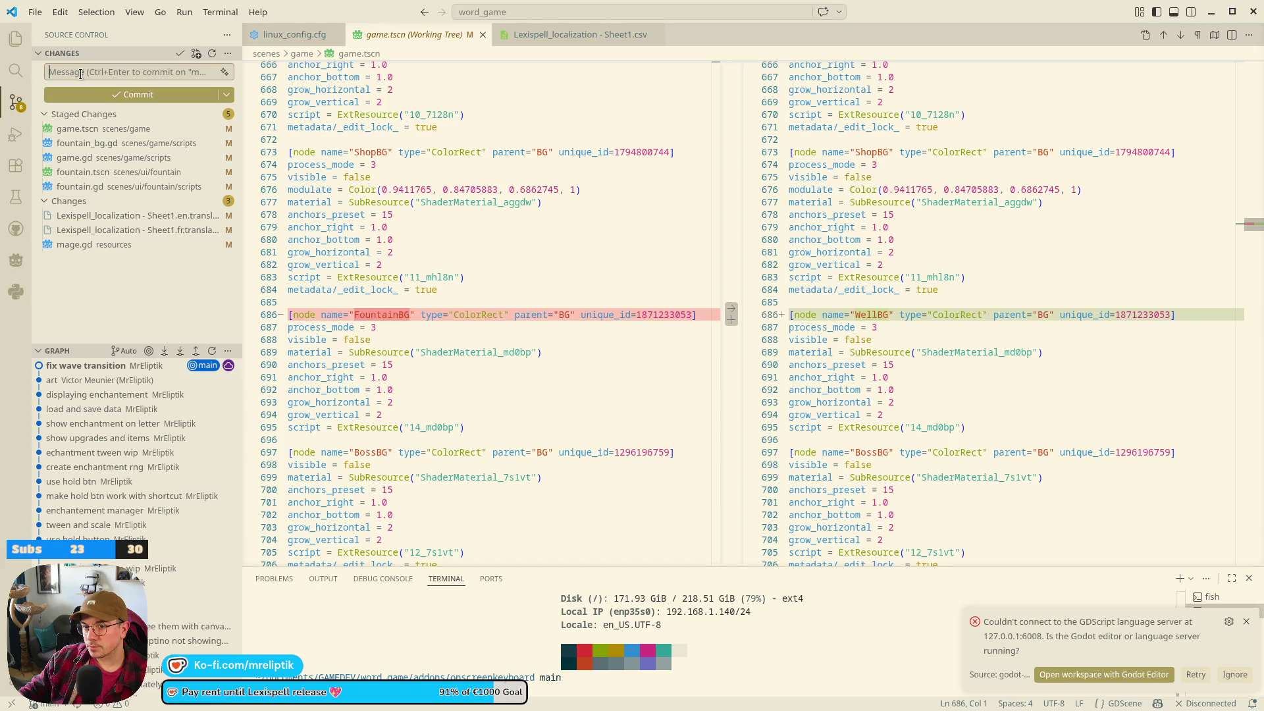
type("rename to")
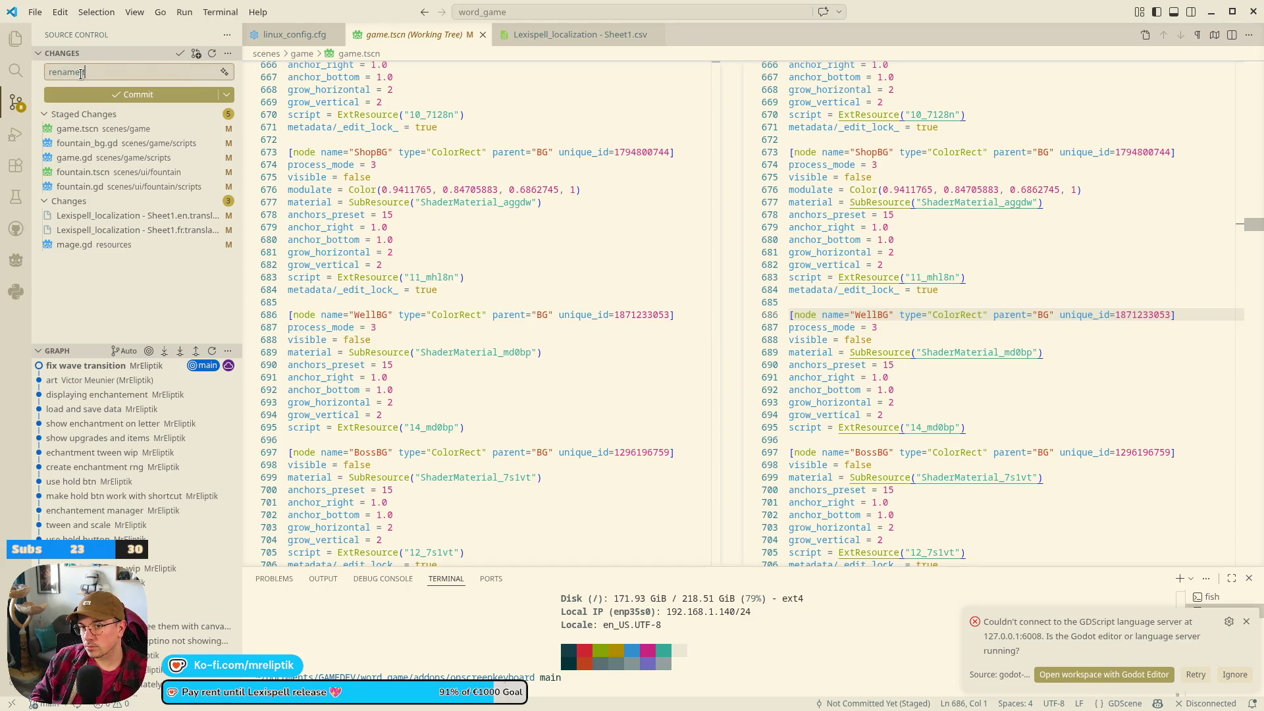
type("well")
key("ctrl+Return")
Stage mage.gd and commit it as 'add demo lock'.
left_click(121, 158)
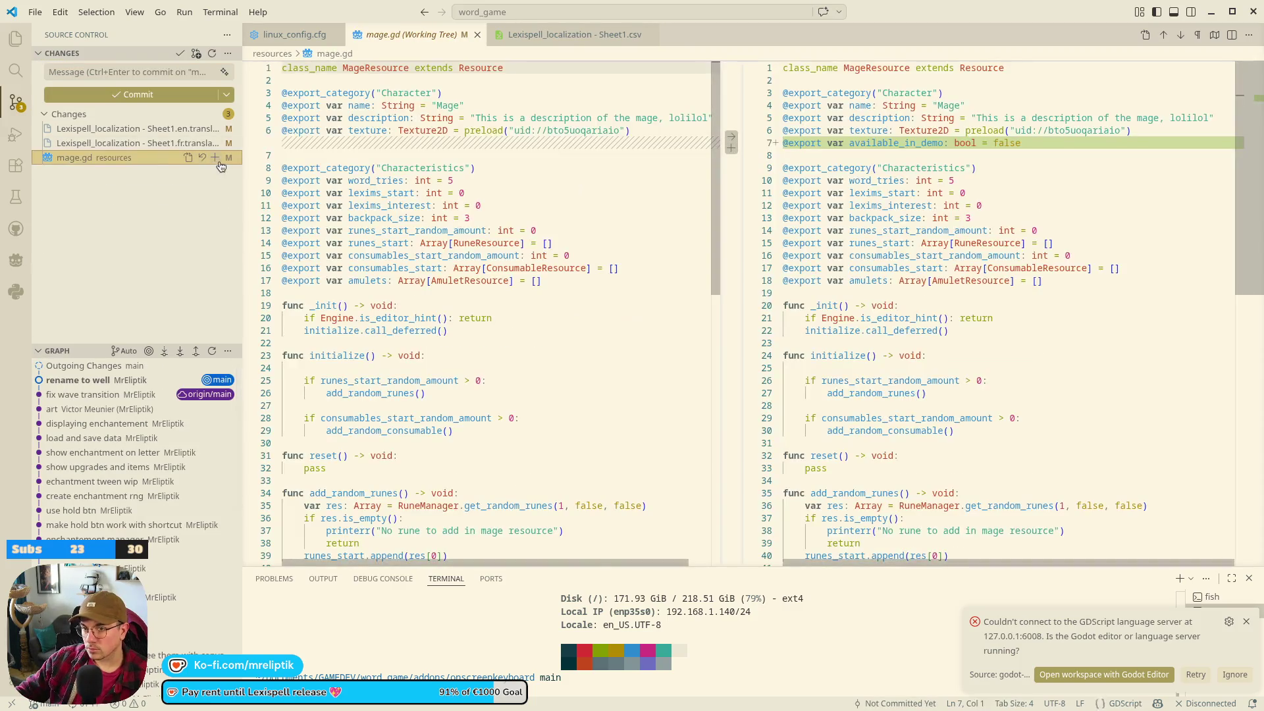
left_click(215, 157)
left_click(75, 69)
type("add")
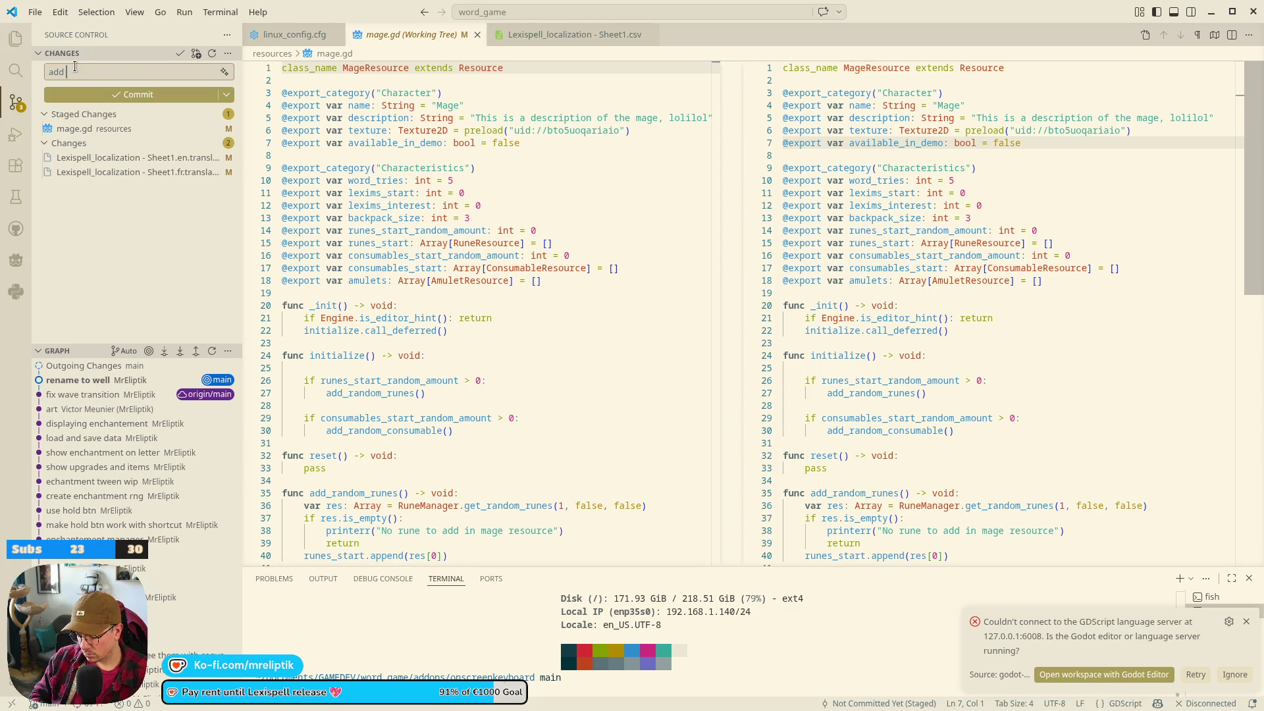
type("k")
key("ctrl+Return")
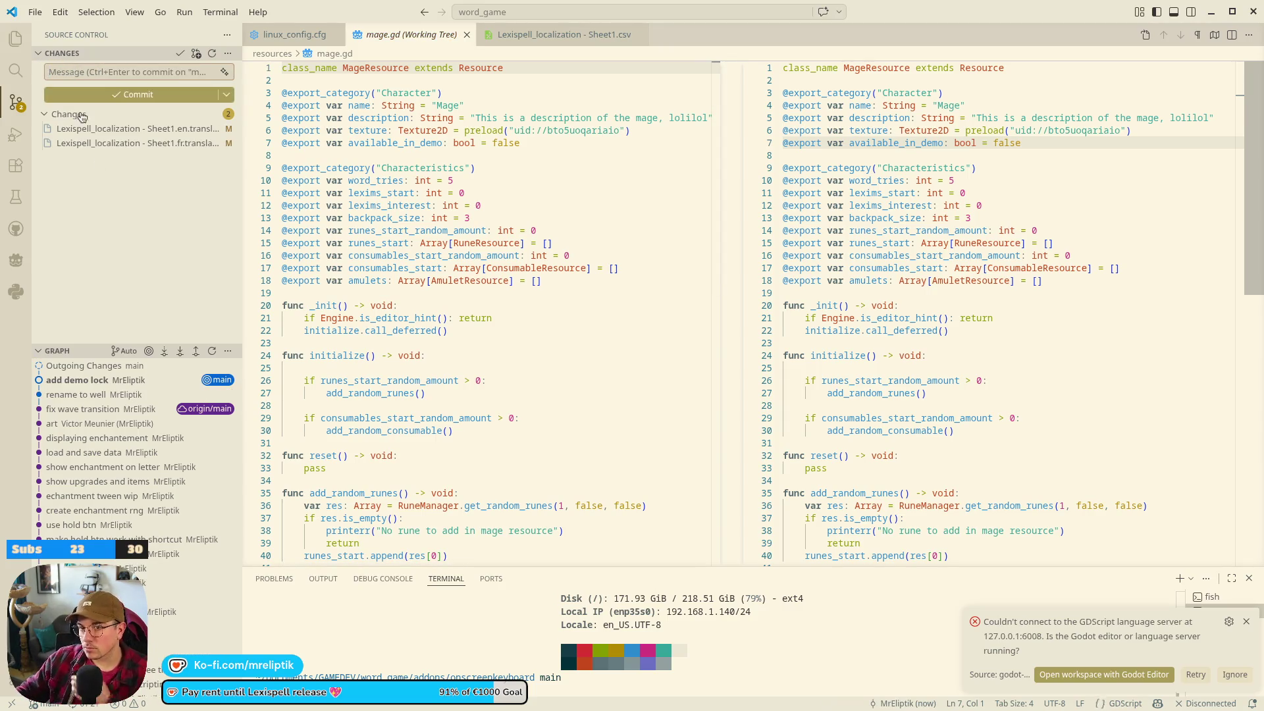
Stage the remaining localization files and commit them as 'update'.
left_click(212, 114)
left_click(86, 71)
type("update")
key("ctrl+Return")
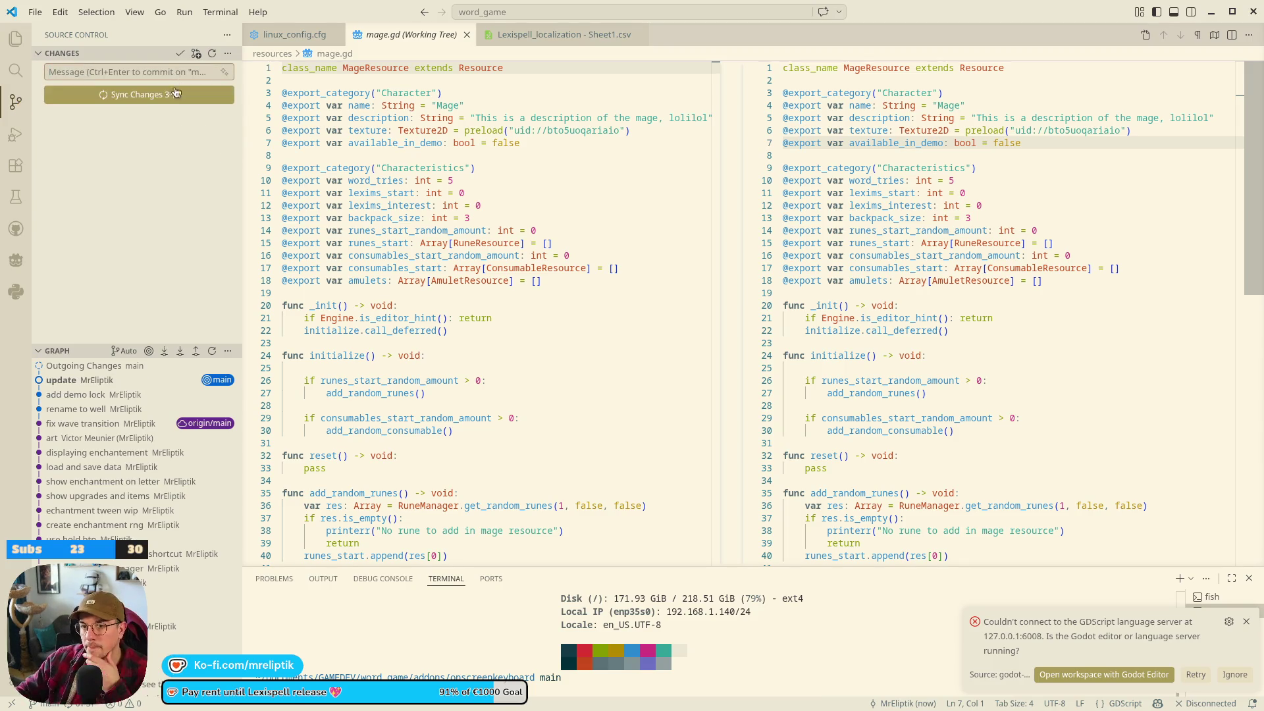
key("alt+Tab")
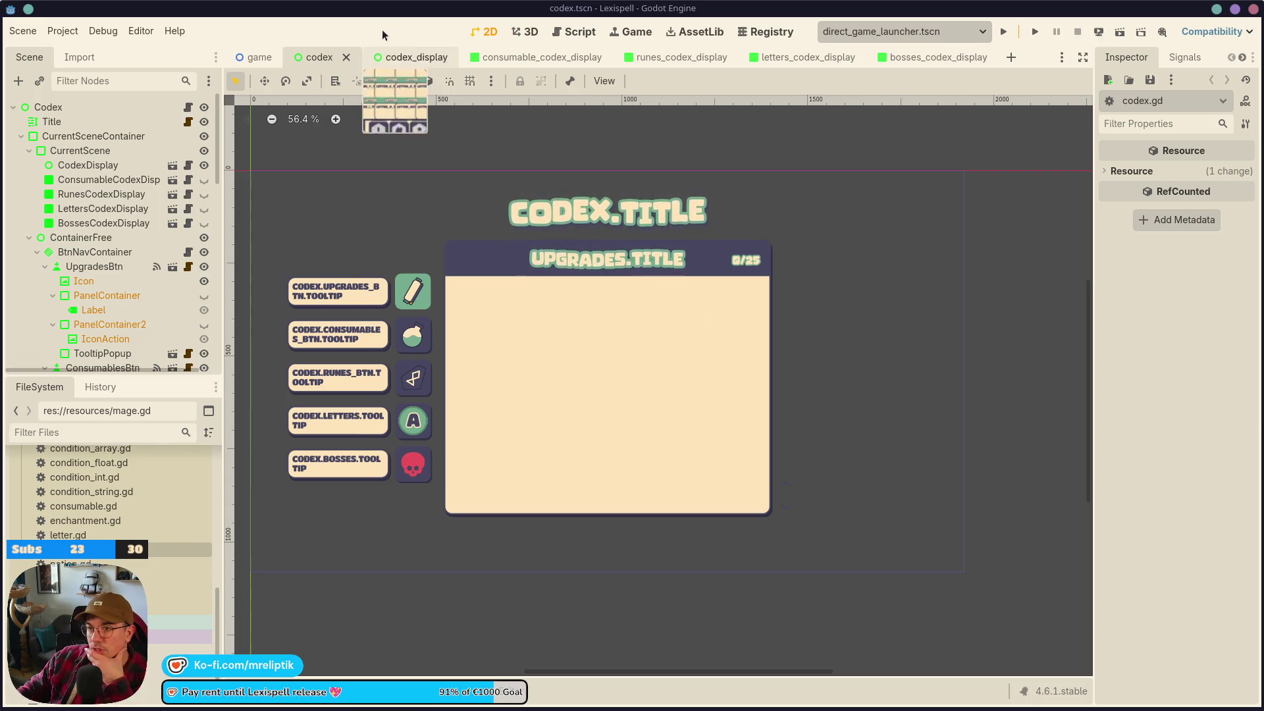
Open unknown_button.tscn via Quick Open Scene with the search 'button'.
key("ctrl+shift+o")
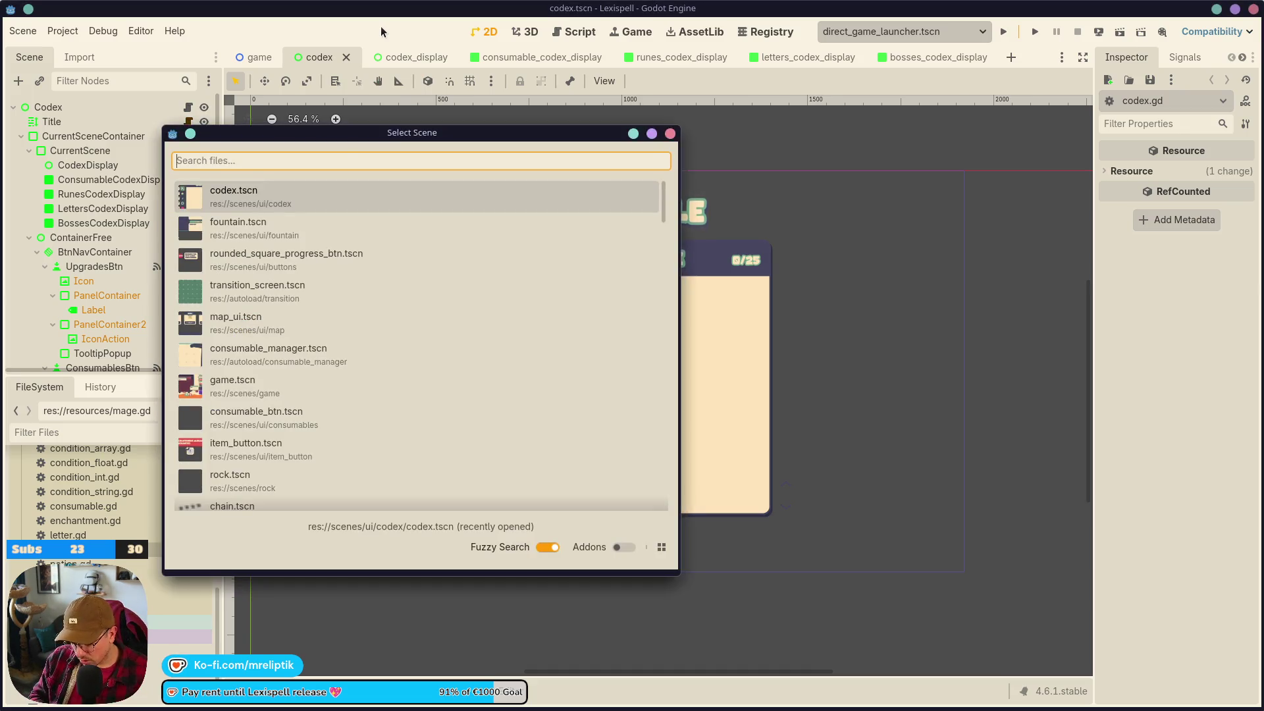
type("button")
key("Down")
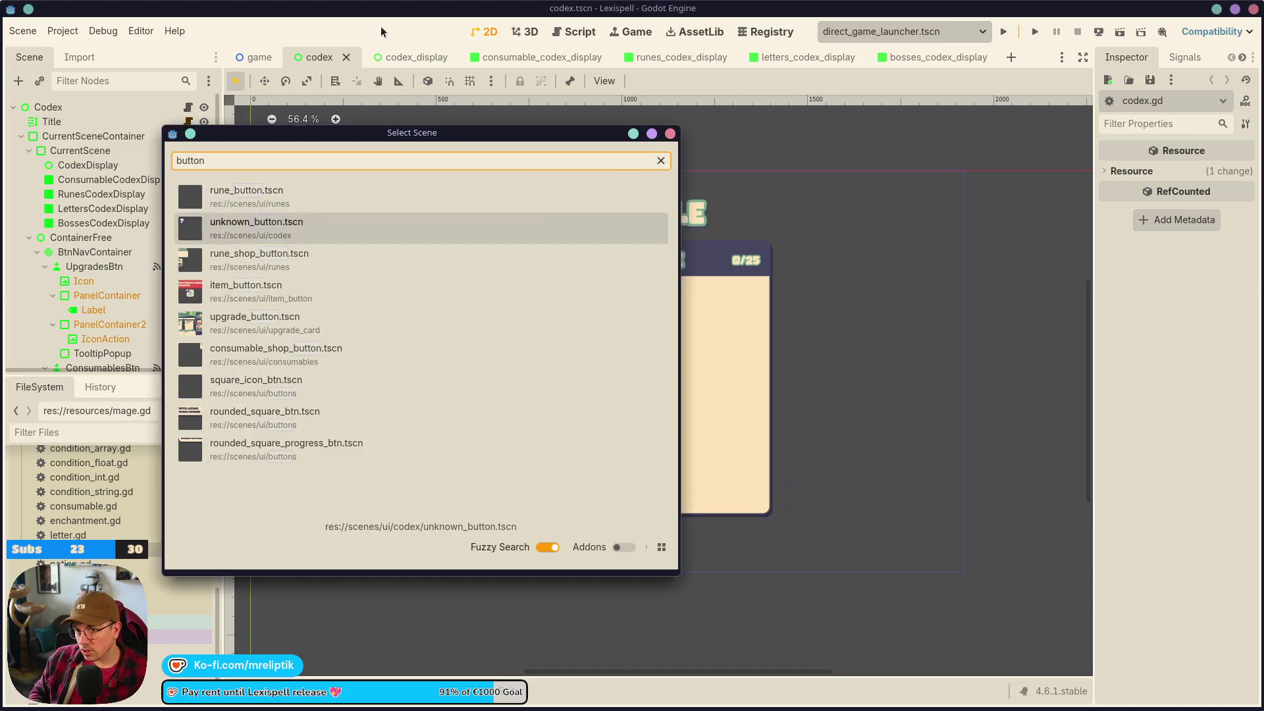
key("Return")
scroll(423, 214, "up", 10)
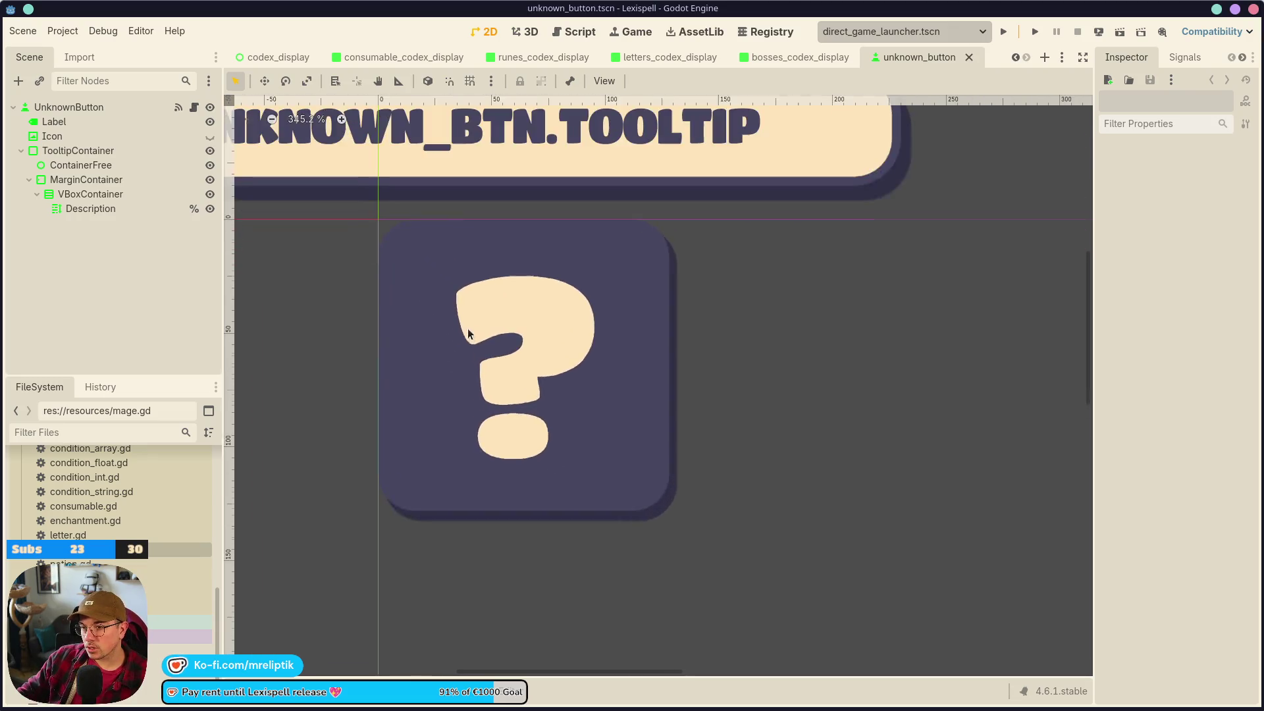
scroll(468, 328, "down", 4)
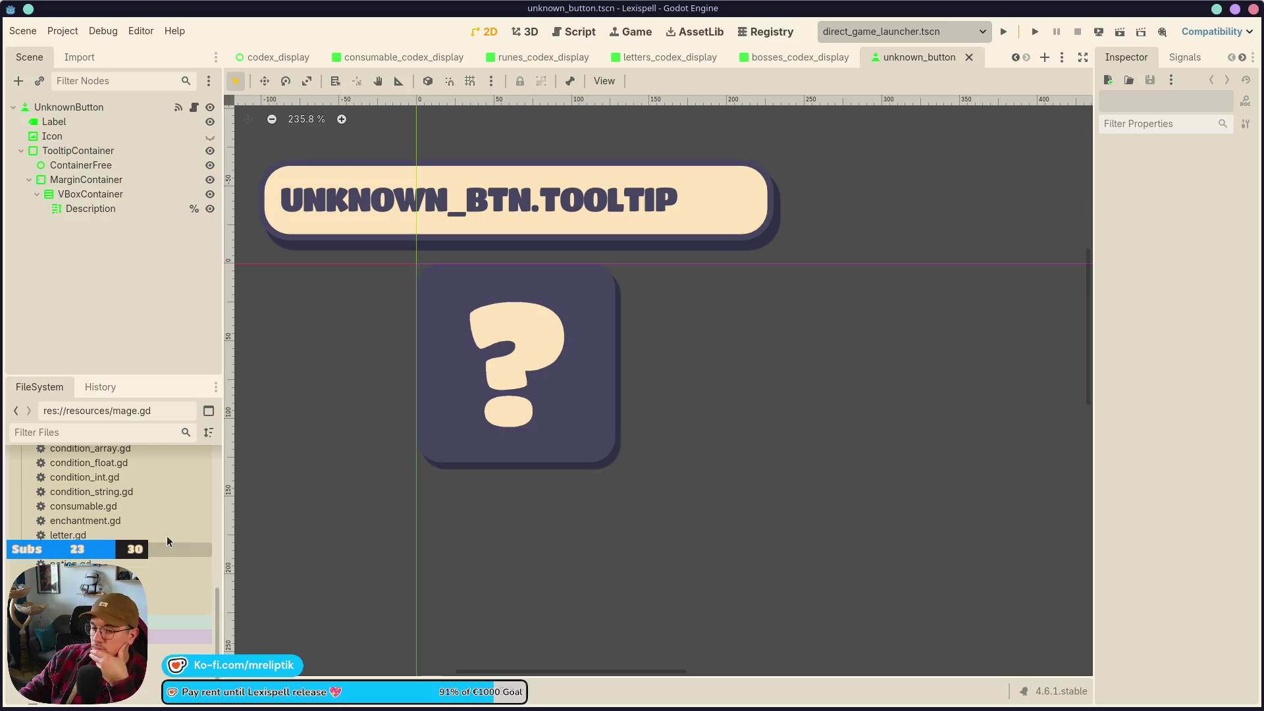
Filter the FileSystem to 'unknown' and bring up the context menu for unknown_button.tscn.
left_click(90, 433)
type("ubknio")
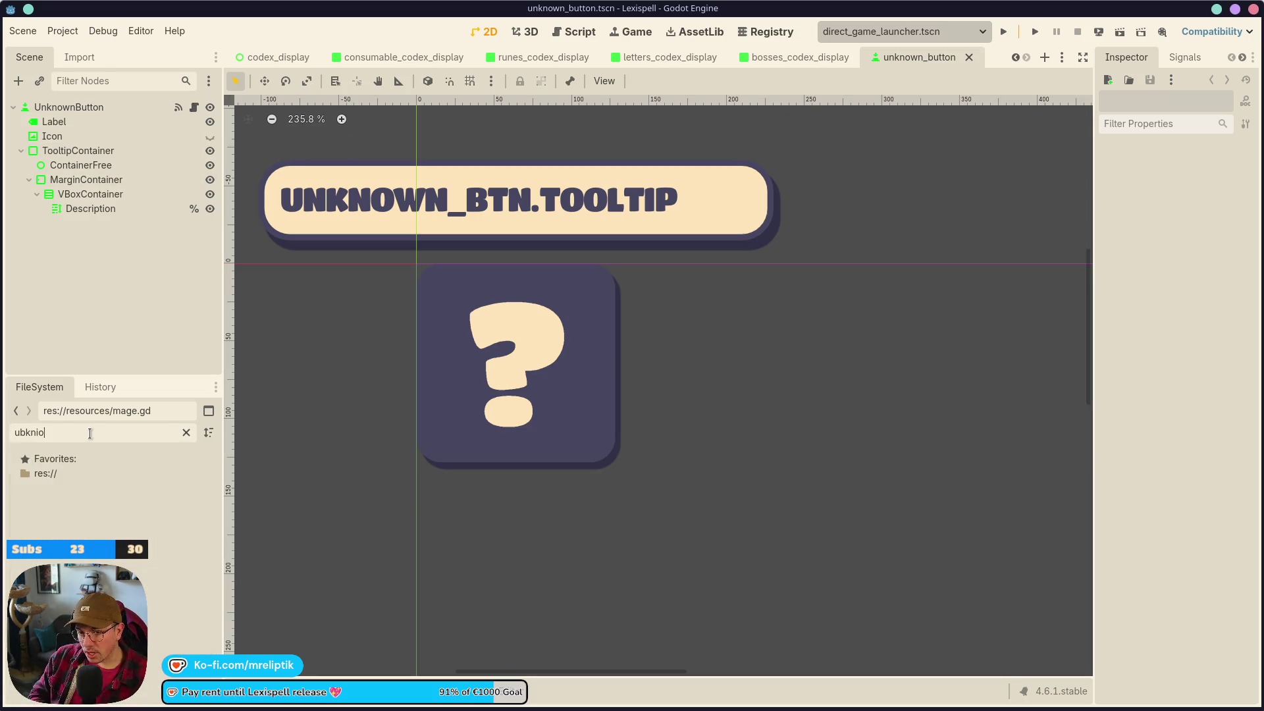
key("BackSpace")
key("BackSpace")
key("BackSpace")
type("unknow")
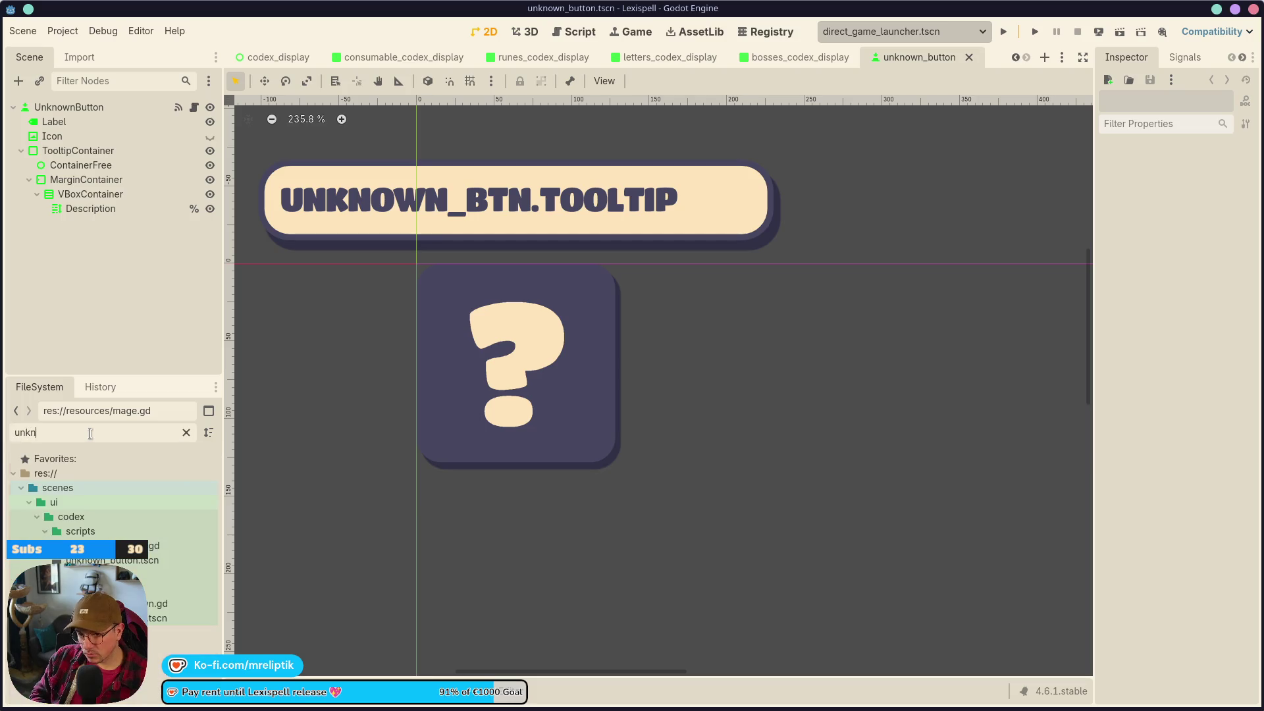
type("n")
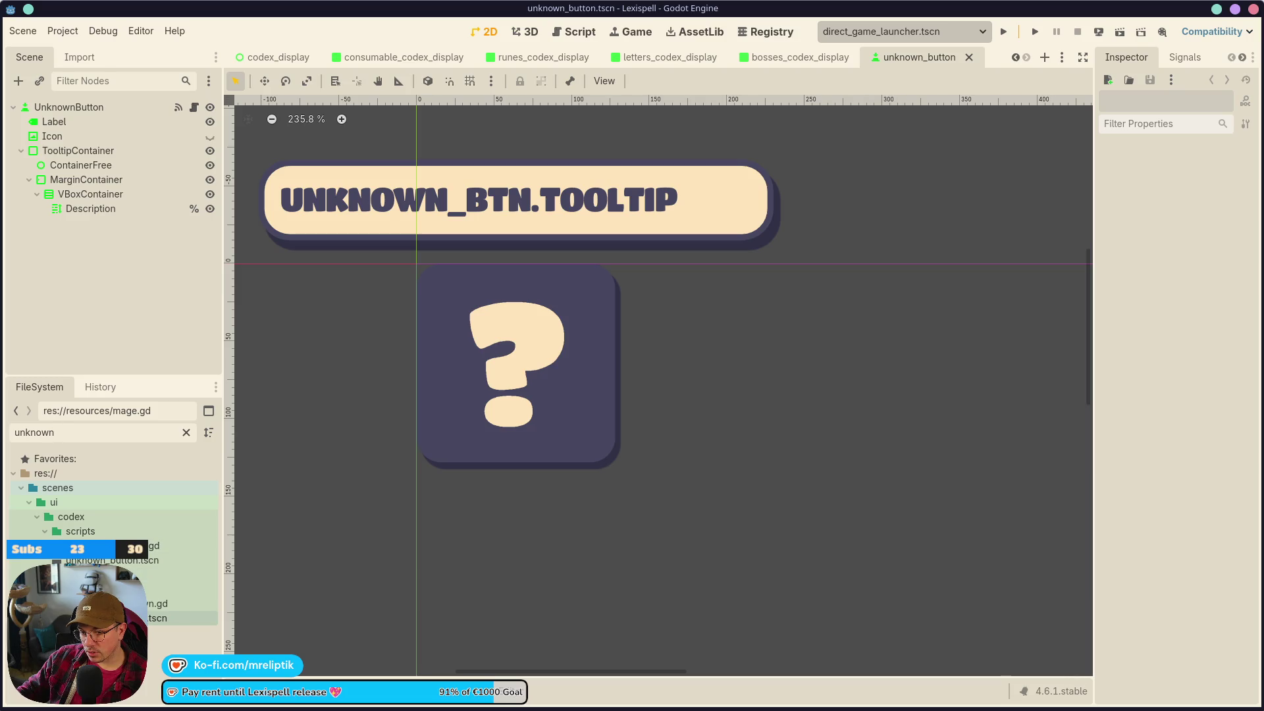
double_click(158, 618)
middle_click(923, 61)
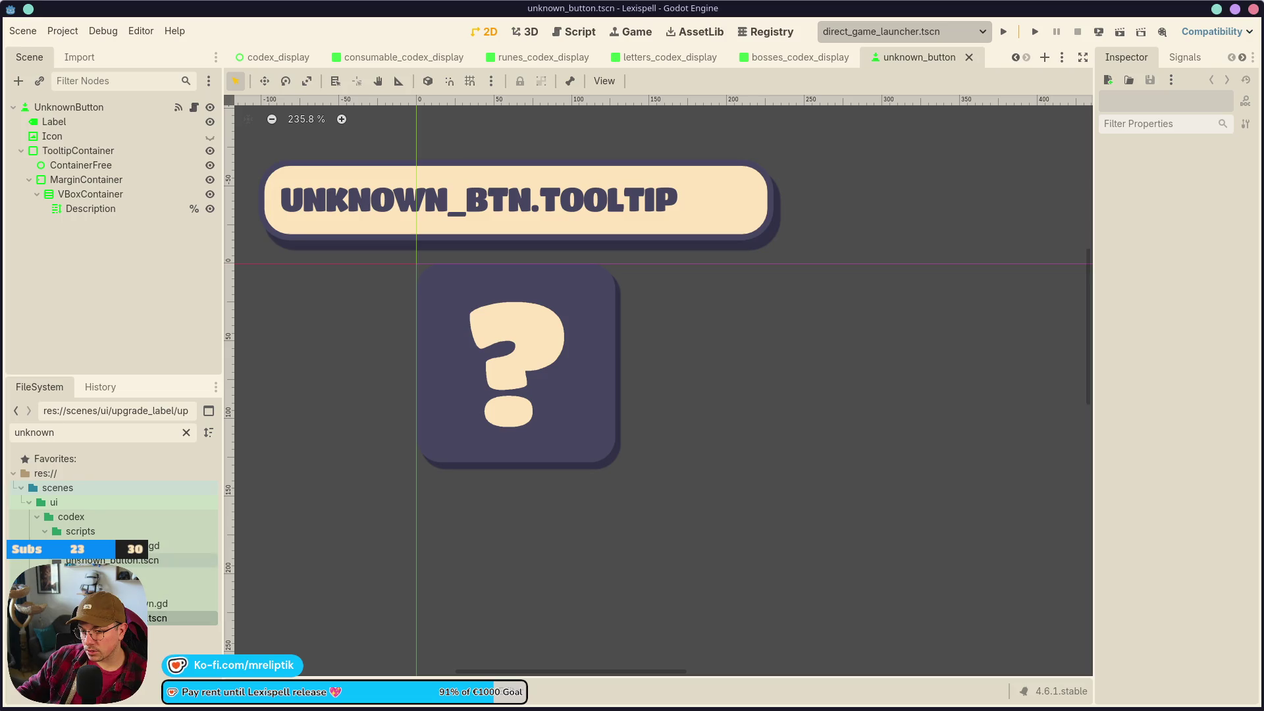
left_click(112, 561)
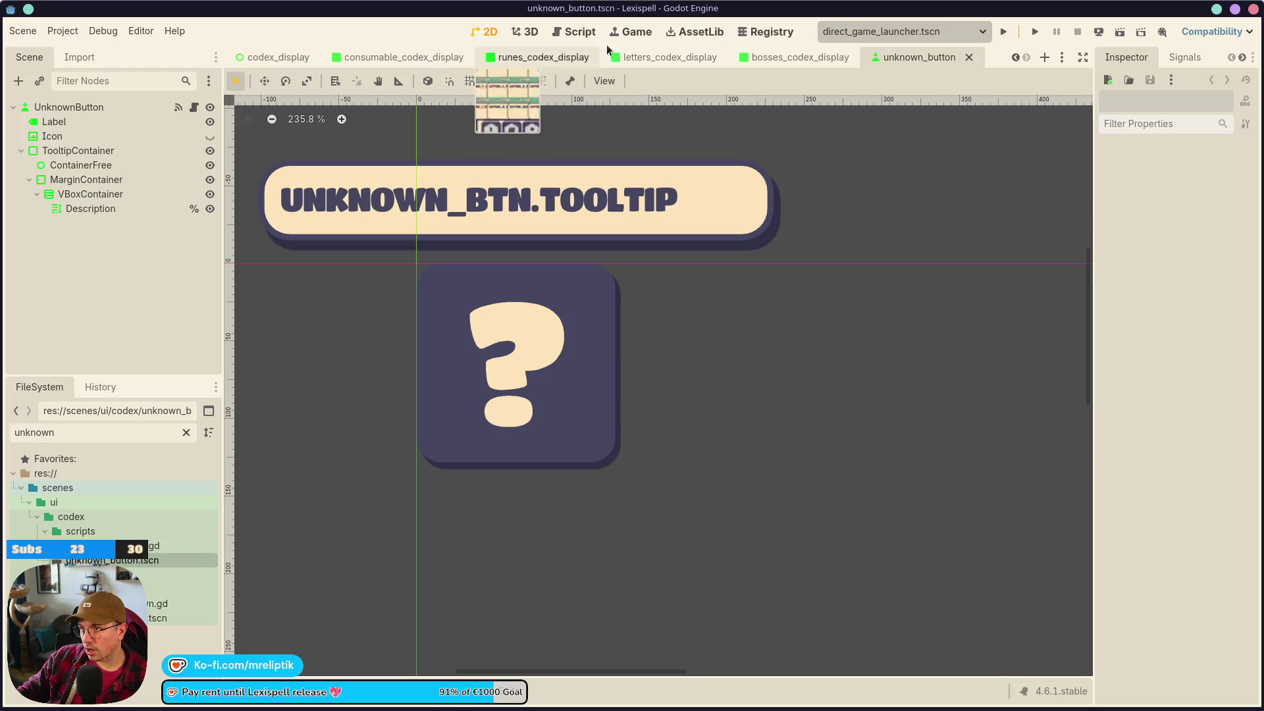
right_click(86, 561)
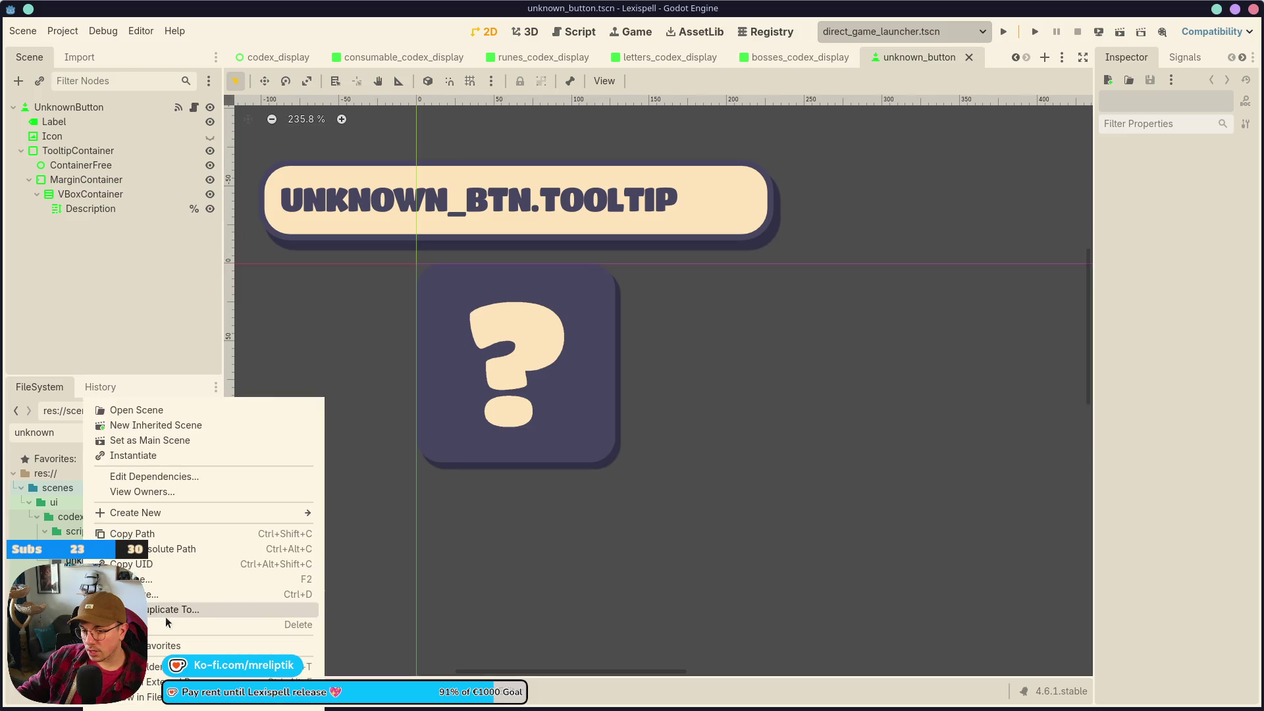
Open the unknown_button.gd script for editing.
left_click(147, 594)
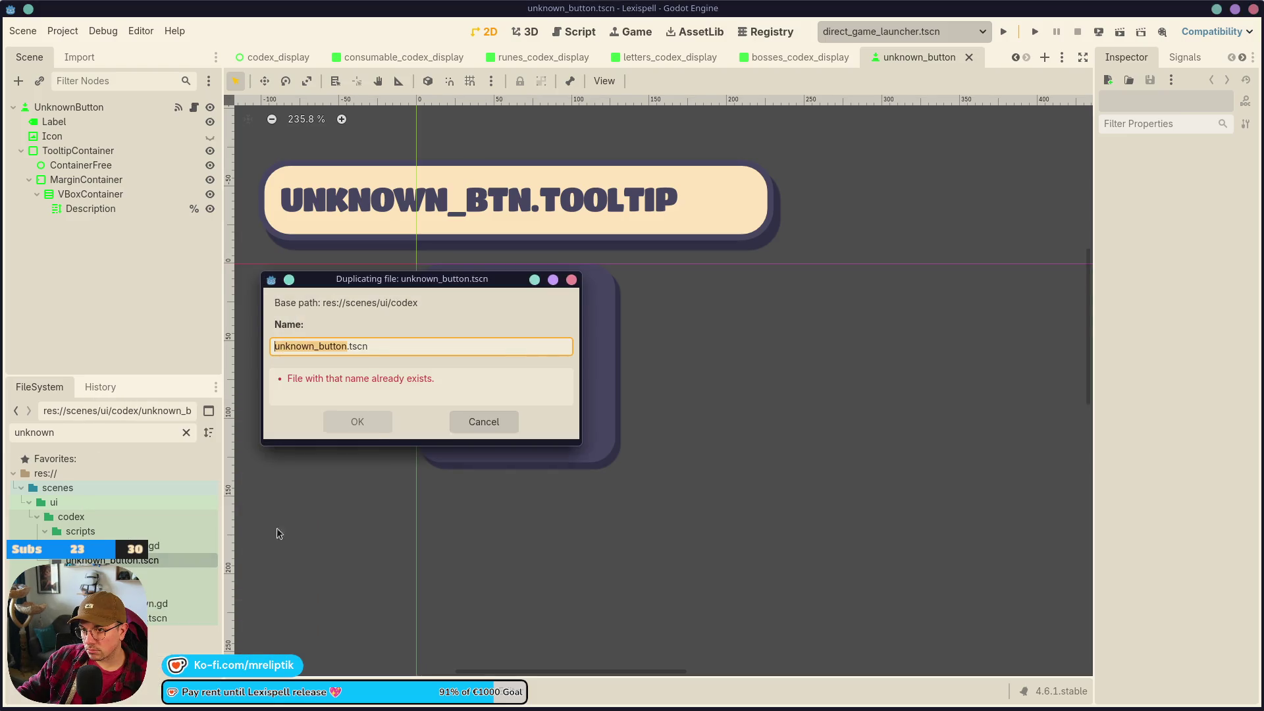
left_click(484, 422)
left_click(194, 108)
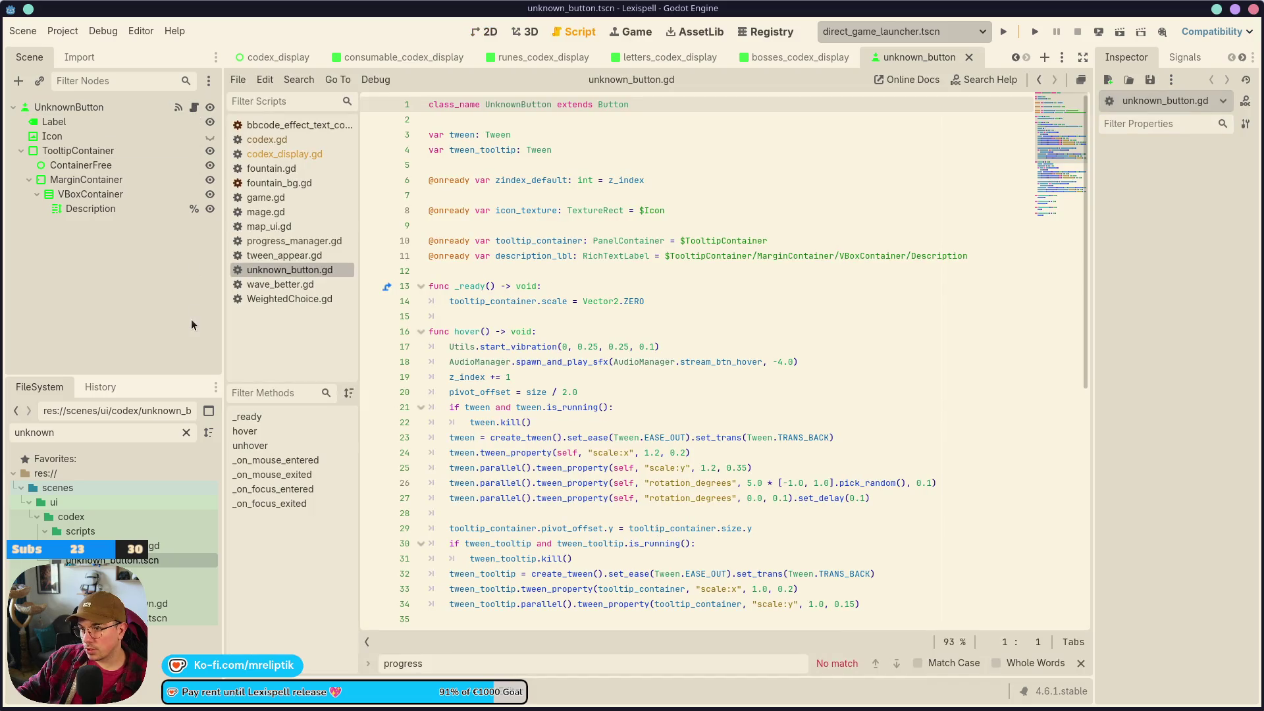
Bring up the scene picker to instance a child scene into UnknownButton.
right_click(92, 561)
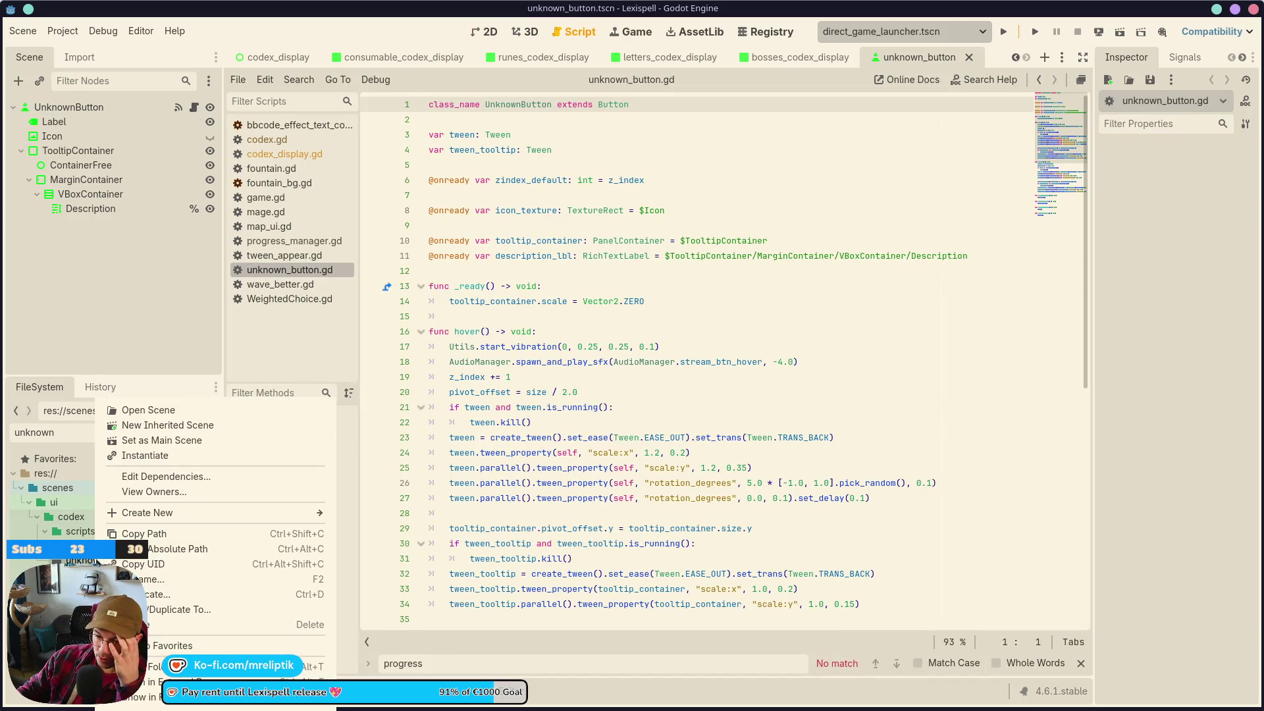
left_click(81, 269)
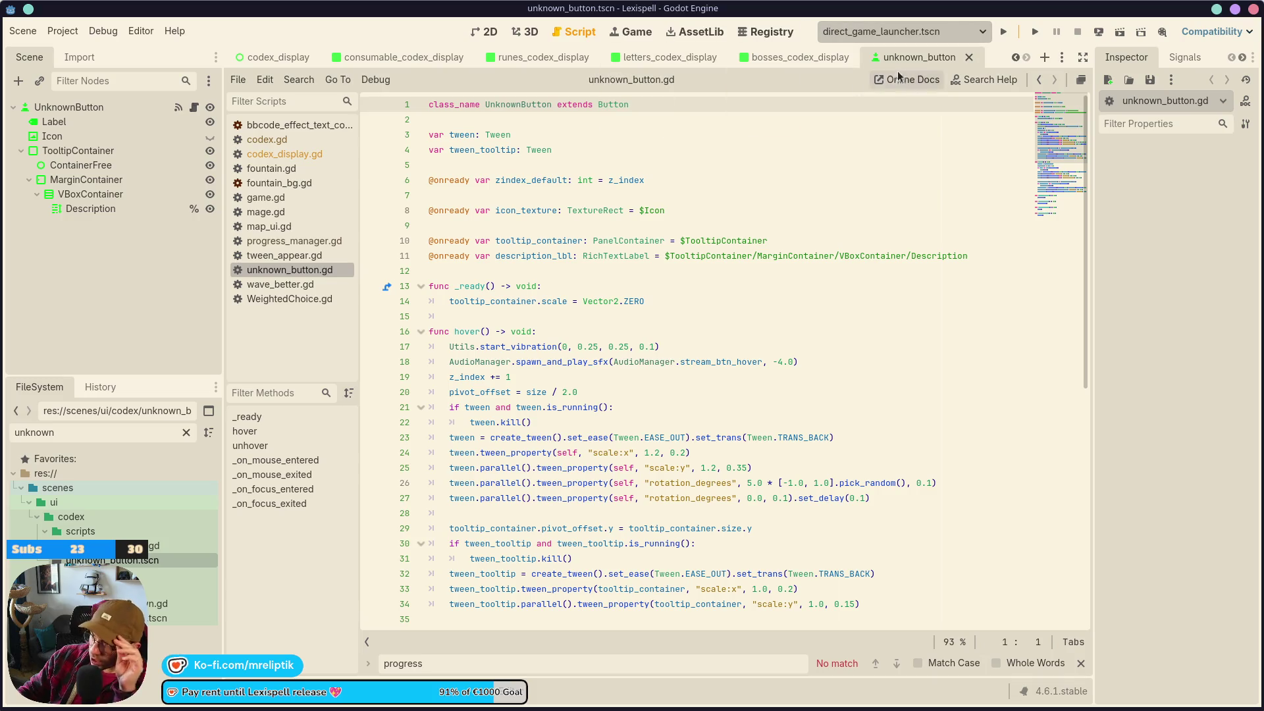
mouse_move(760, 66)
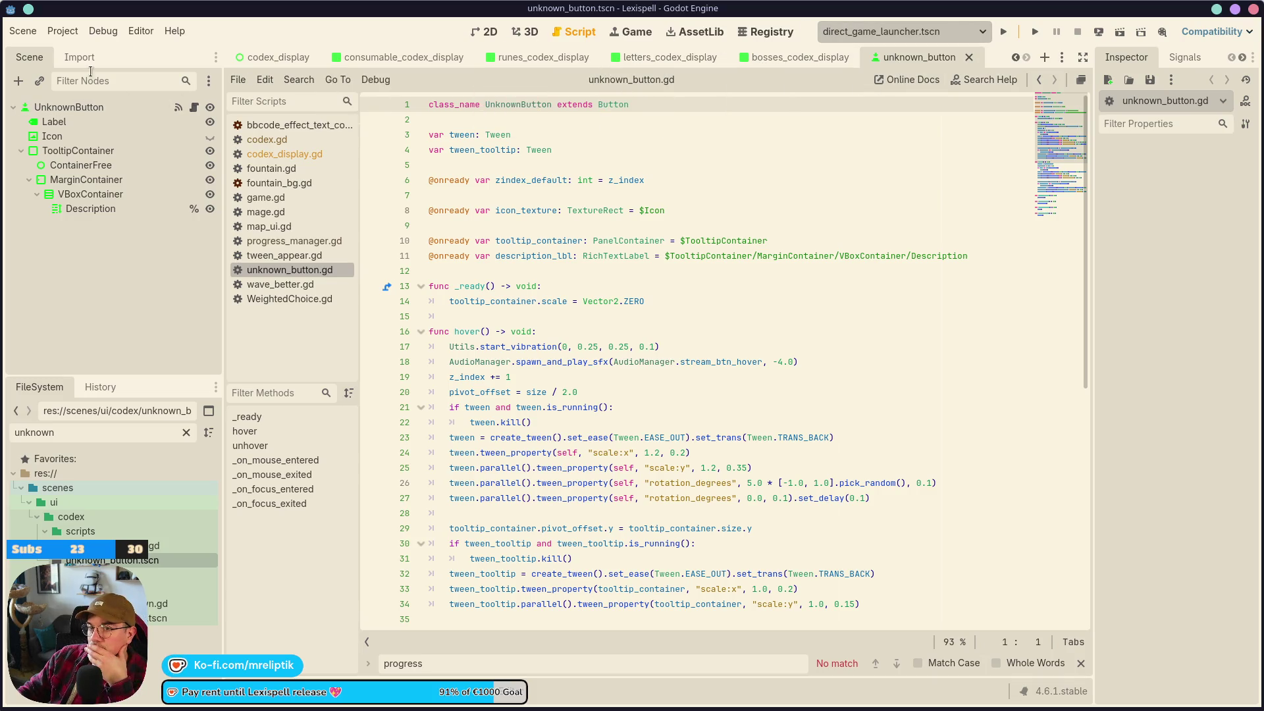
left_click(39, 82)
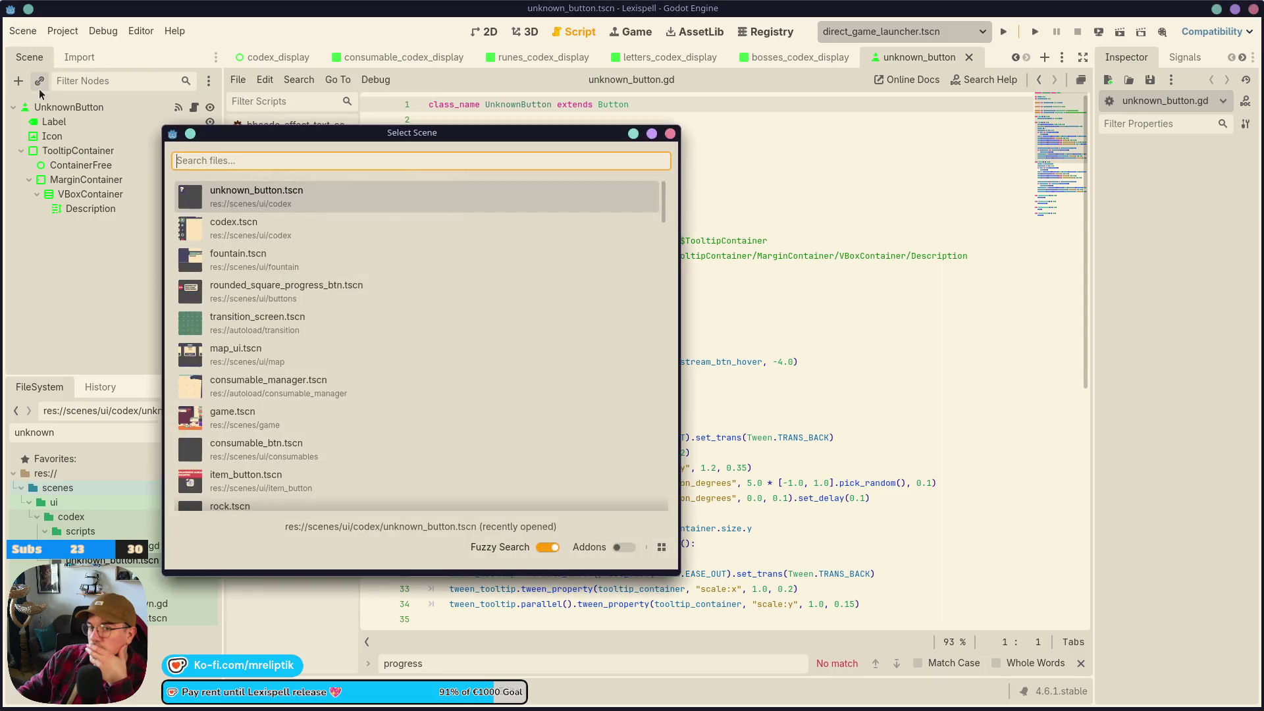
Start a new scene inherited from scenes/ui/codex/unknown_button.tscn and begin renaming its root.
key("Escape")
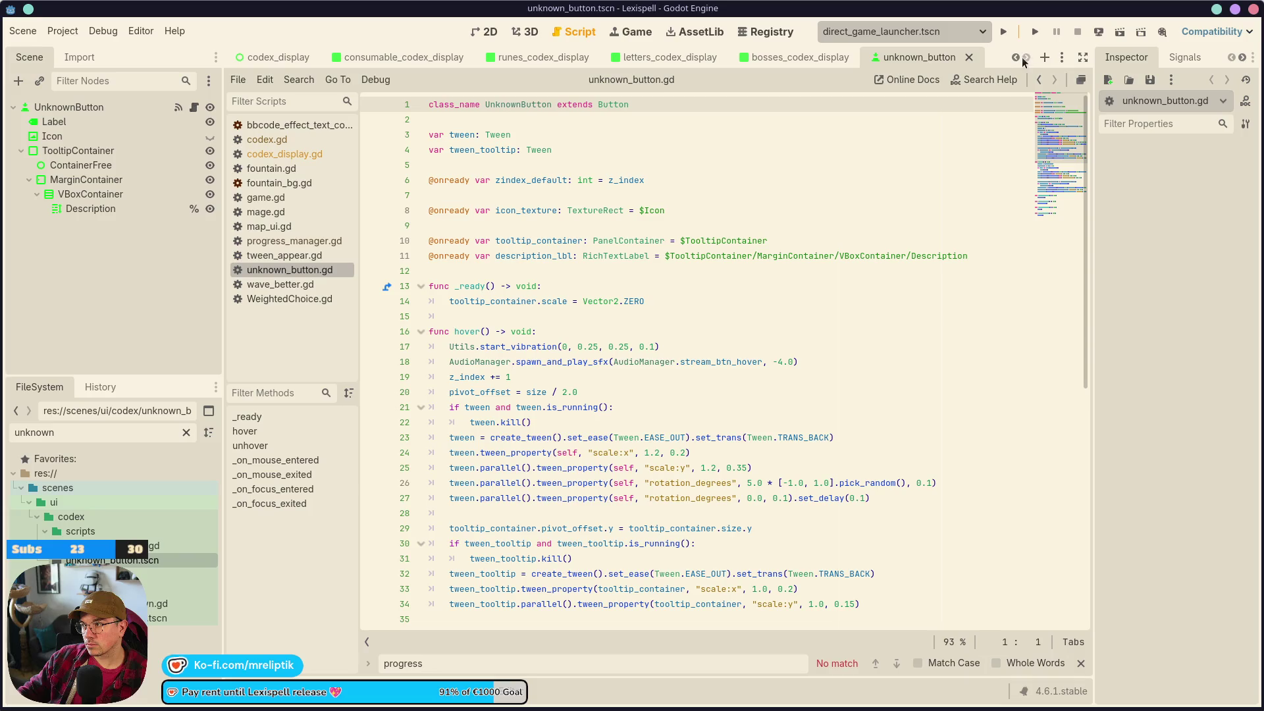
left_click(1047, 59)
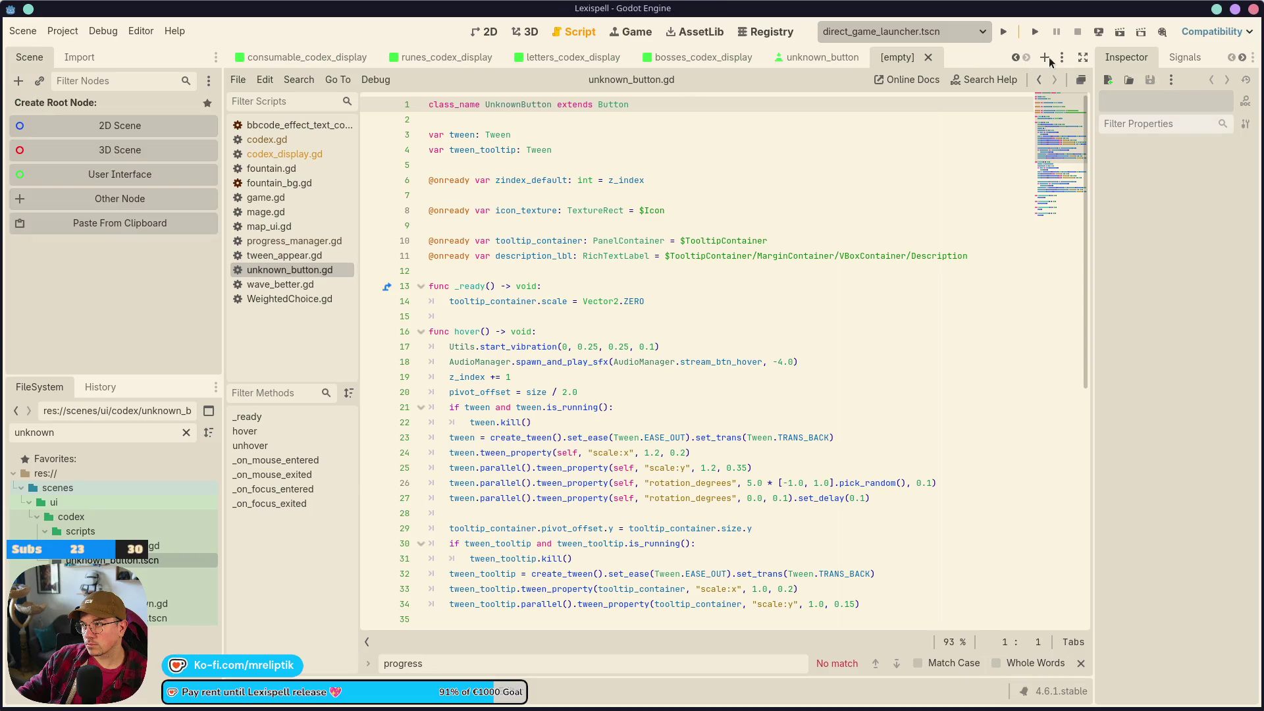
left_click(112, 206)
key("Escape")
left_click(42, 81)
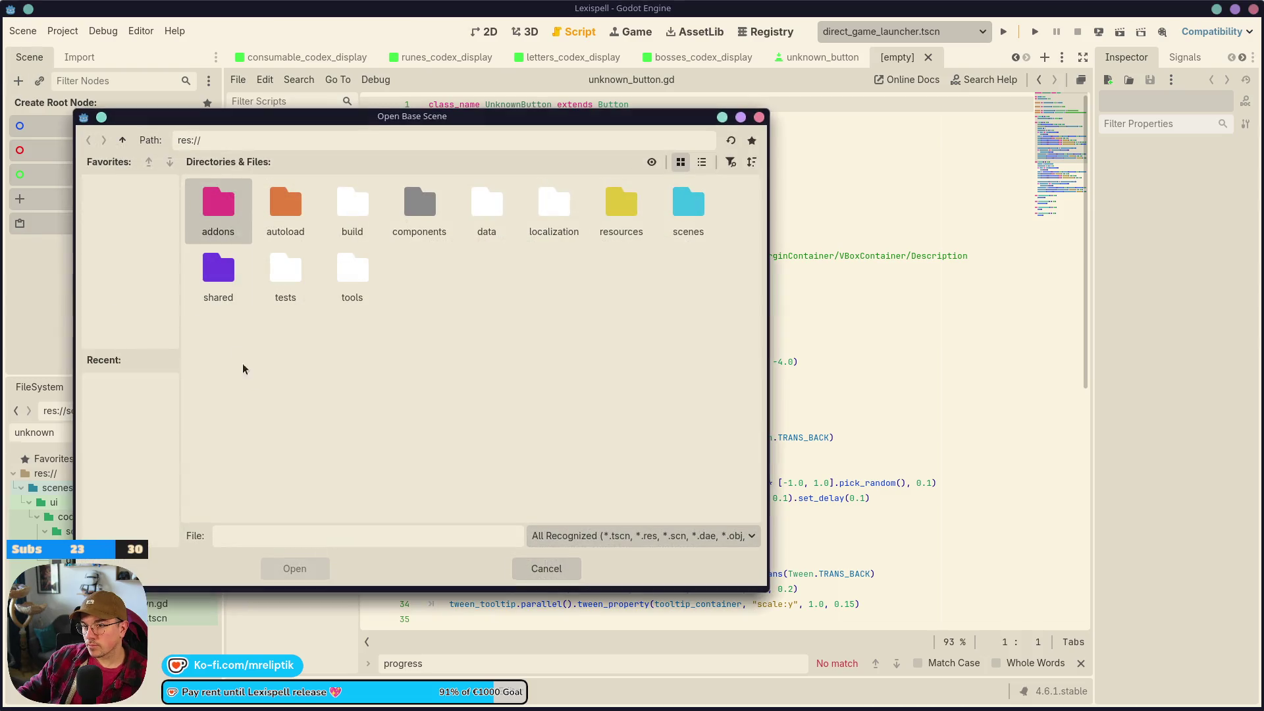
double_click(686, 221)
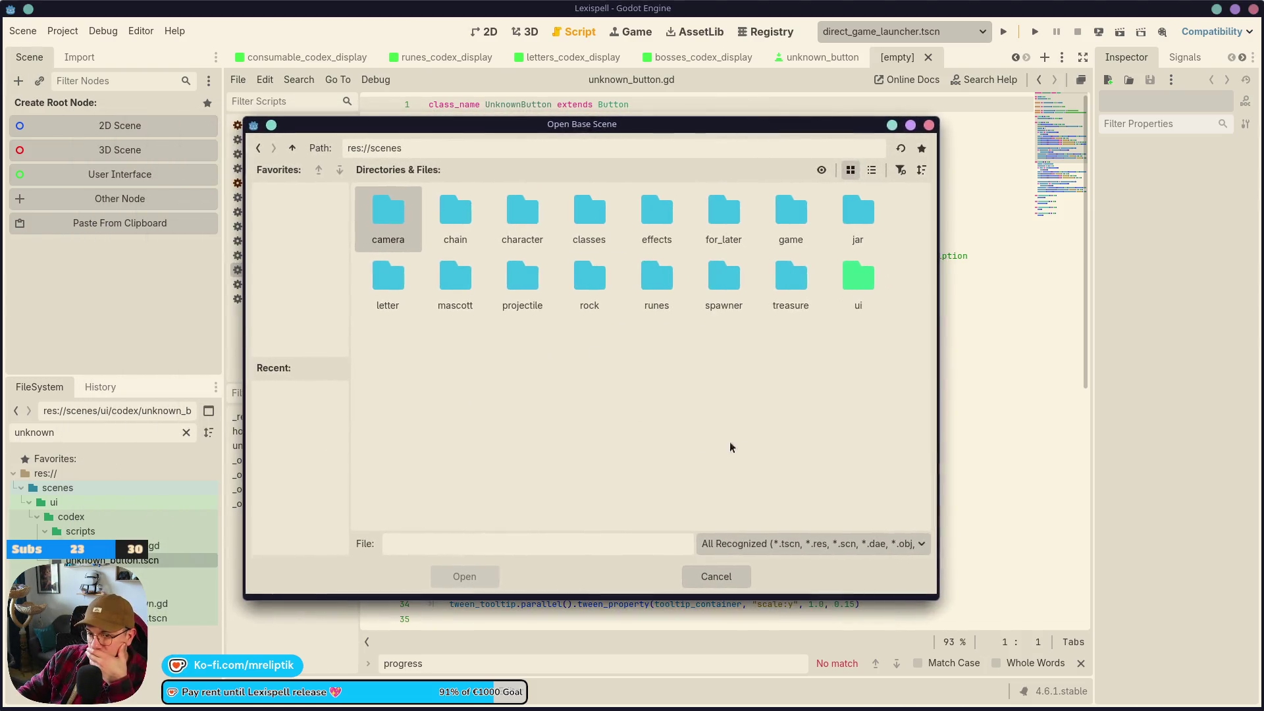
double_click(859, 310)
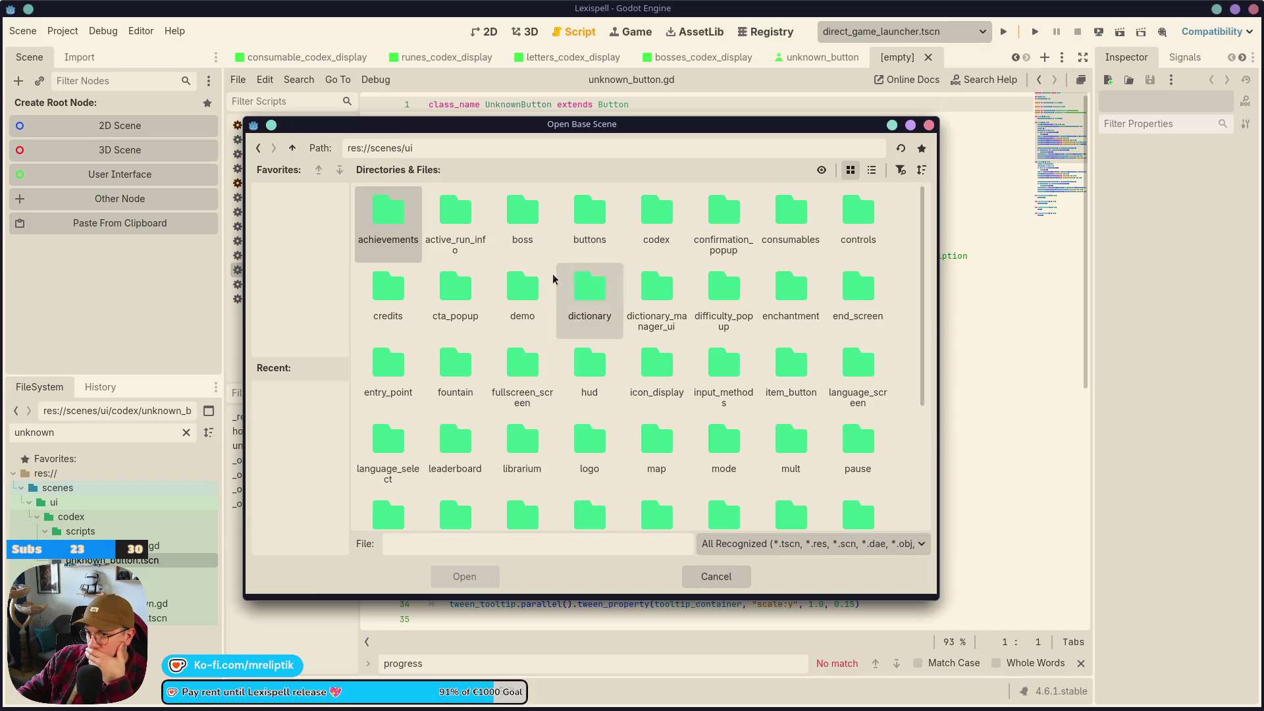
double_click(648, 227)
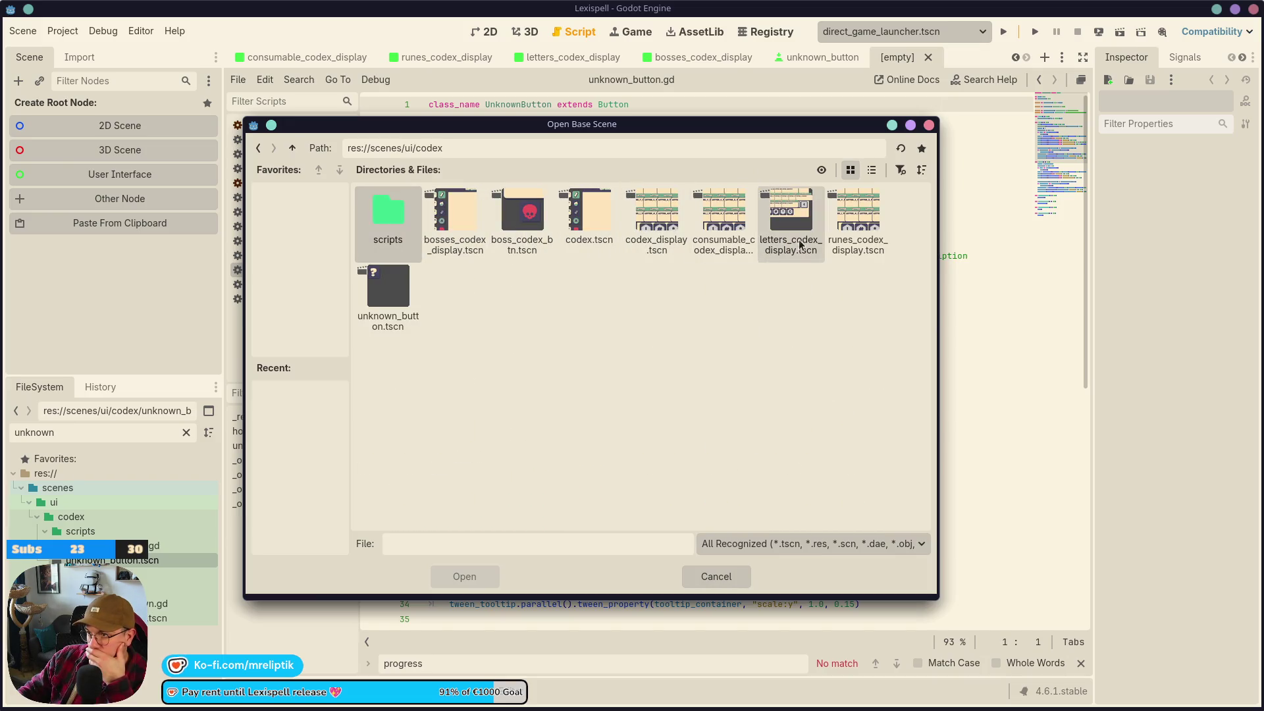
double_click(382, 302)
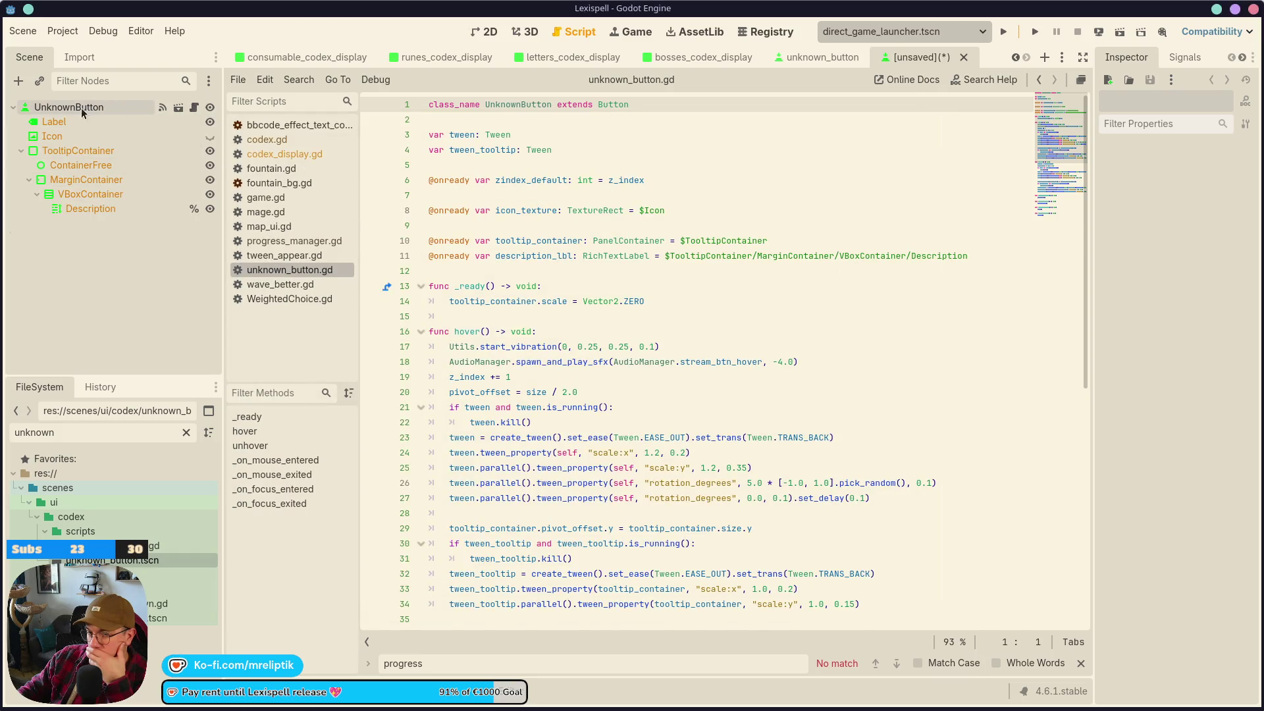
double_click(111, 106)
left_click(104, 108)
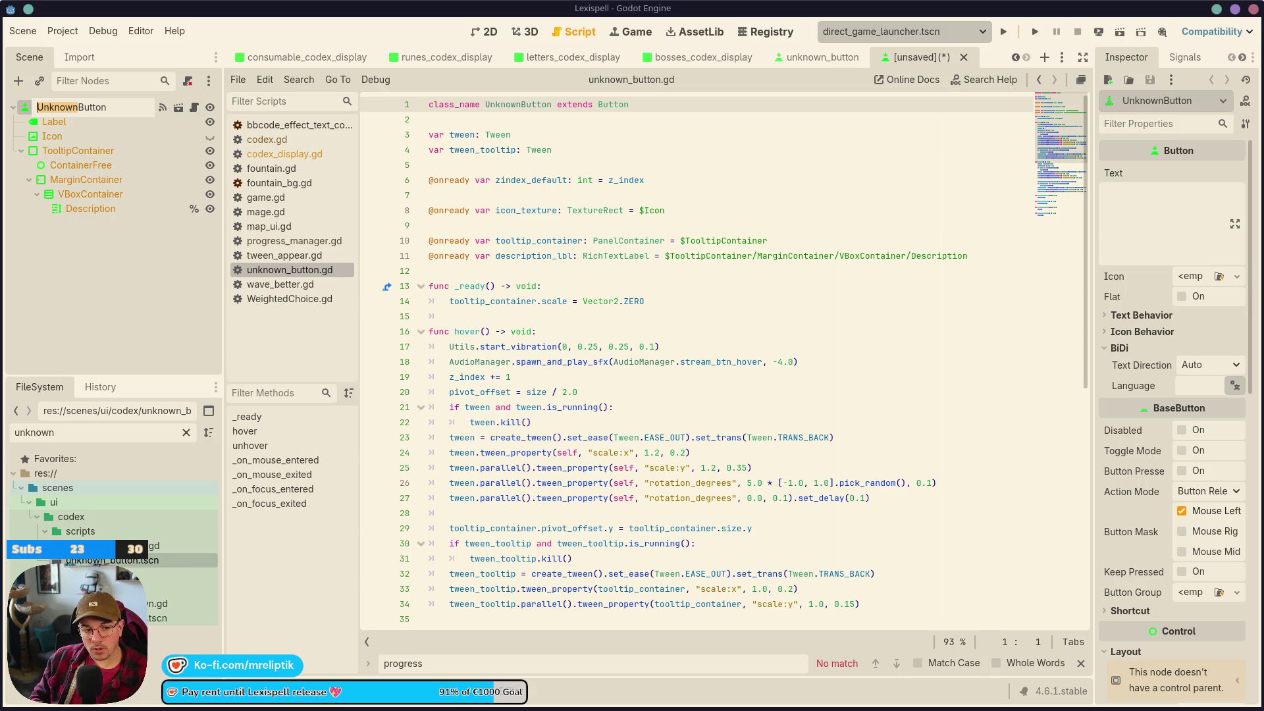
Rename the inherited scene's root node to DemoLockedButton.
type("d")
key("Return")
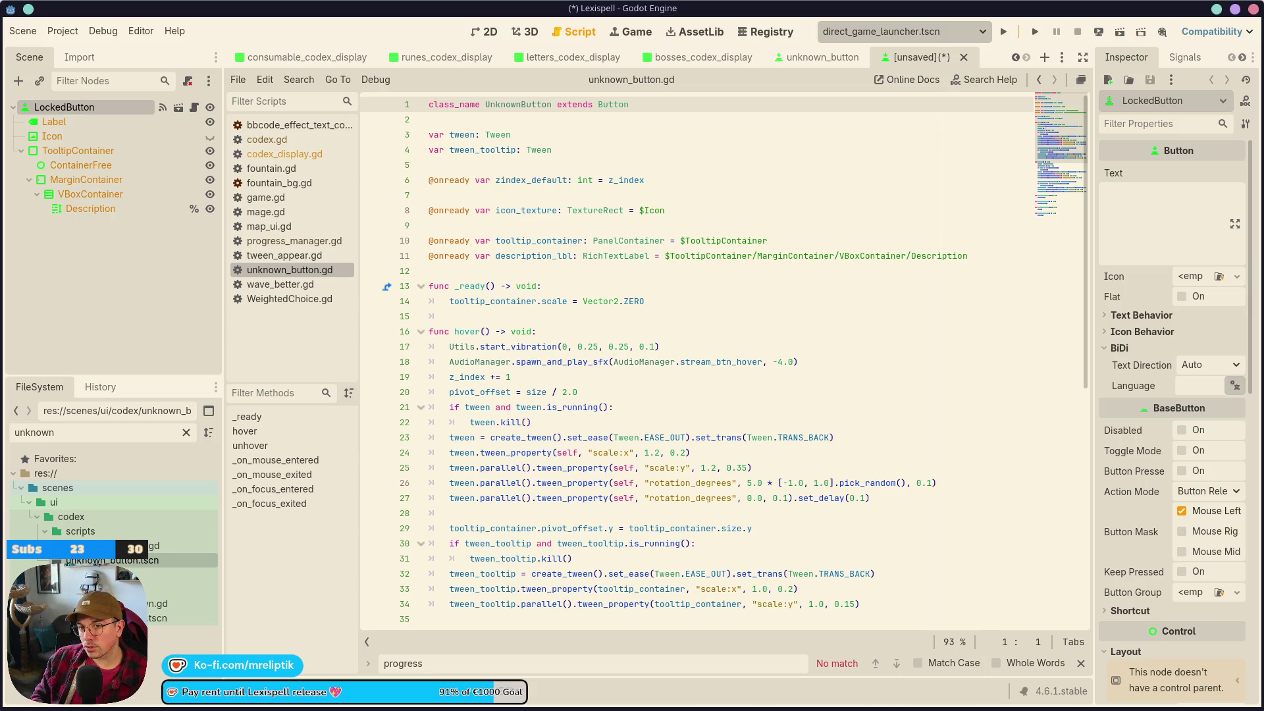
key("ctrl+F1")
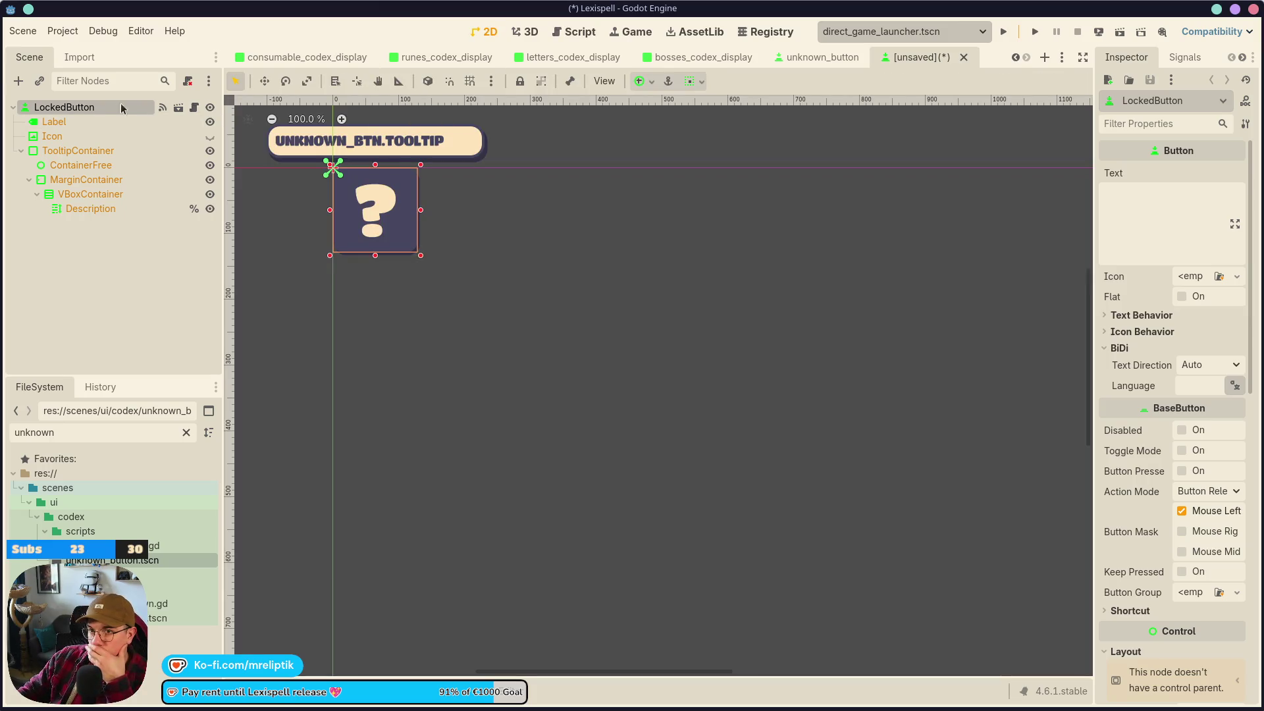
left_click(52, 109)
type("Demo")
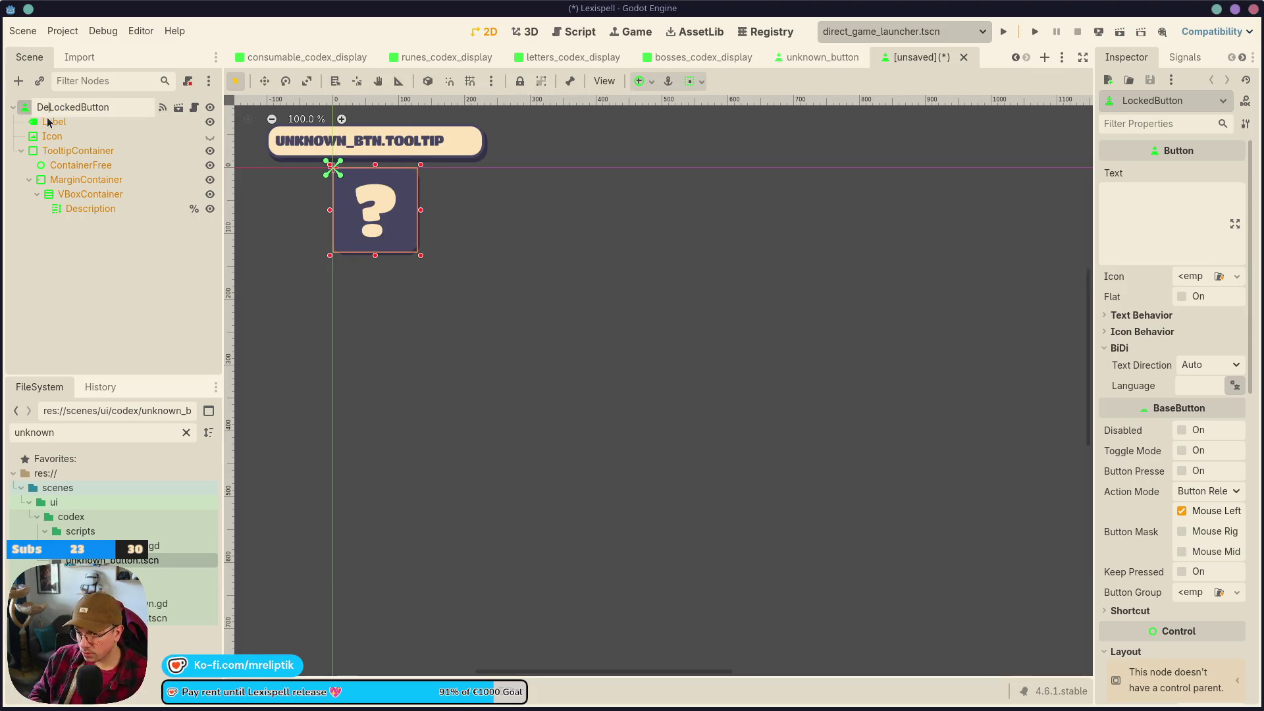
key("Return")
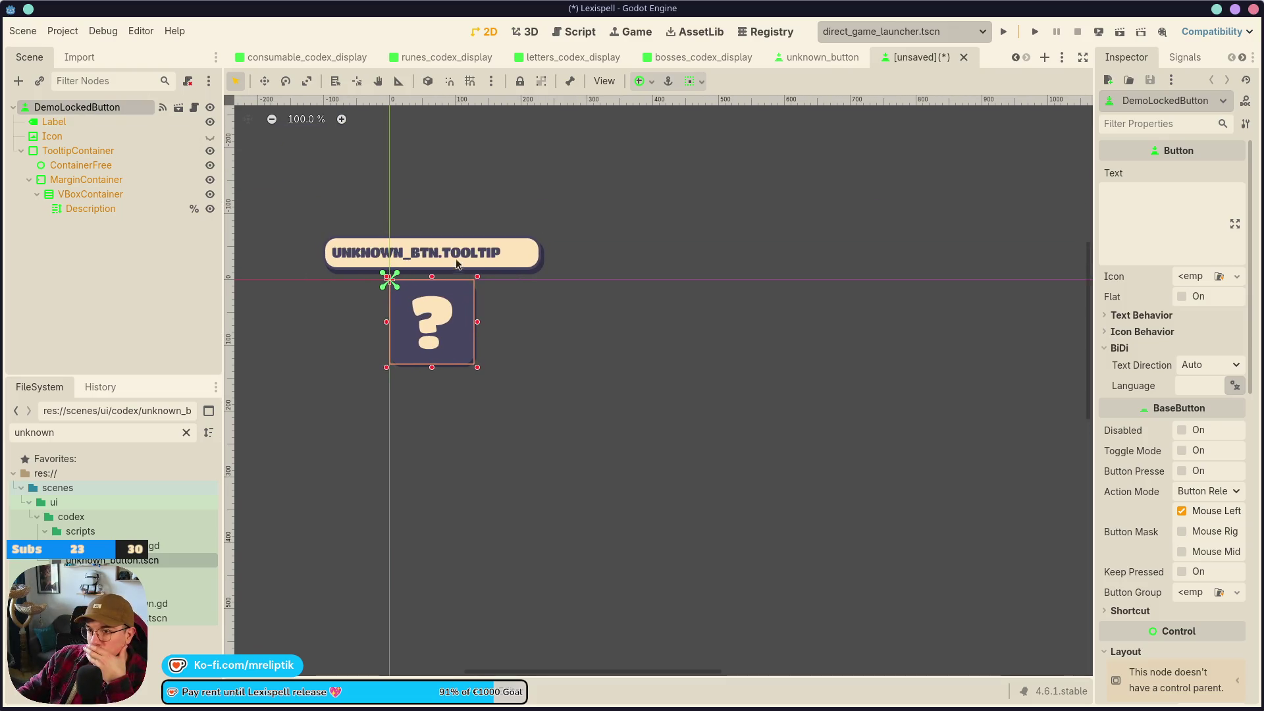
Change the Description node's tooltip text to DEMO_LOCKED_BTN.TOOLTIP.
left_click(455, 254)
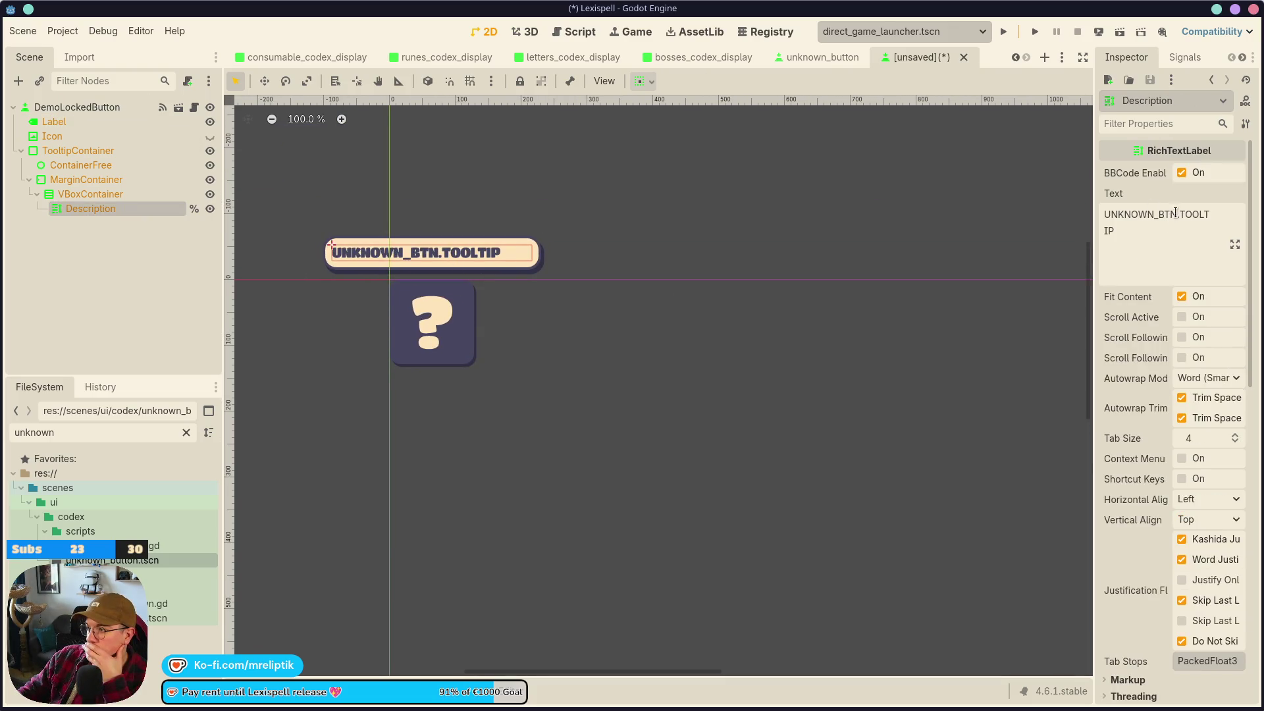
double_click(1153, 214)
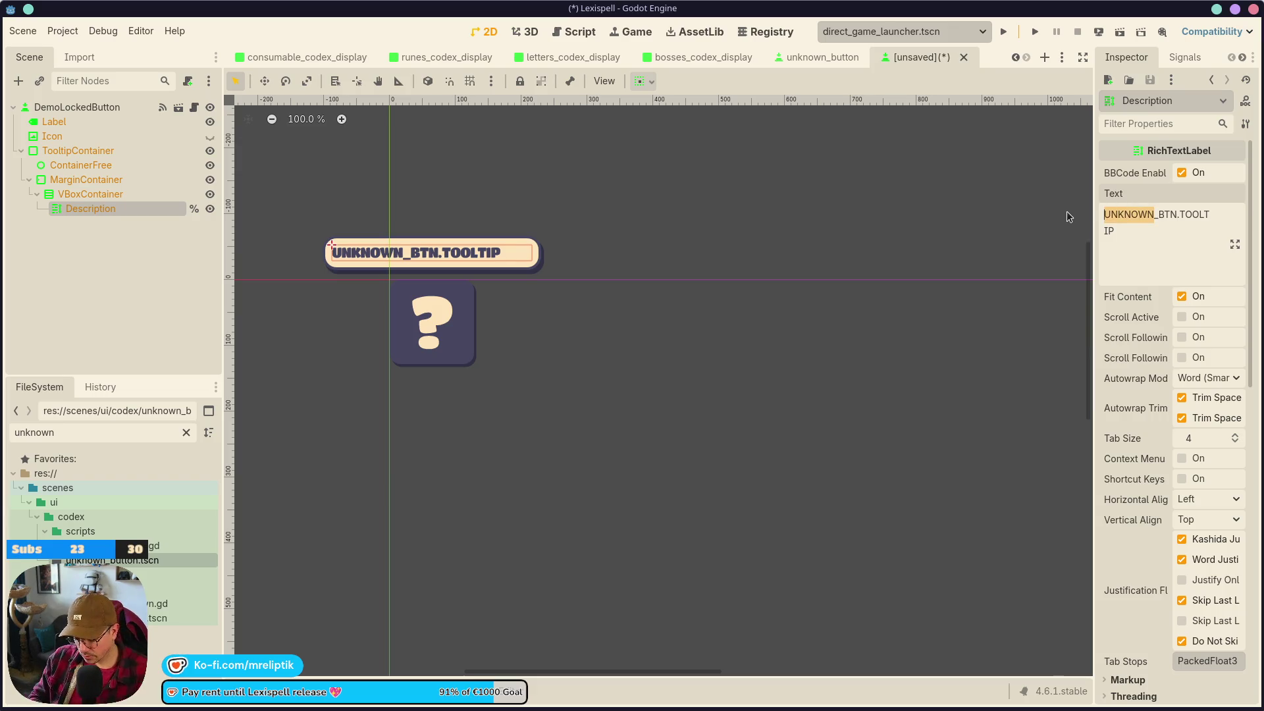
type("DEMO_LOCKED")
key("ctrl+a")
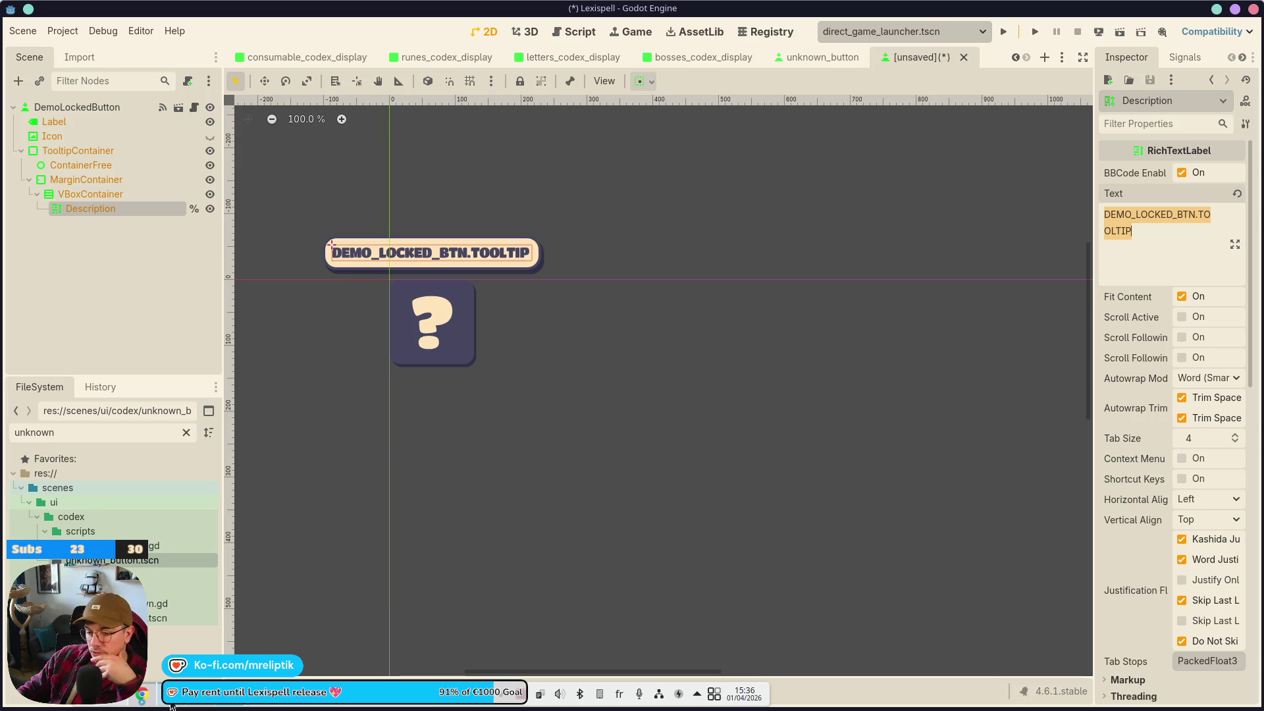
Launch Zen Browser from the application launcher.
key("super")
type("zen")
key("Return")
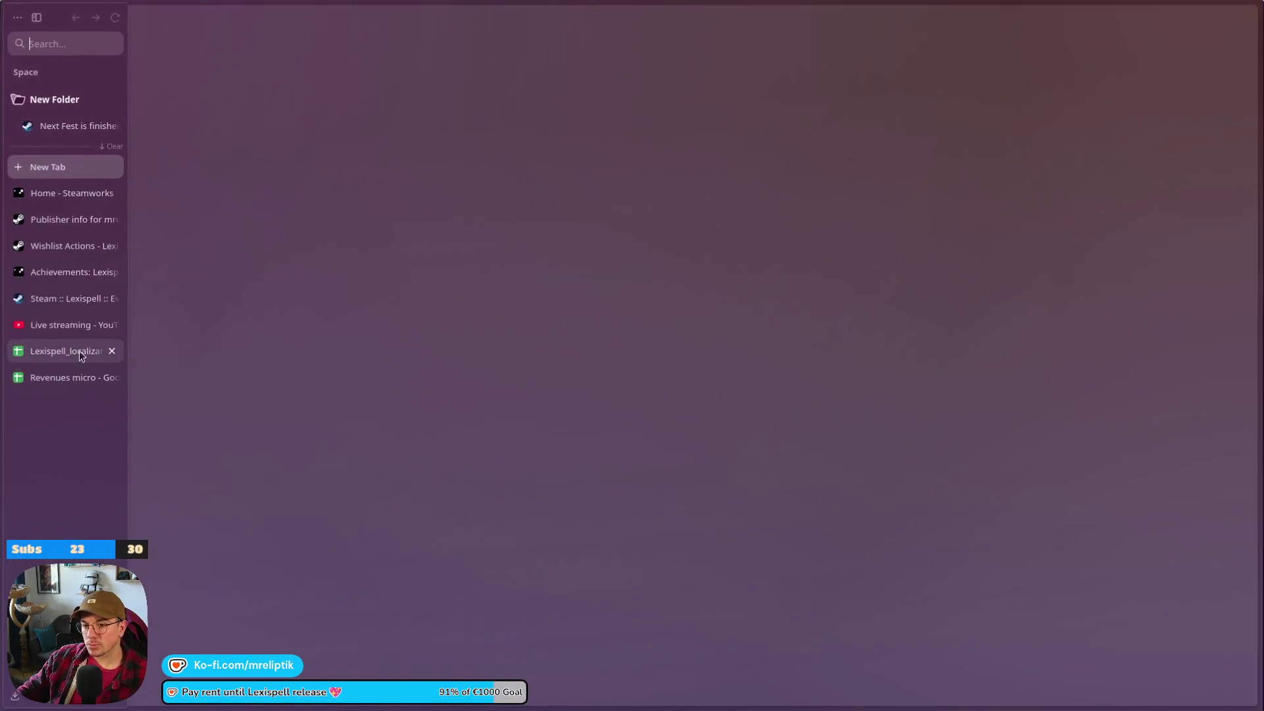
Open Lexispell_localization and search 'unkn' to locate UNKNOWN_BTN.TOOLTIP.
left_click(72, 350)
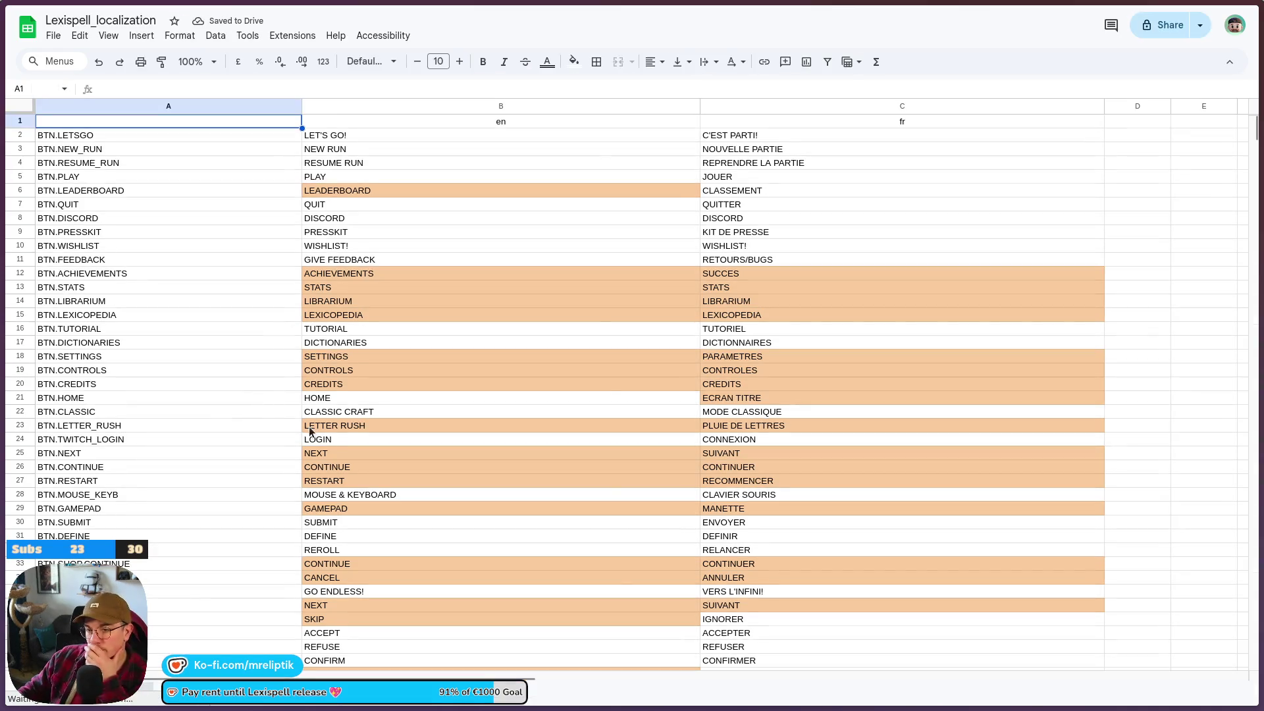
scroll(171, 415, "down", 10)
scroll(171, 415, "up", 5)
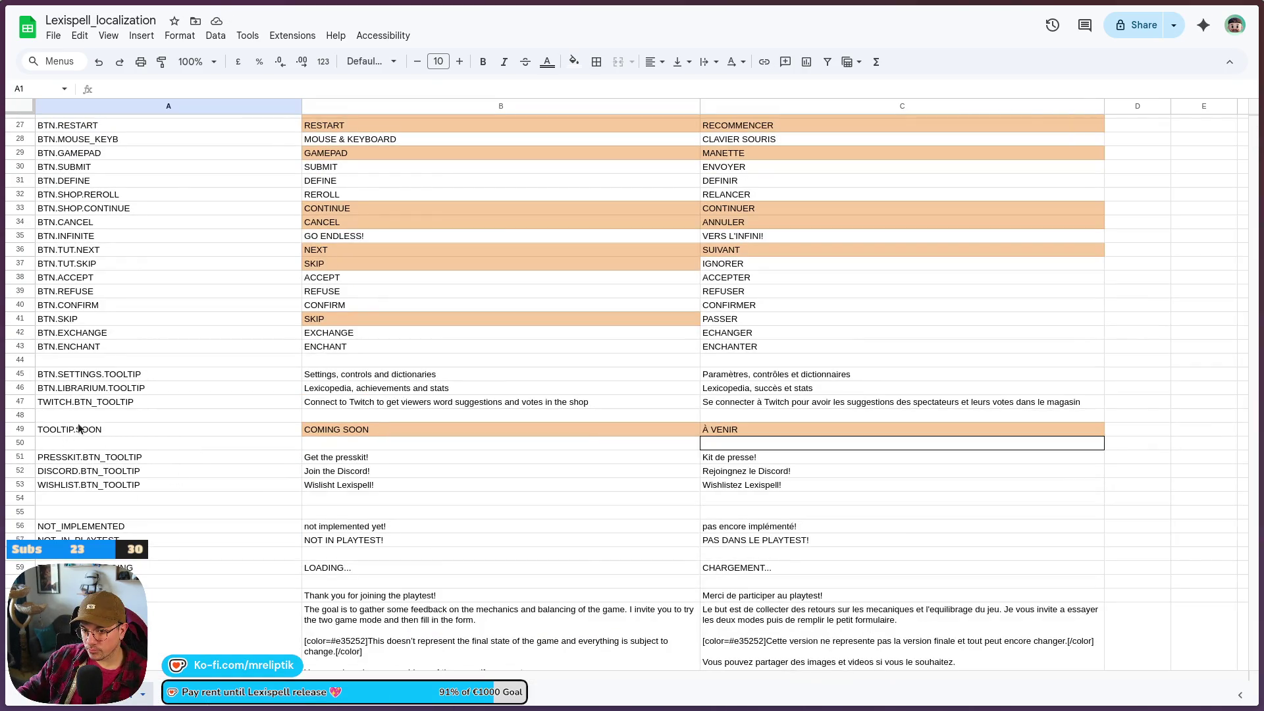
scroll(171, 459, "down", 3)
scroll(174, 459, "up", 1)
left_click(208, 389)
key("ctrl+f")
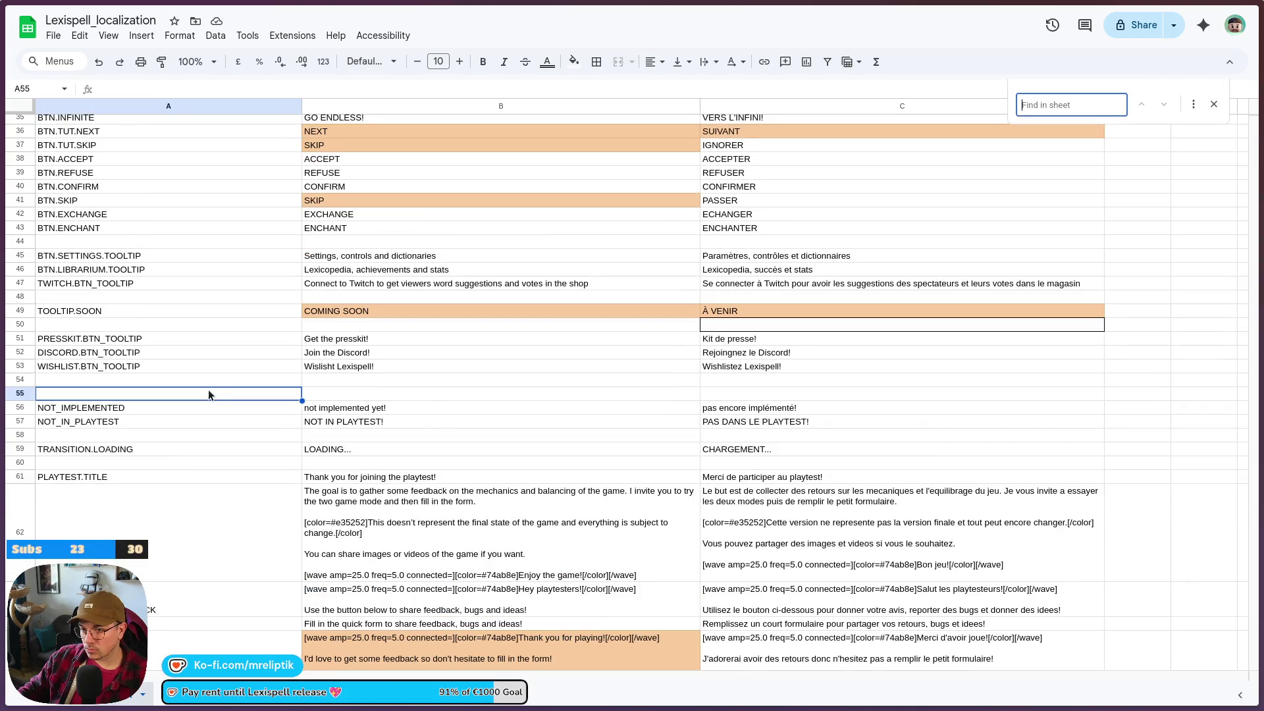
type("unkn")
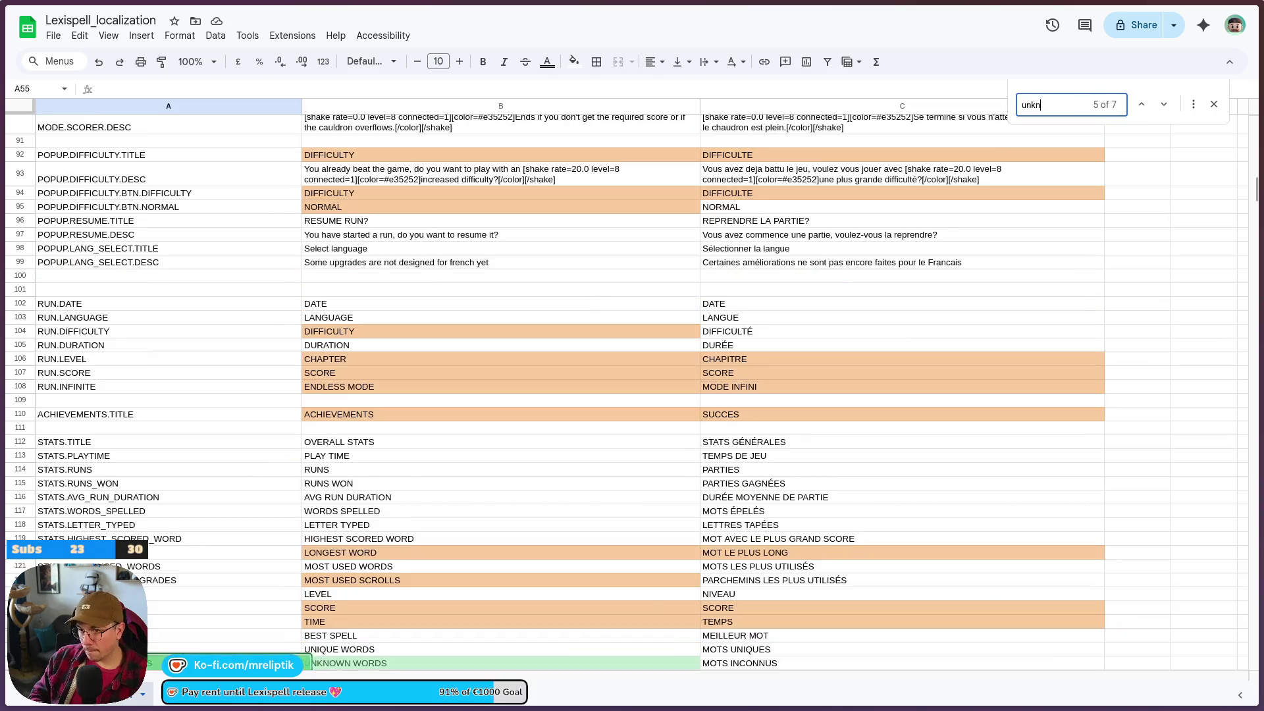
left_click(1163, 105)
left_click(1162, 107)
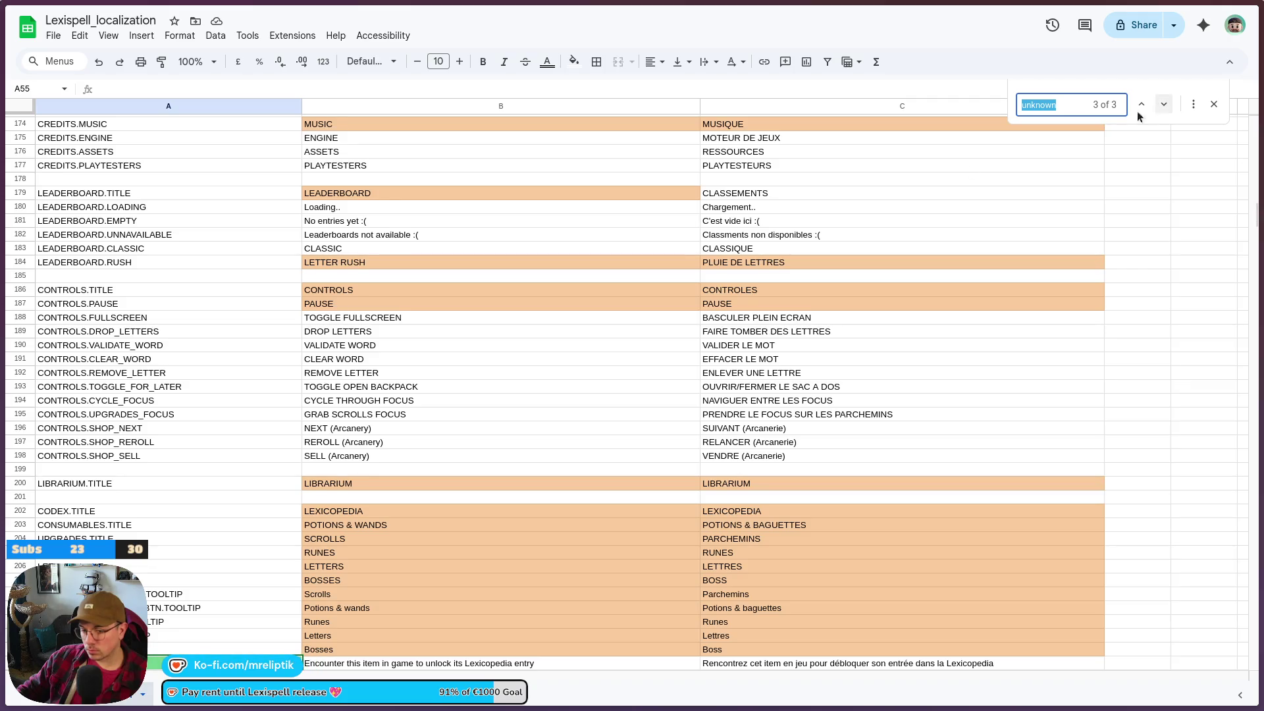
Insert row 214: DEMO_LOCKED_BTN.TOOLTIP, "Locked in the demo", "Bloqué dans la démo".
scroll(510, 434, "down", 3)
right_click(129, 443)
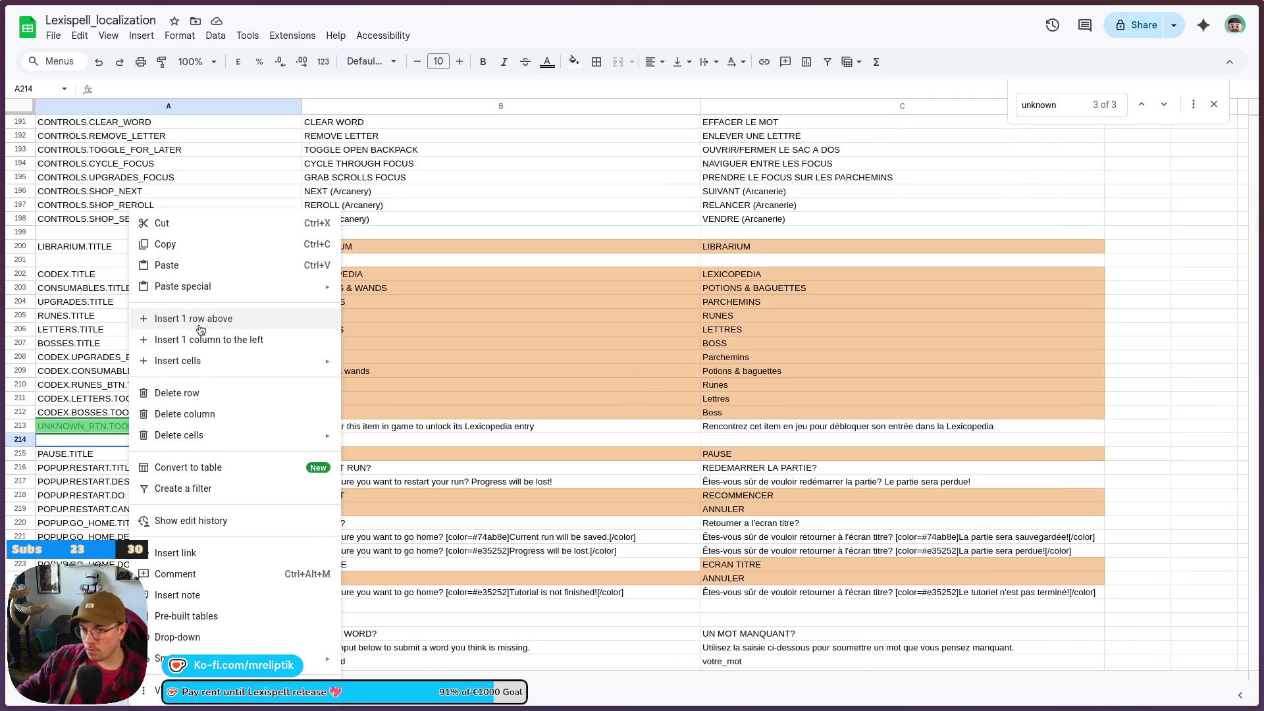
left_click(201, 324)
type("DEMO_LOCKED_BTN.TOOLTIP")
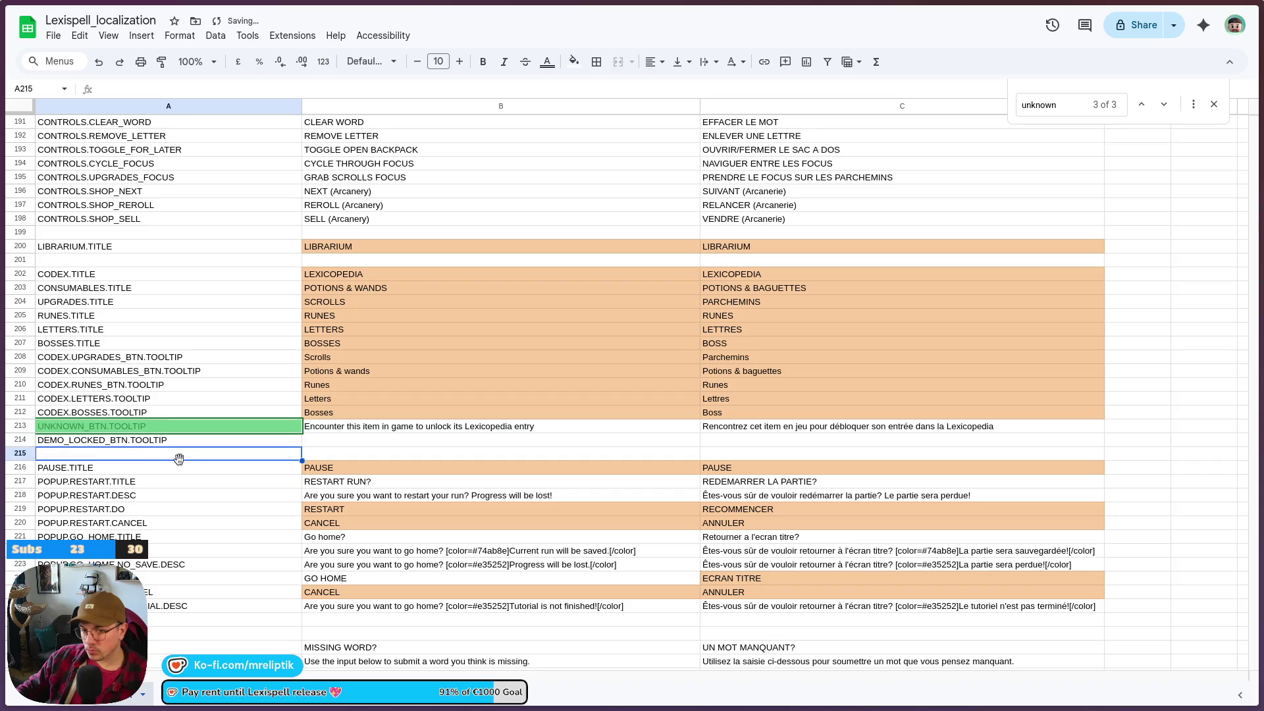
key("Tab")
double_click(376, 439)
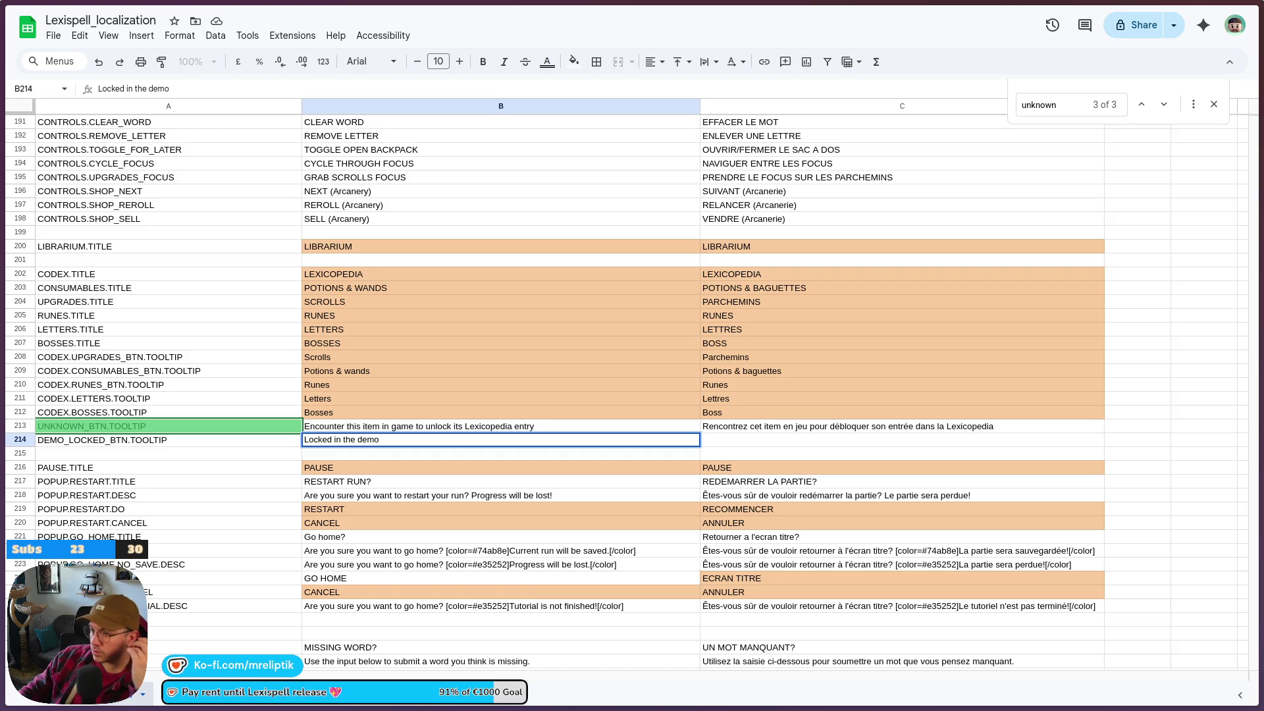
key("ctrl+Return")
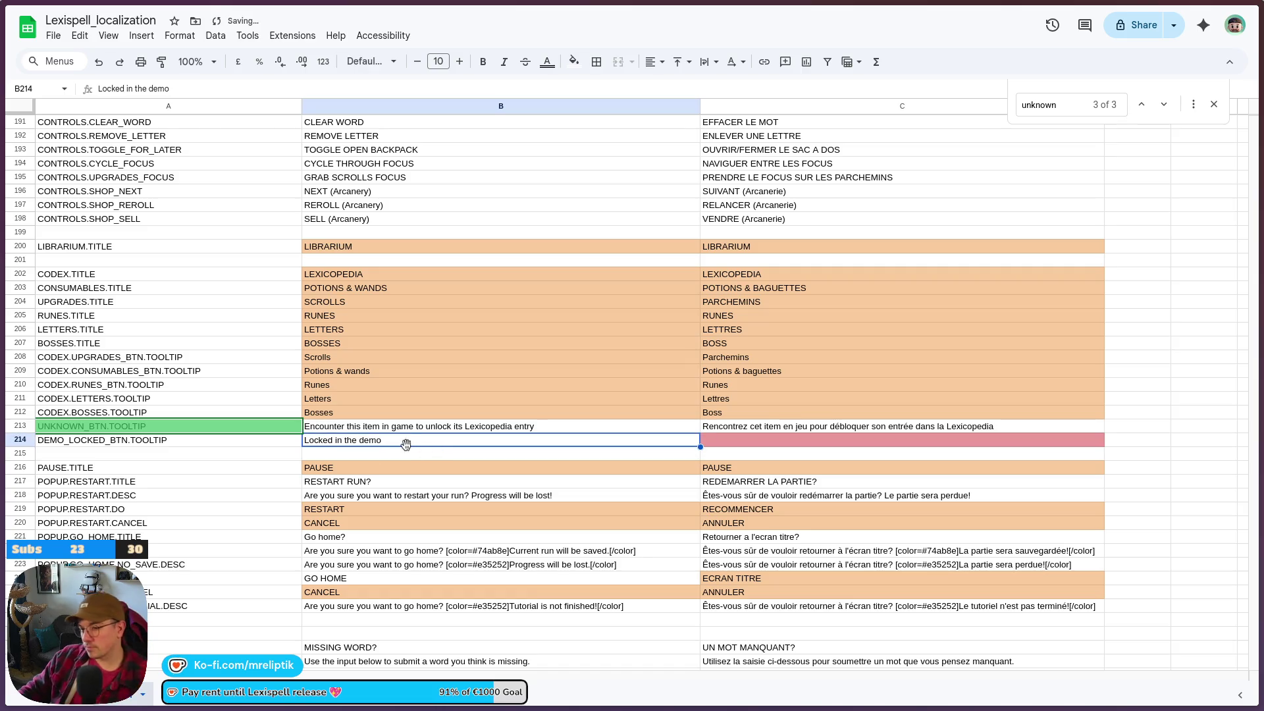
double_click(753, 437)
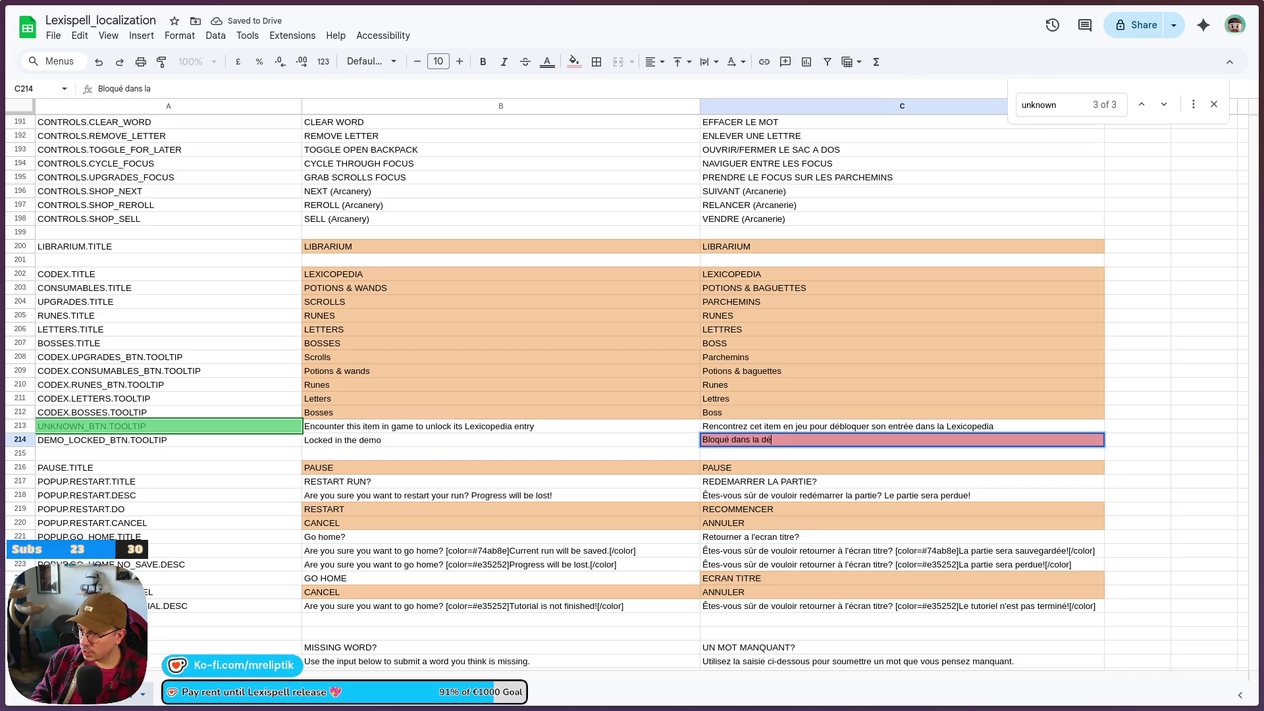
type("mo")
key("Return")
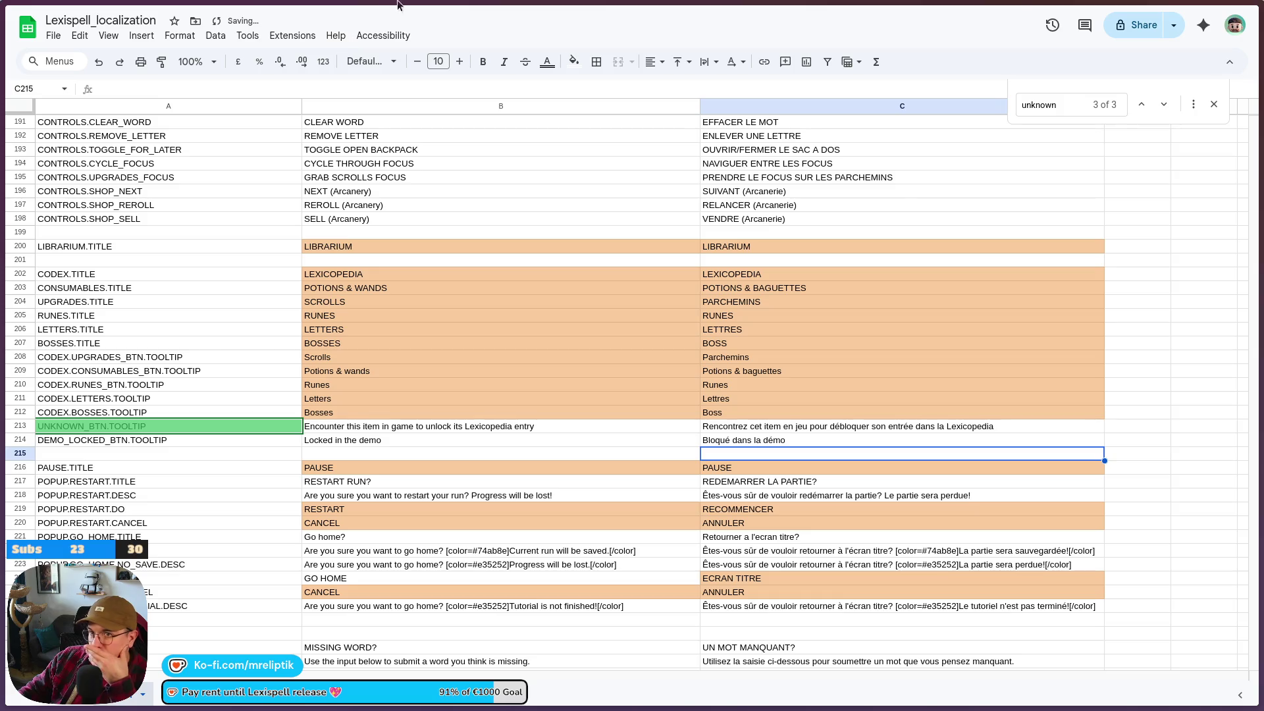
mouse_move(3, 105)
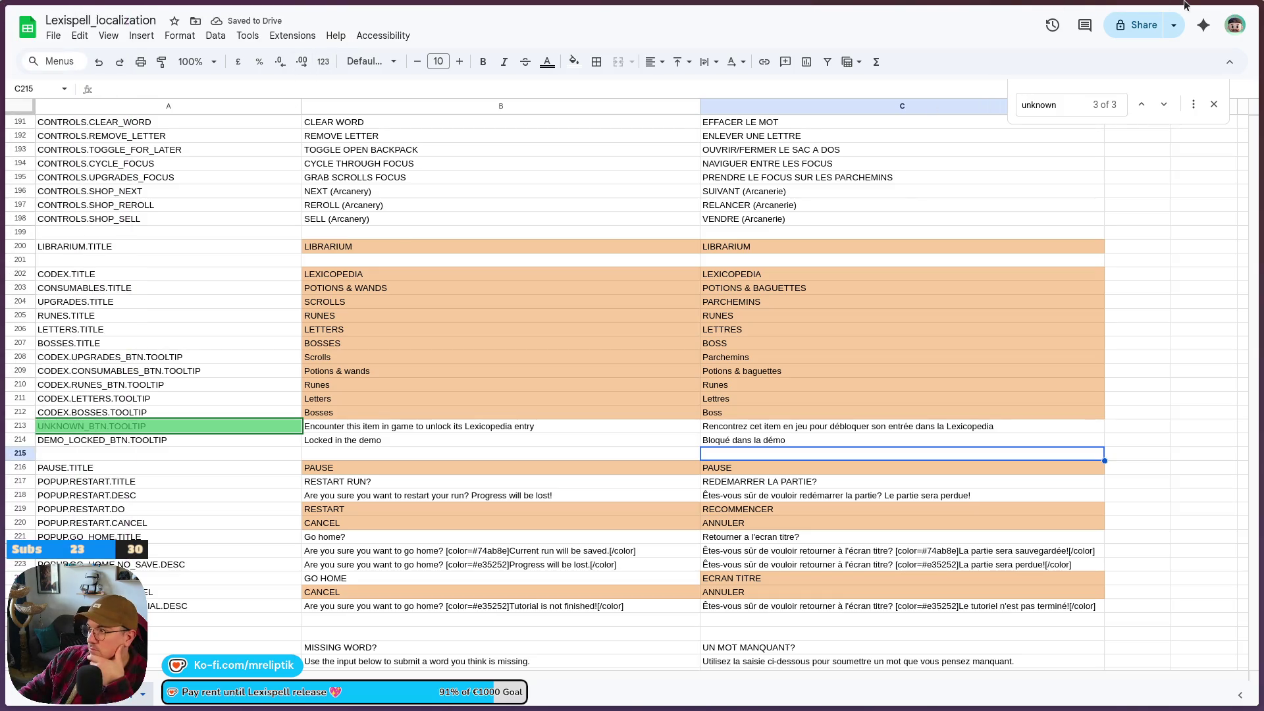
Back in Godot, hide the question-mark Label and make the Icon node visible.
left_click(1218, 13)
left_click(92, 307)
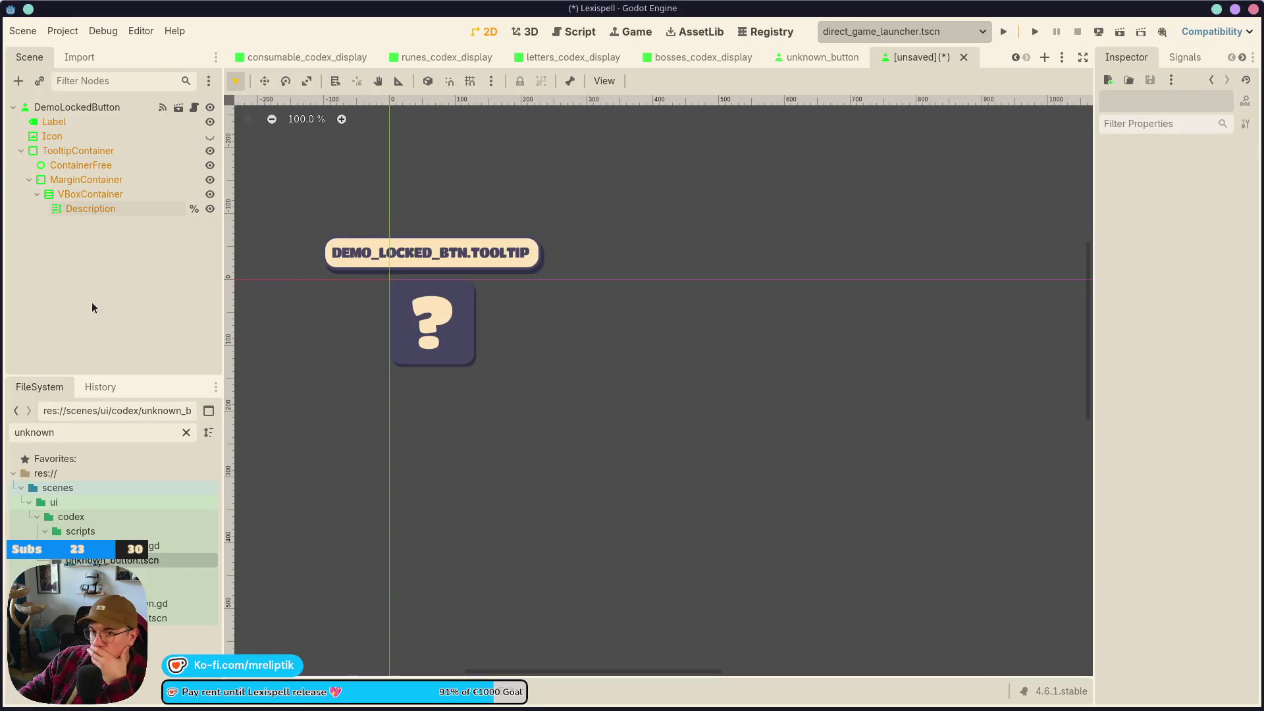
left_click(74, 121)
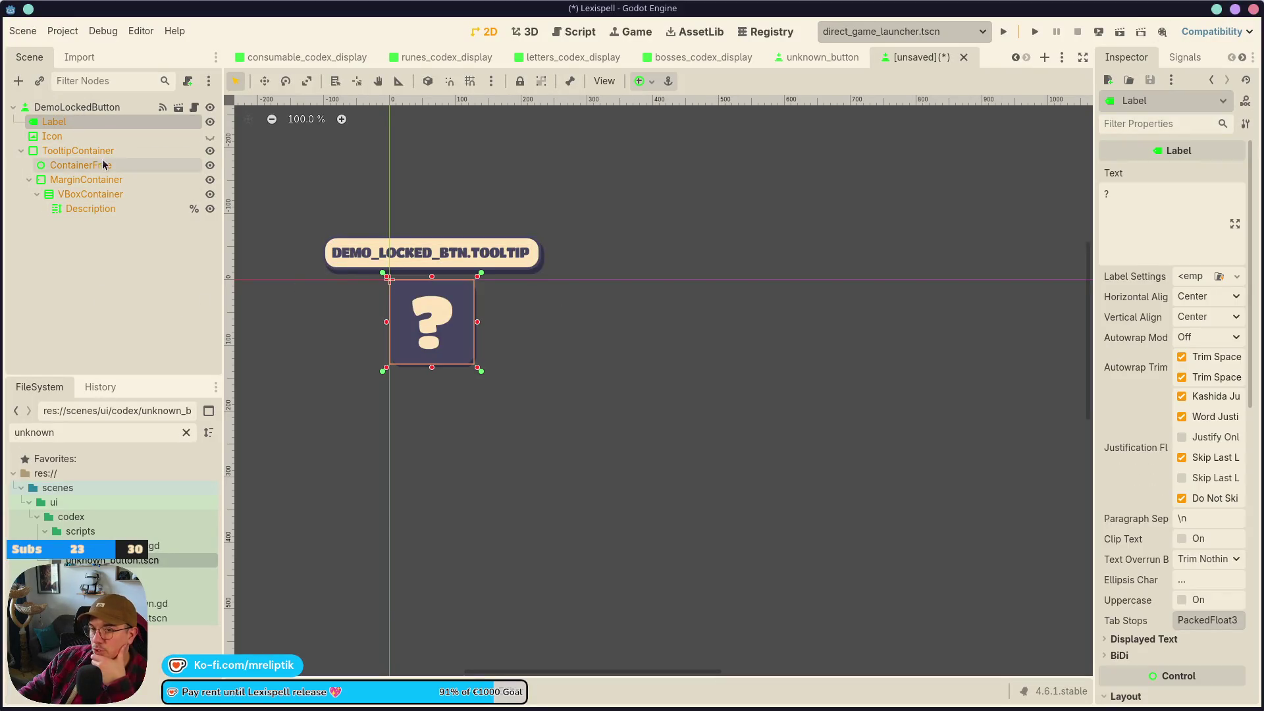
scroll(453, 329, "up", 6)
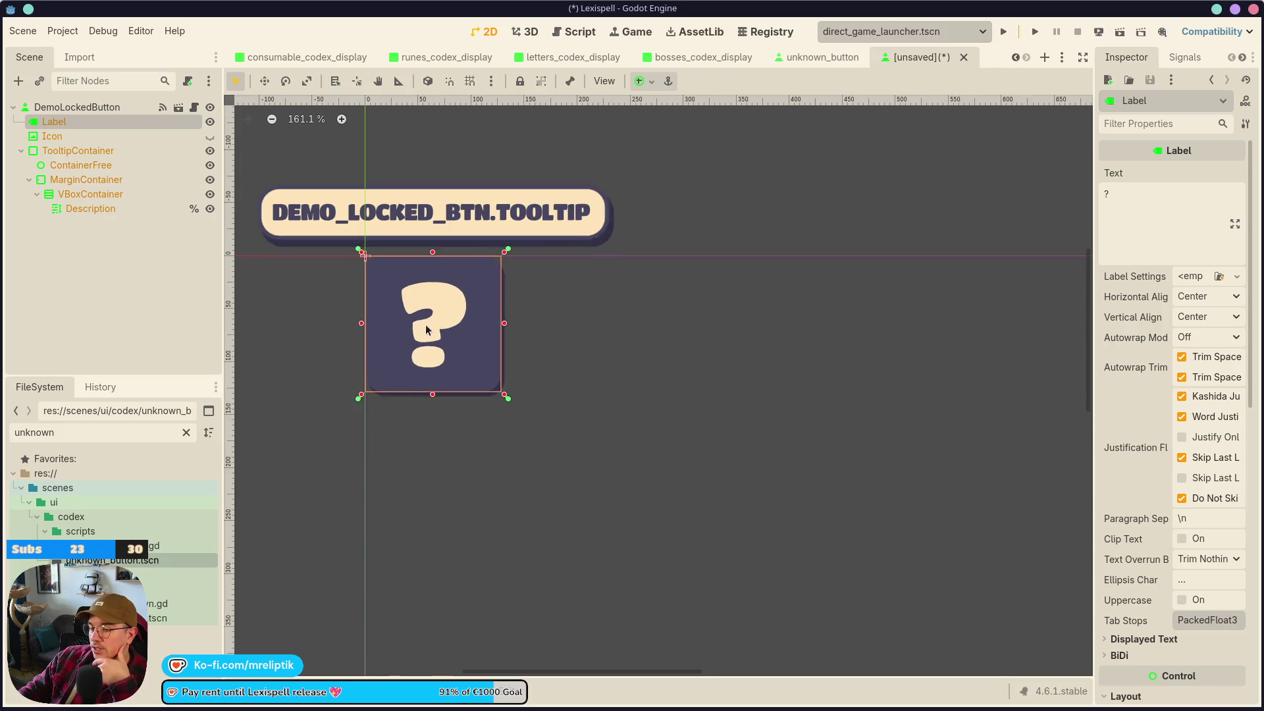
left_click(1172, 186)
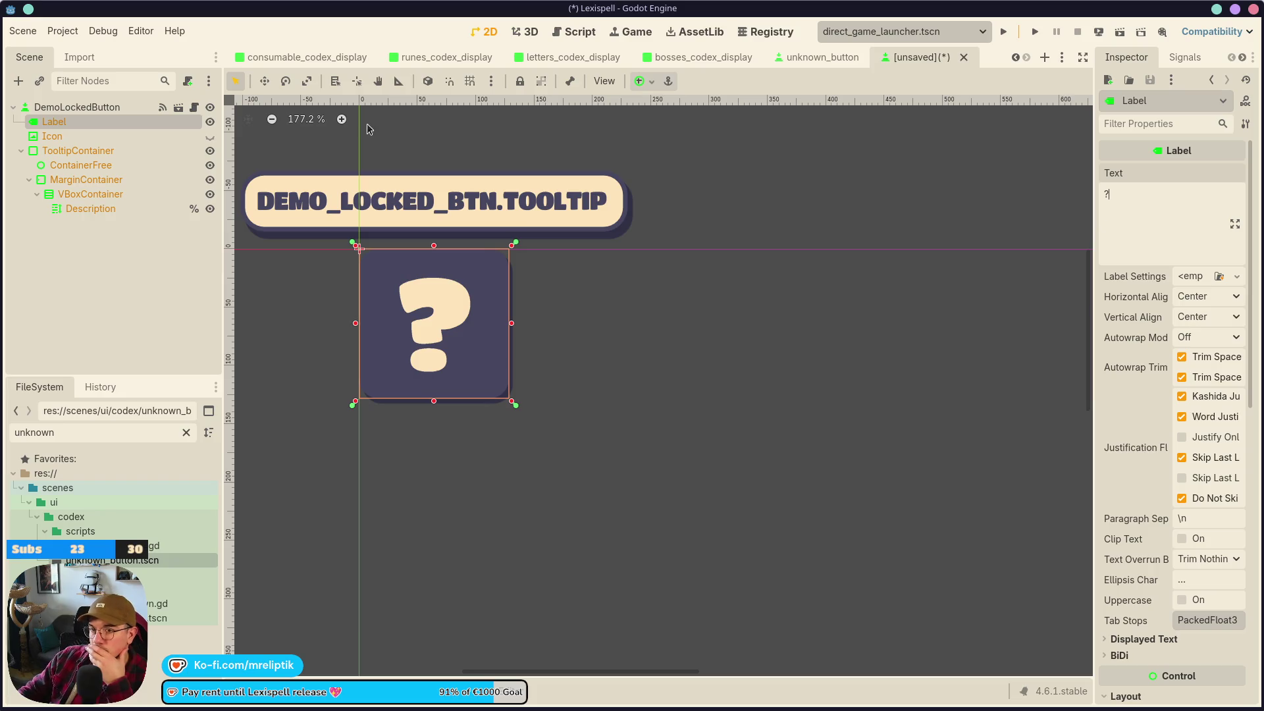
left_click(209, 121)
left_click(176, 137)
left_click(209, 136)
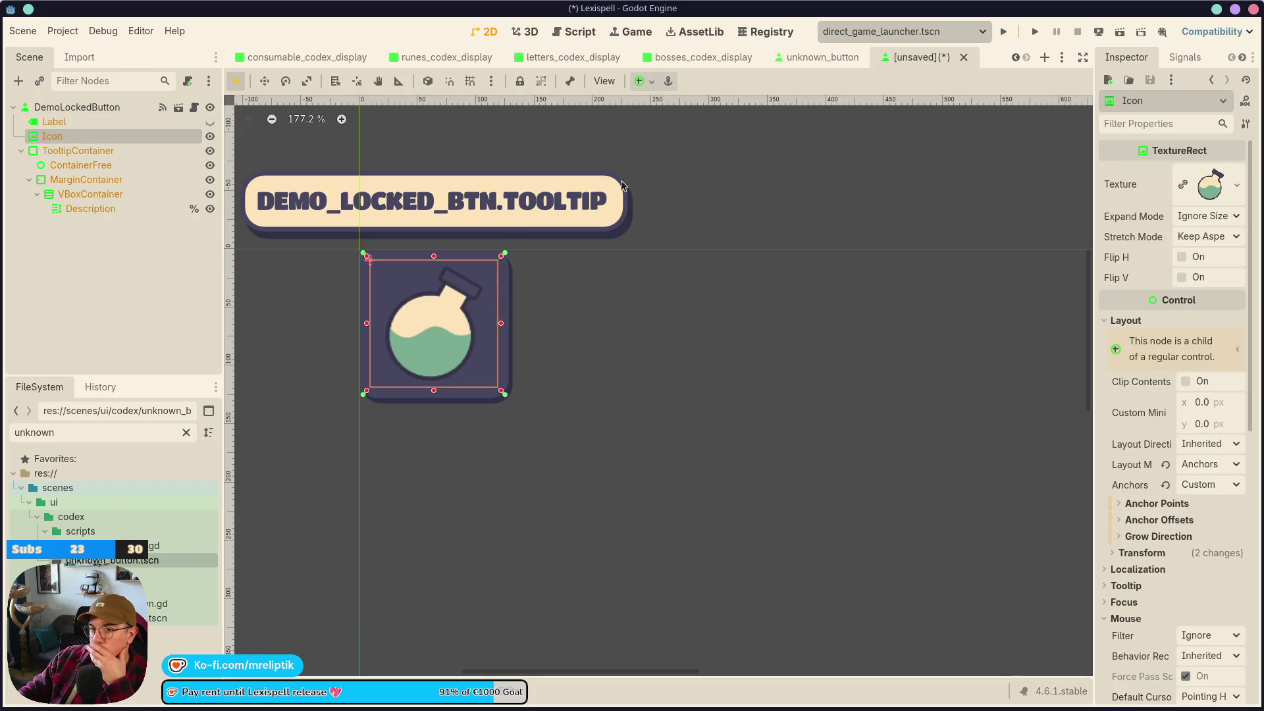
Quick Load eye.png as the Icon's texture.
left_click(1237, 185)
left_click(1095, 523)
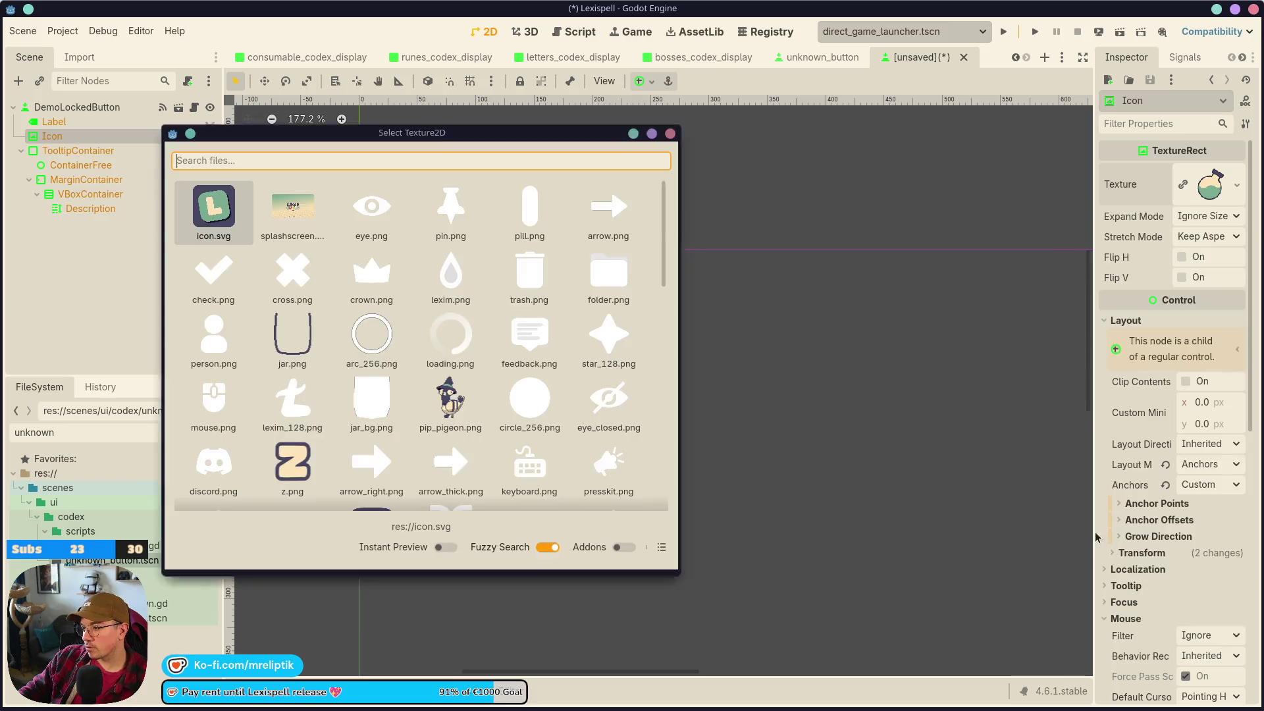
type("eye")
key("Return")
scroll(533, 364, "down", 2)
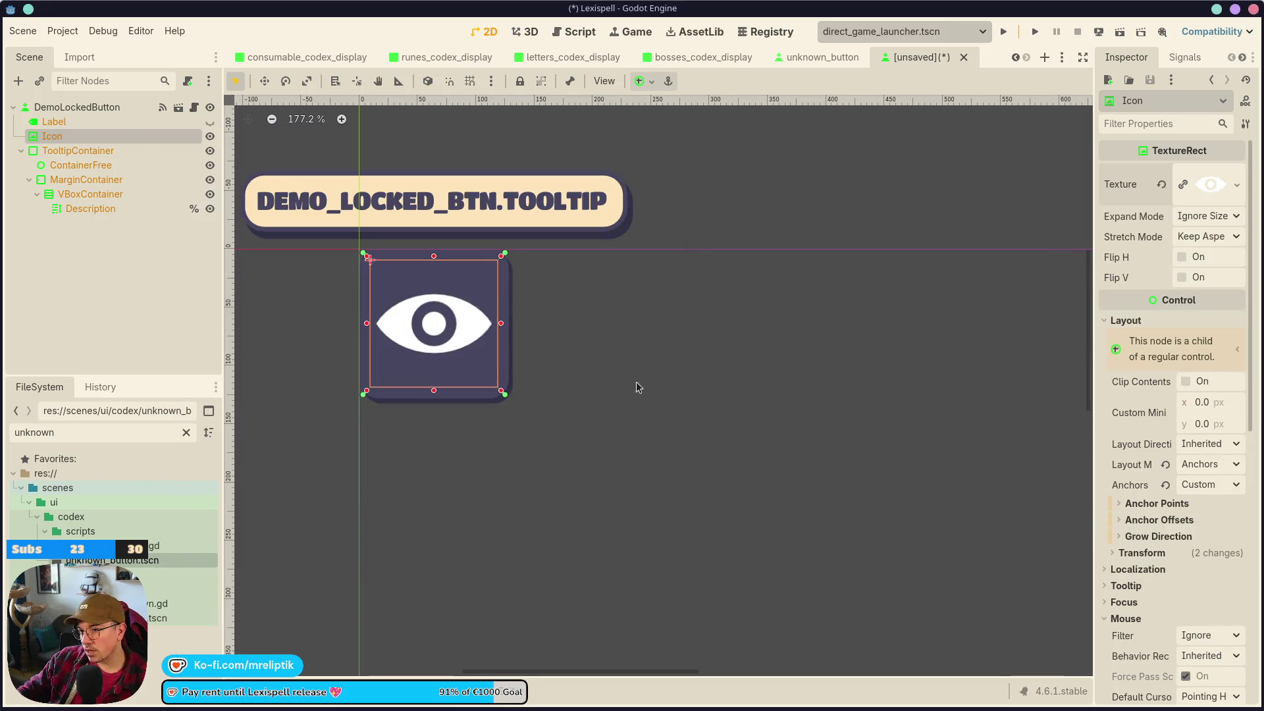
Save the scene as demo_locked_button.tscn.
key("ctrl+s")
key("Escape")
left_click(435, 391)
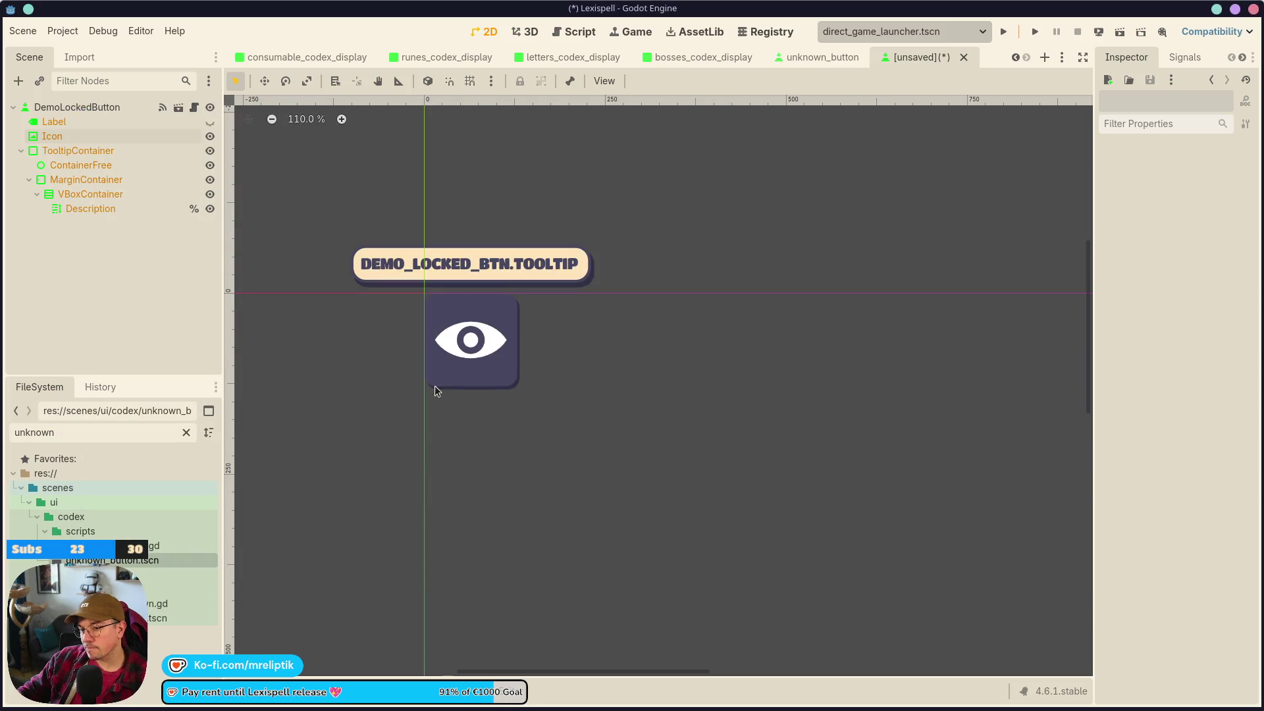
key("ctrl+s")
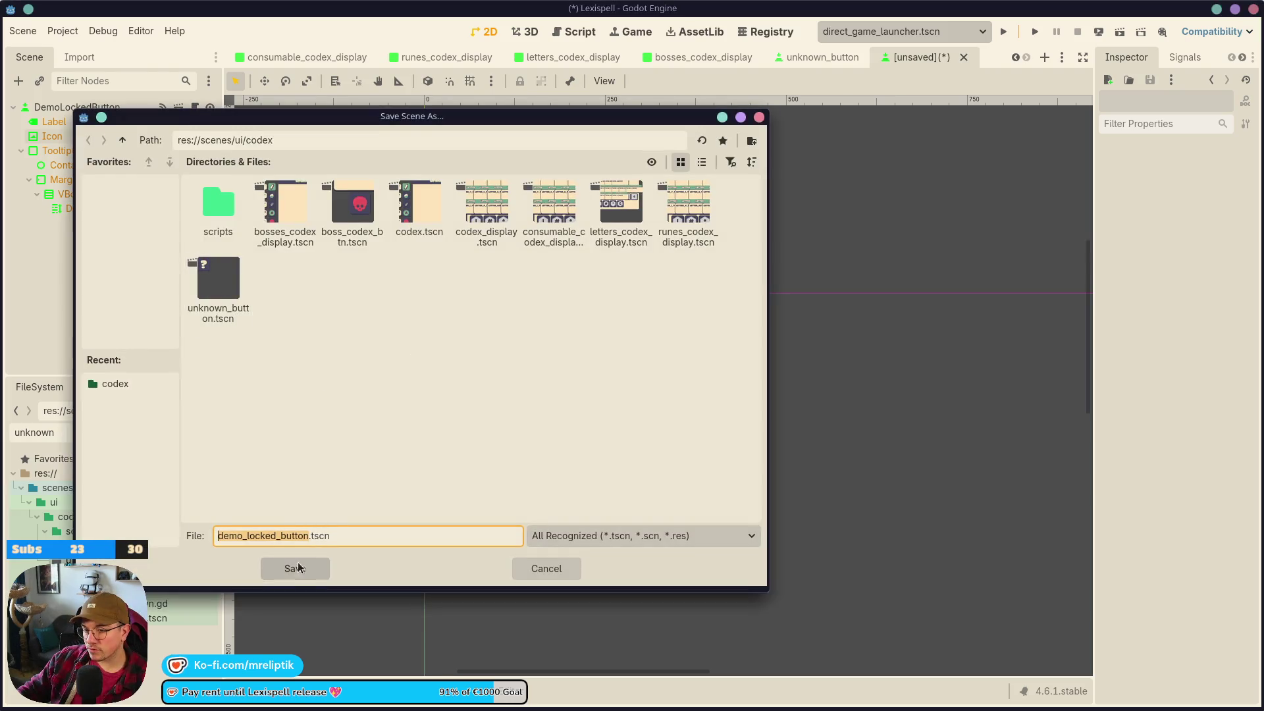
left_click(295, 568)
scroll(416, 371, "up", 3)
scroll(461, 349, "down", 2)
scroll(471, 395, "up", 3)
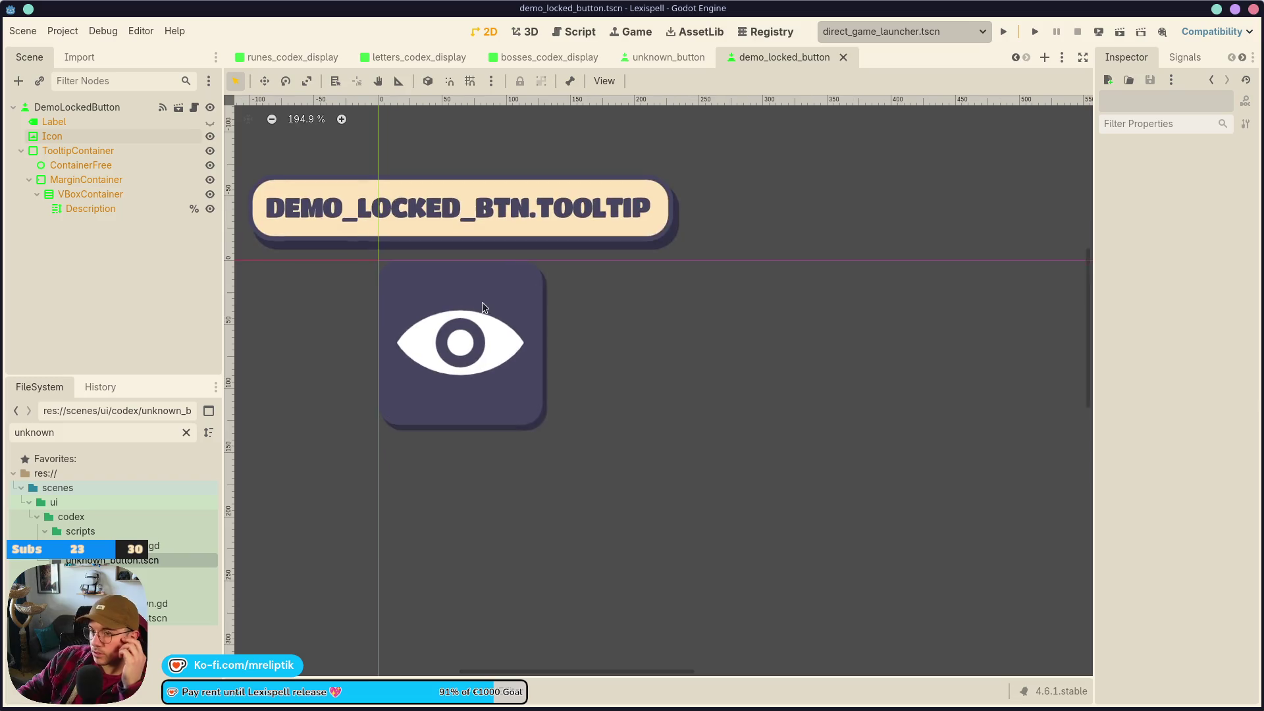
left_click(471, 413)
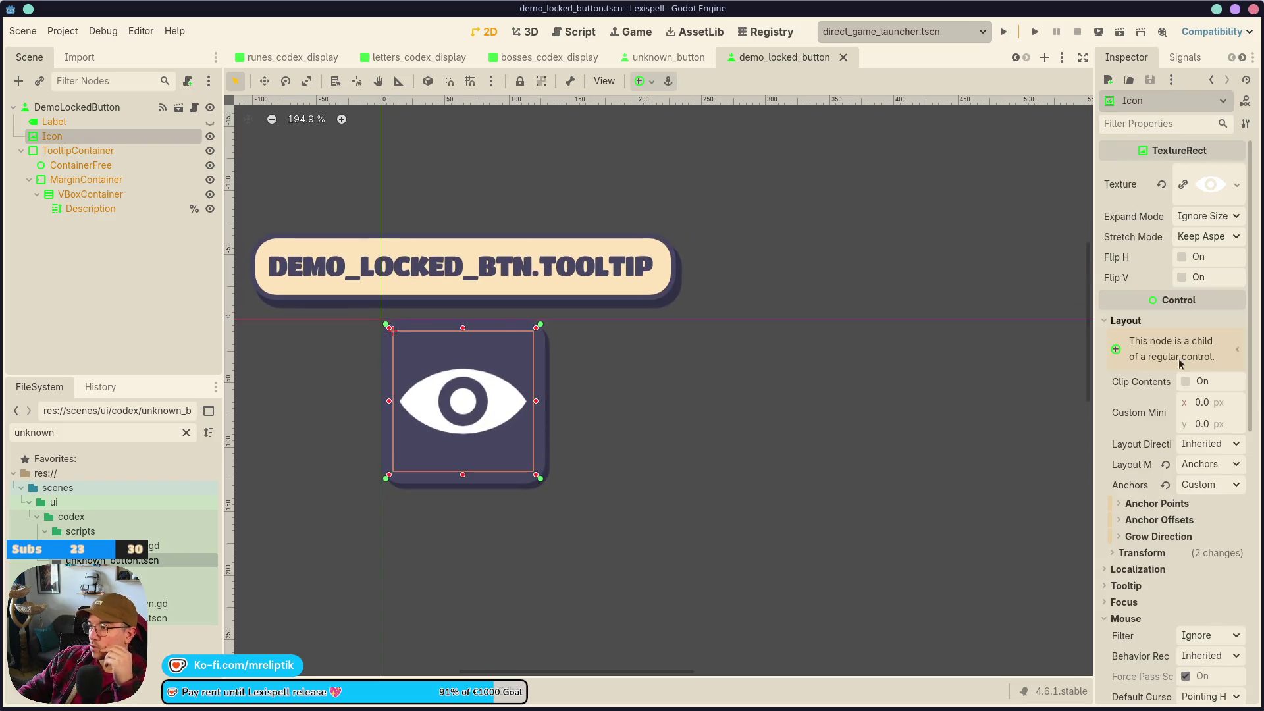
Store the current white as a saved swatch in the icon's Self Modulate picker.
scroll(1181, 363, "down", 10)
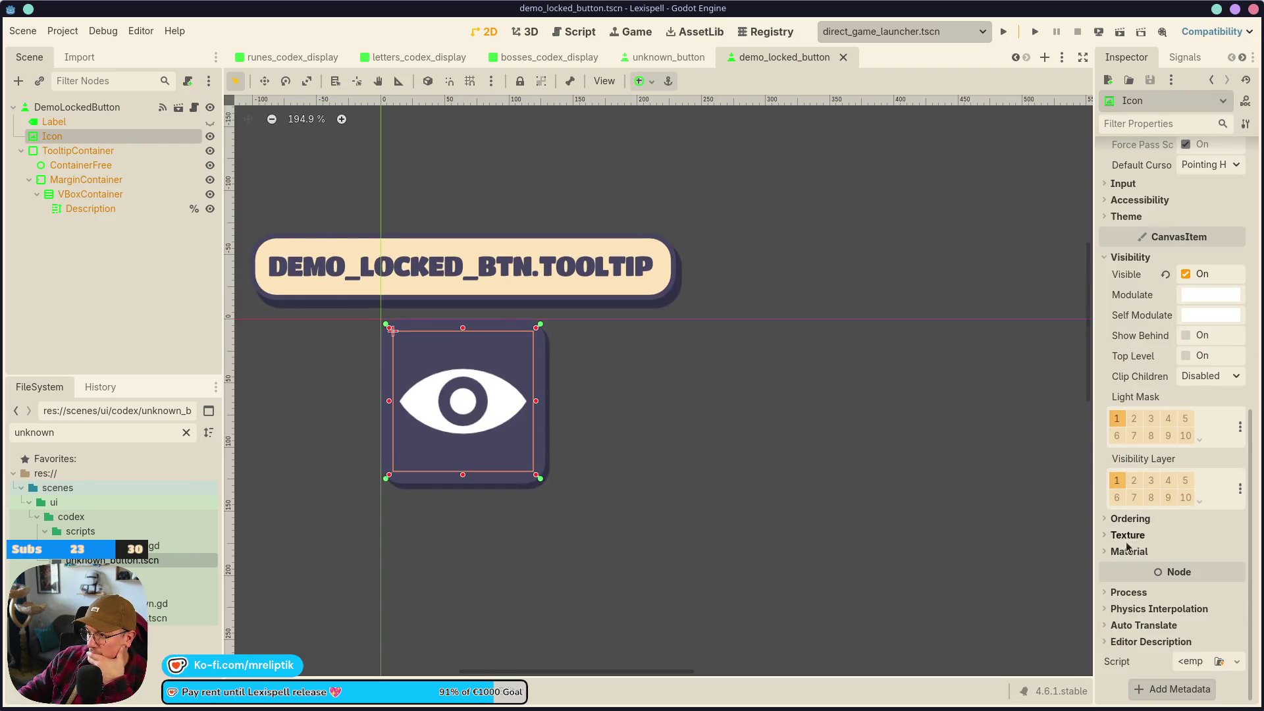
left_click(1218, 297)
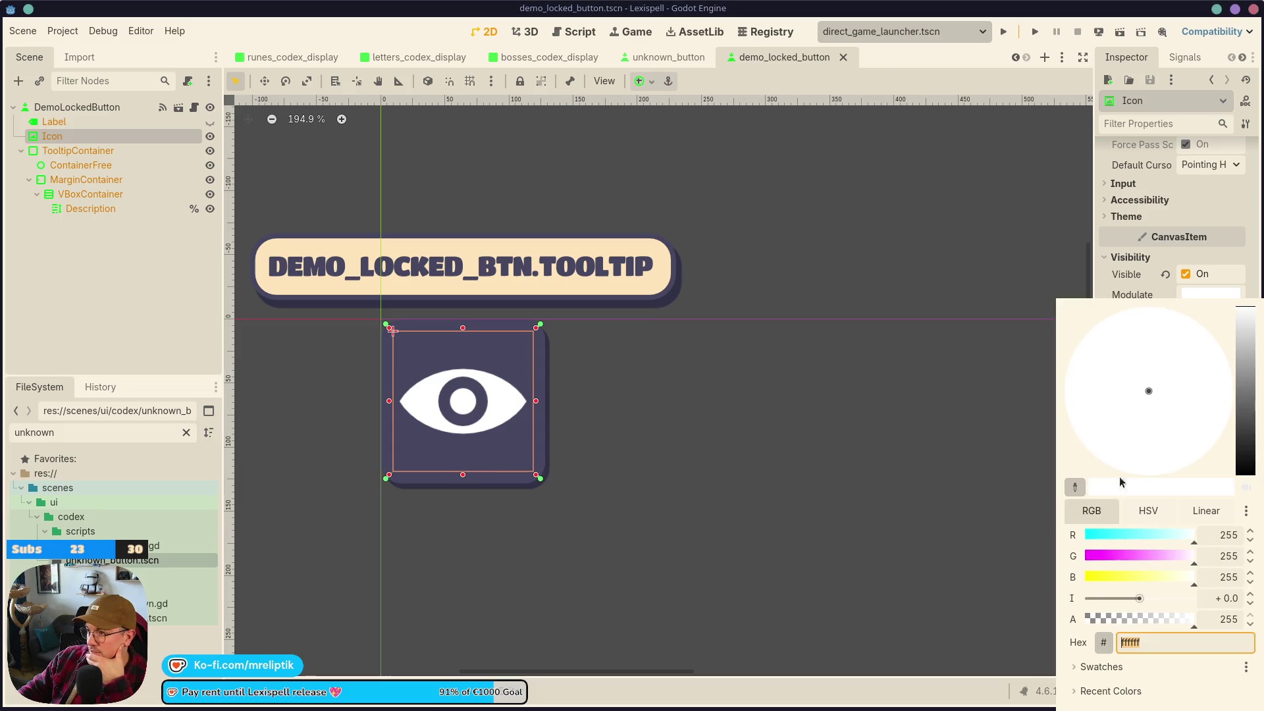
left_click(1091, 677)
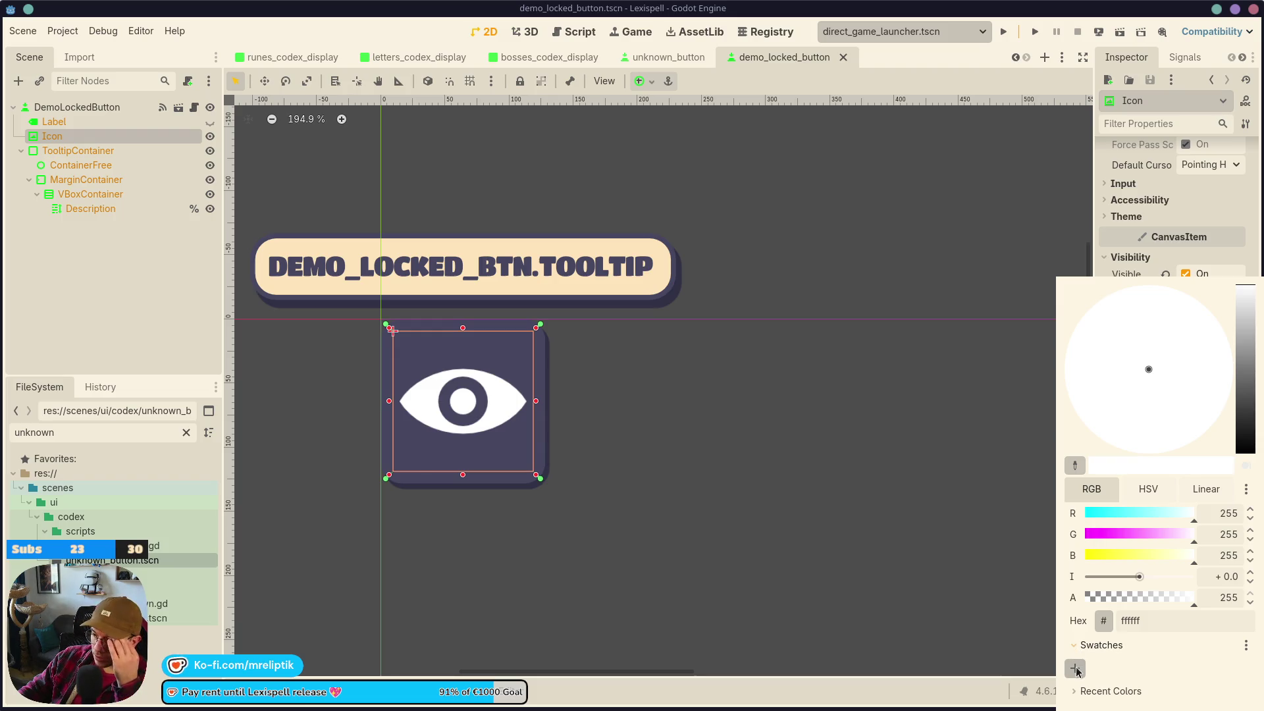
left_click(1075, 669)
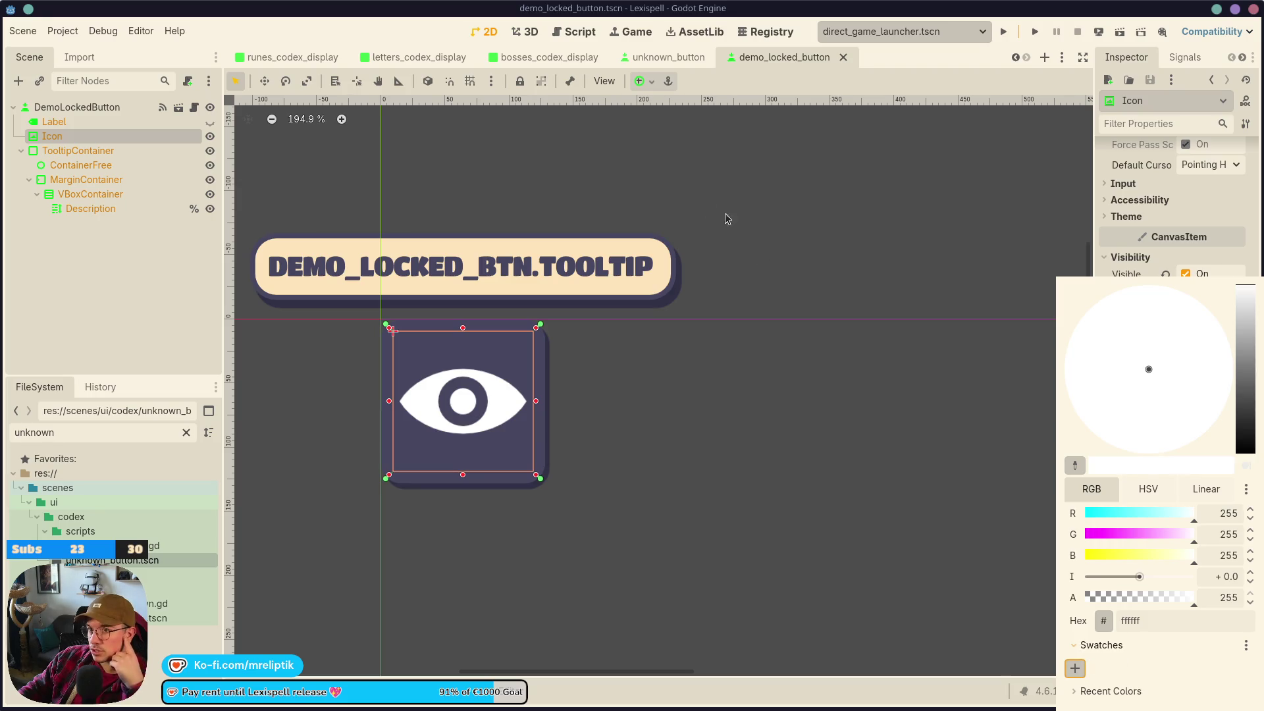
left_click(581, 3)
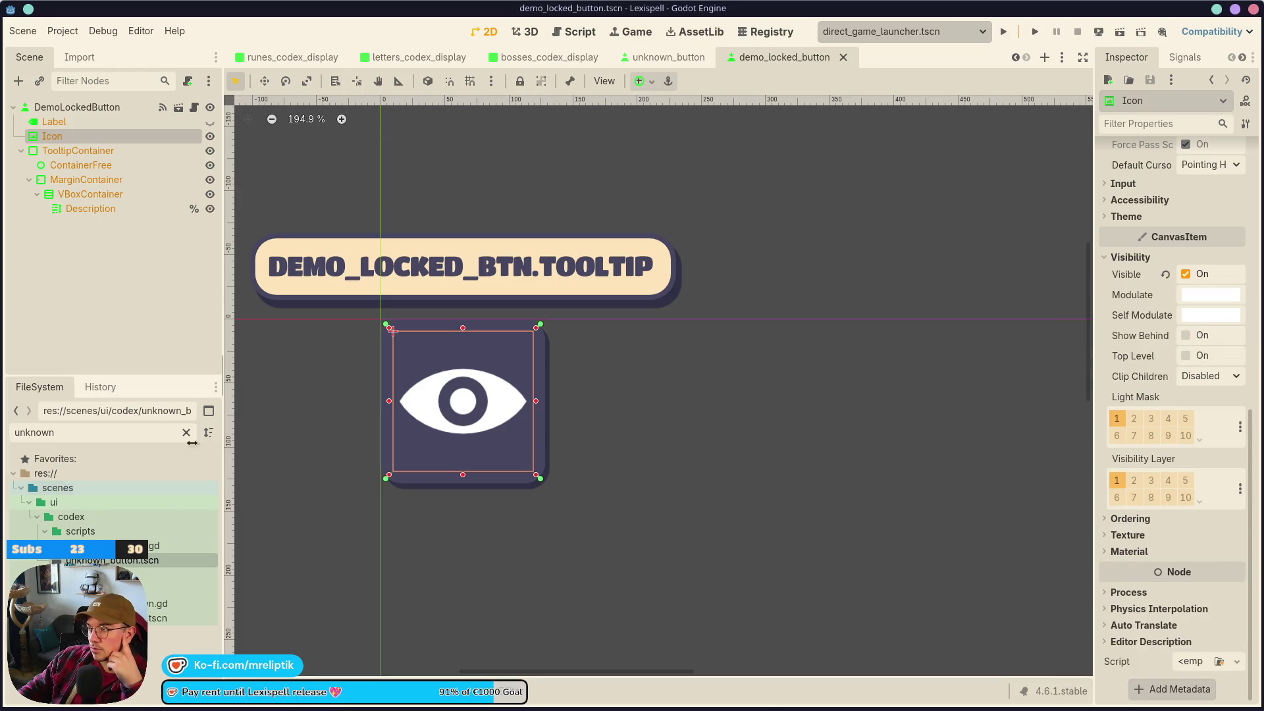
mouse_move(135, 710)
mouse_move(222, 705)
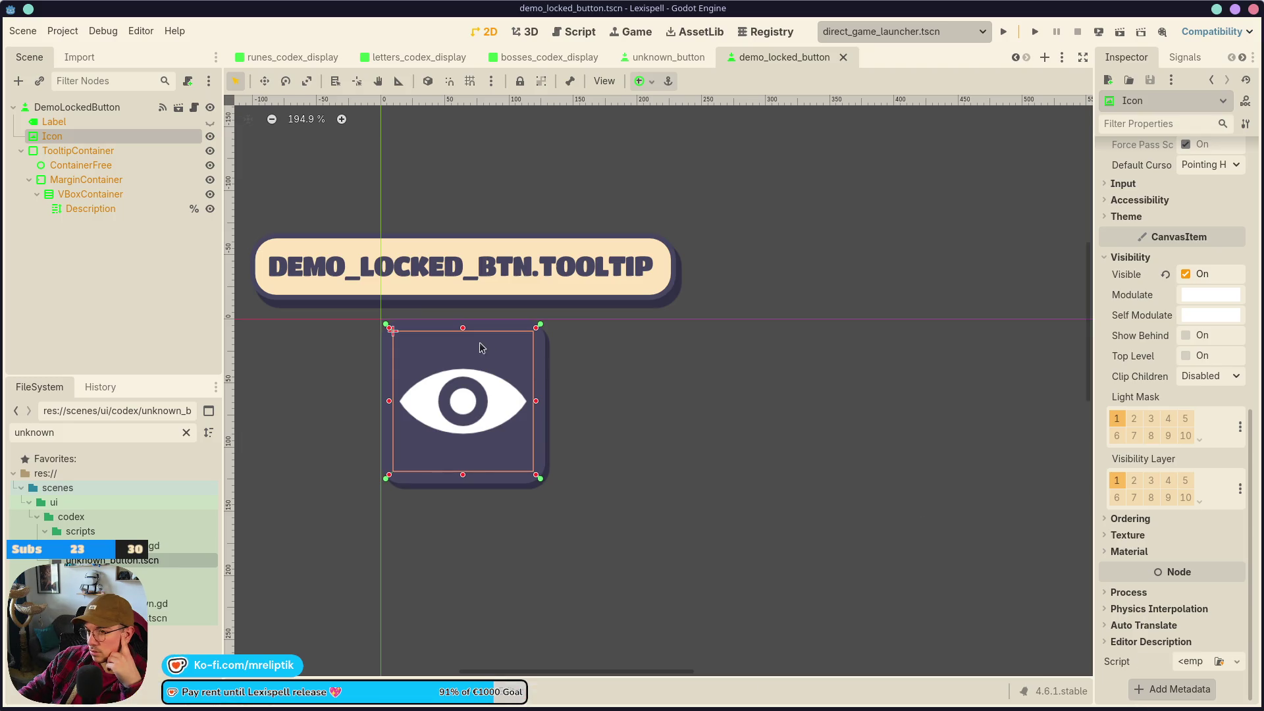
Eyedrop the tooltip's cream colour fde4b9 as the icon's Self Modulate tint.
left_click(1214, 297)
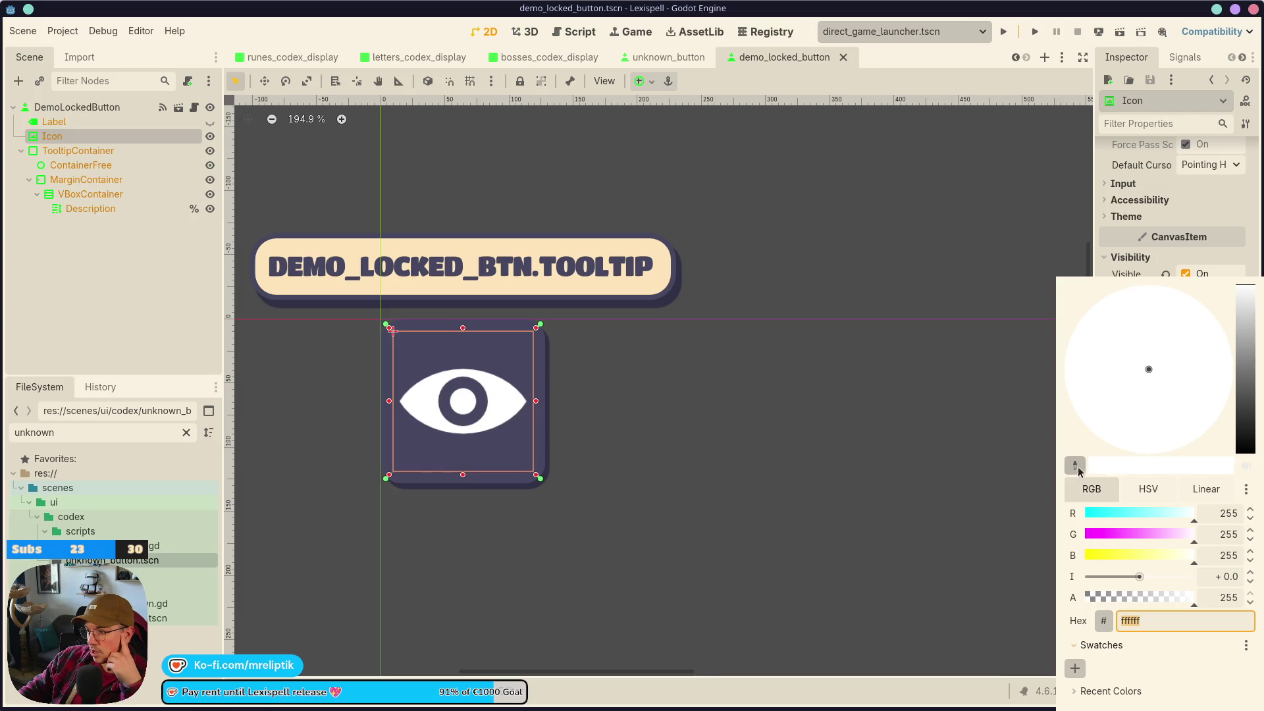
left_click(1075, 466)
left_click(606, 287)
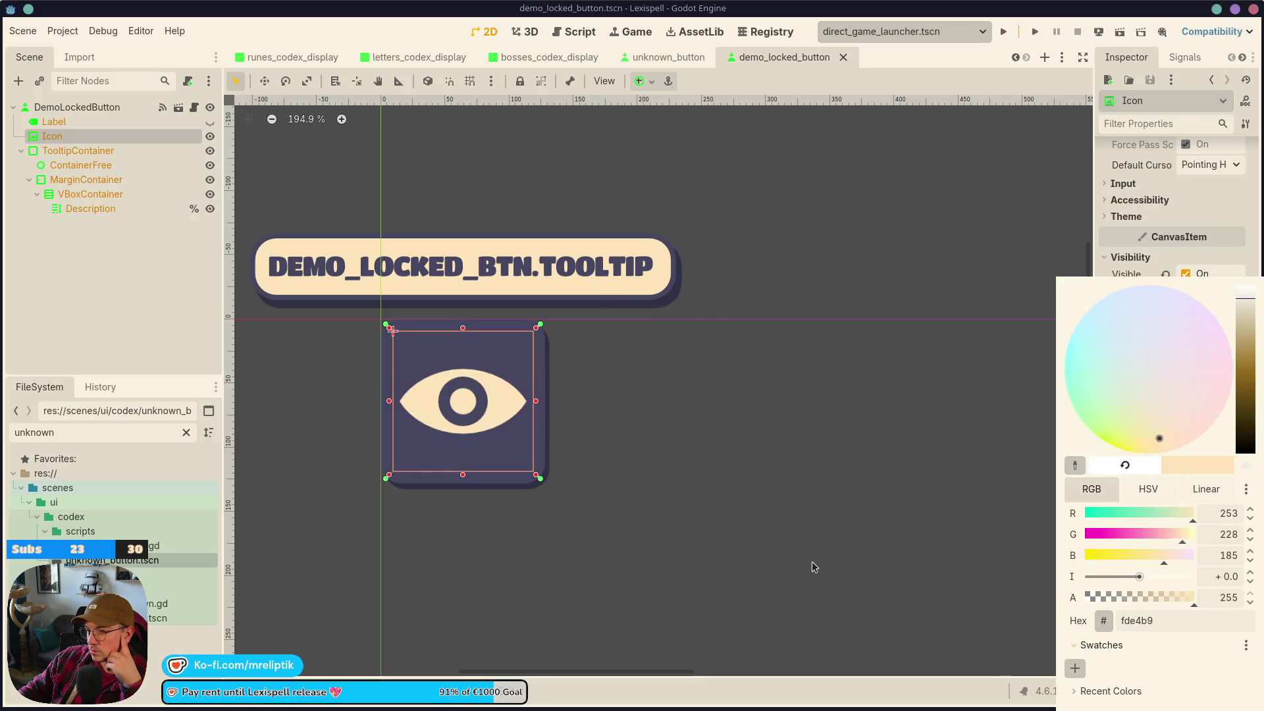
left_click(165, 356)
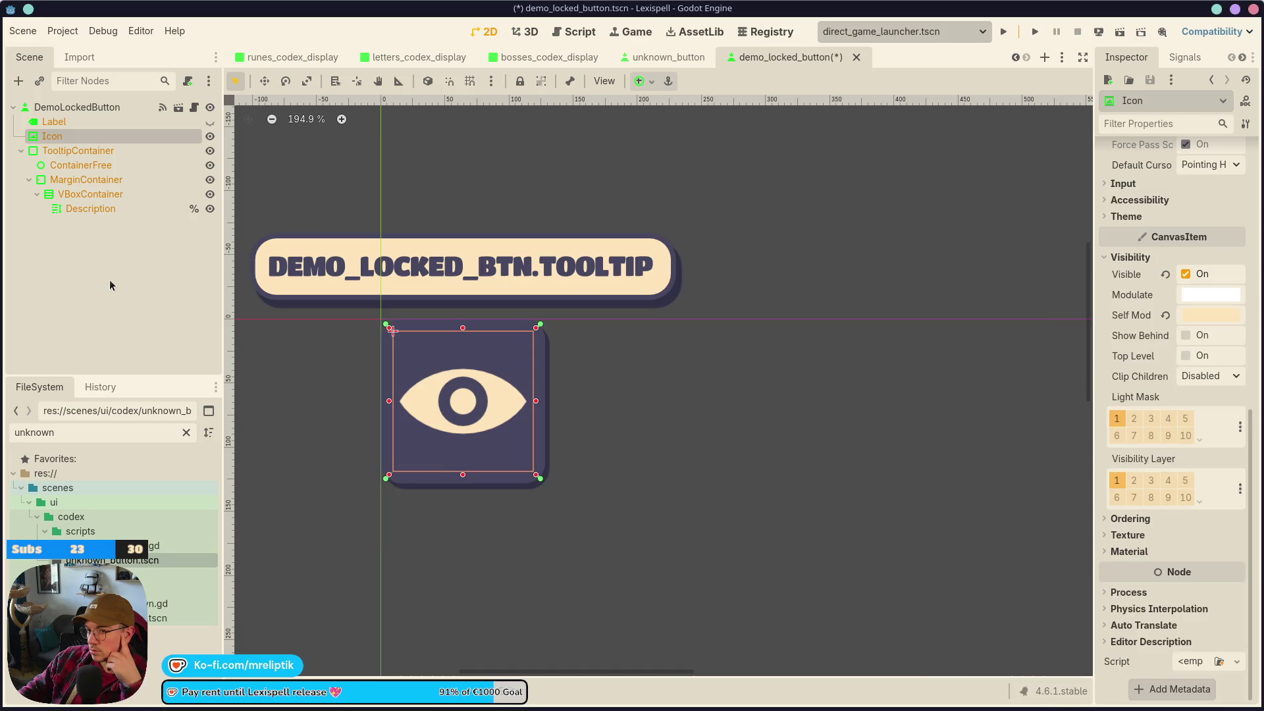
scroll(1161, 339, "up", 8)
left_click(1237, 185)
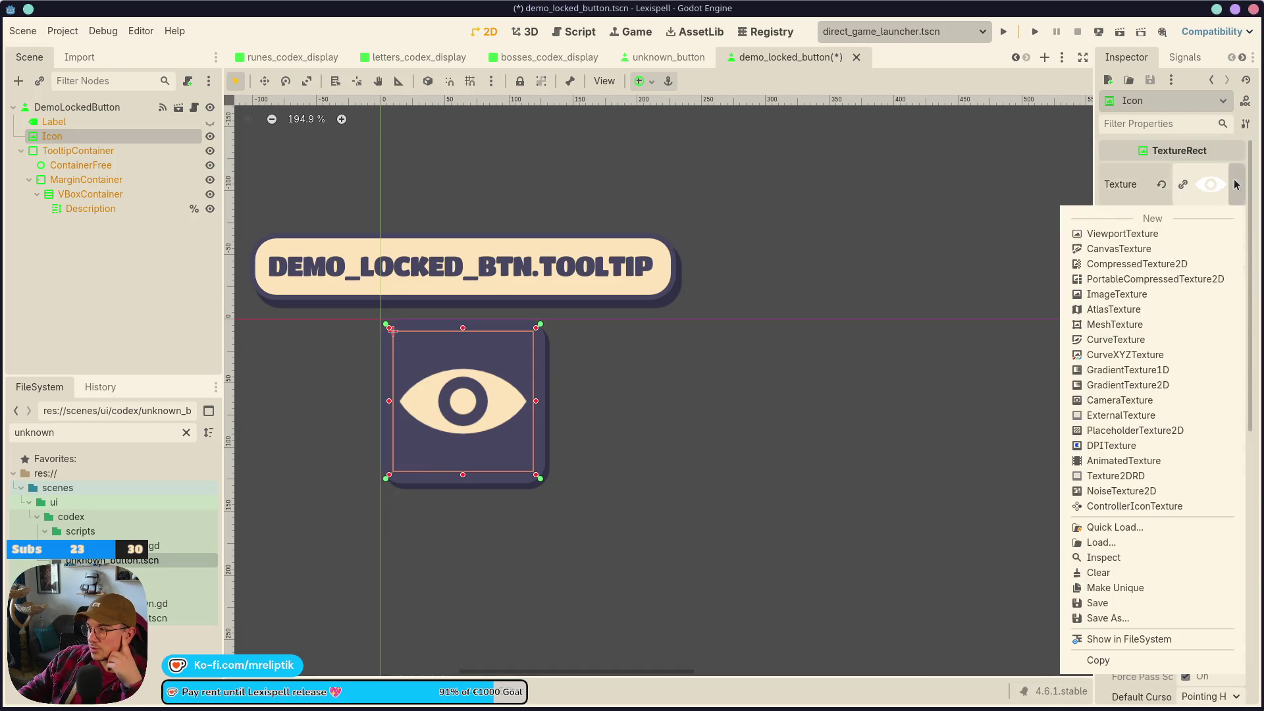
Replace the icon texture with eye_closed.png and save the demo-locked button scene.
left_click(1092, 526)
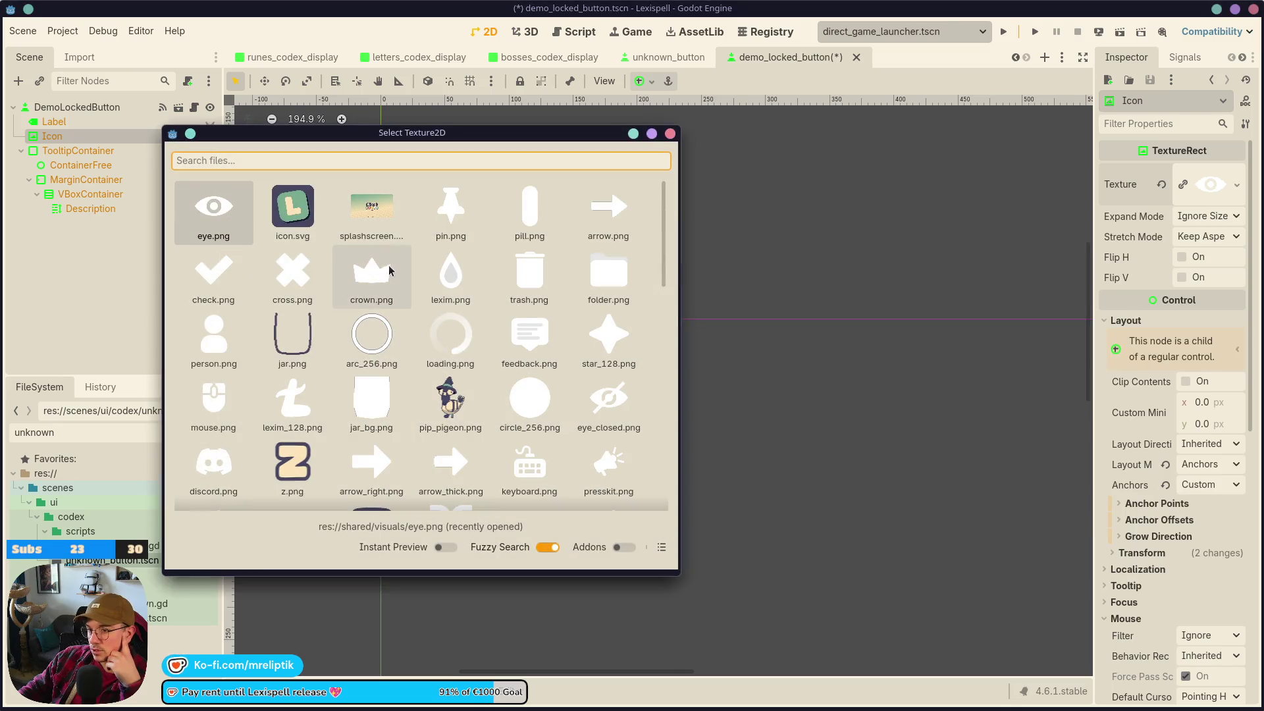
double_click(627, 413)
left_click(187, 301)
key("ctrl+s")
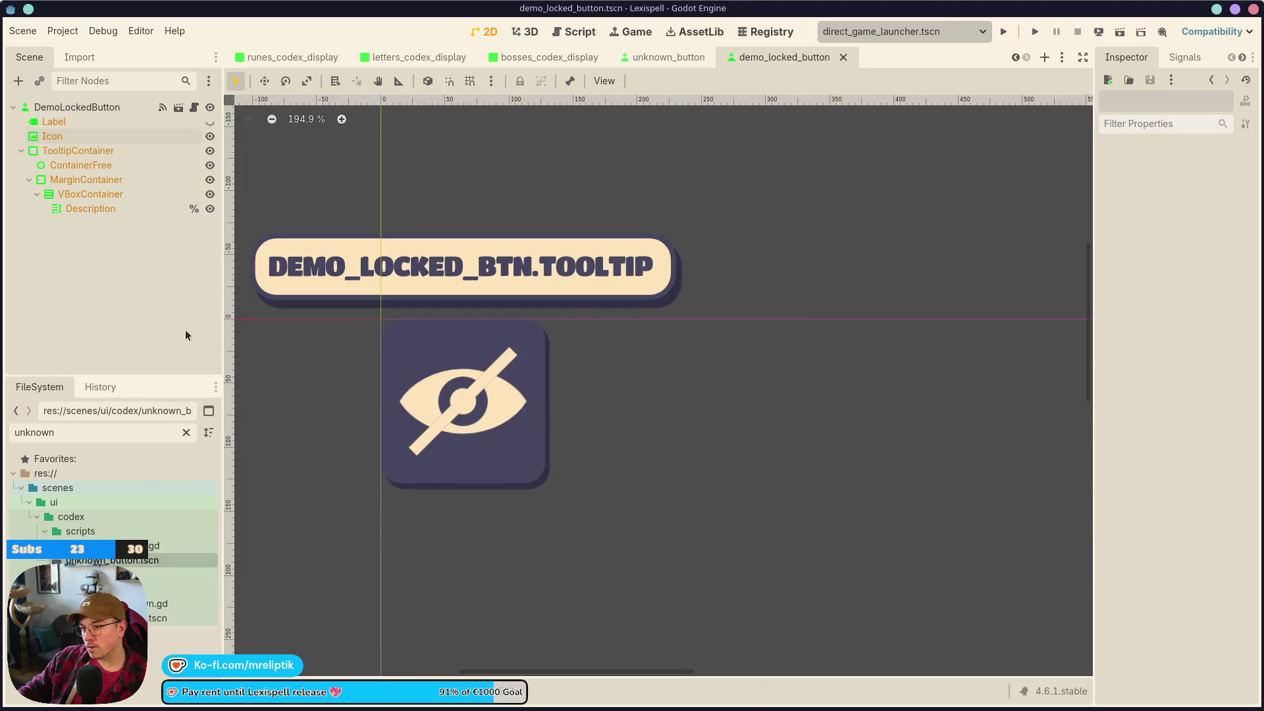
scroll(578, 482, "down", 1)
scroll(424, 398, "up", 2)
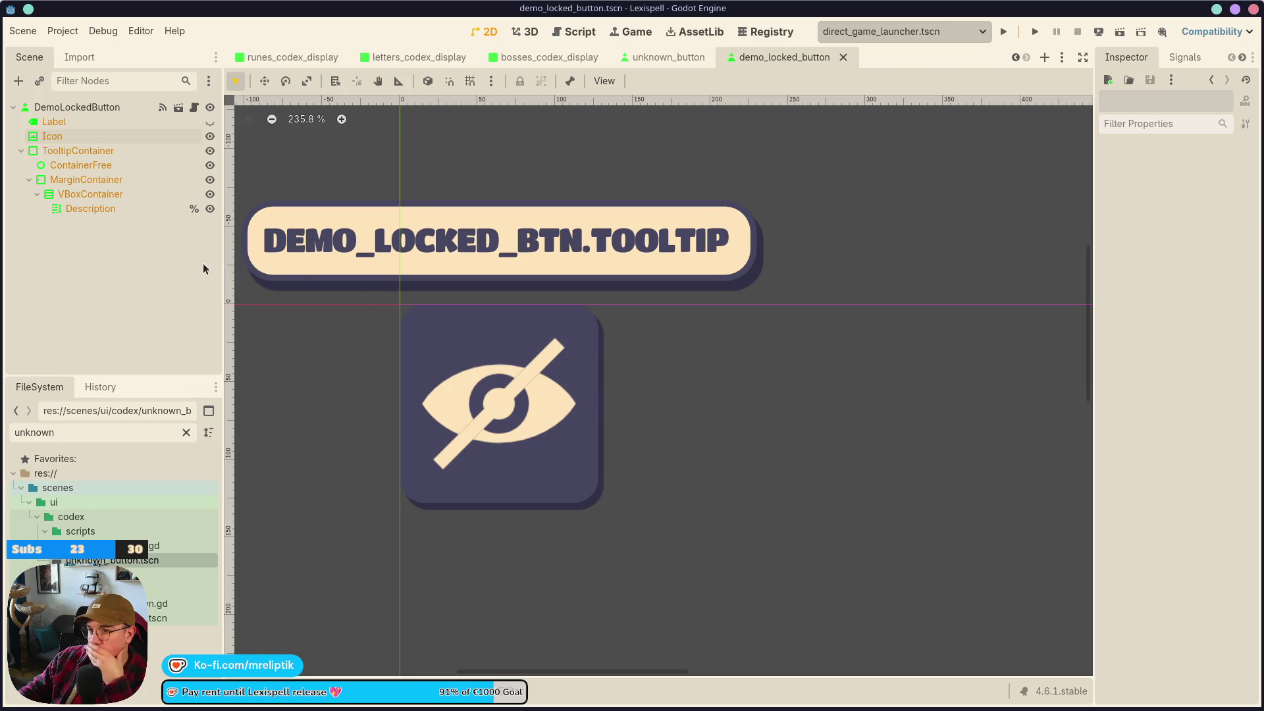
left_click(666, 58)
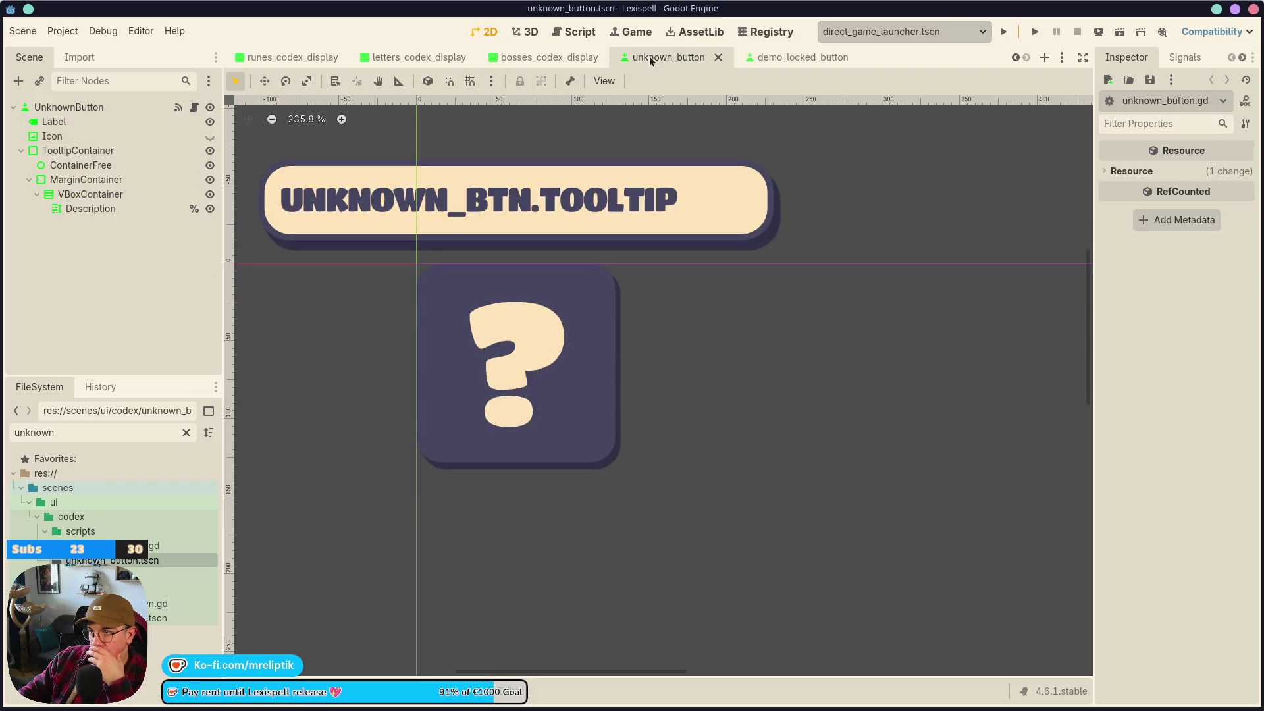
Duplicate the upgrade_unknown scene file as upgrade_demo_locked.tscn.
left_click(802, 58)
left_click(662, 58)
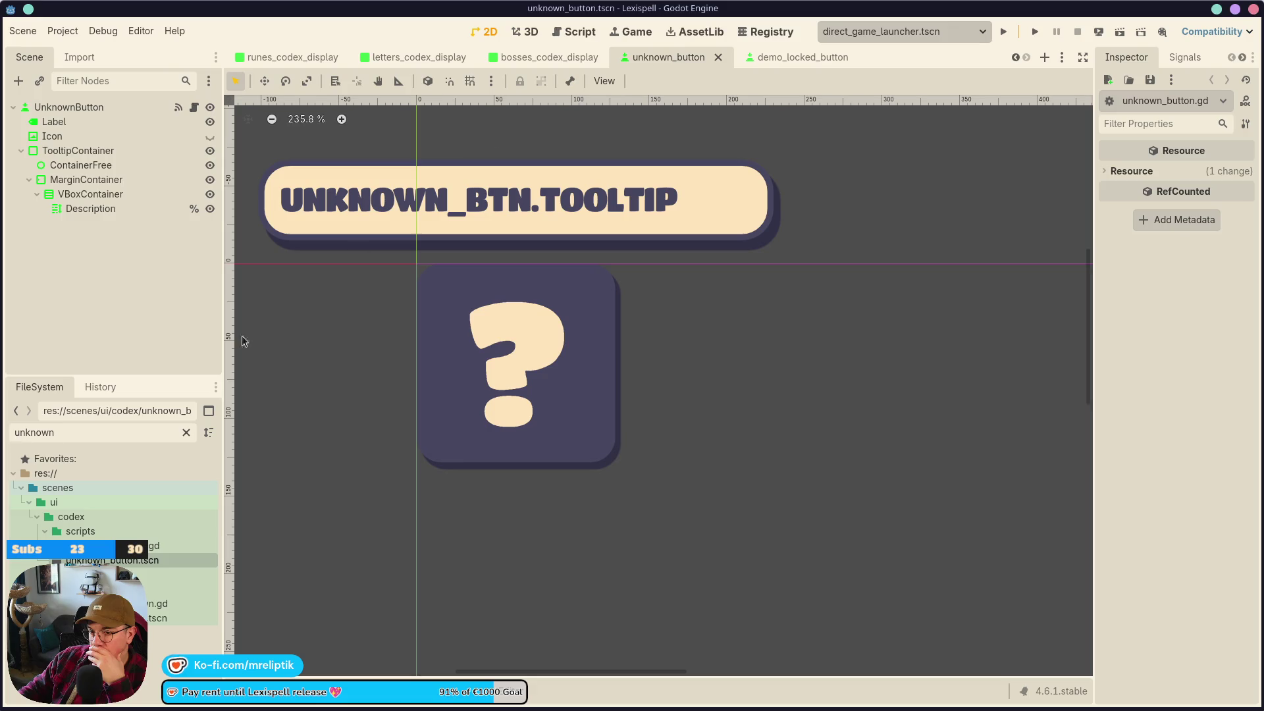
right_click(86, 560)
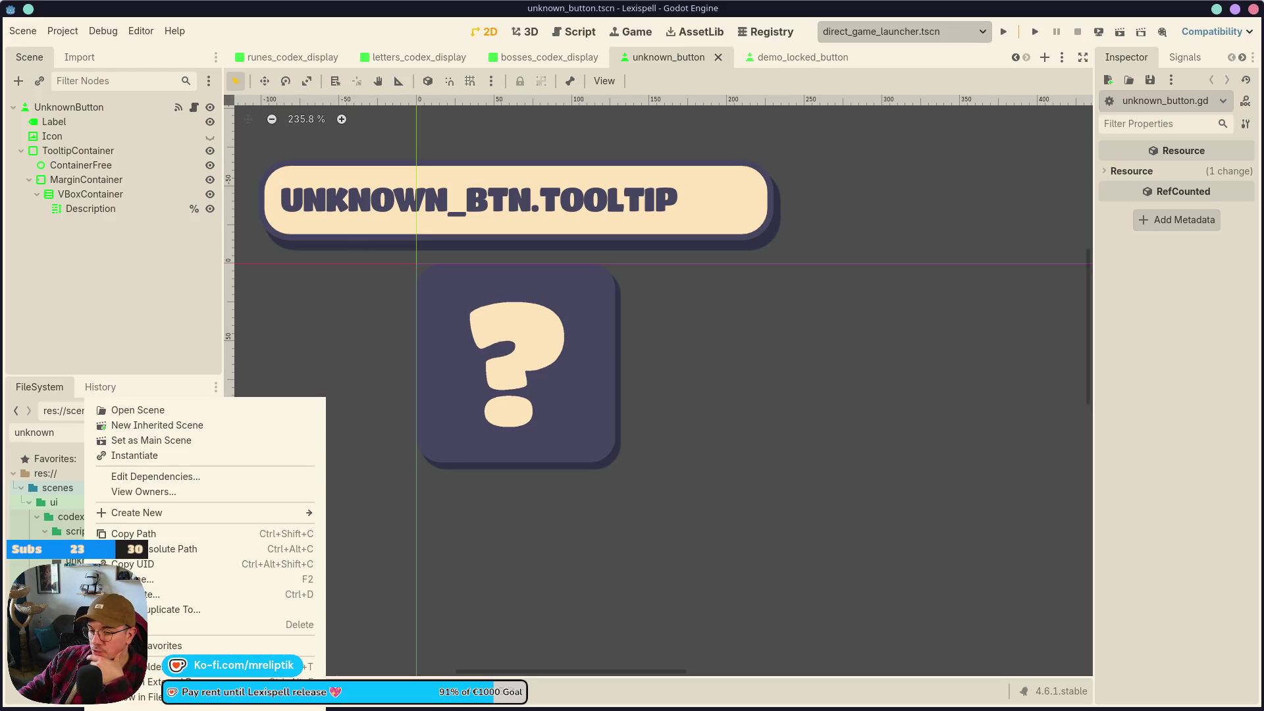
left_click(148, 595)
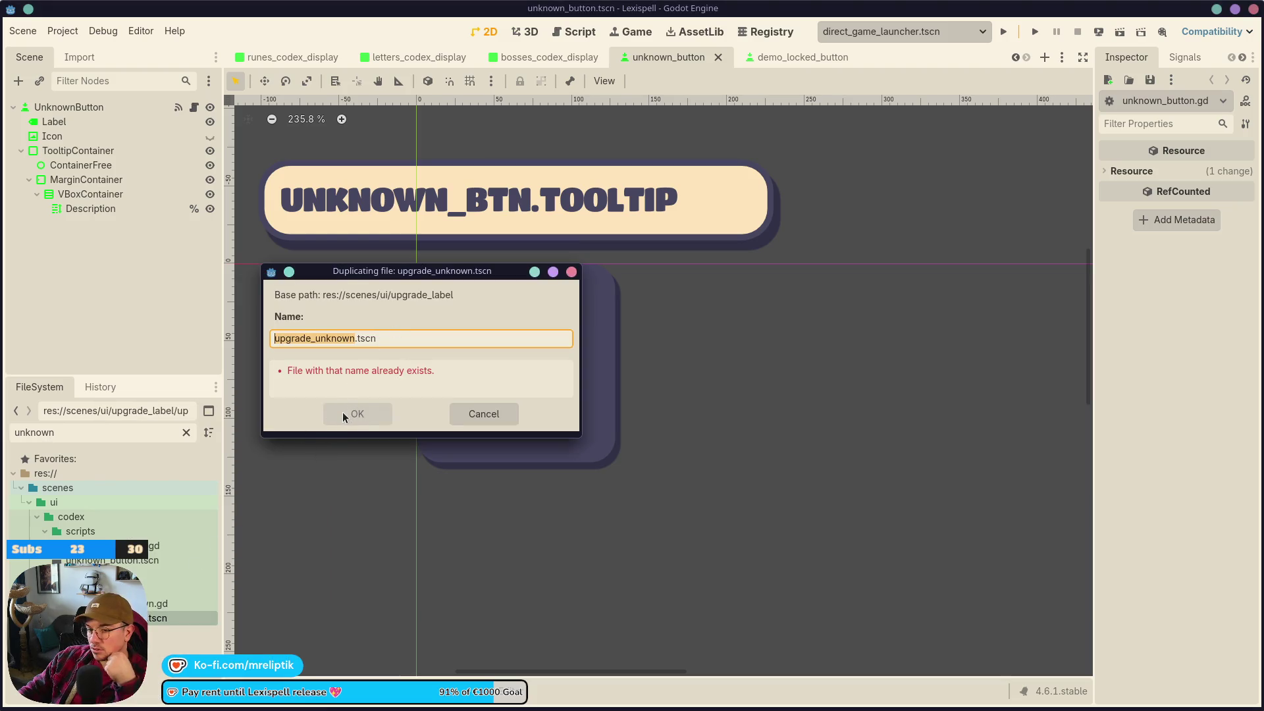
left_click(306, 338)
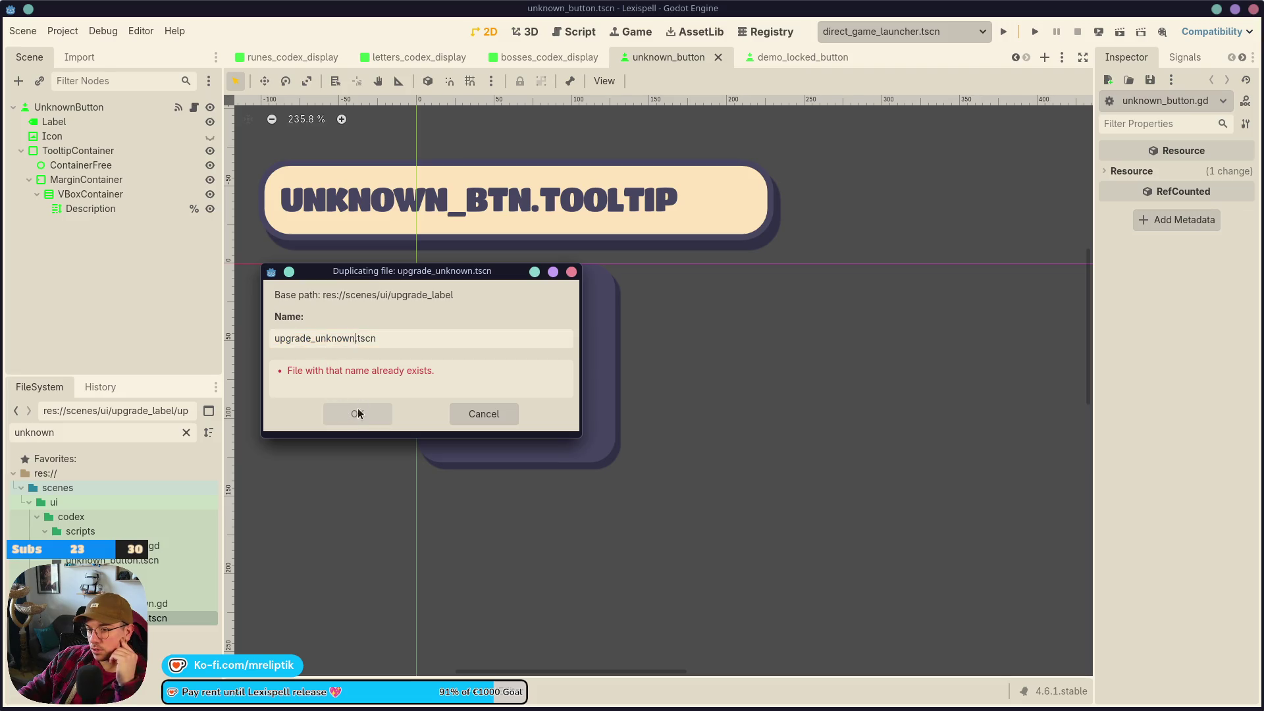
key("BackSpace")
key("BackSpace")
key("BackSpace")
key("BackSpace")
key("BackSpace")
type("demo_locked")
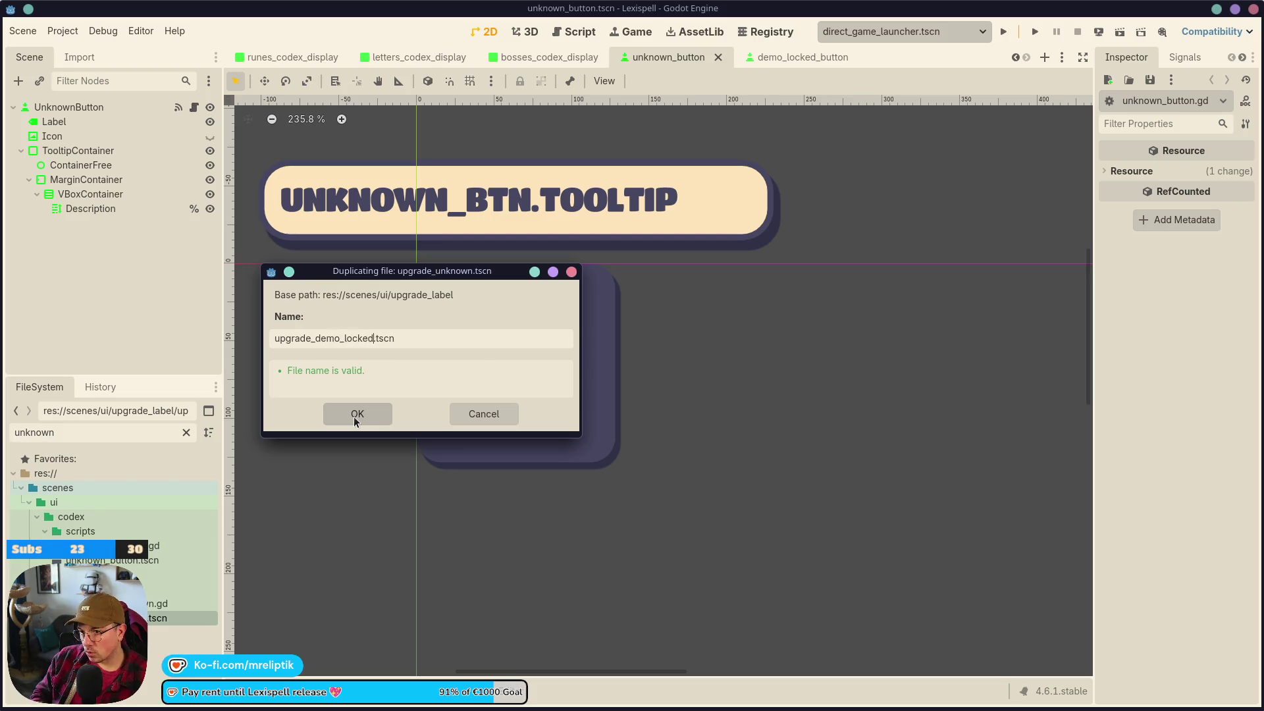
left_click(356, 414)
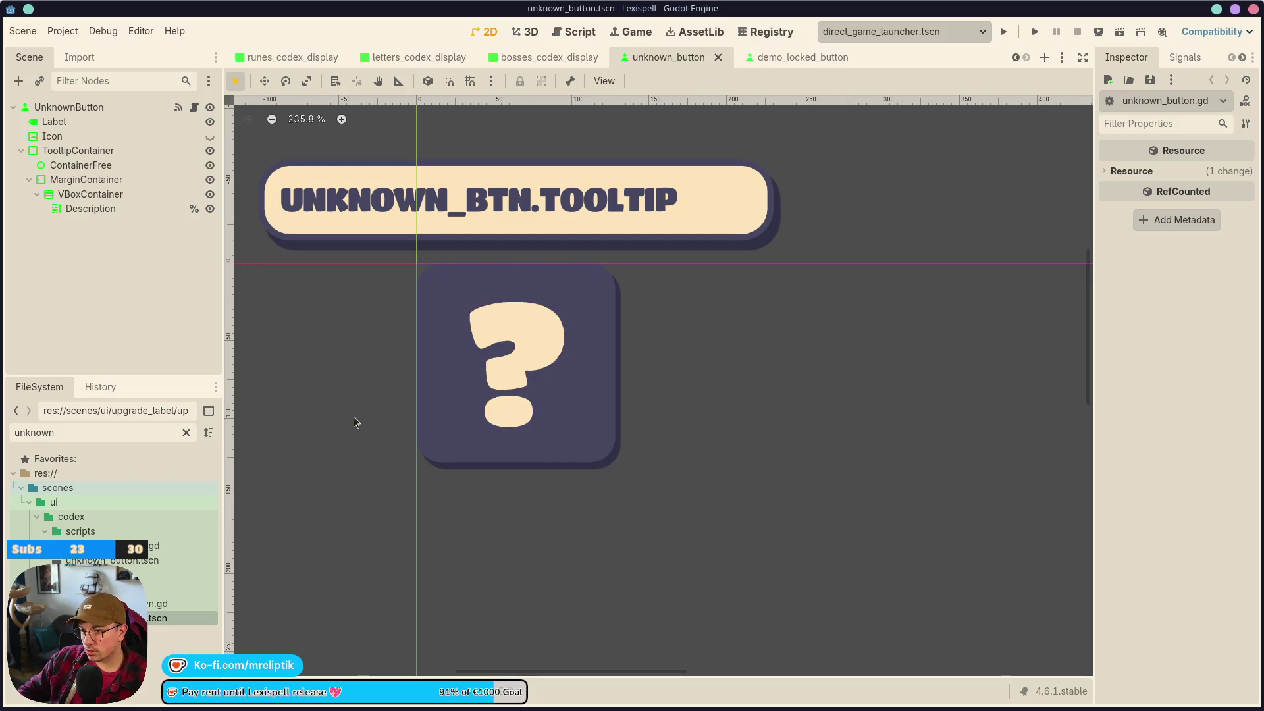
Open upgrade_demo_locked.tscn and inspect its ??? name label.
left_click(186, 433)
double_click(158, 568)
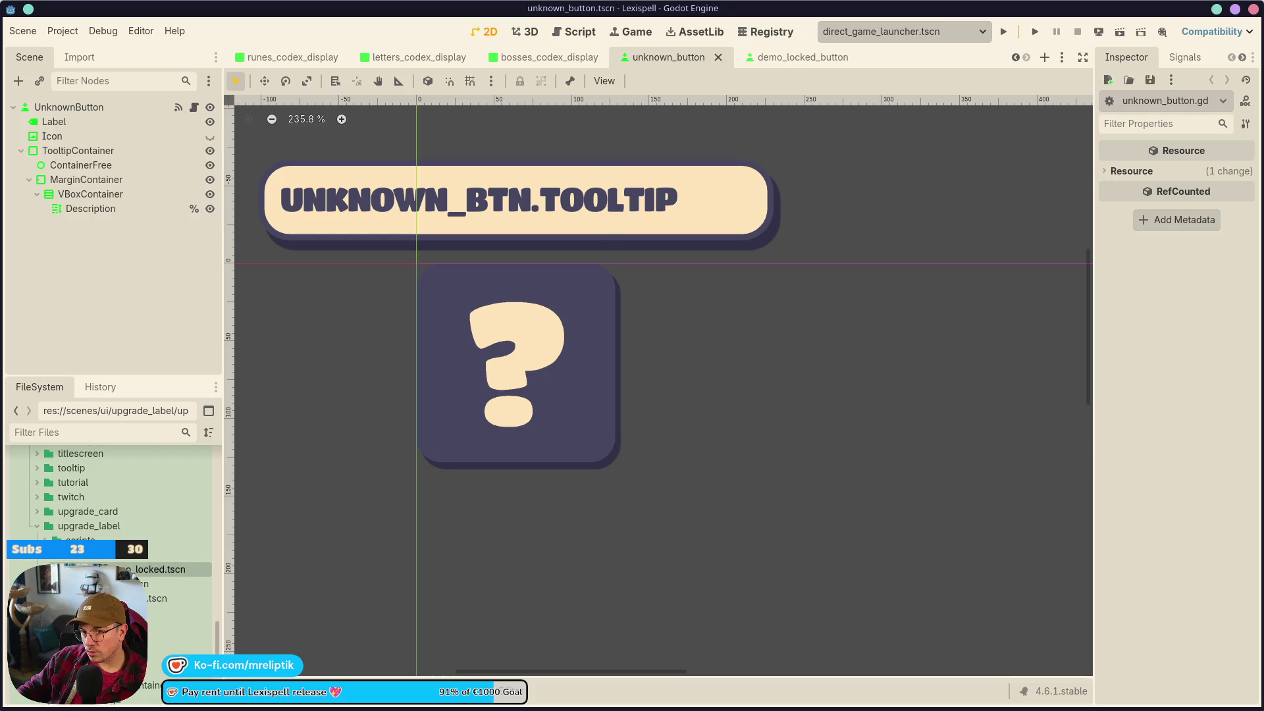
scroll(567, 244, "down", 4)
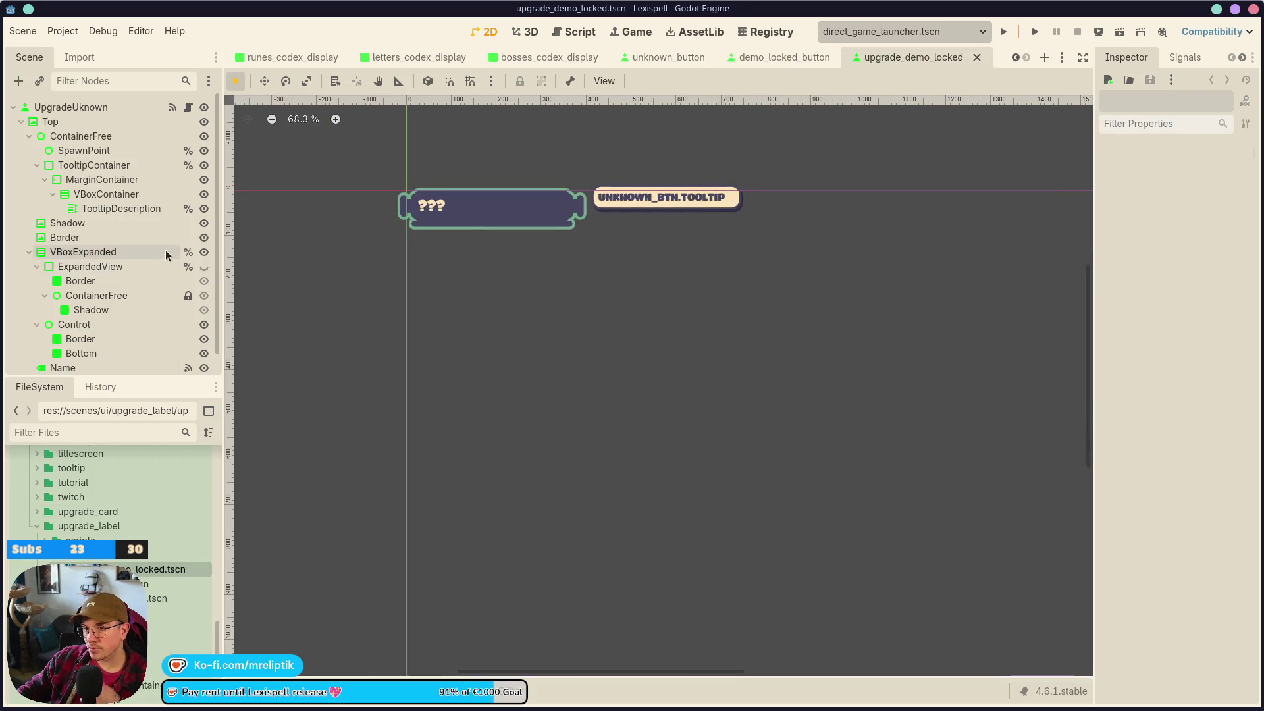
left_click(29, 253)
left_click(432, 205)
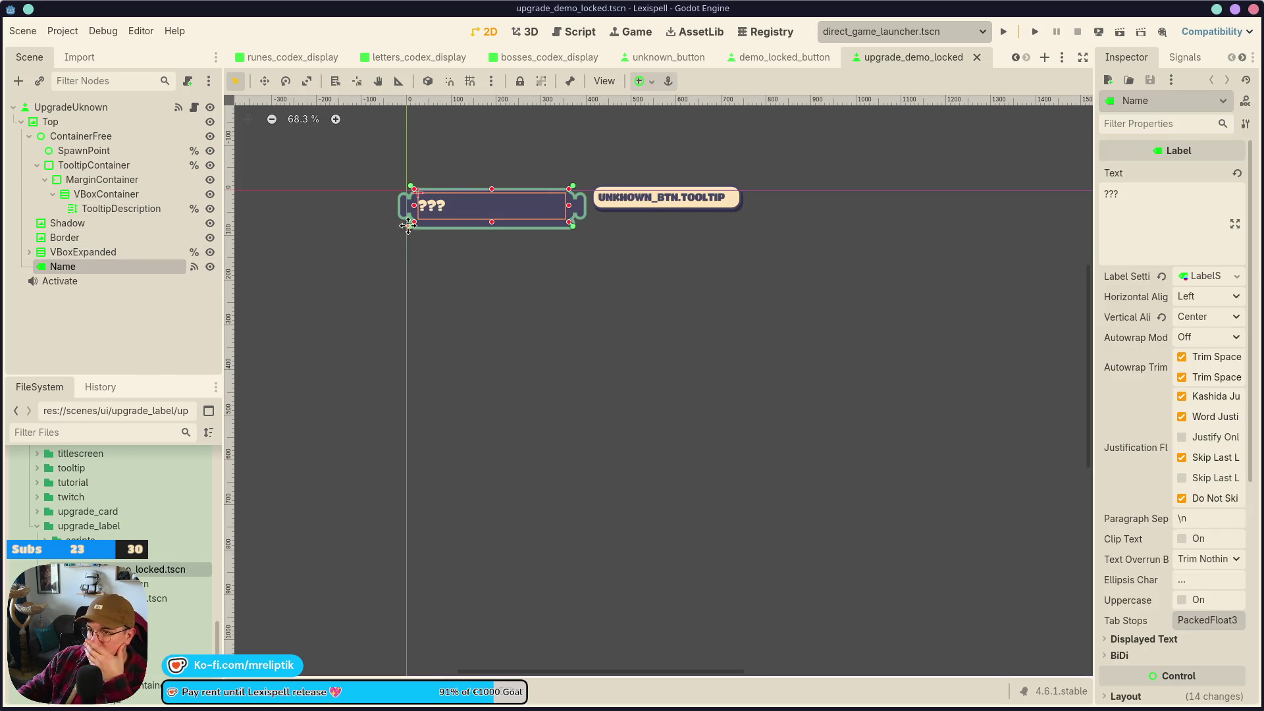
scroll(408, 226, "up", 5)
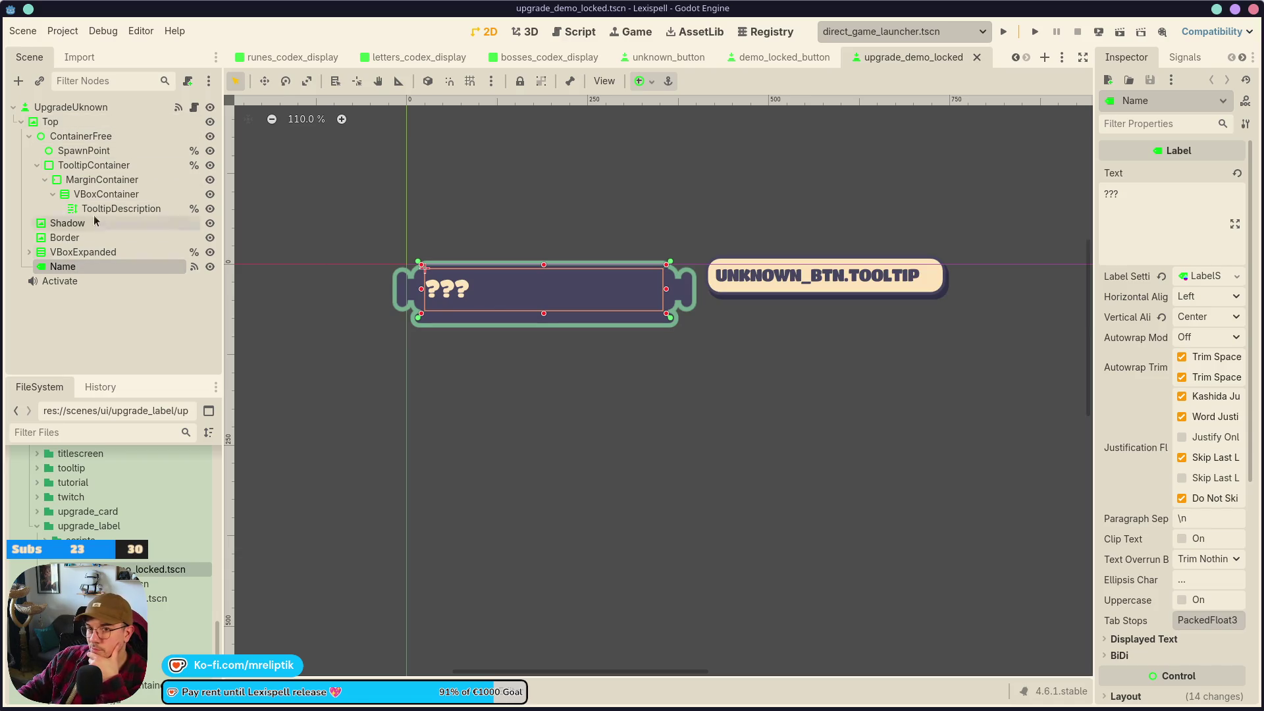
Delete the old upgrade_demo_locked file and close its tab without saving.
right_click(144, 582)
right_click(158, 568)
key("Escape")
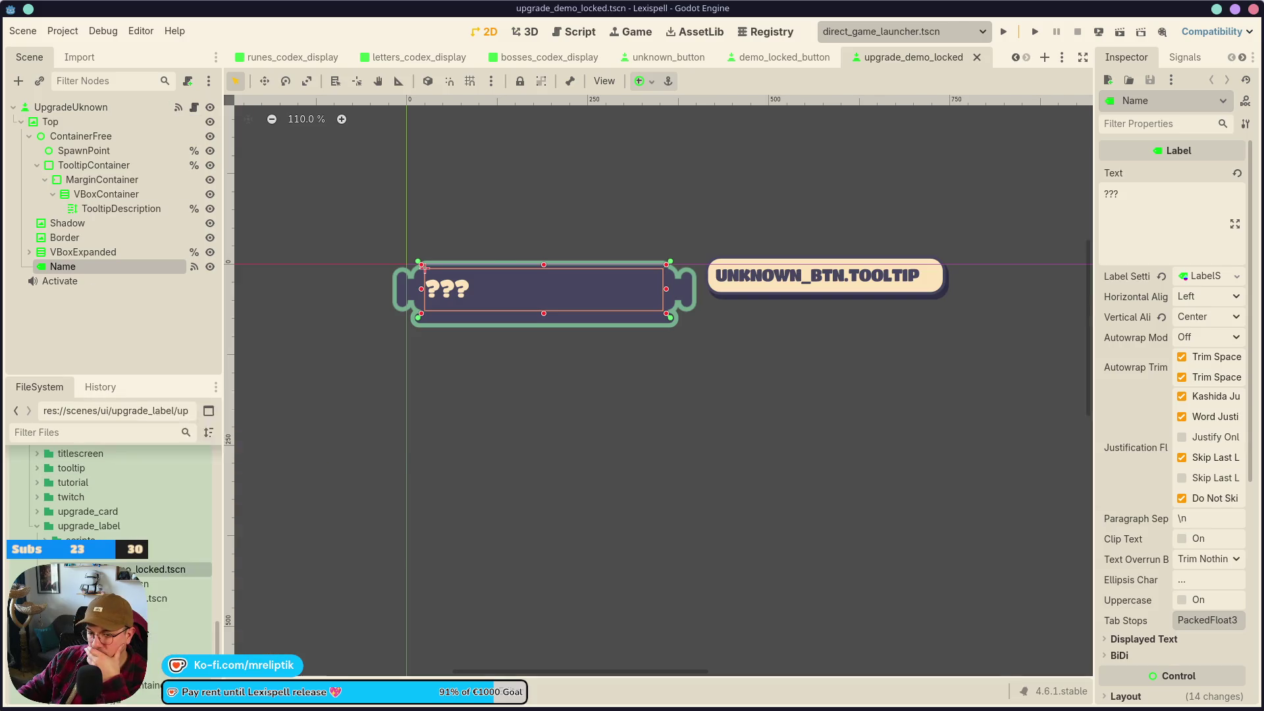
left_click(326, 419)
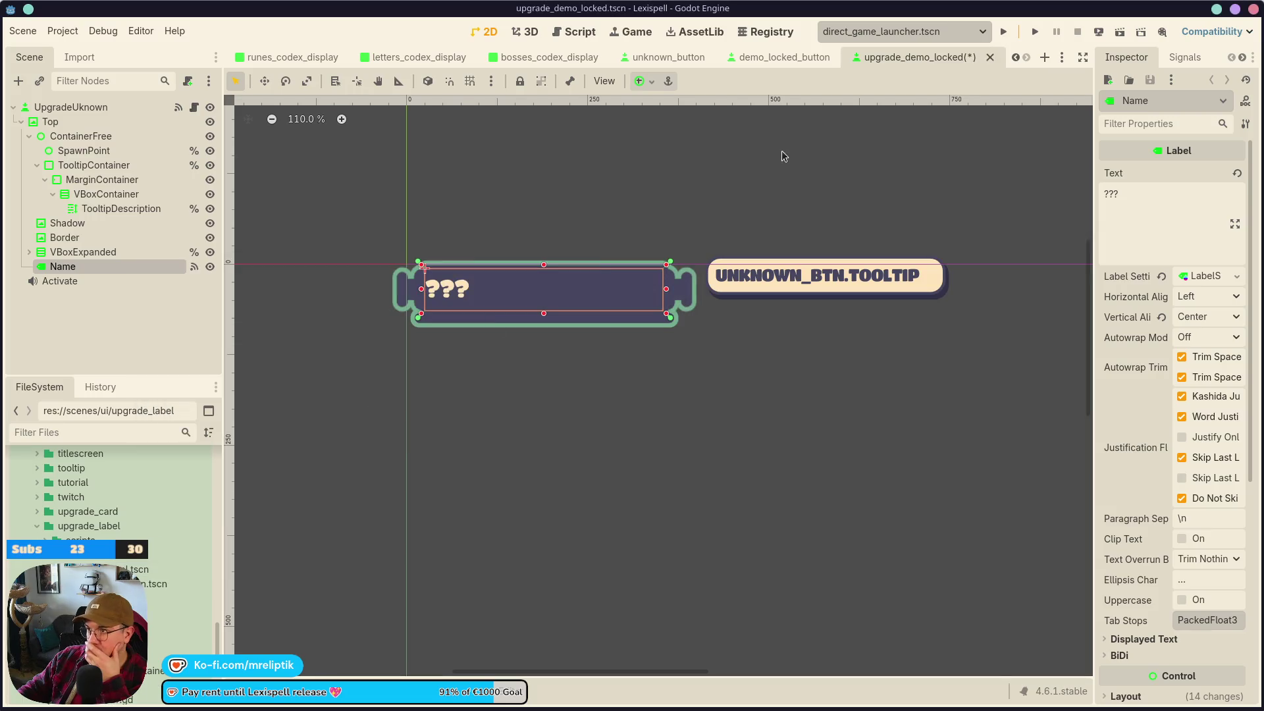
middle_click(914, 63)
left_click(560, 407)
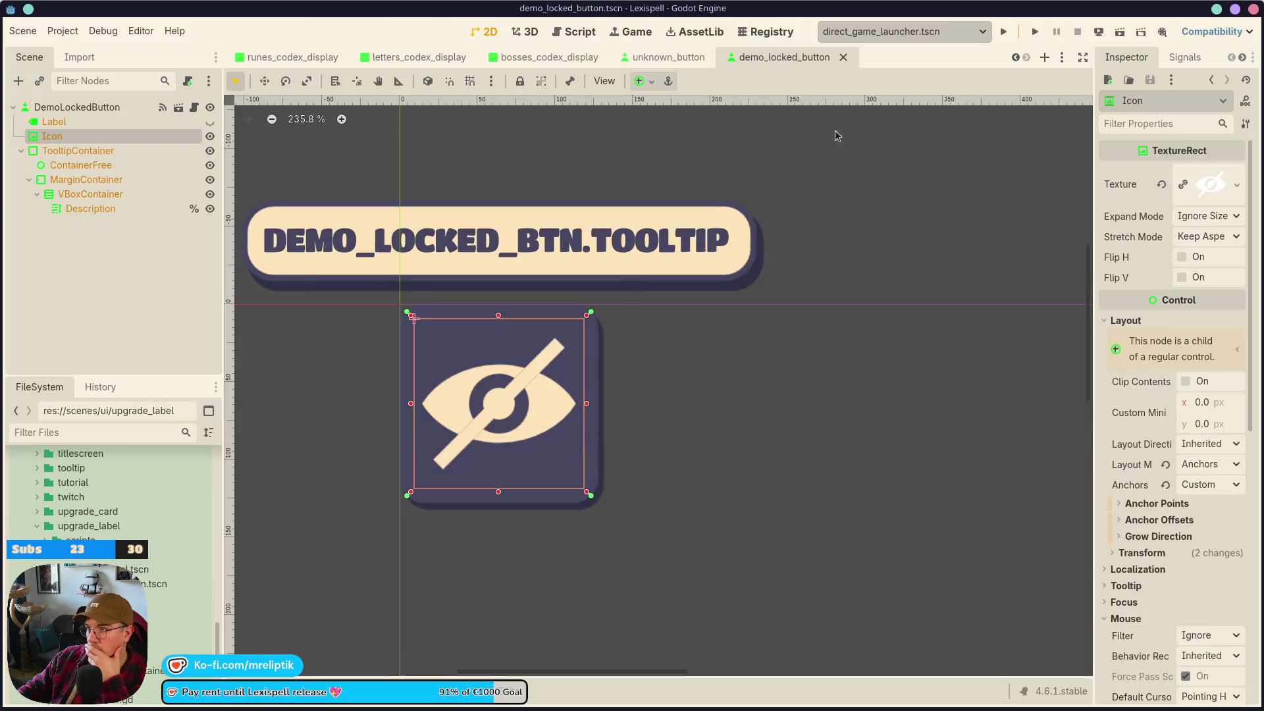
Create a scene inherited from scenes/ui/upgrade_label/upgrade_unknown.tscn and start renaming its root.
left_click(1047, 58)
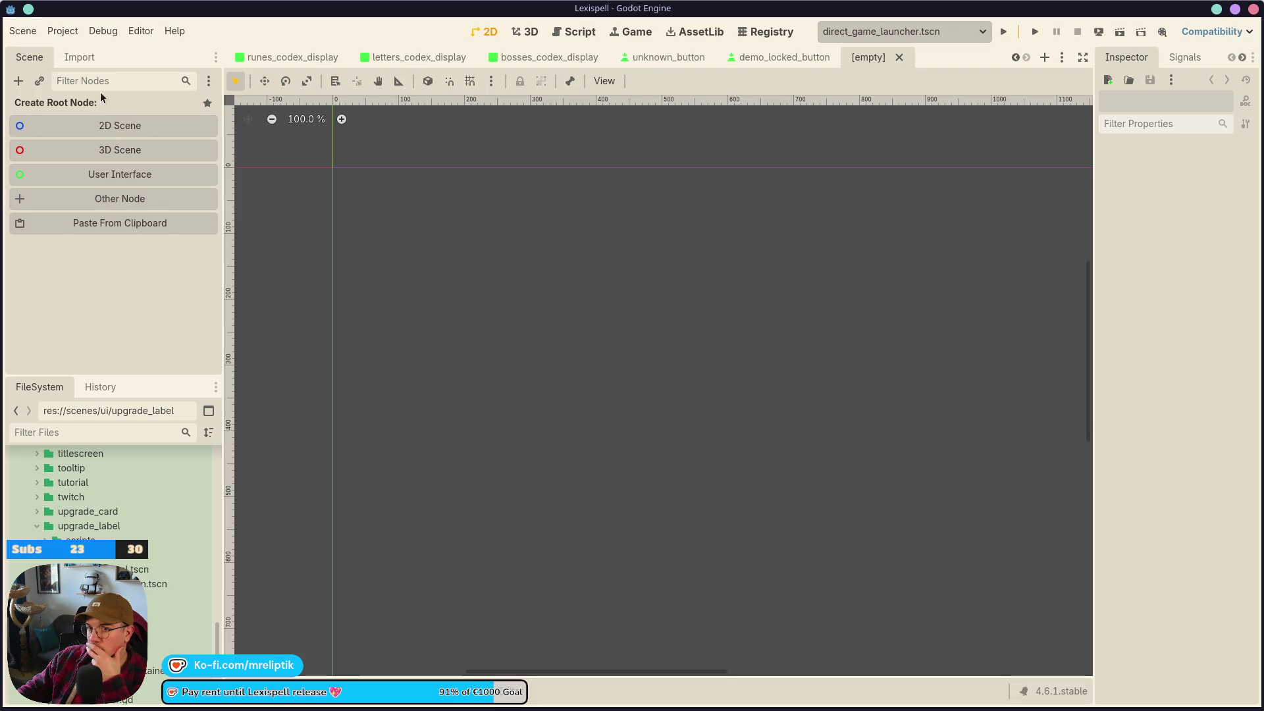
key("ctrl+shift+n")
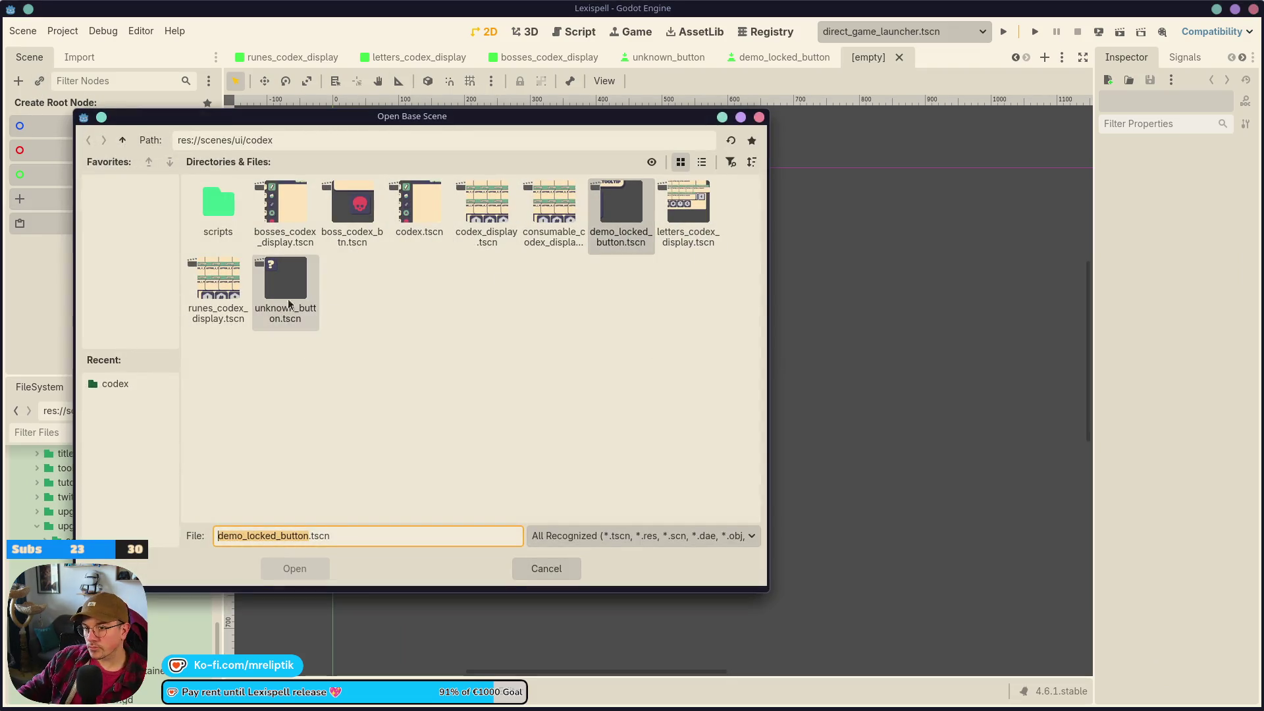
left_click_drag(145, 123, 400, 123)
left_click(378, 142)
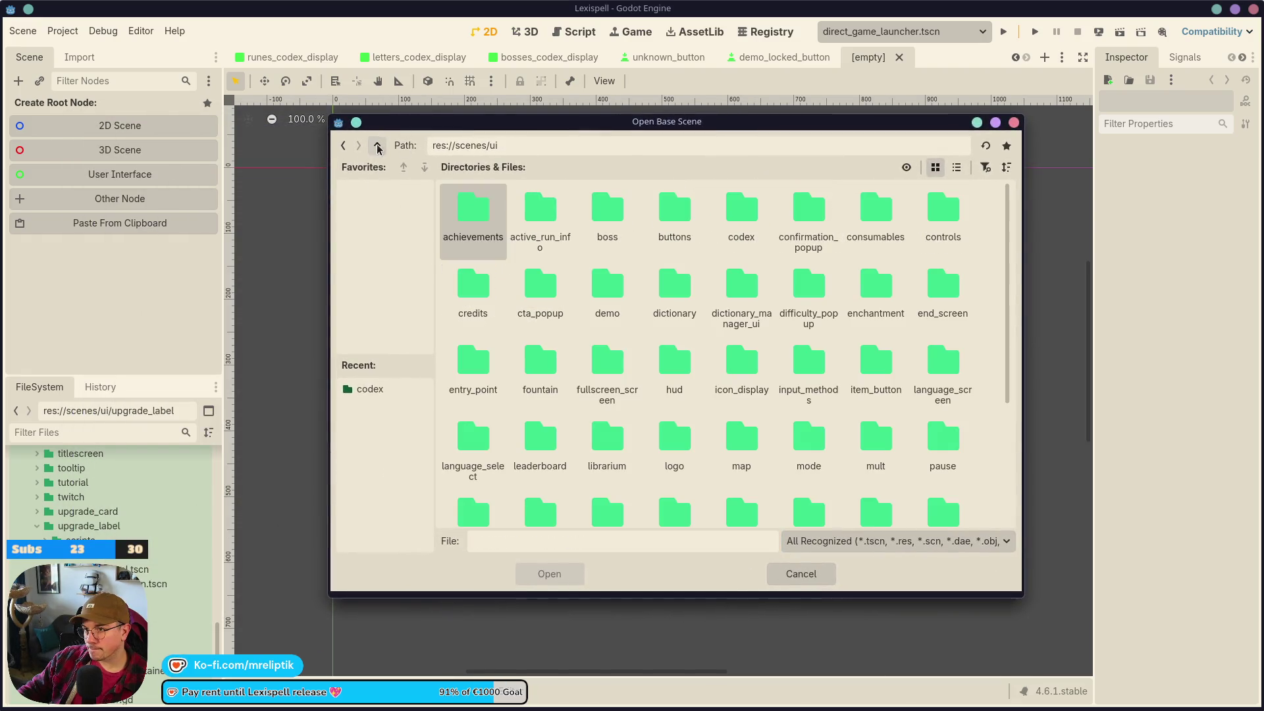
scroll(714, 375, "down", 2)
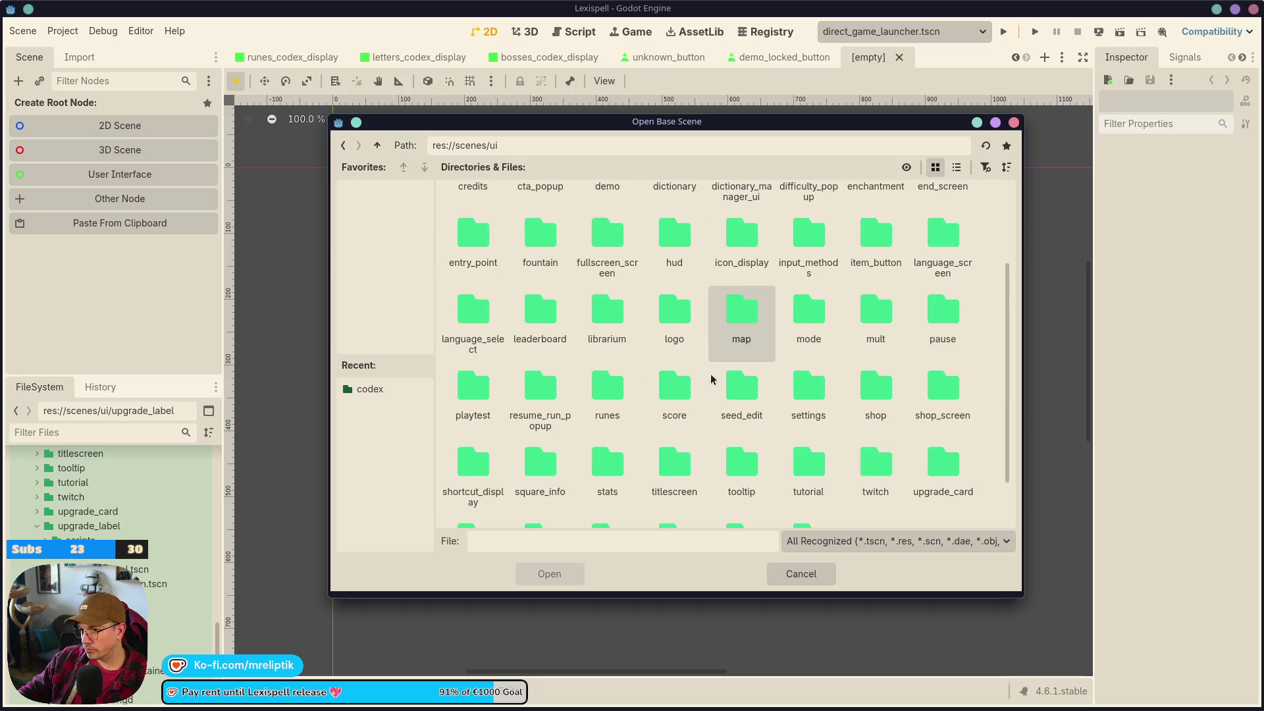
scroll(678, 497, "down", 3)
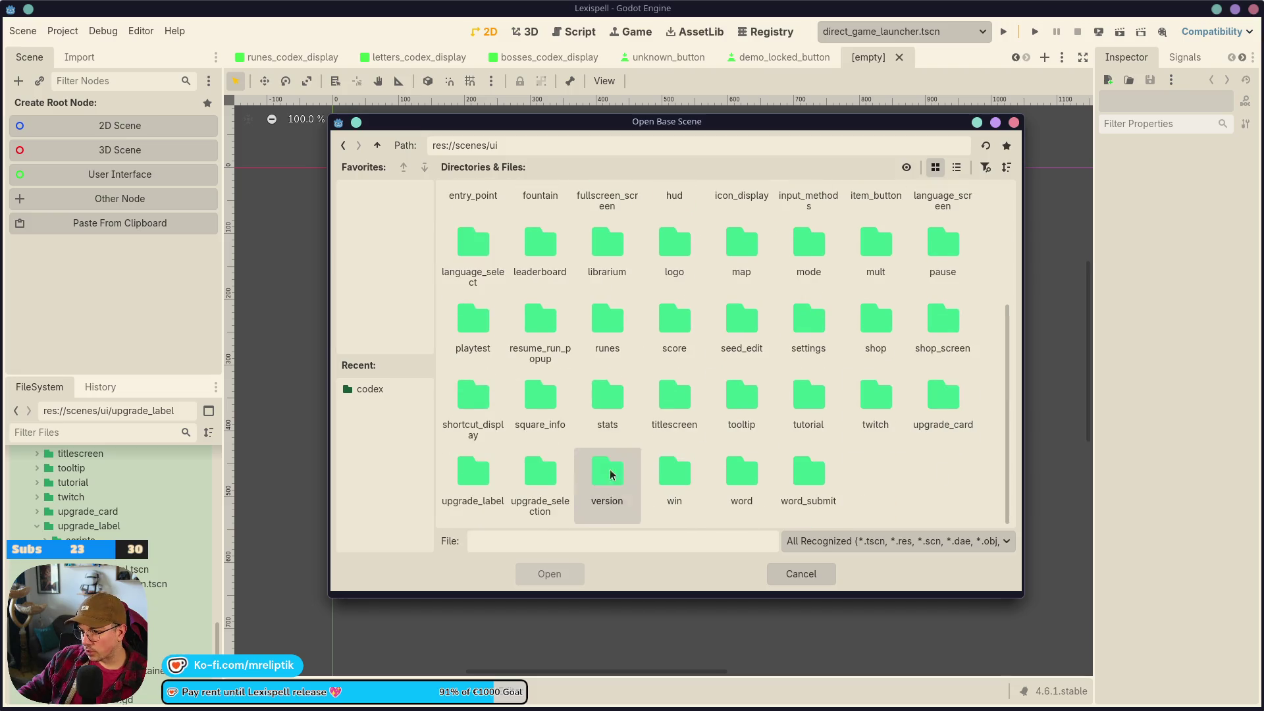
double_click(469, 477)
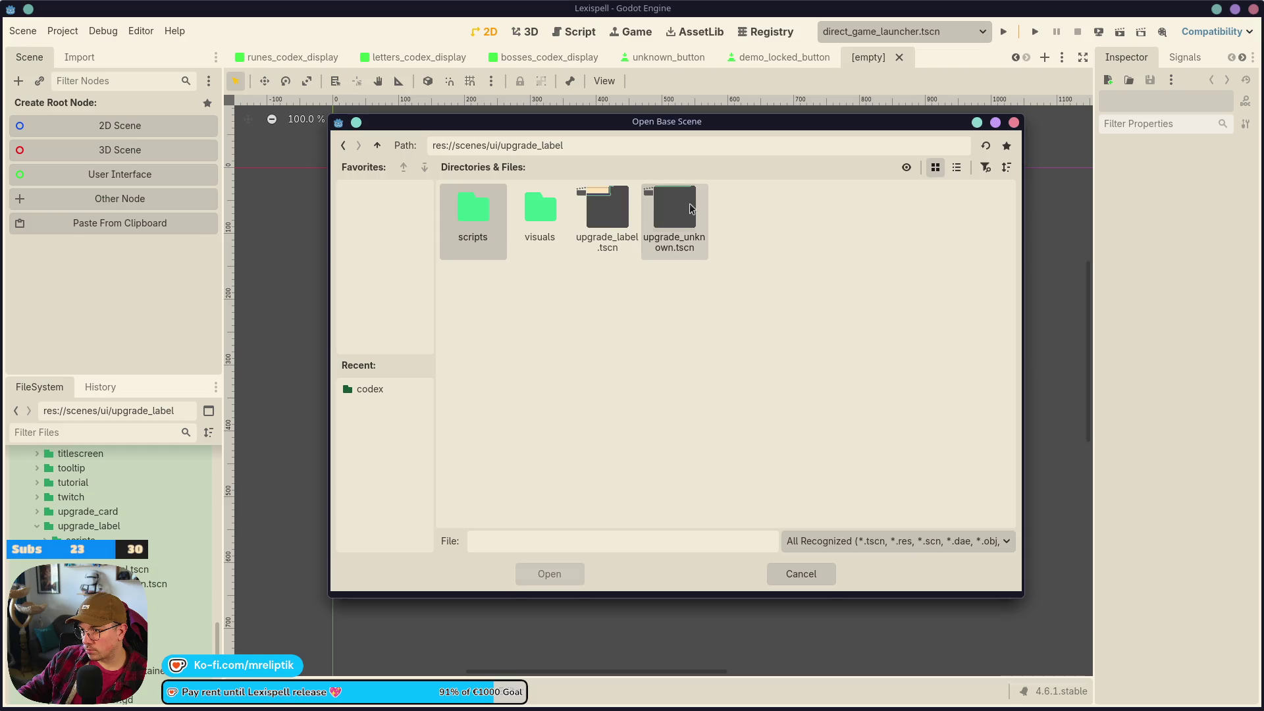
double_click(690, 203)
left_click(87, 110)
double_click(86, 107)
left_click_drag(110, 107, 85, 109)
Rename the root to UpgradeDemoLocked and copy DEMO_LOCKED_BTN.TOOLTIP from the demo_locked_button scene.
type("DemoLocke")
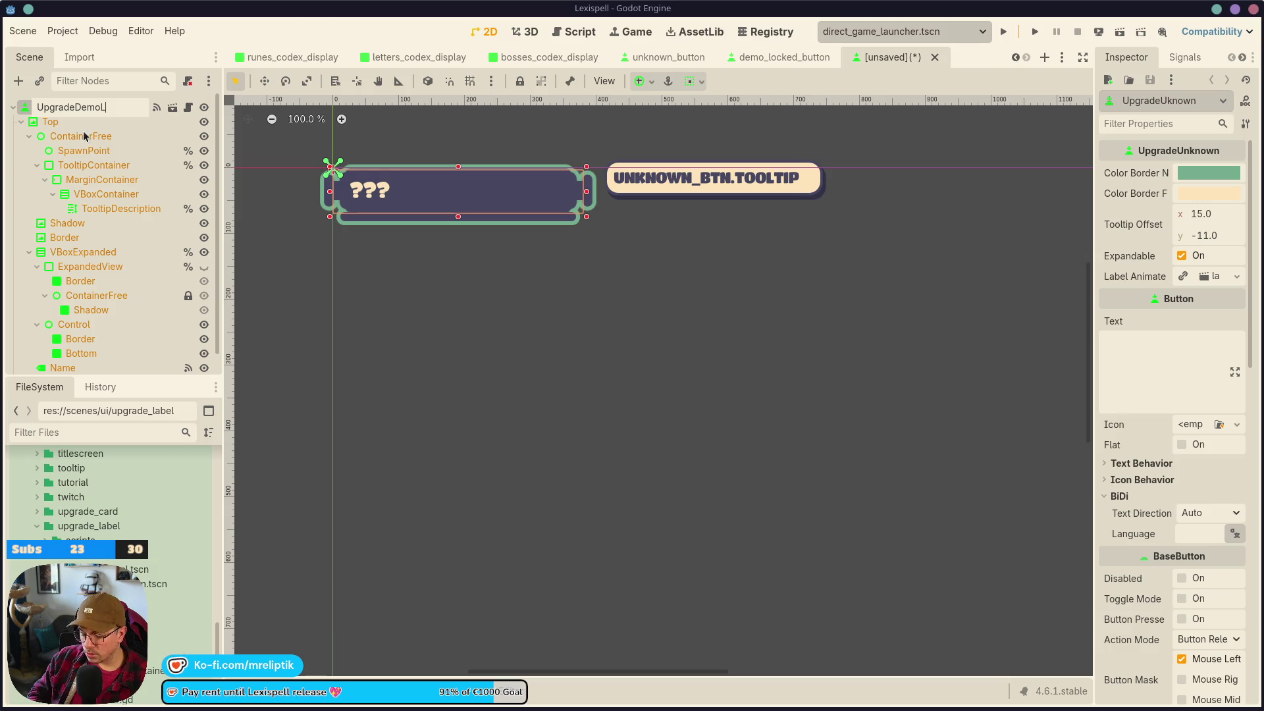
type("d")
key("Return")
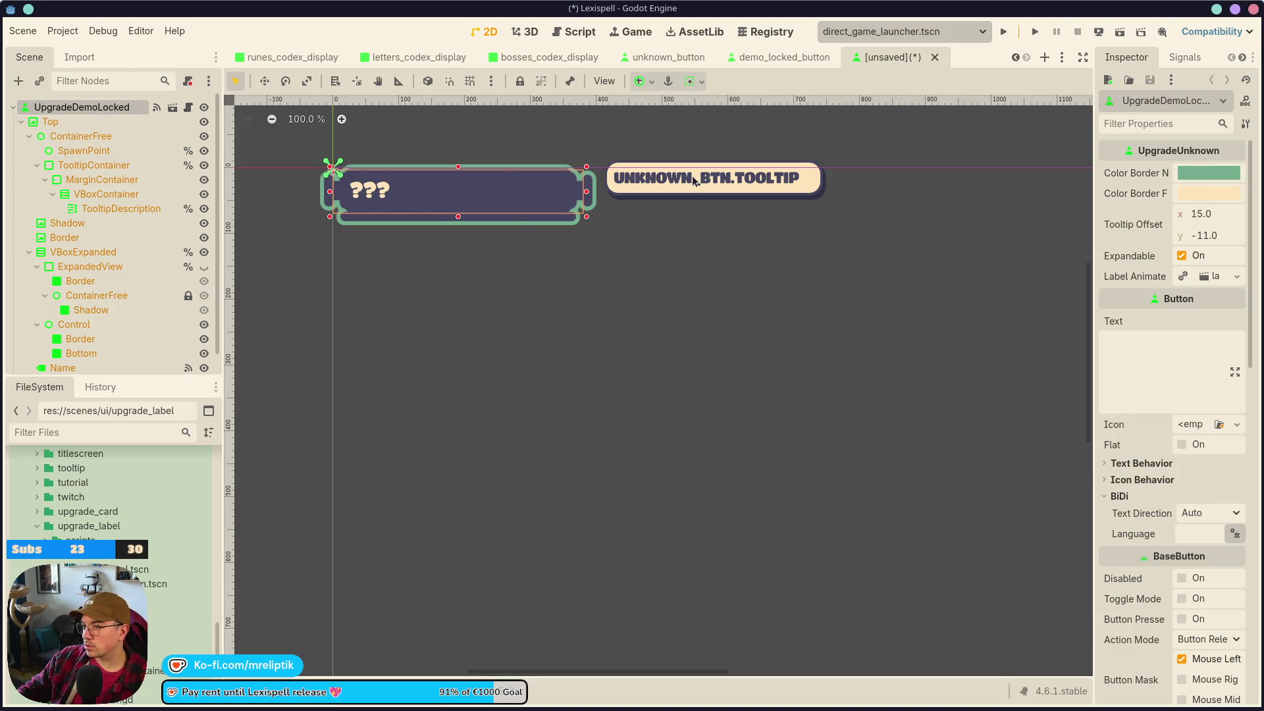
left_click(694, 180)
left_click(780, 58)
left_click(668, 57)
left_click(781, 57)
left_click(542, 242)
left_click(1157, 217)
key("ctrl+a")
key("ctrl+c")
Replace TooltipDescription's text with DEMO_LOCKED_BTN.TOOLTIP and save the scene as upgrade_demo_locked.tscn.
left_click(892, 57)
left_click(1147, 233)
key("ctrl+a")
key("ctrl+v")
key("ctrl+s")
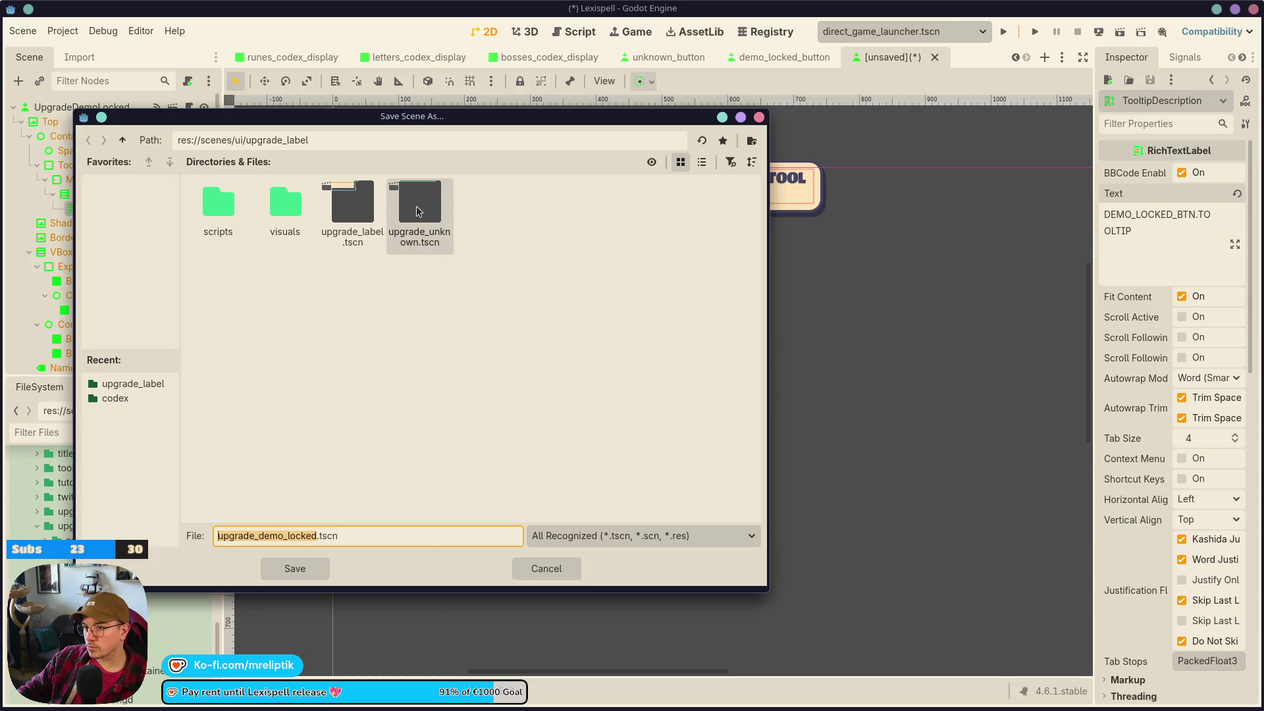
left_click(285, 572)
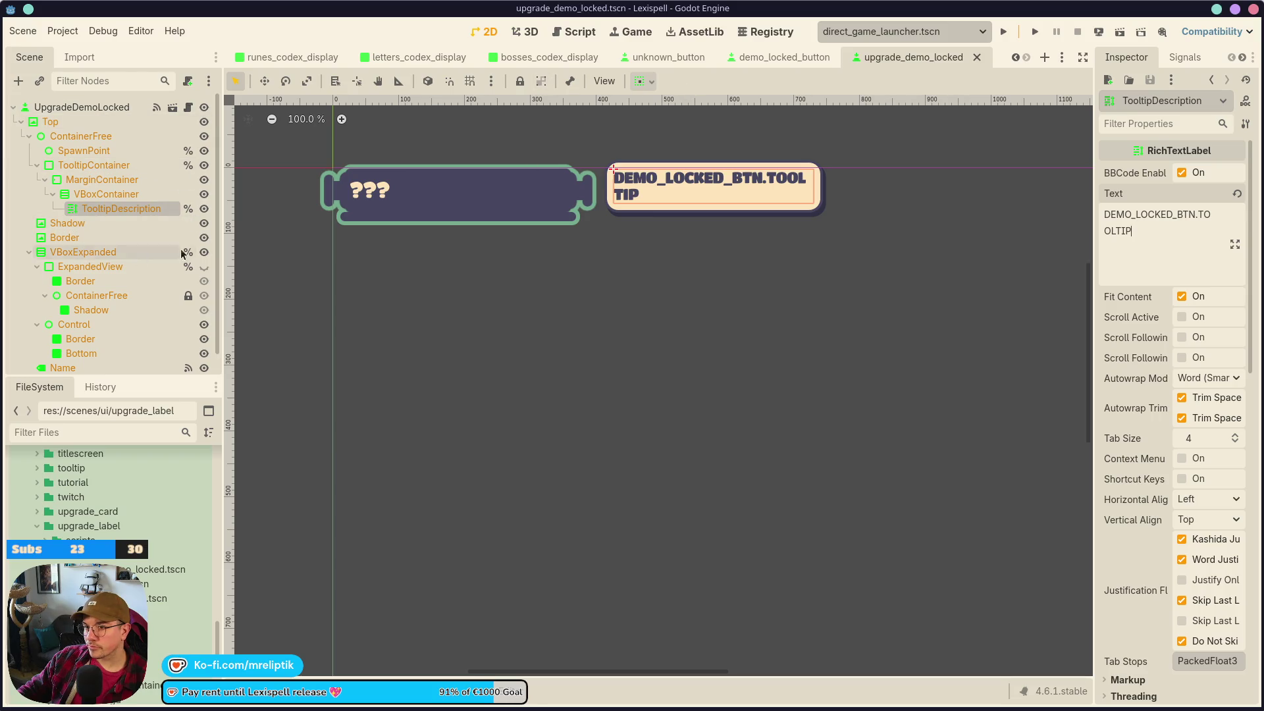
left_click(118, 367)
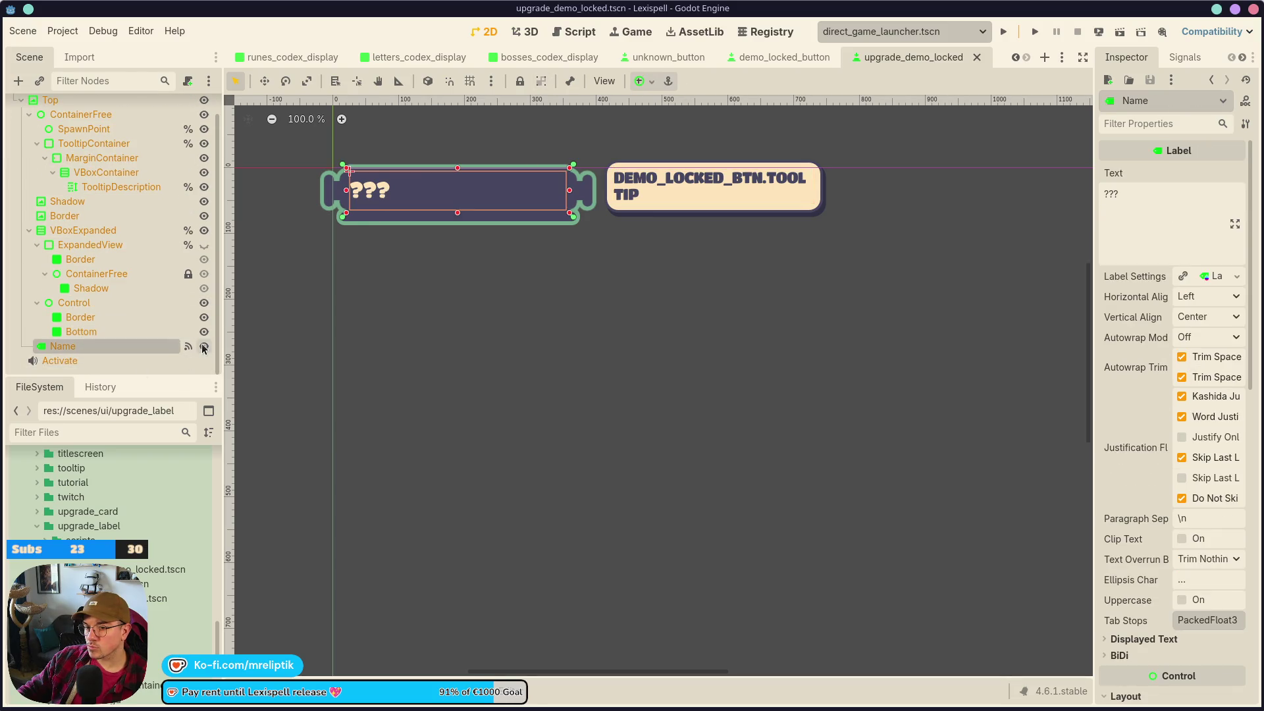
Hide the ??? Name label and collapse the ContainerFree and VBoxExpanded nodes.
left_click(204, 347)
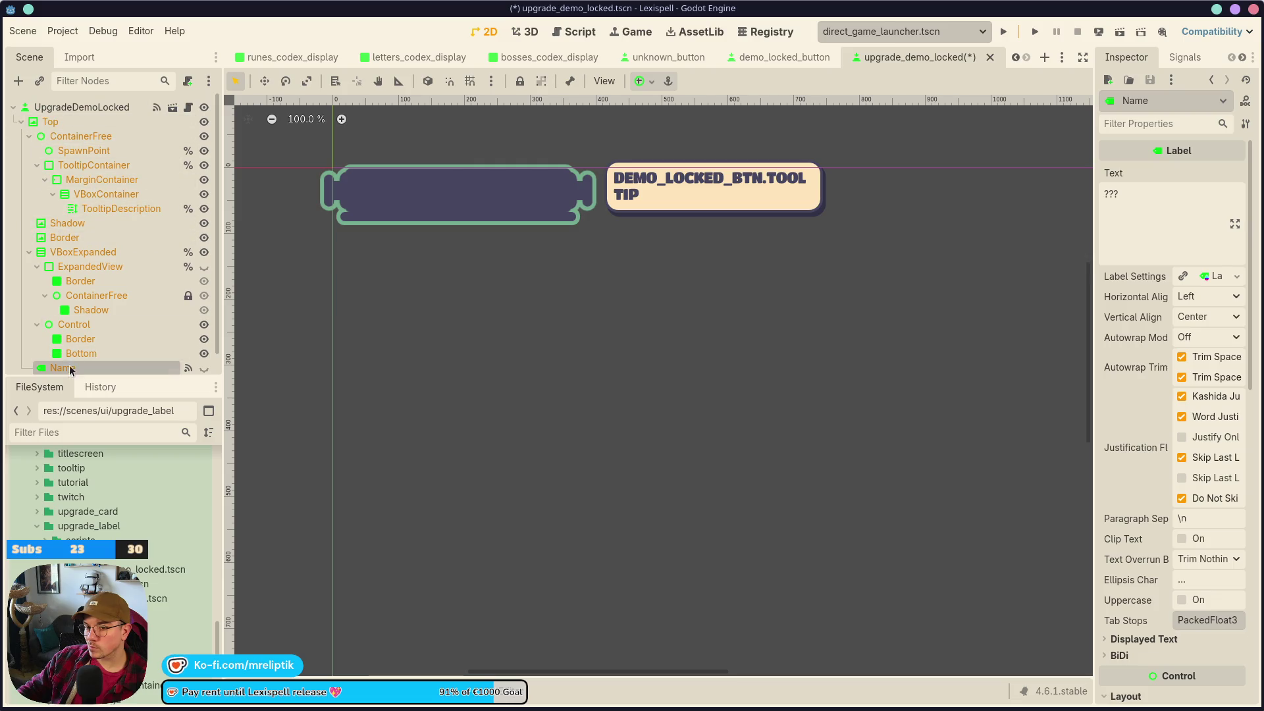
scroll(60, 355, "down", 1)
scroll(46, 264, "up", 1)
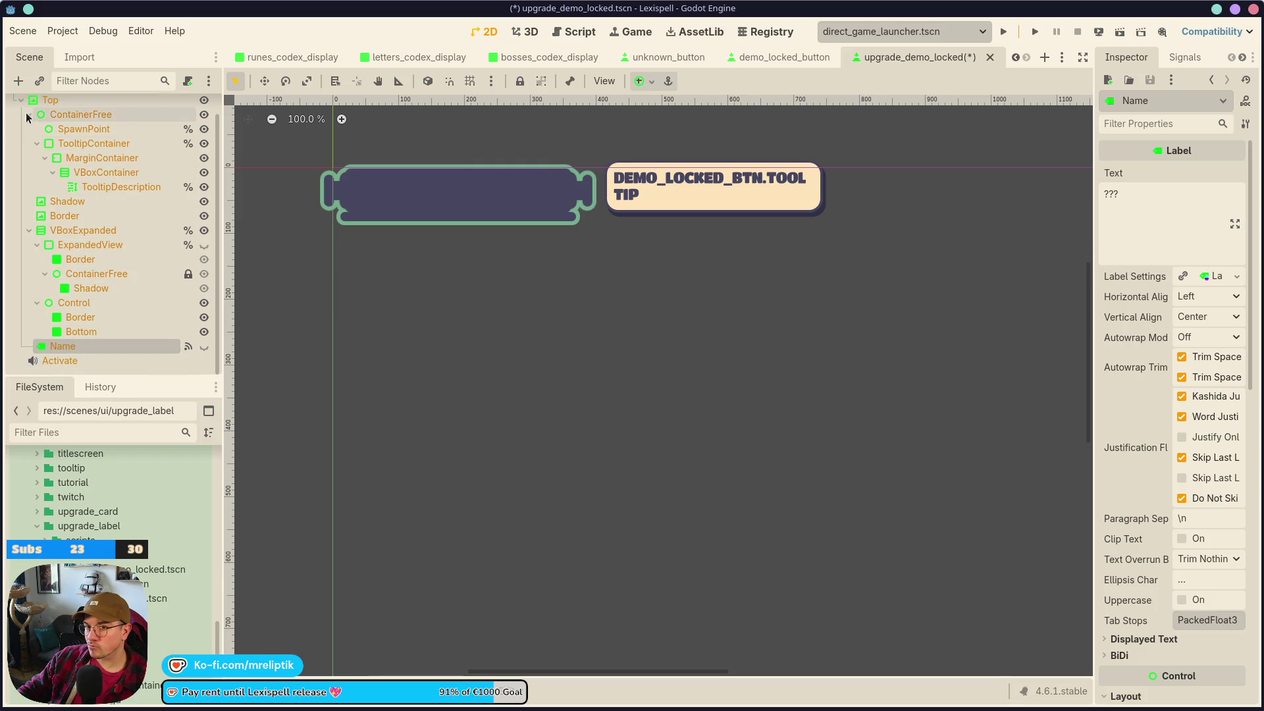
left_click(29, 136)
left_click(29, 179)
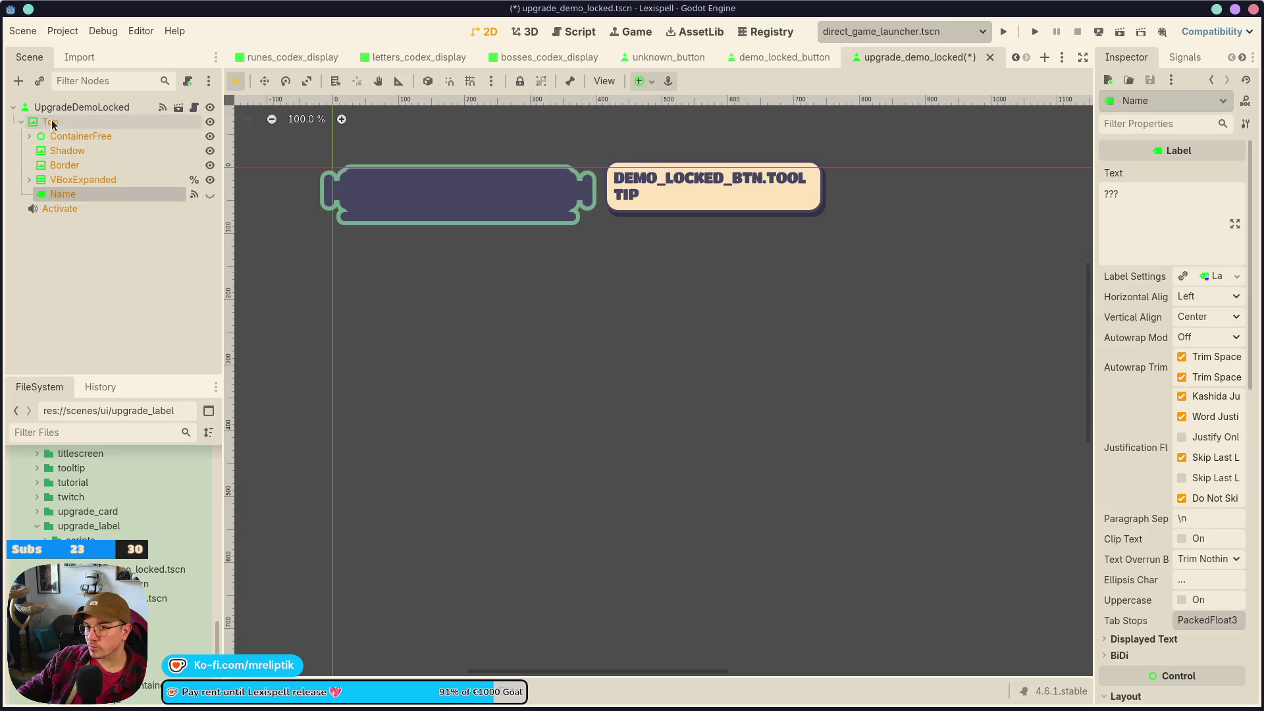
Add a TextureRect child under Top with Full Rect anchors, nudging its bottom edge lower.
right_click(49, 122)
left_click(113, 158)
type("texturerect")
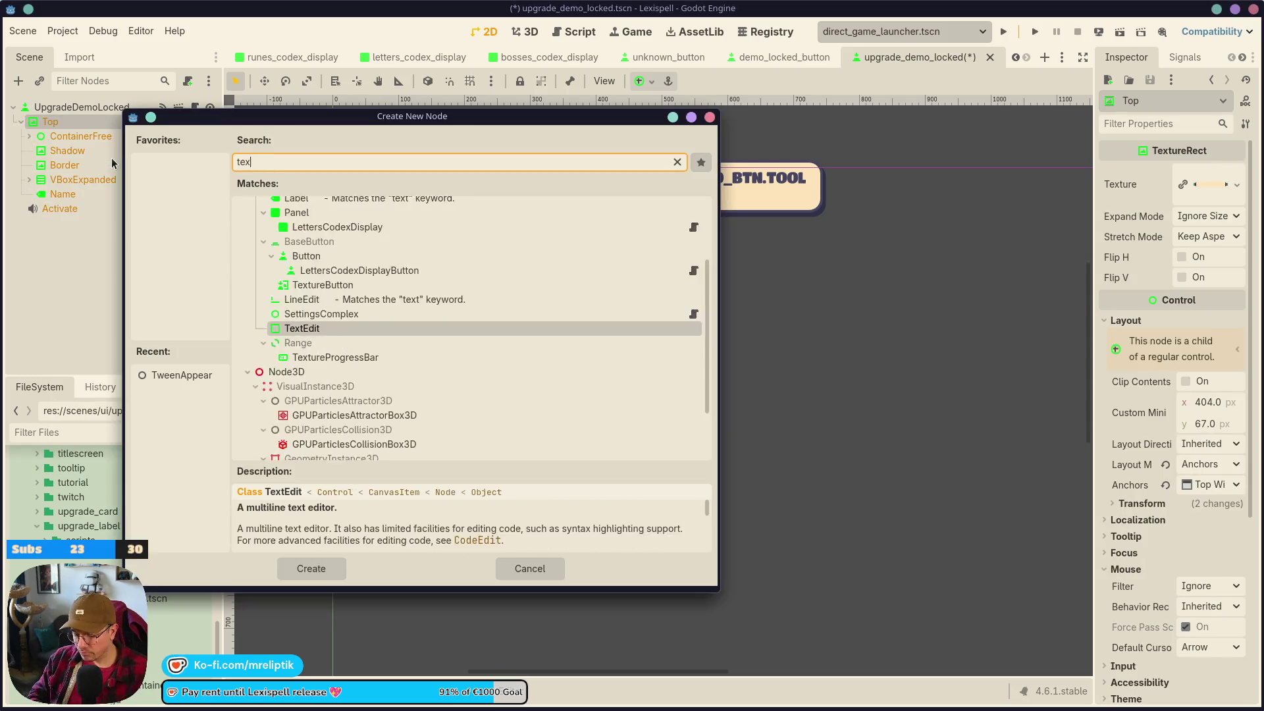
key("Return")
scroll(427, 187, "up", 2)
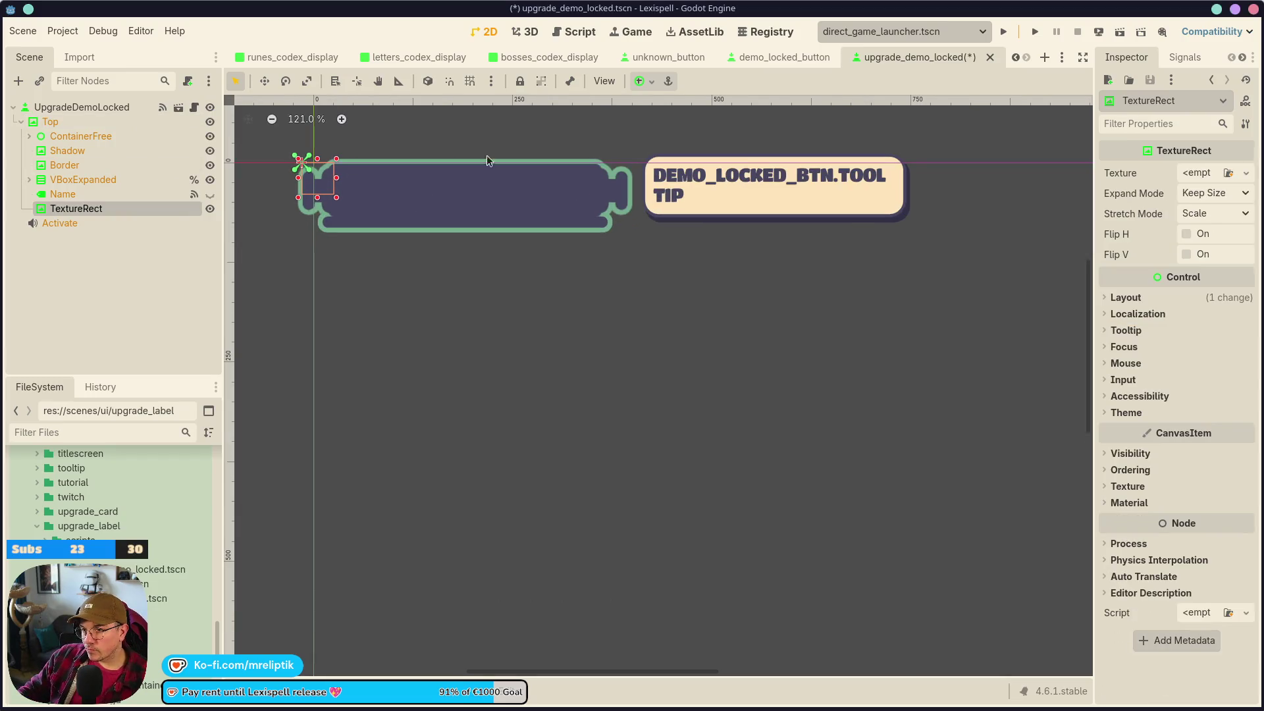
left_click(651, 82)
left_click(721, 208)
left_click(464, 227)
left_click_drag(465, 226, 464, 232)
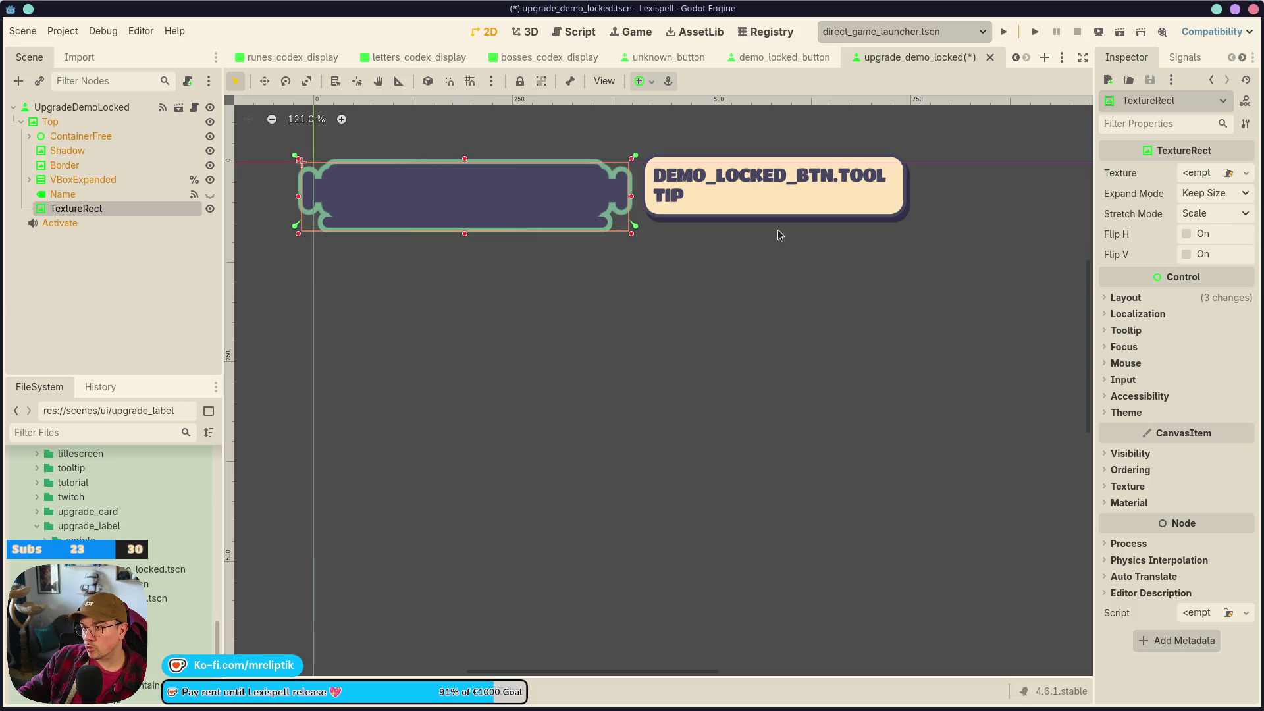
Assign eye_closed.png as its texture, with Expand Ignore Size and Stretch Keep Aspect Covered.
left_click(1202, 174)
left_click(1131, 505)
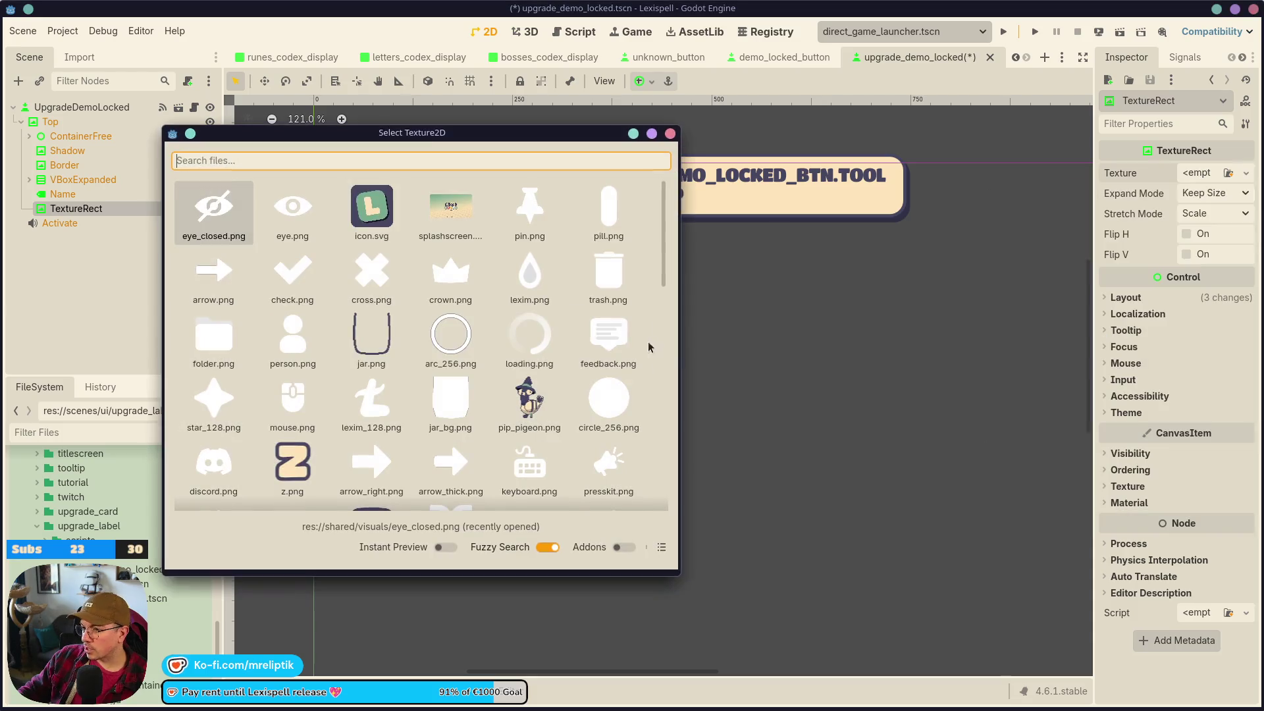
double_click(220, 209)
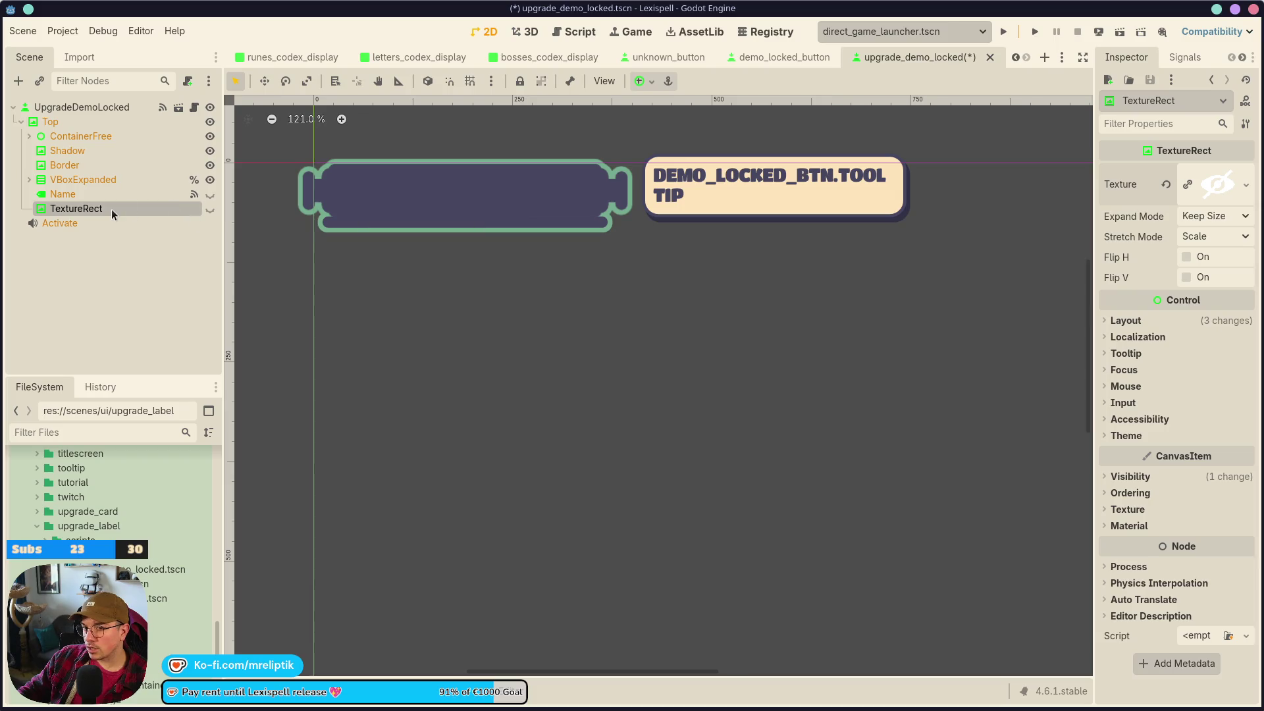
key("ctrl+s")
left_click(1215, 216)
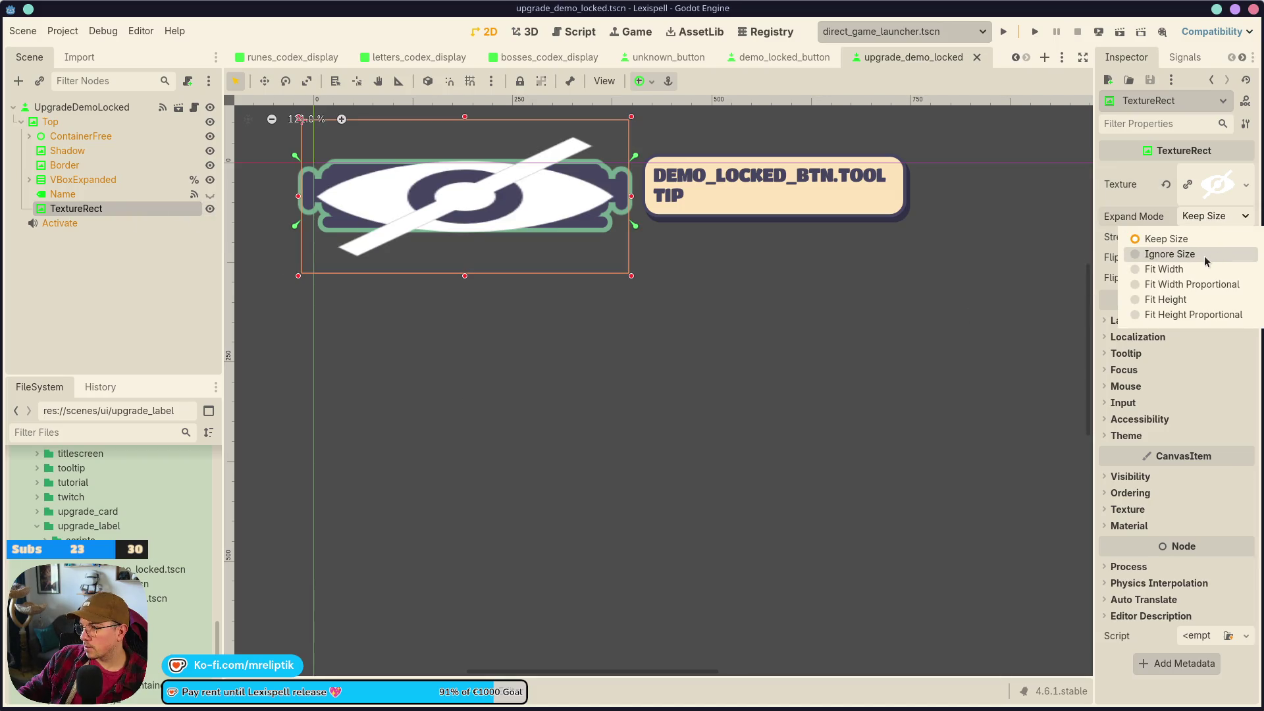
left_click(1192, 254)
left_click(1214, 237)
left_click(1211, 354)
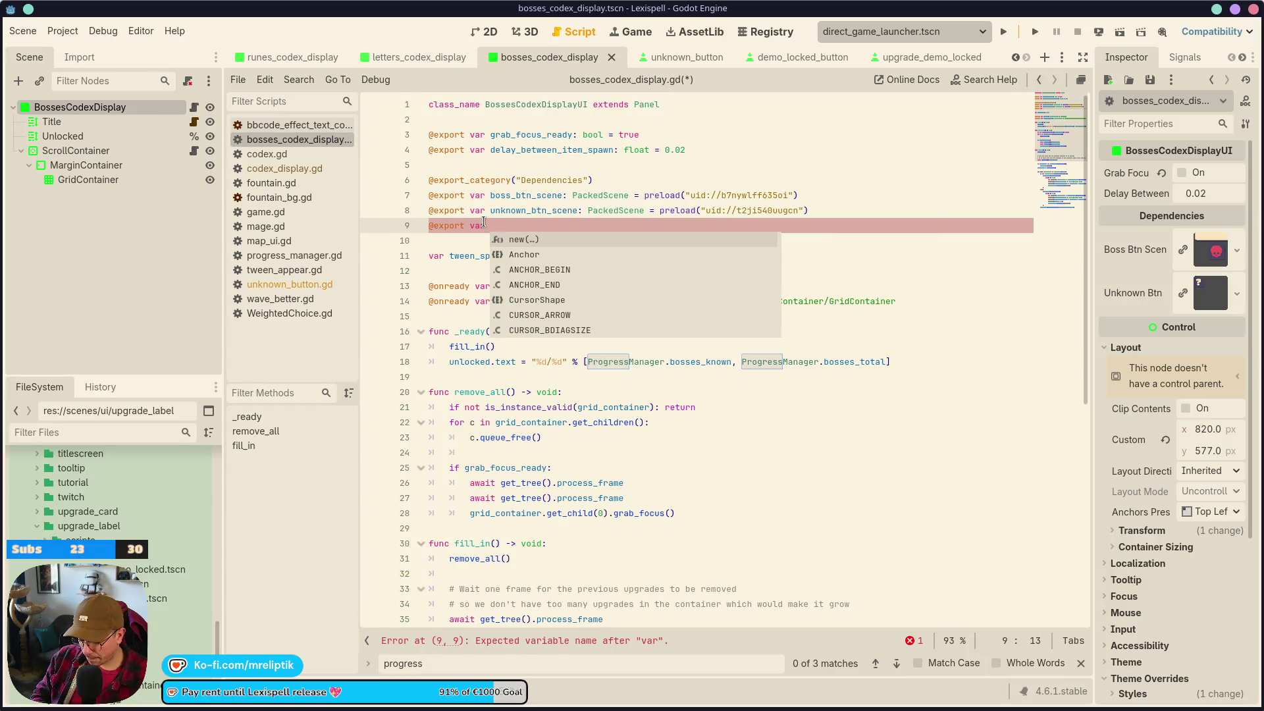
Declare demo_locked_btn_scene as a PackedScene preloading demo_locked_button.tscn on line 9, and save.
type("demo_locked_btn")
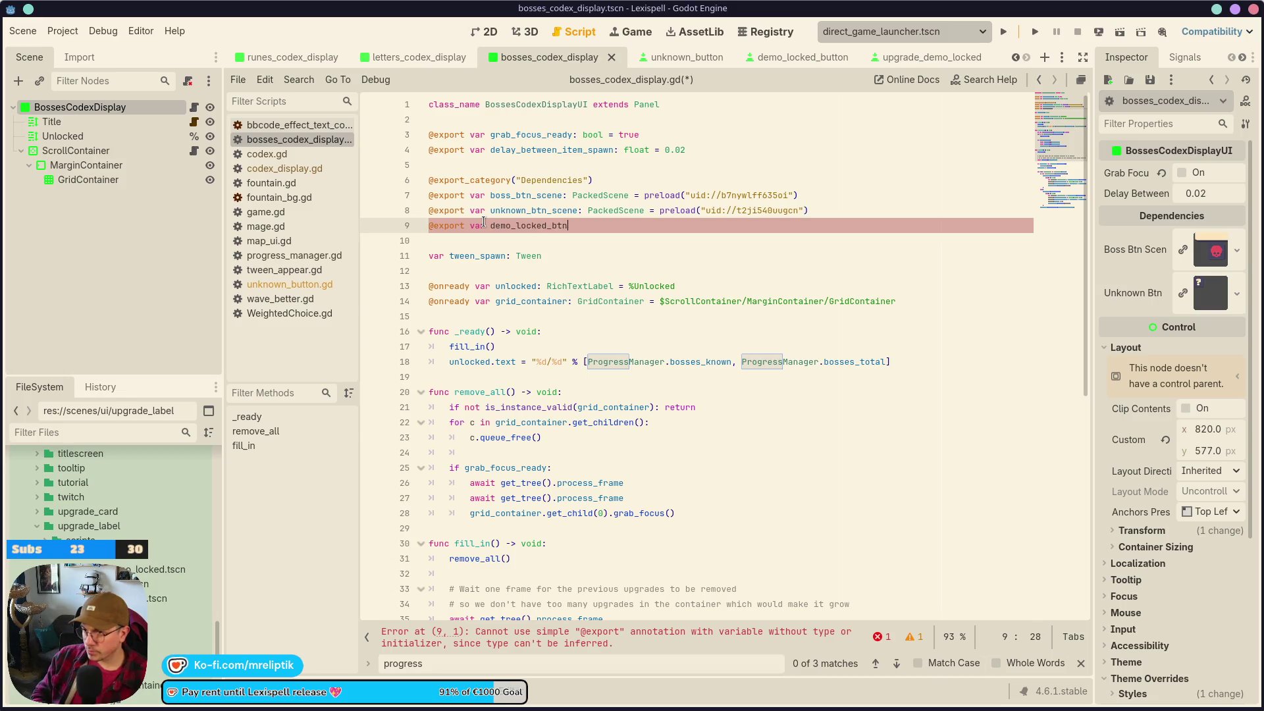
type("_scene: Packe")
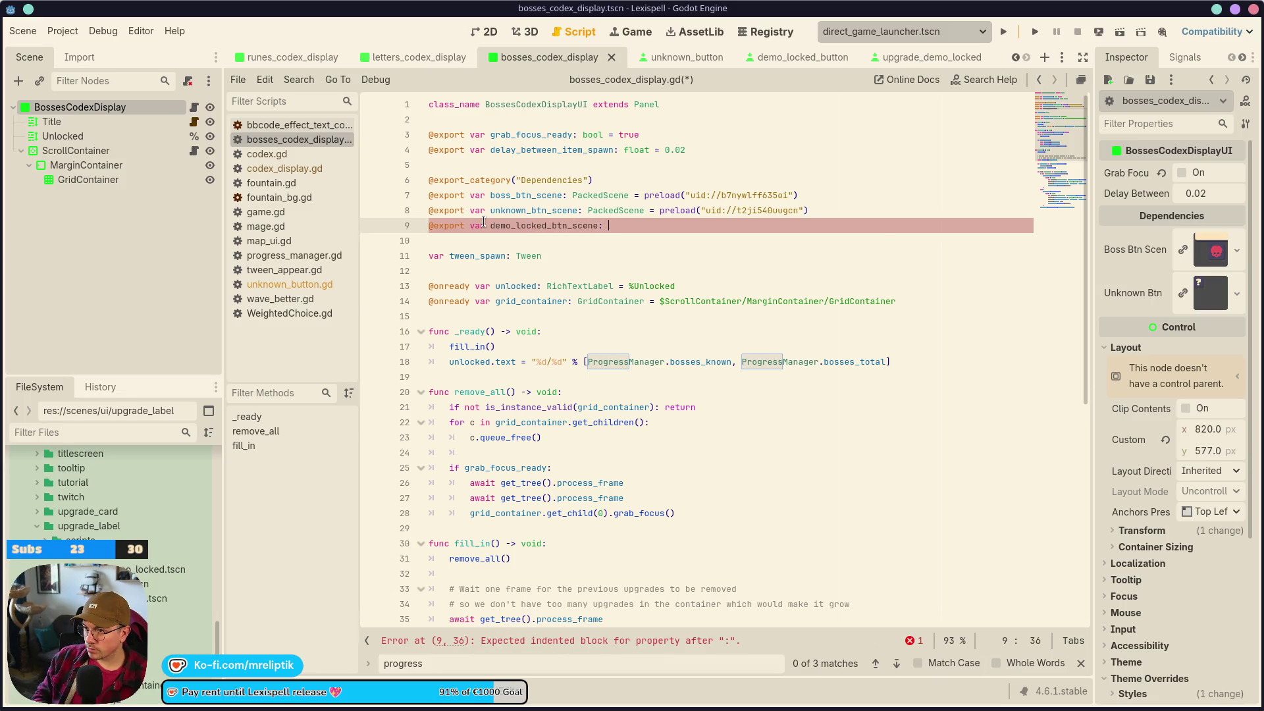
type("dSc")
key("Return")
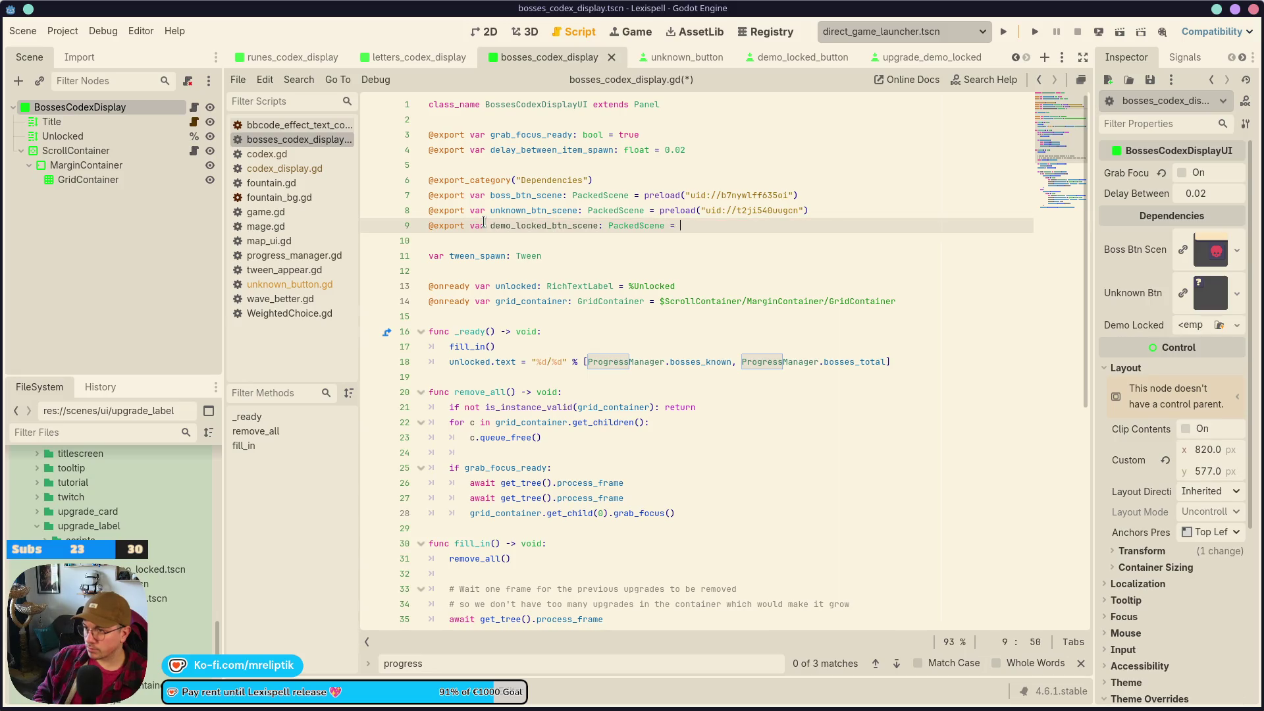
key("ctrl+s")
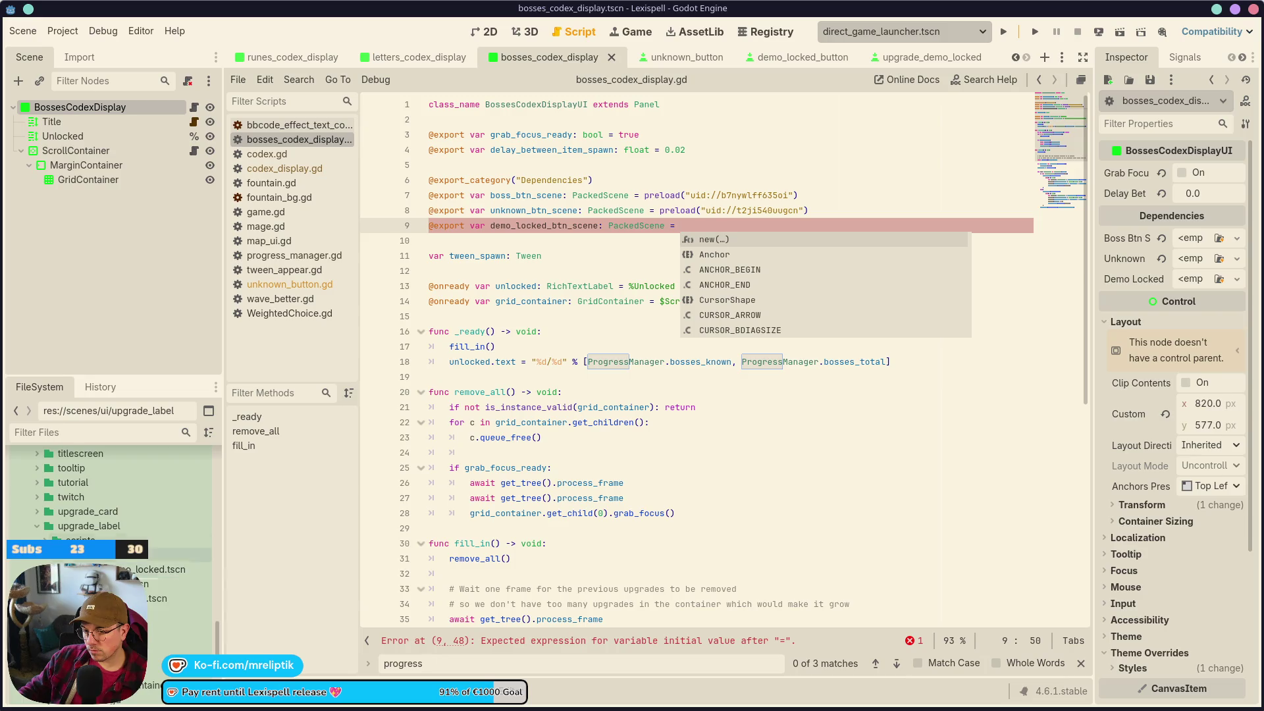
type("demo_lo")
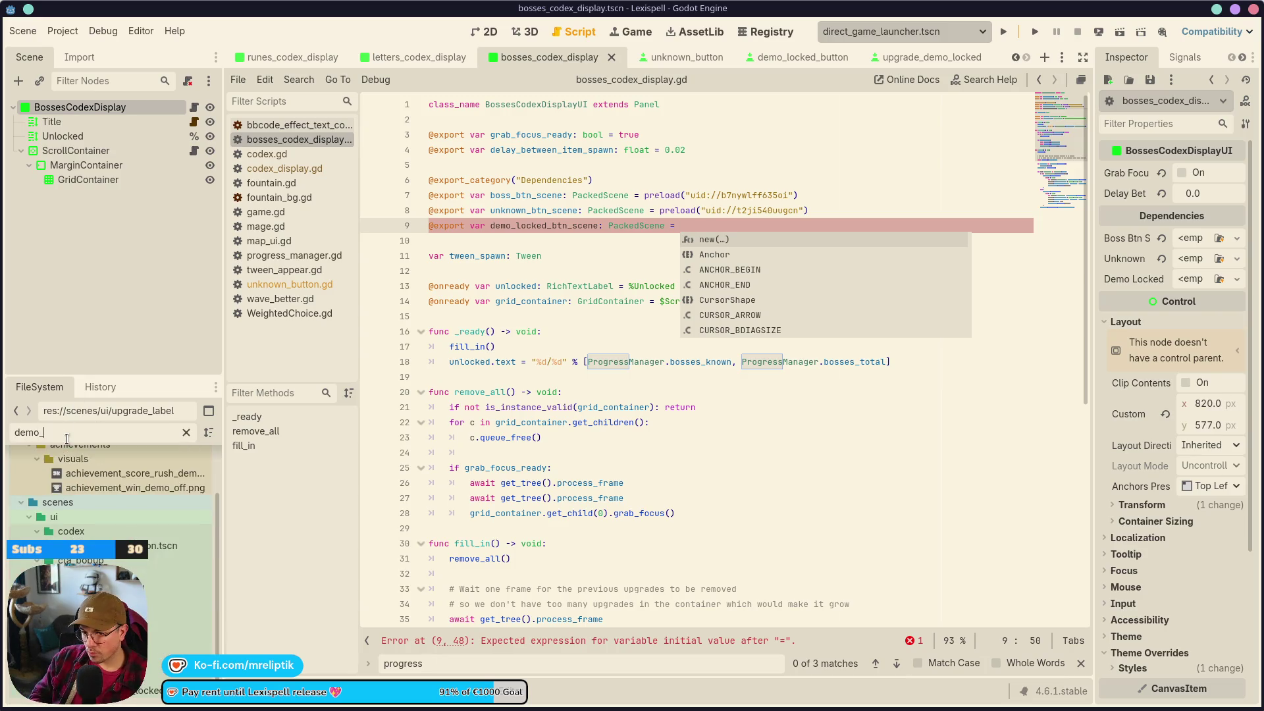
mouse_move(156, 532)
left_mouse_down()
mouse_move(514, 398)
mouse_move(724, 227)
left_mouse_up()
left_click(697, 246)
key("ctrl+s")
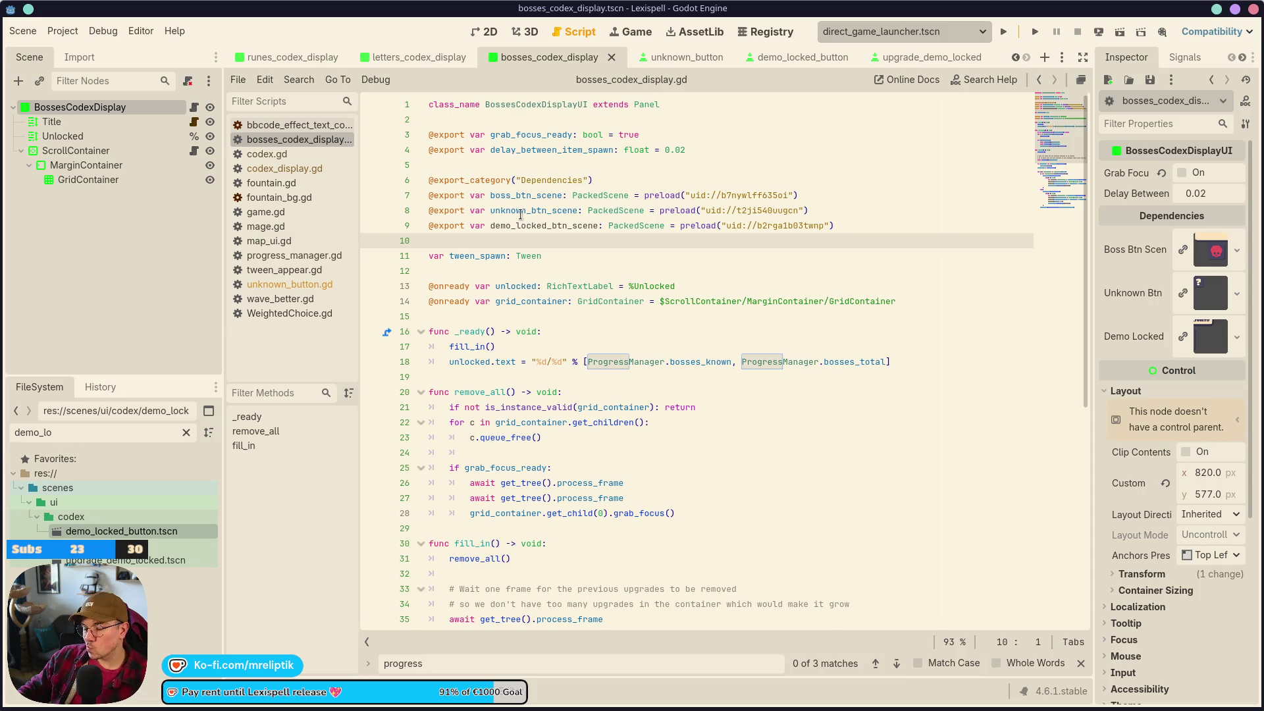
left_click_drag(846, 225, 372, 231)
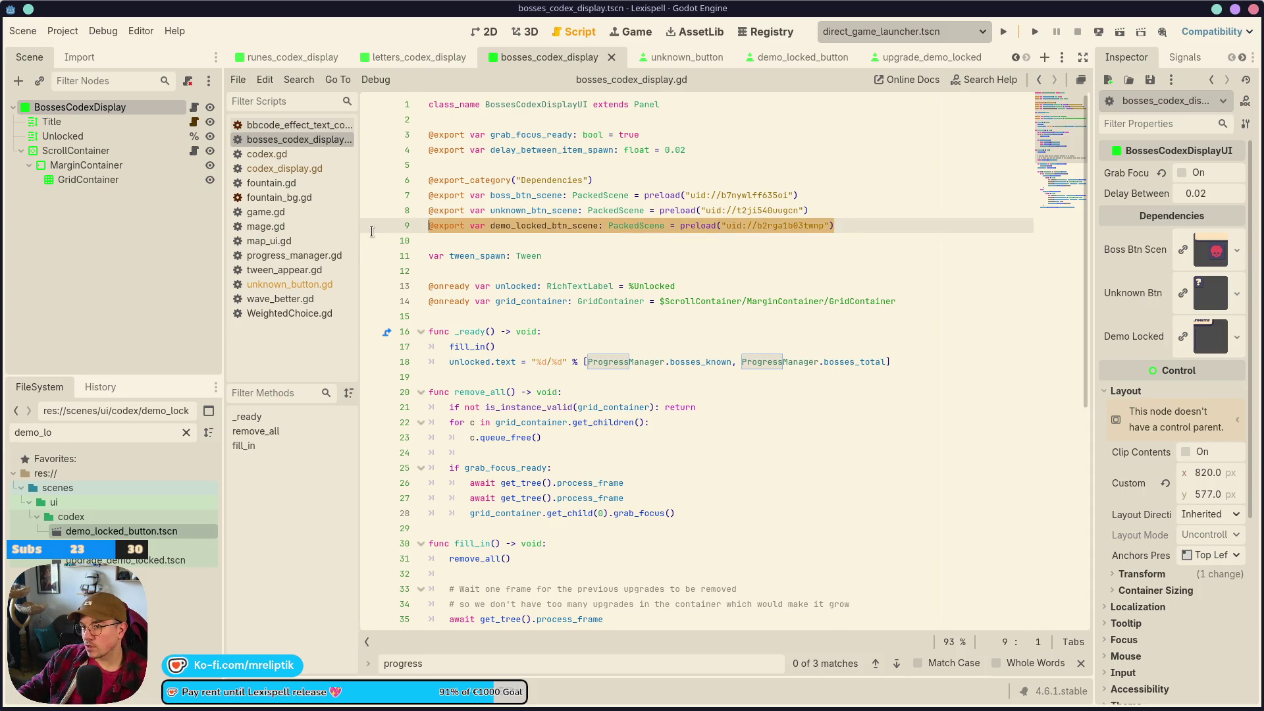
Review the letters and runes codex scenes, close unknown_button, and save the consumable codex scene.
left_click(415, 57)
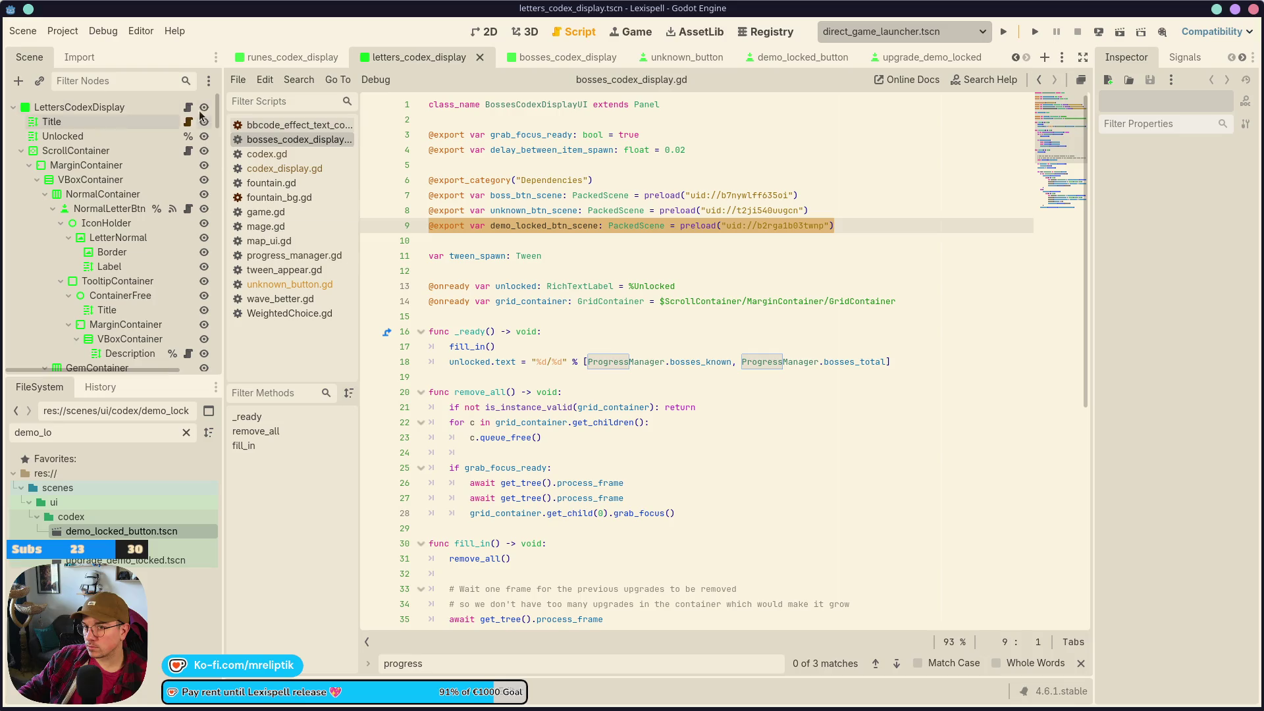
left_click(292, 57)
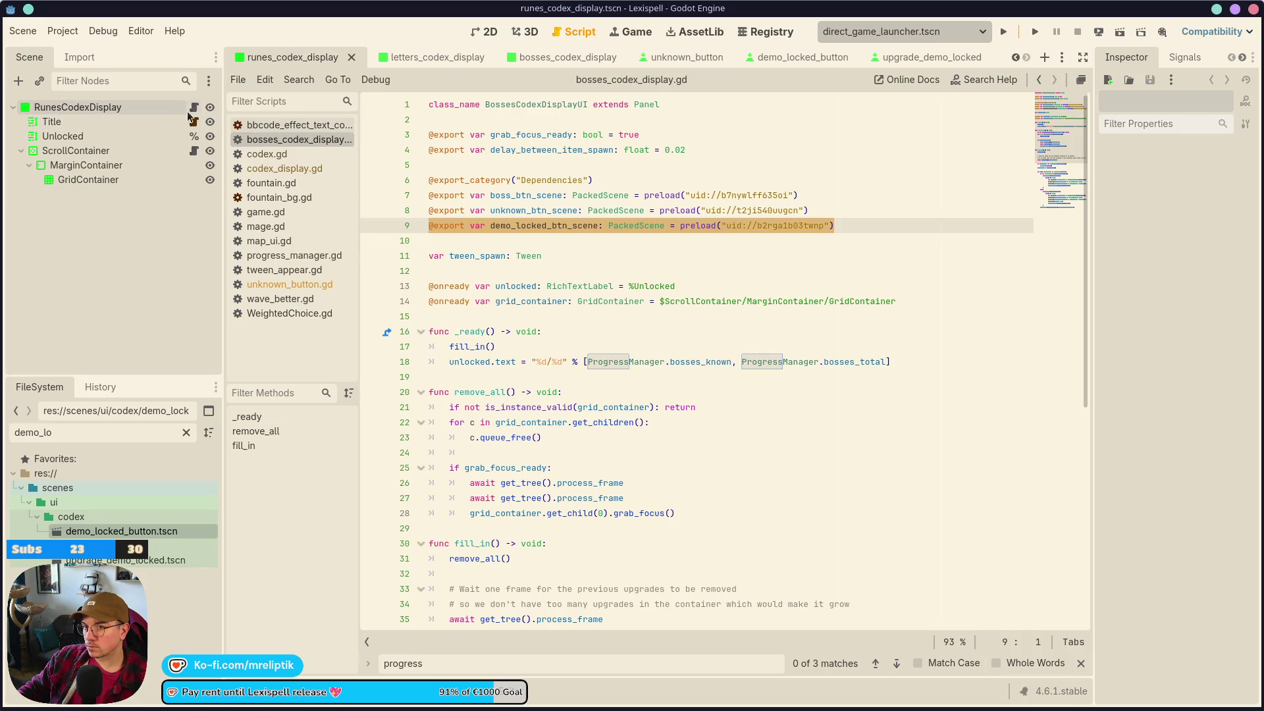
left_click(194, 107)
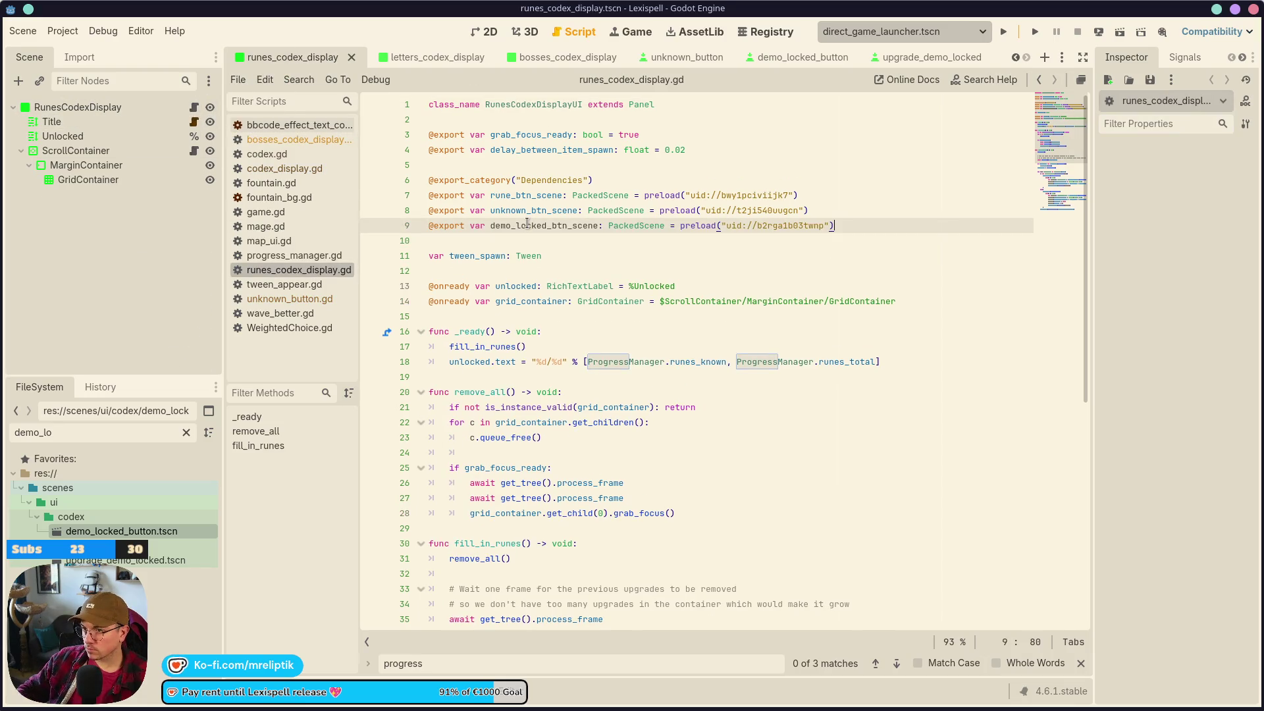
left_click(102, 107)
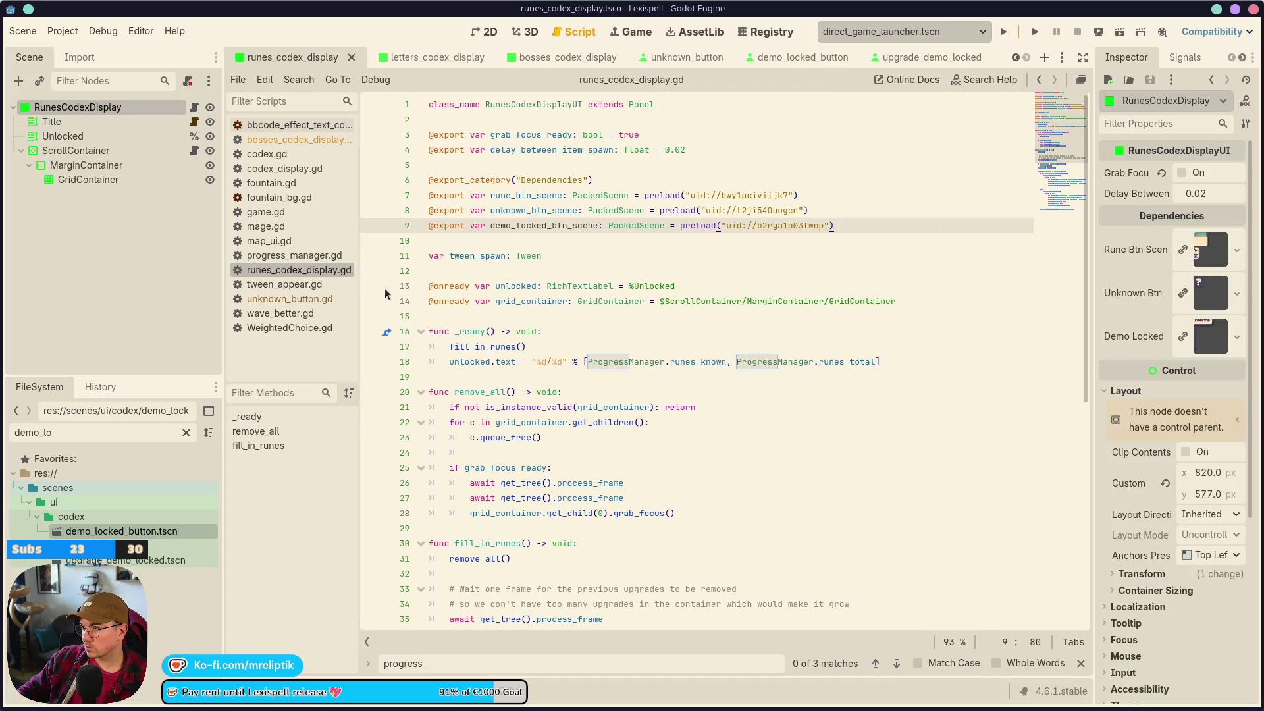
middle_click(661, 59)
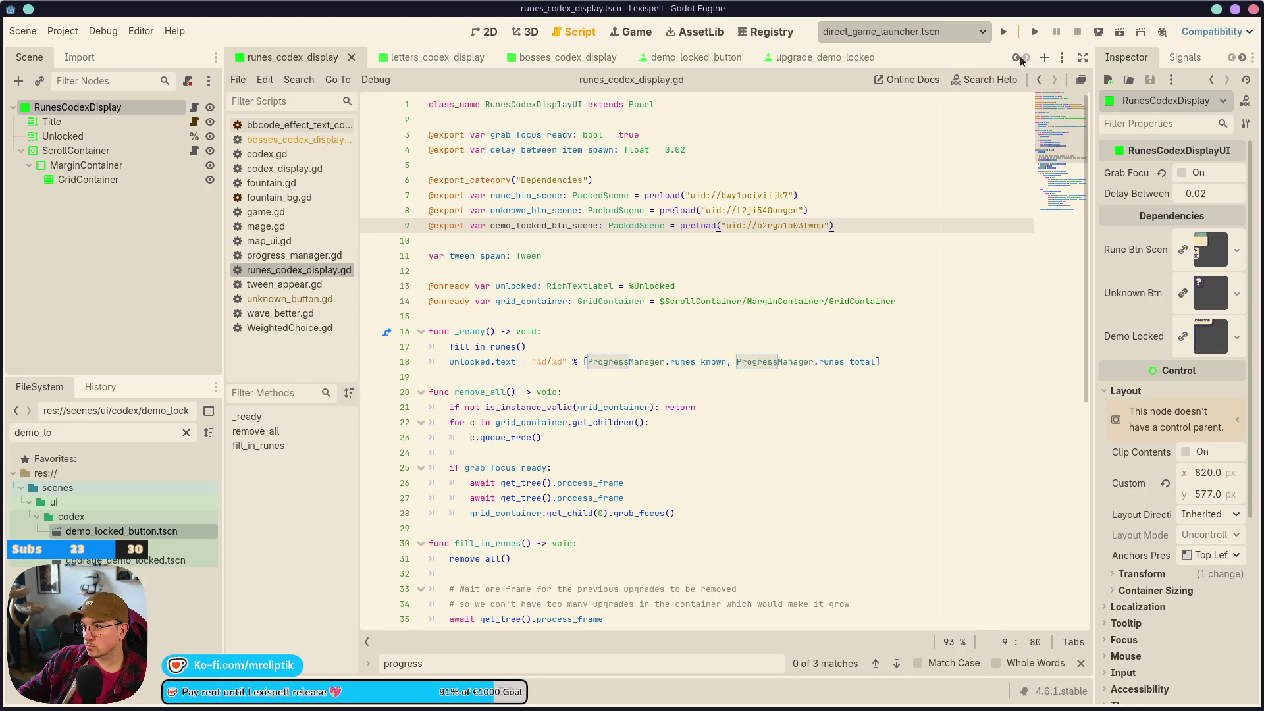
left_click(1016, 57)
left_click(398, 57)
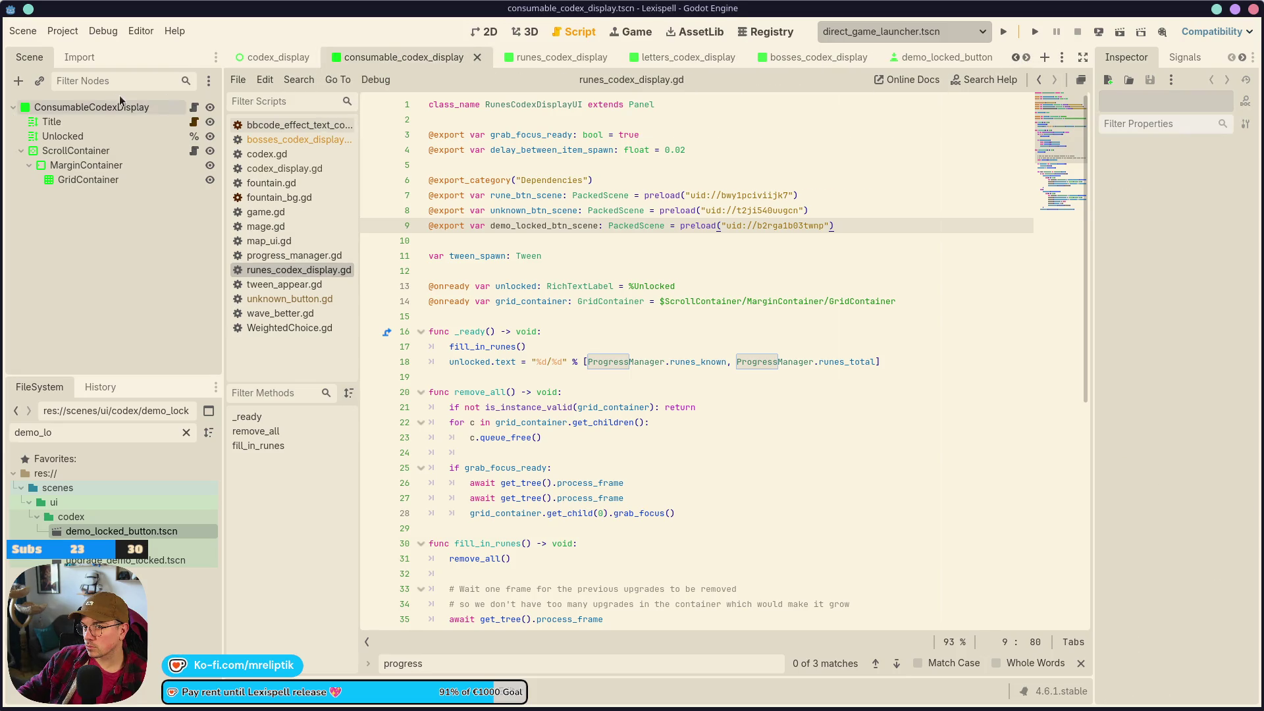
left_click(194, 107)
key("ctrl+s")
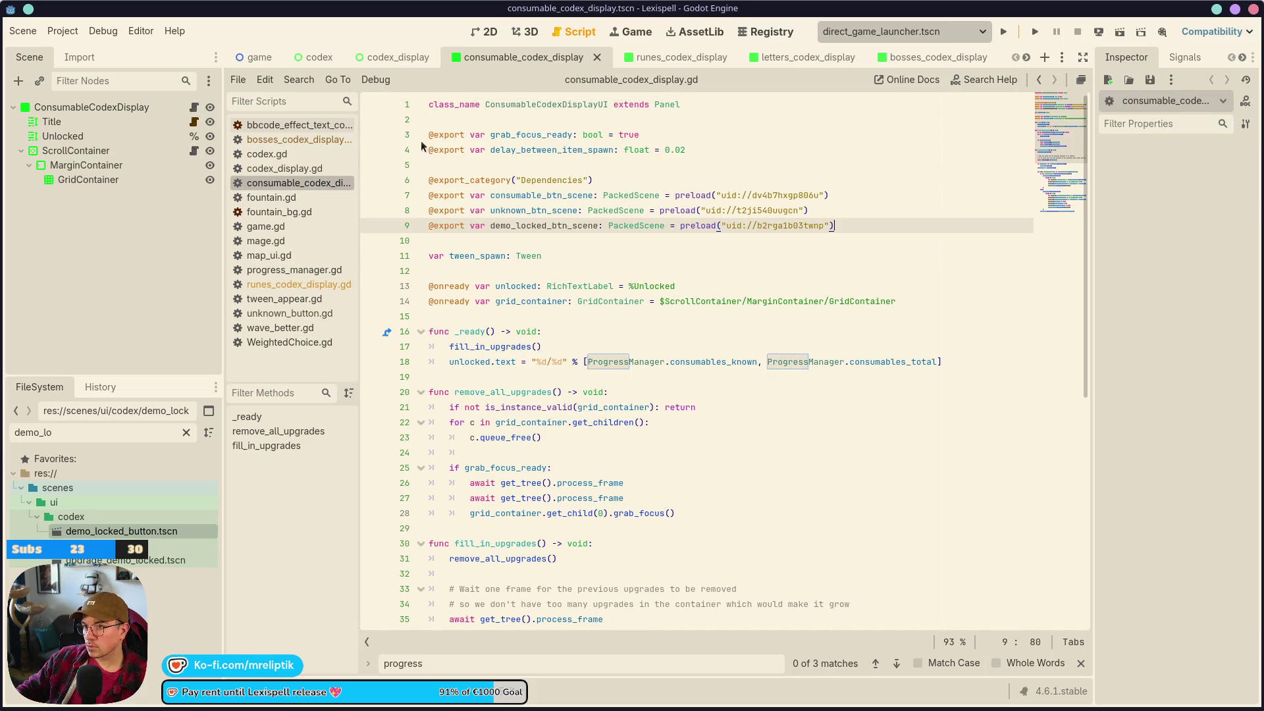
Close the letters codex tab and open the codex_display.gd script at its exports.
left_click(394, 57)
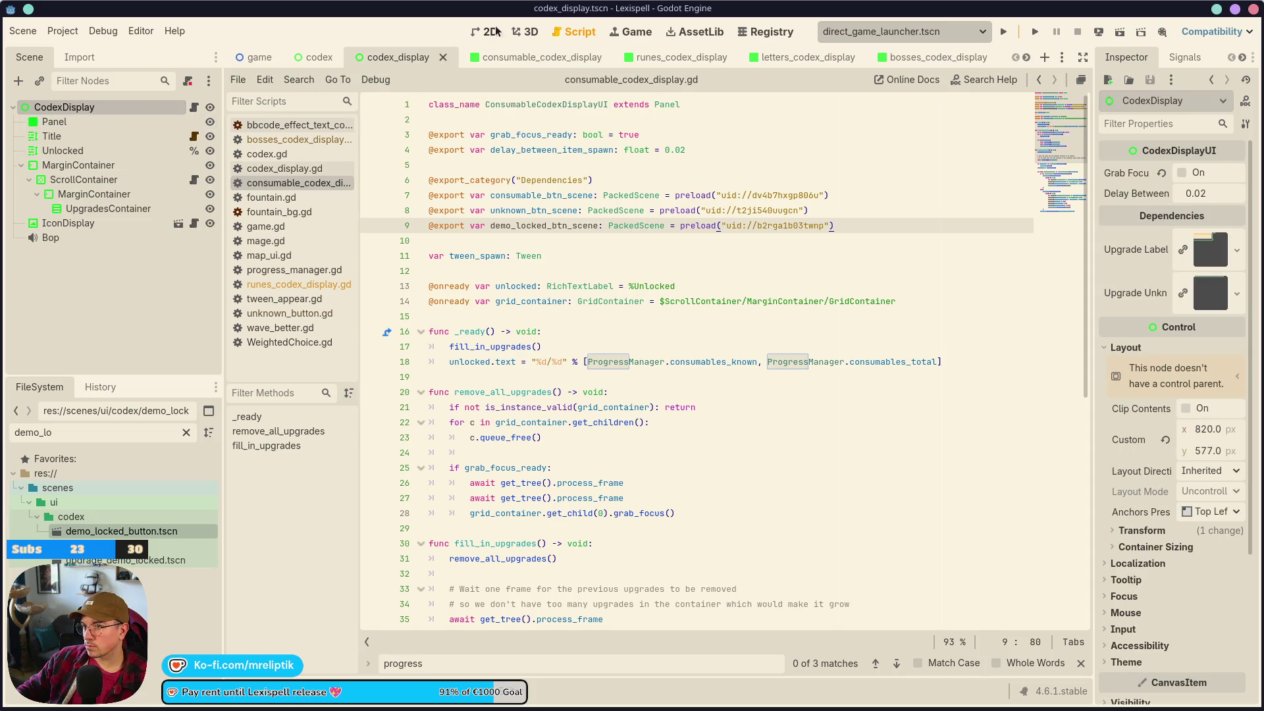
left_click(487, 32)
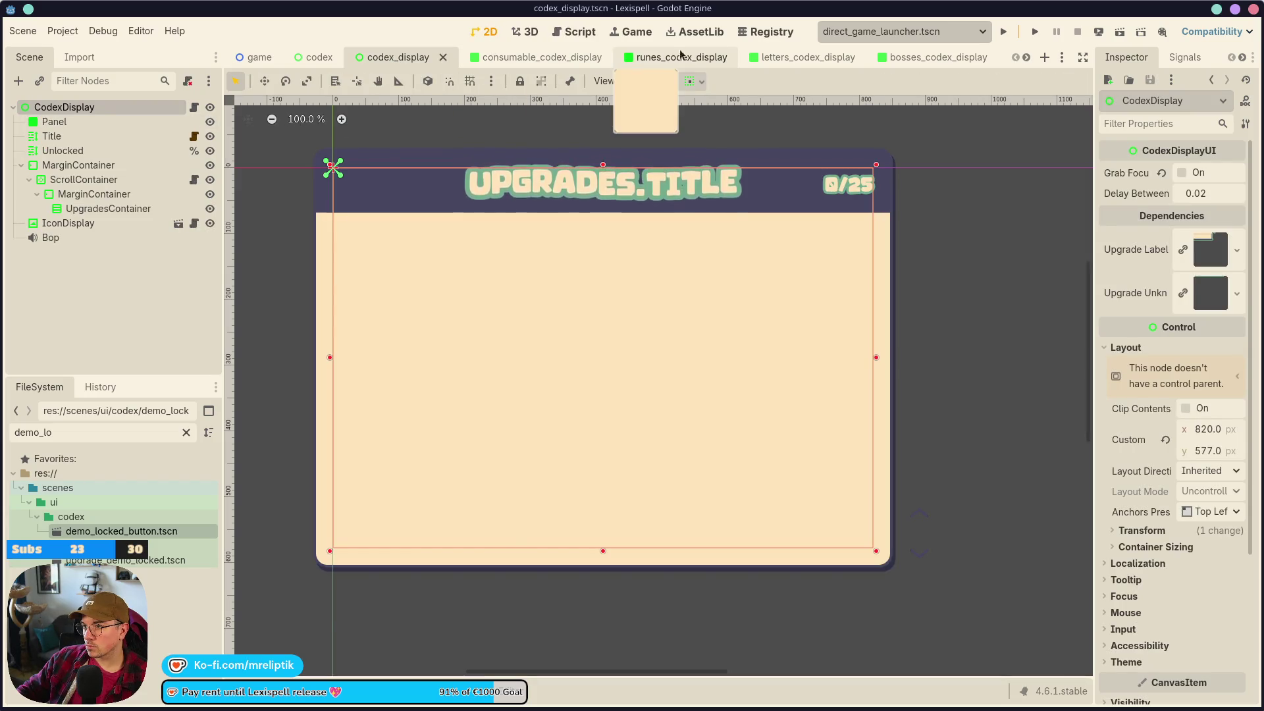
left_click(661, 58)
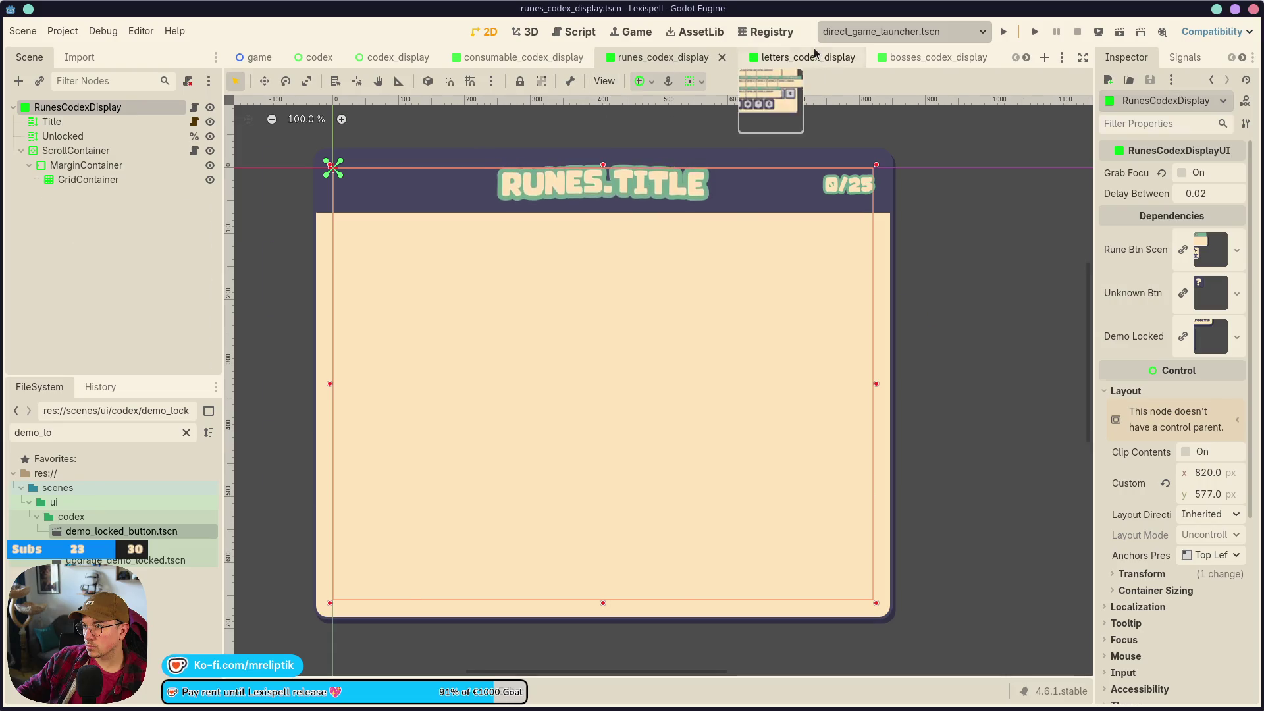
left_click(798, 58)
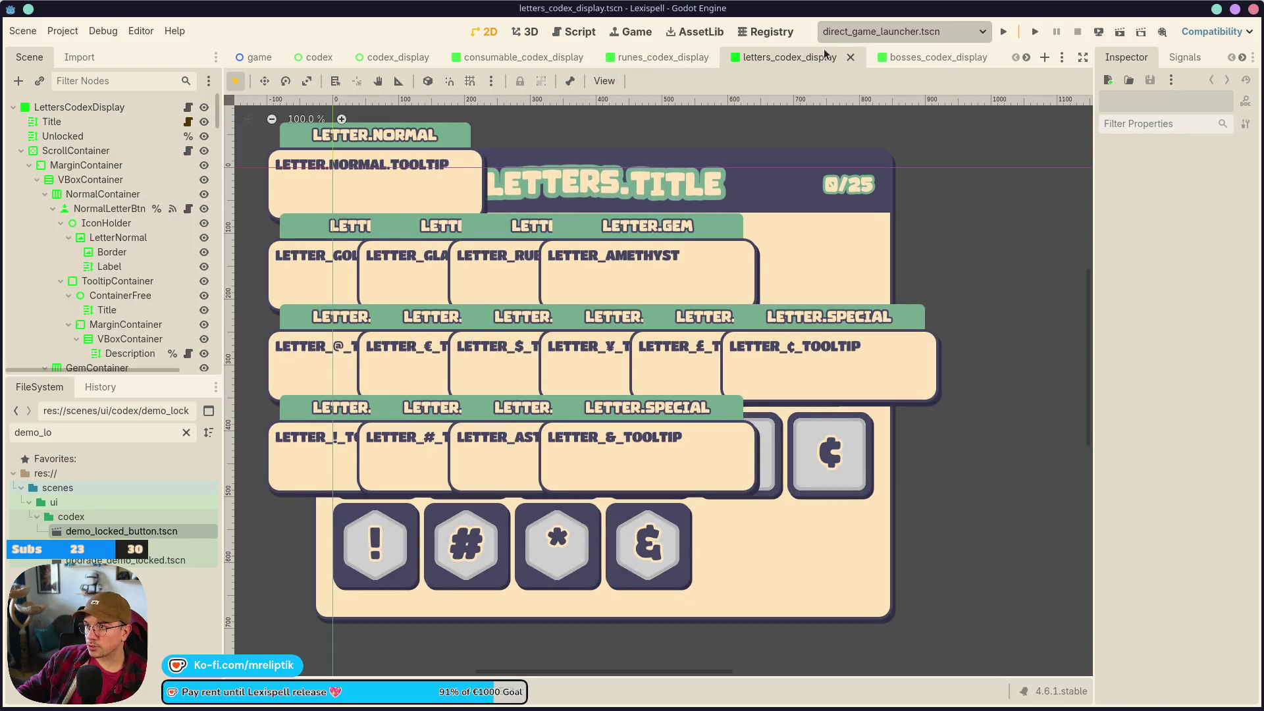
left_click(851, 57)
left_click(518, 58)
left_click(374, 60)
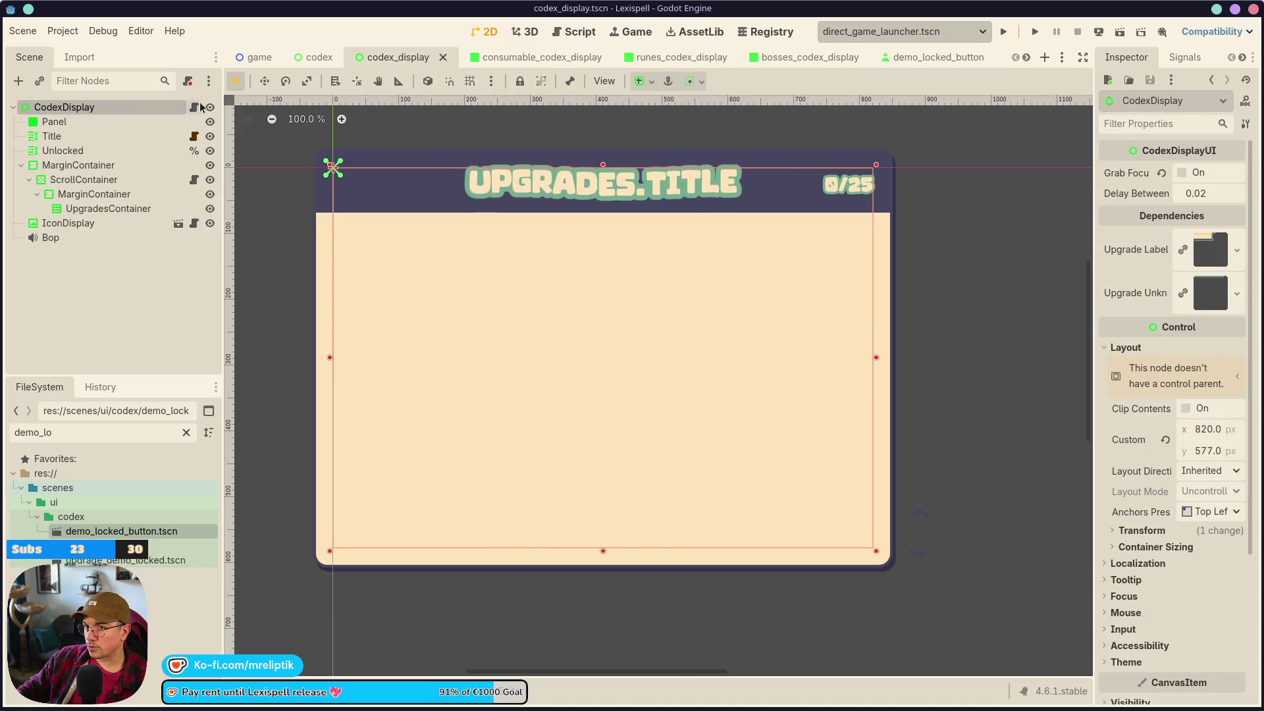
left_click(193, 107)
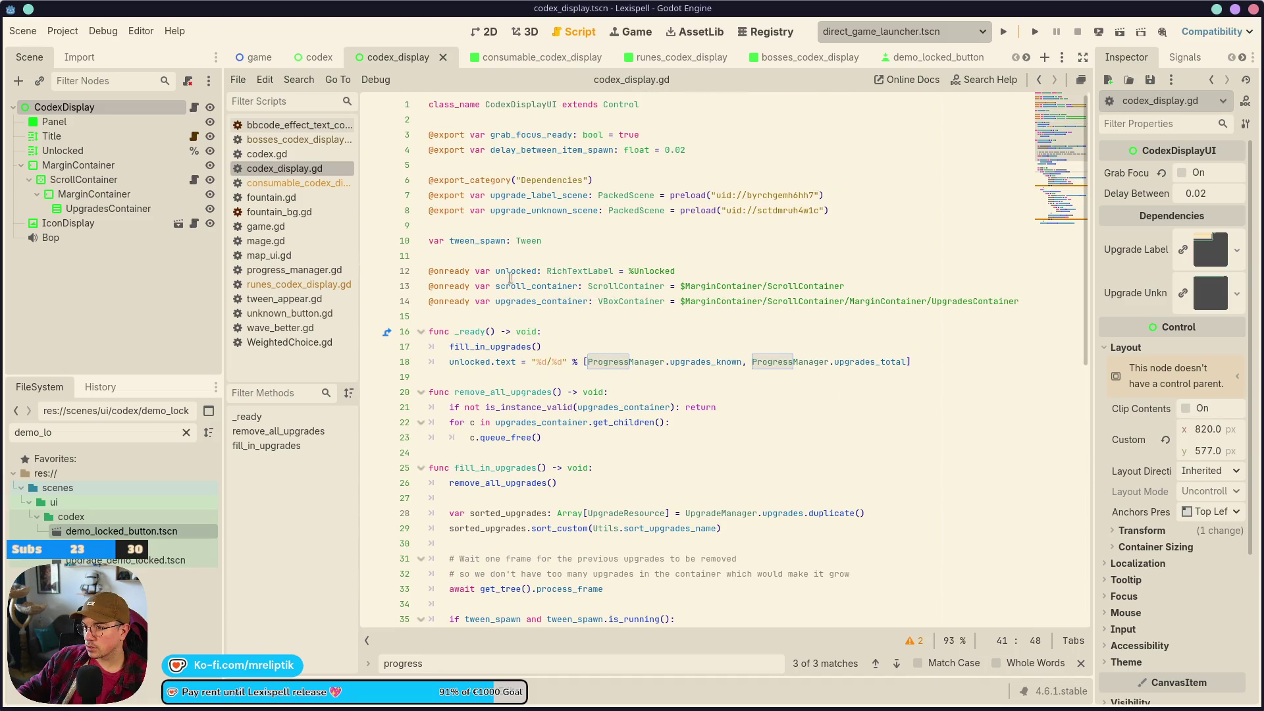
left_click(489, 216)
Add an upgrade_demo_locked_scene PackedScene export on line 9 preloading upgrade_demo_locked.tscn, and save.
left_click(484, 235)
left_click(493, 229)
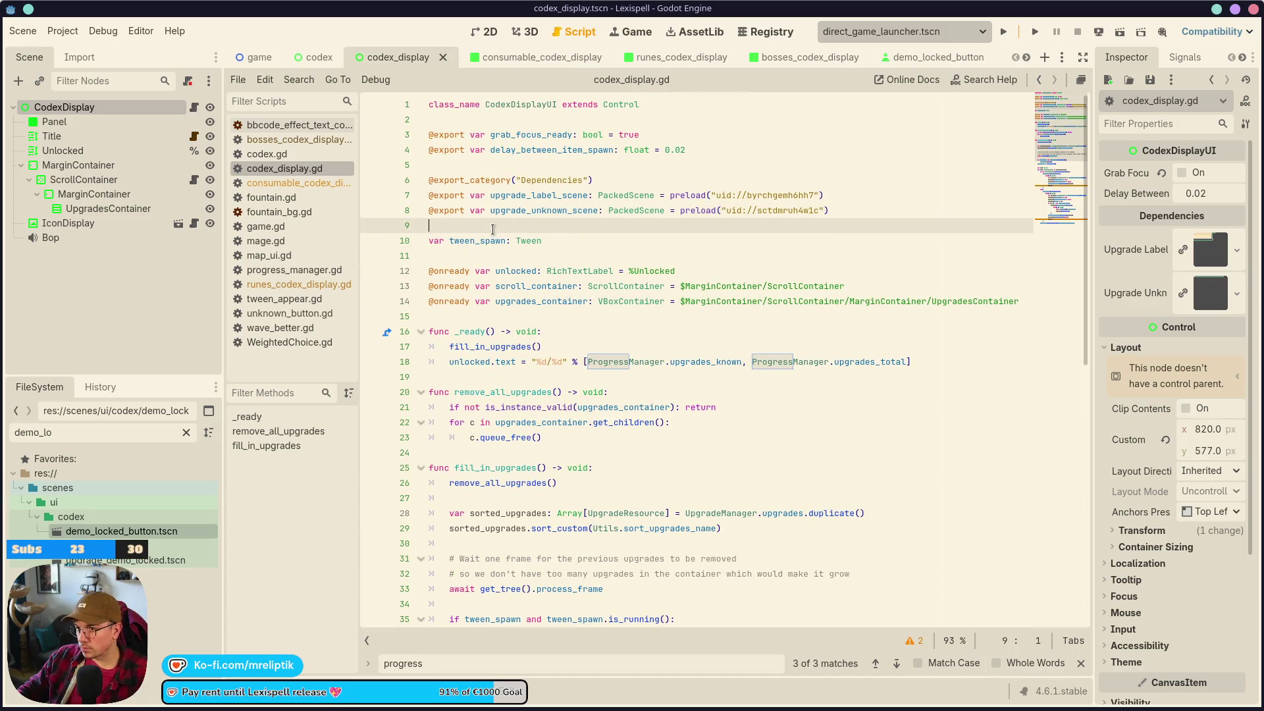
key("Return")
key("Up")
type("@export var upgrade_")
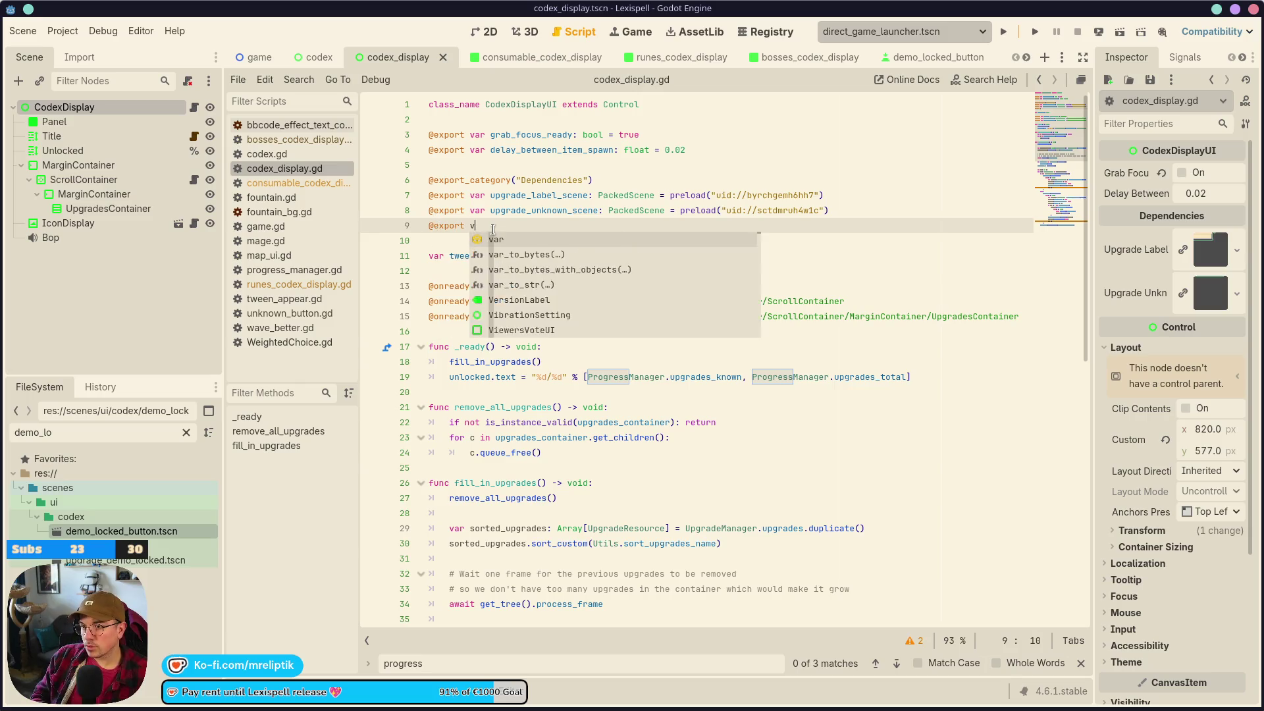
key("BackSpace")
key("BackSpace")
type("demo_locked_")
type("scnee")
type("ne")
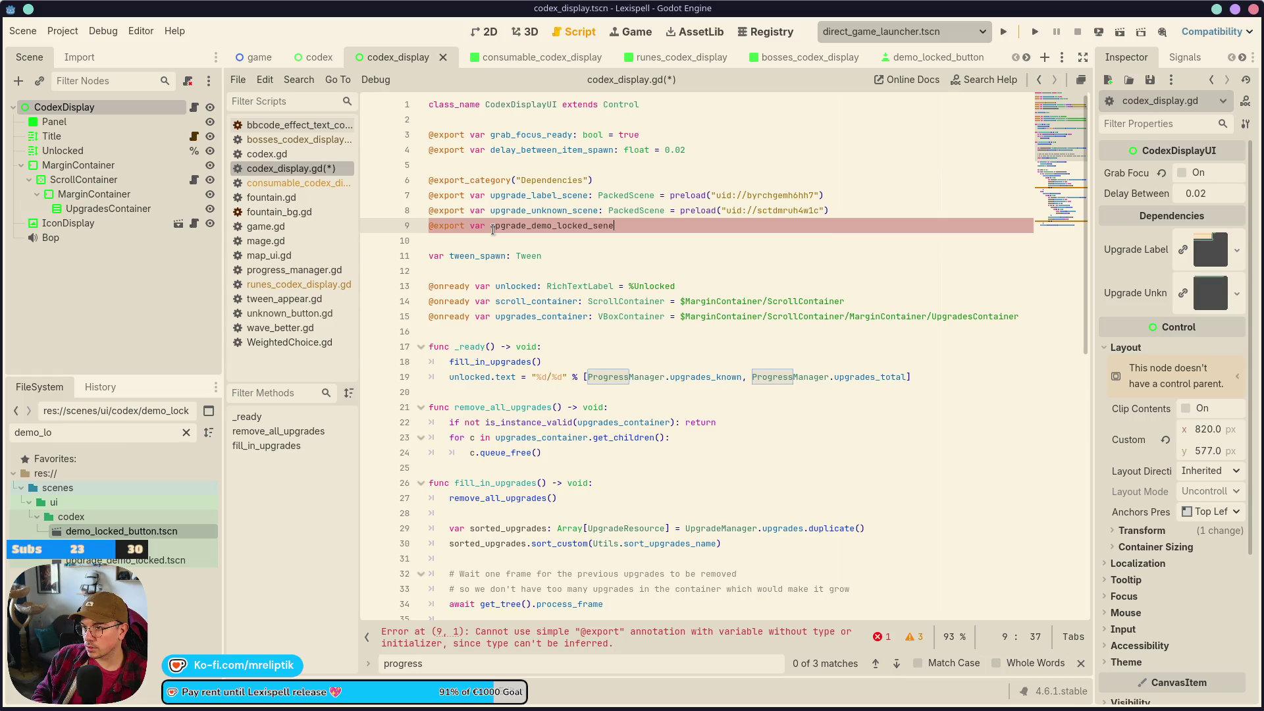
type(": Packe")
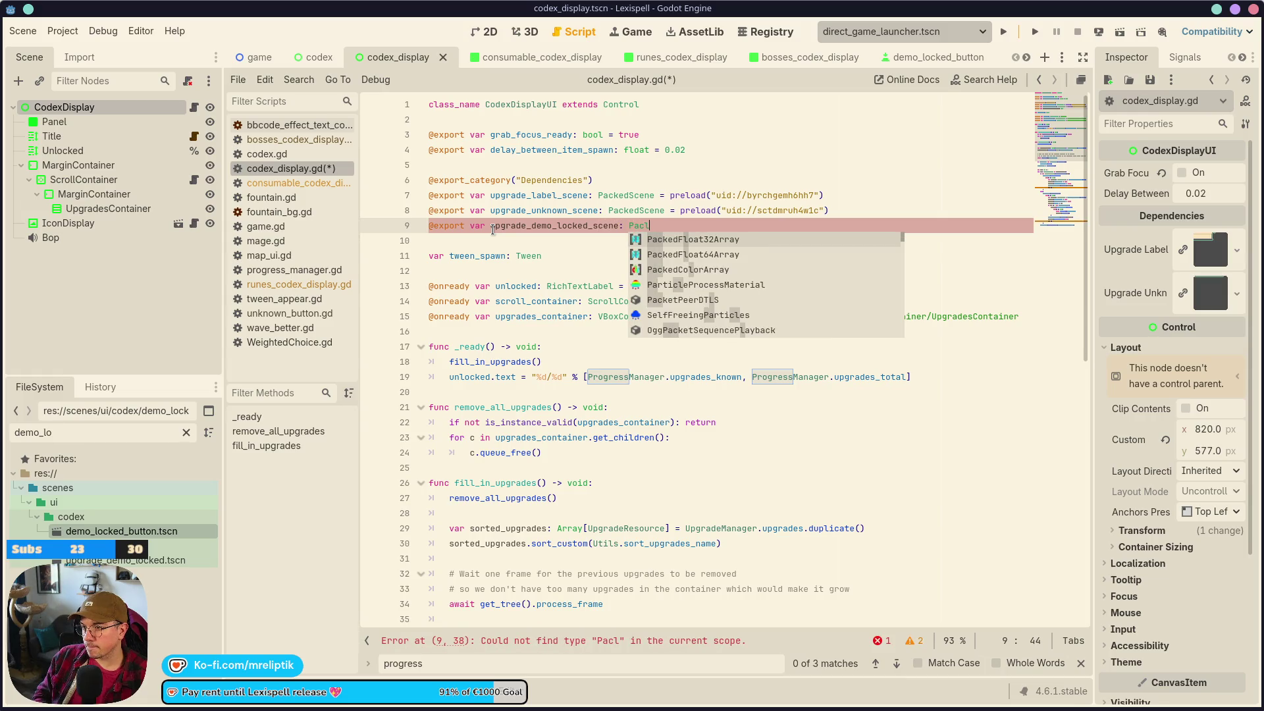
type("dScene =")
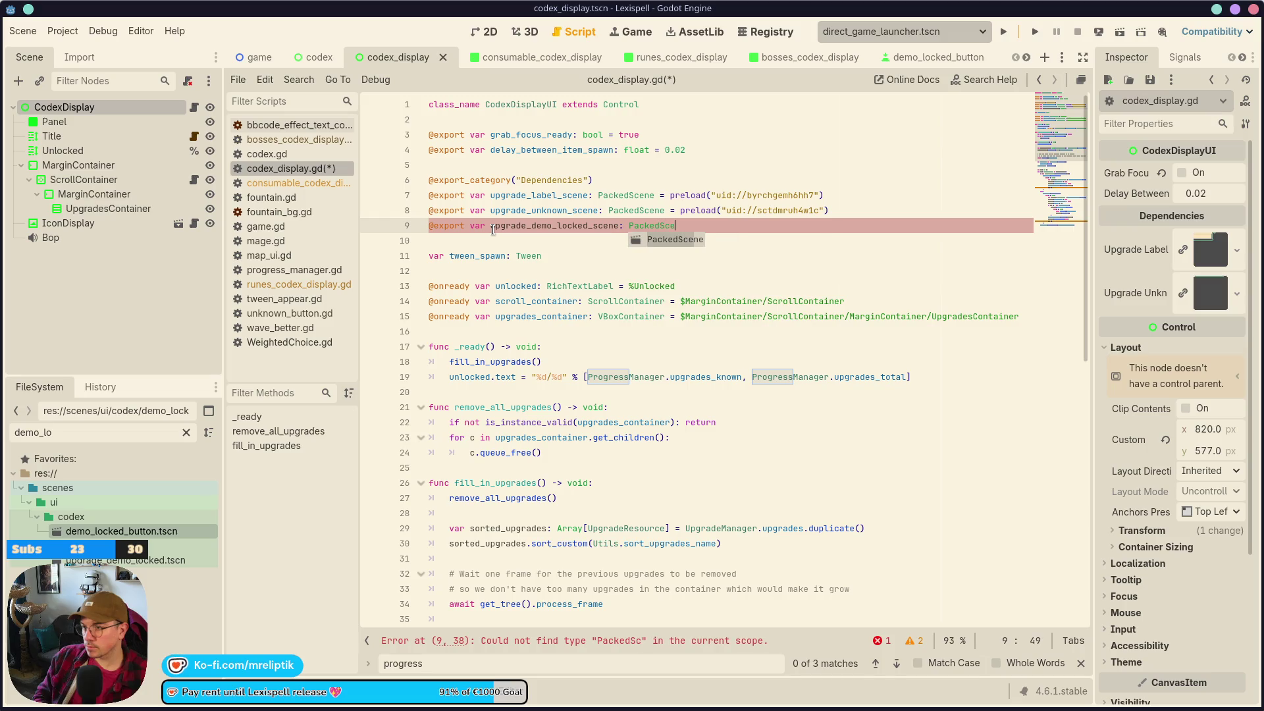
key("ctrl+s")
mouse_move(125, 560)
left_mouse_down()
mouse_move(769, 305)
mouse_move(728, 227)
mouse_move(703, 226)
left_mouse_up()
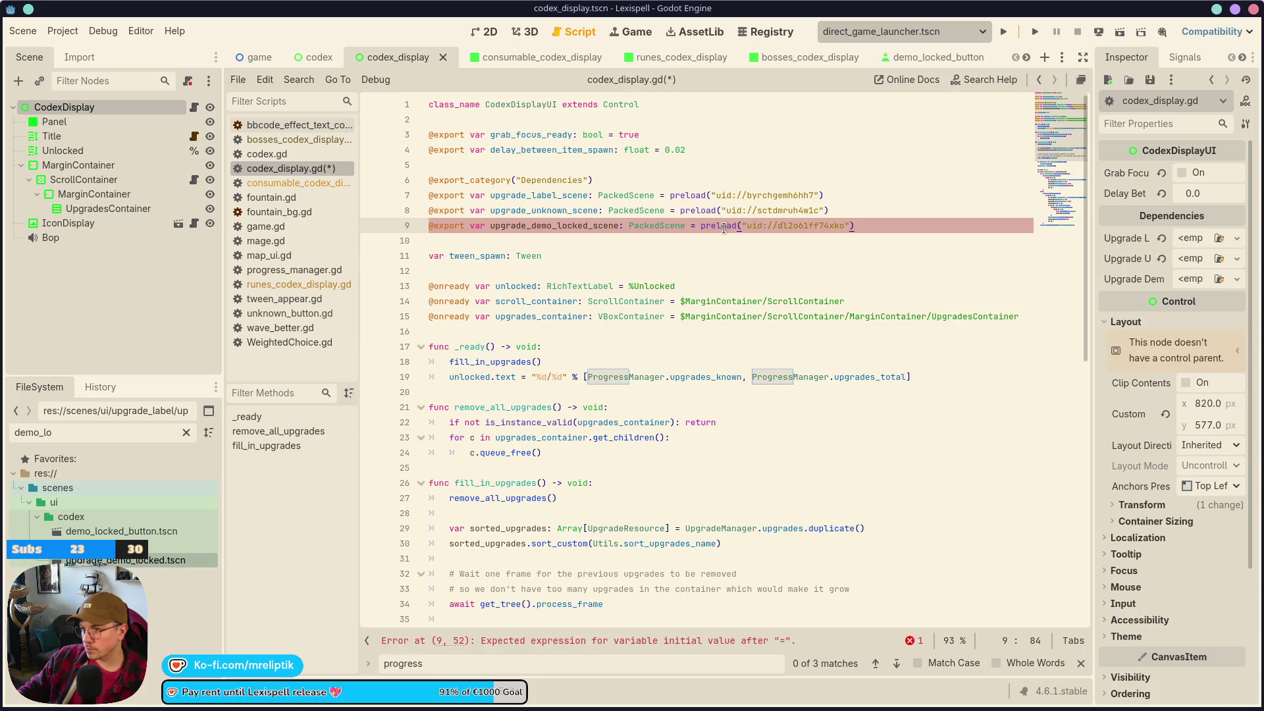
key("ctrl+s")
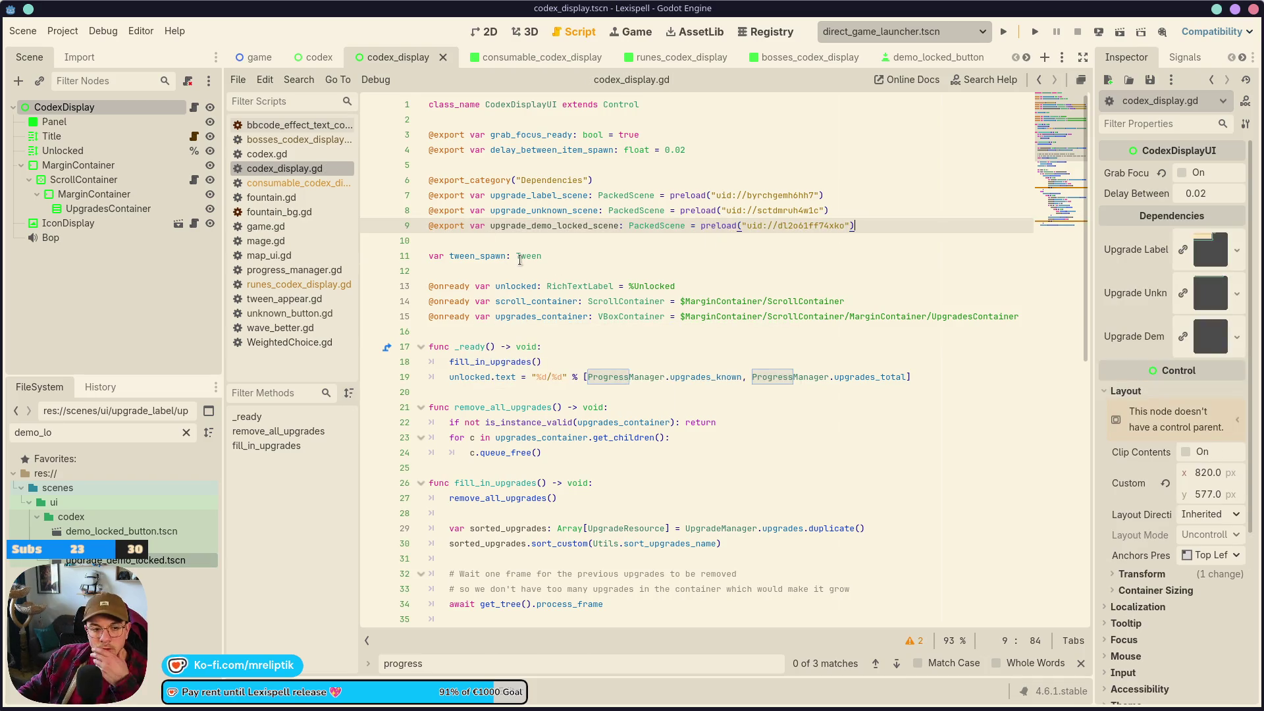
left_click(485, 32)
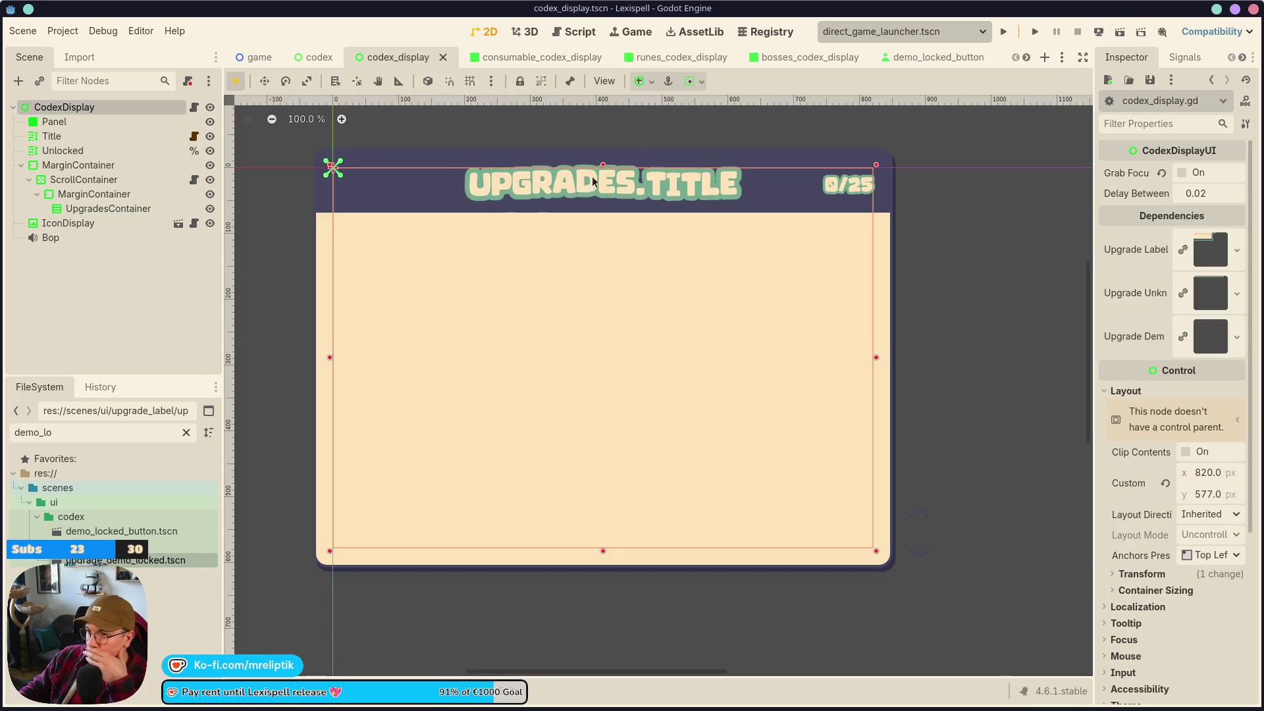
Clear the FileSystem filter, close the codex and game scene tabs, and inspect the CodexDisplay node.
left_click(195, 107)
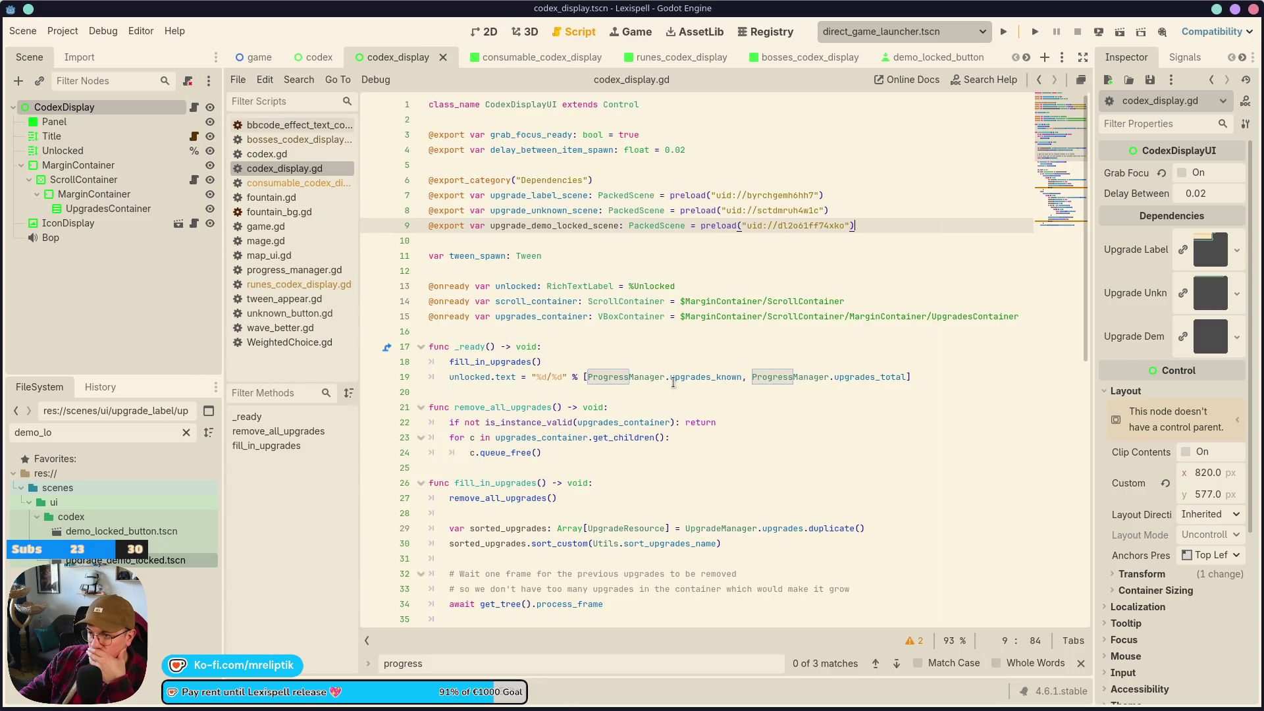
scroll(693, 407, "down", 2)
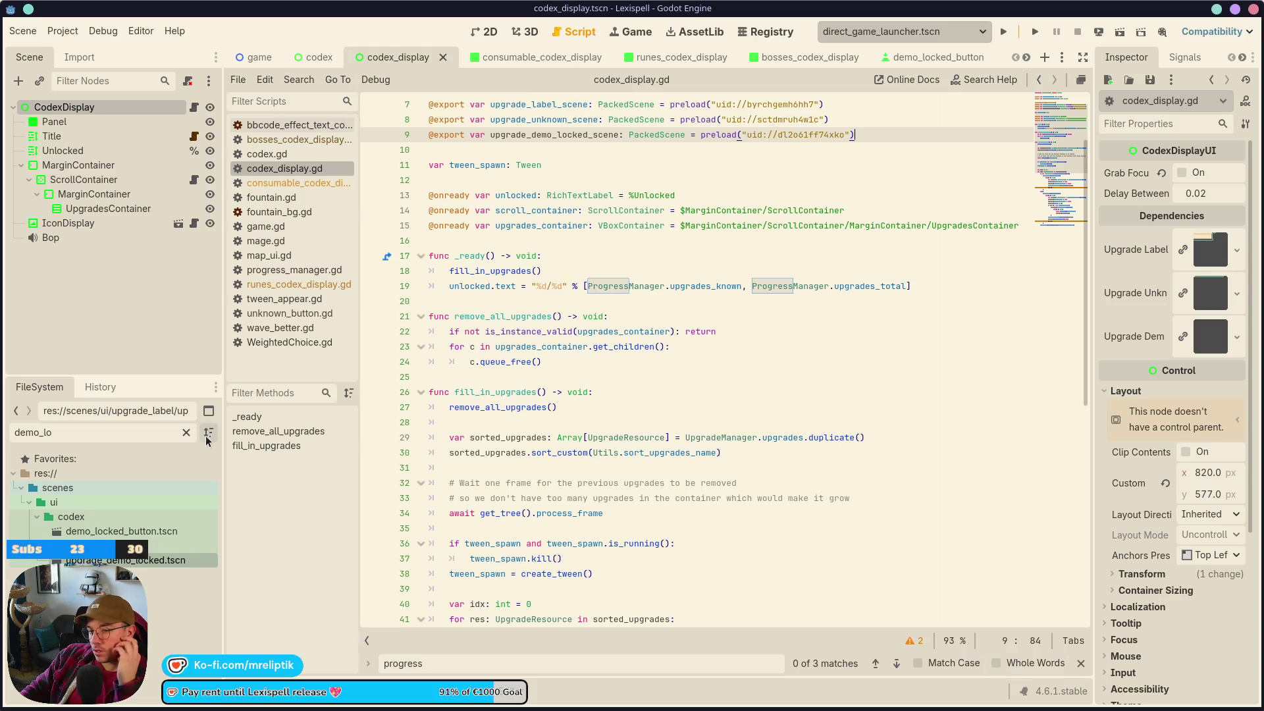
left_click(186, 433)
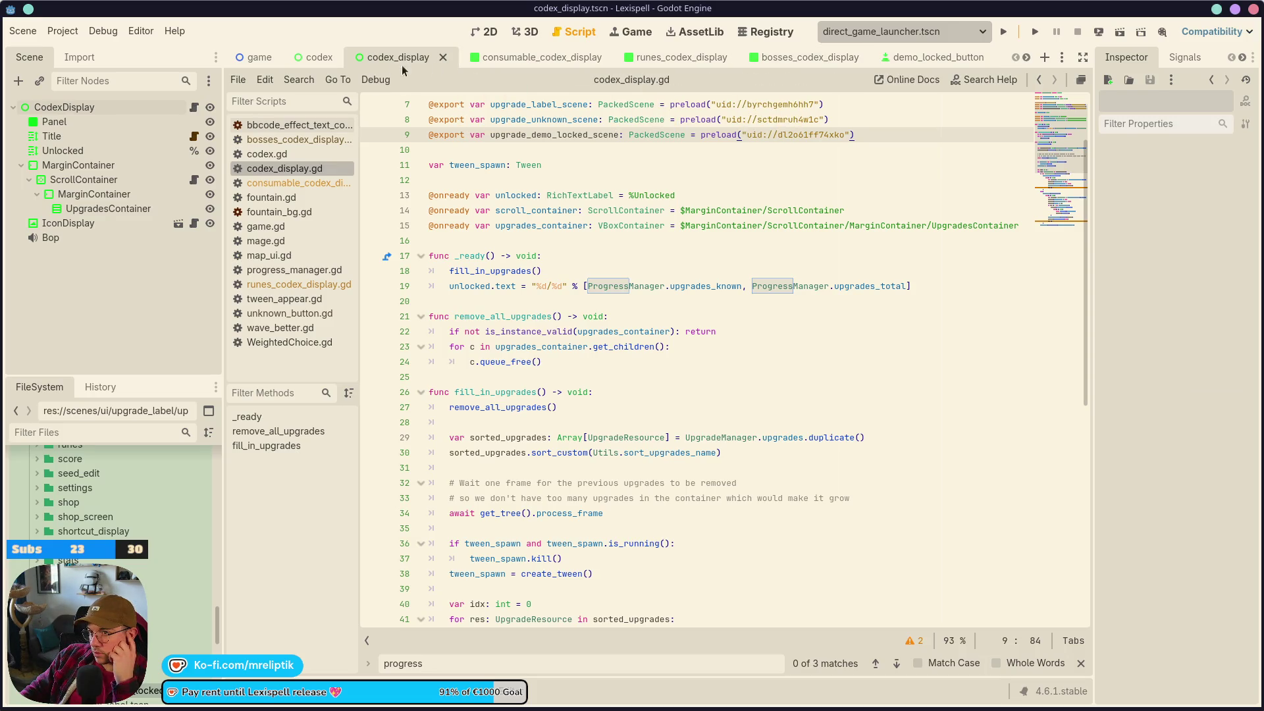
left_click(489, 31)
middle_click(310, 57)
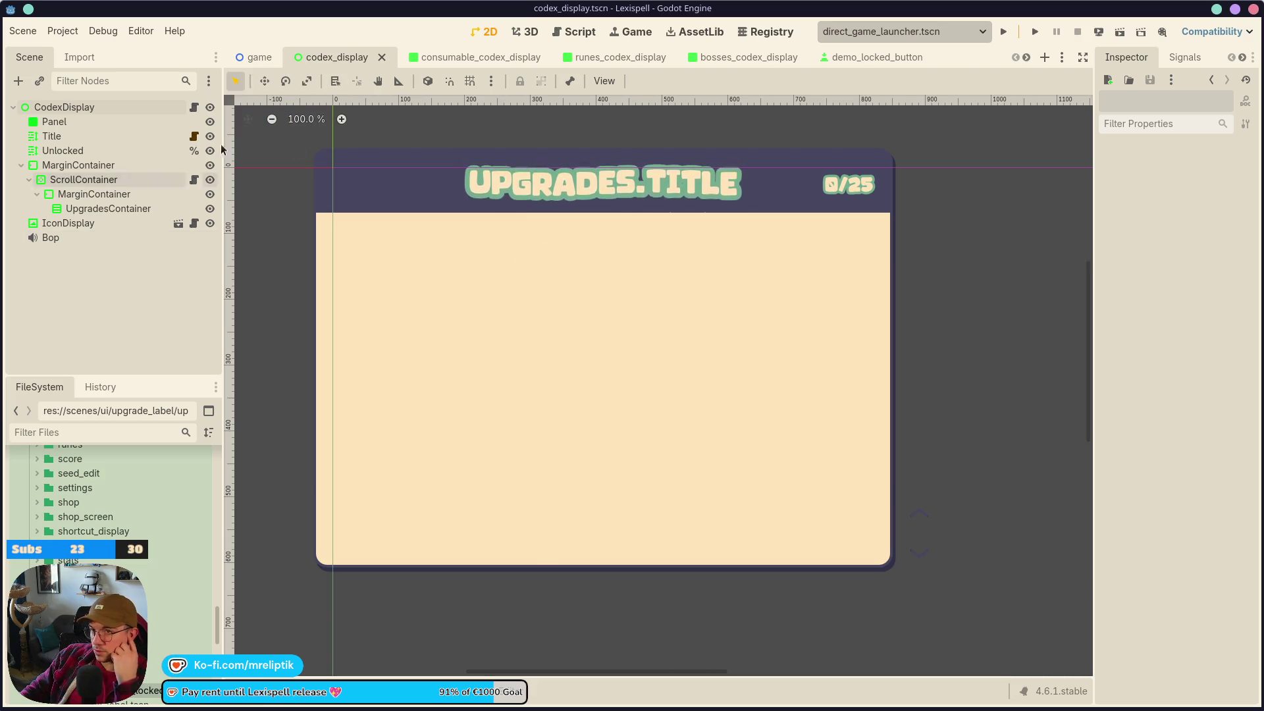
middle_click(257, 58)
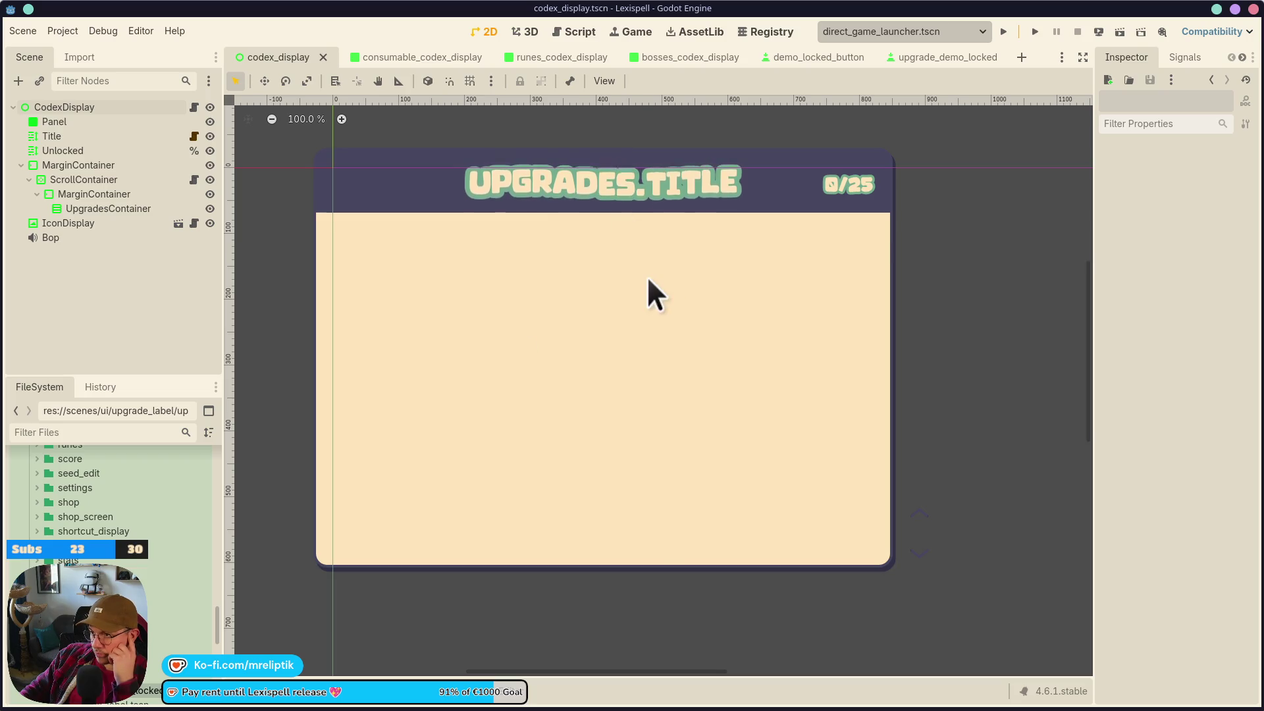
scroll(647, 275, "down", 3)
left_click(129, 107)
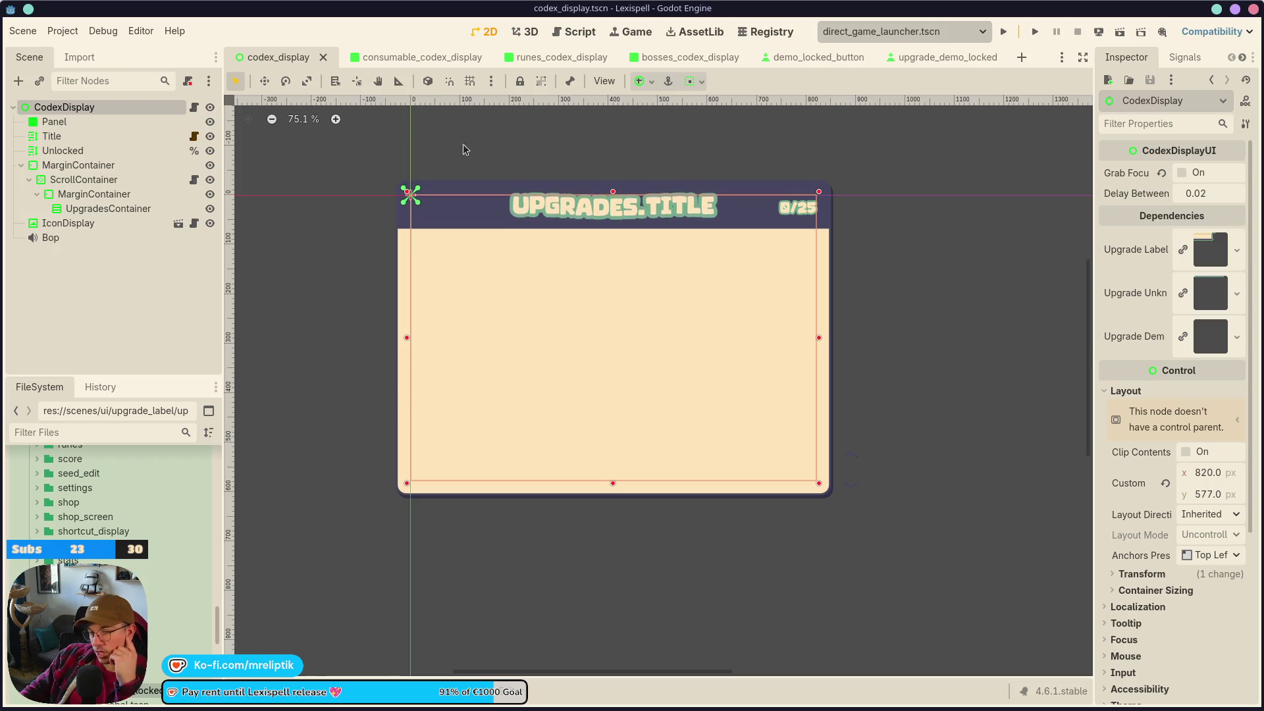
left_click(150, 362)
Highlight 'upgrades' in codex_display.gd and jump to its definition in upgrade_manager.gd.
left_click(194, 107)
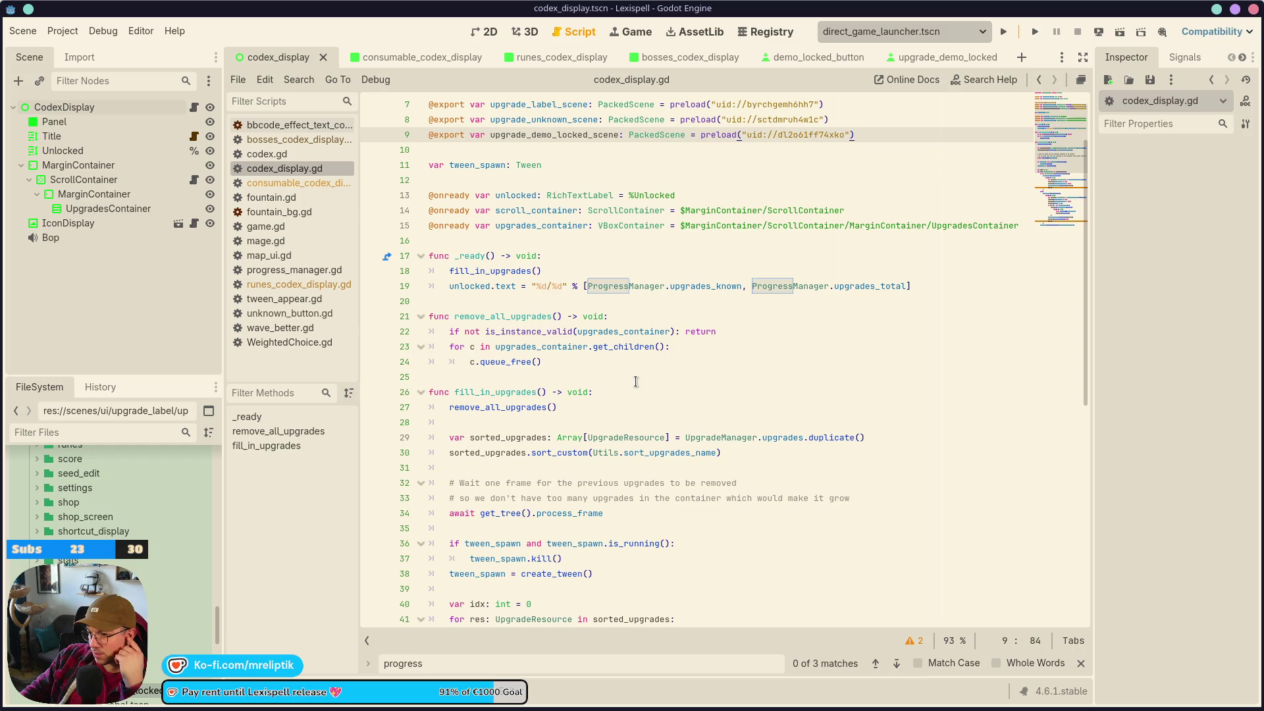
double_click(763, 437)
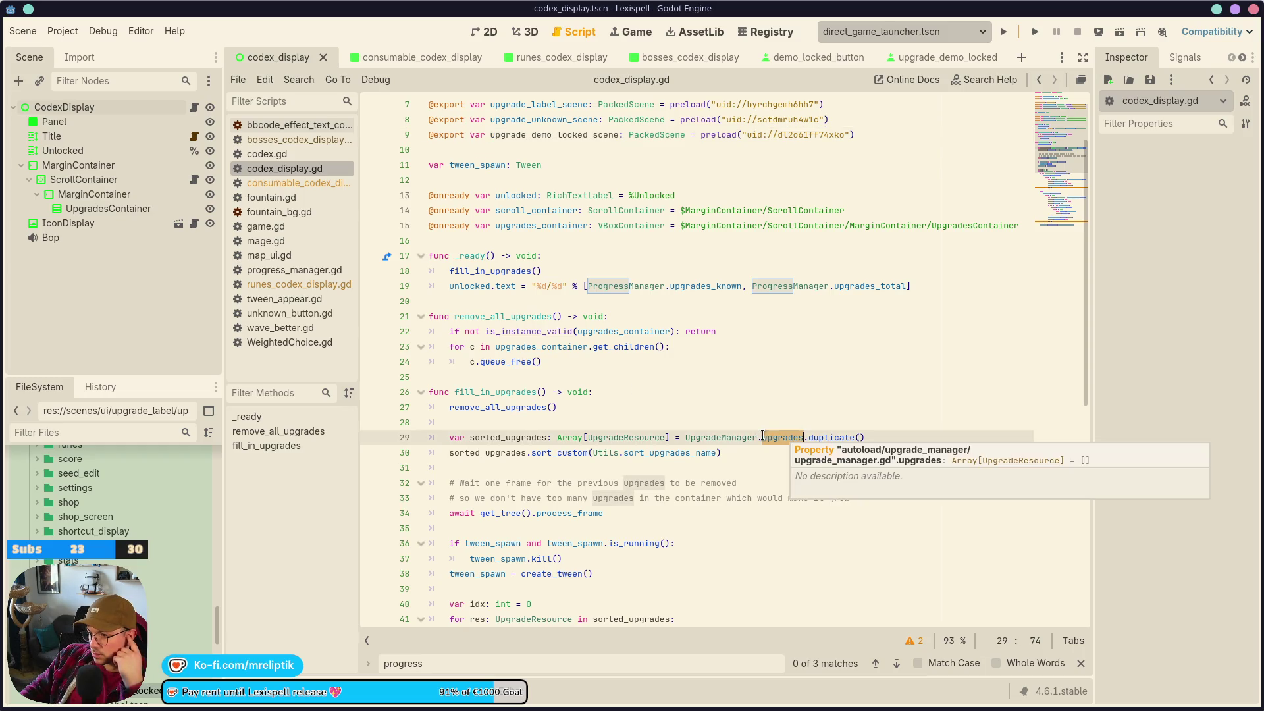
scroll(762, 436, "down", 2)
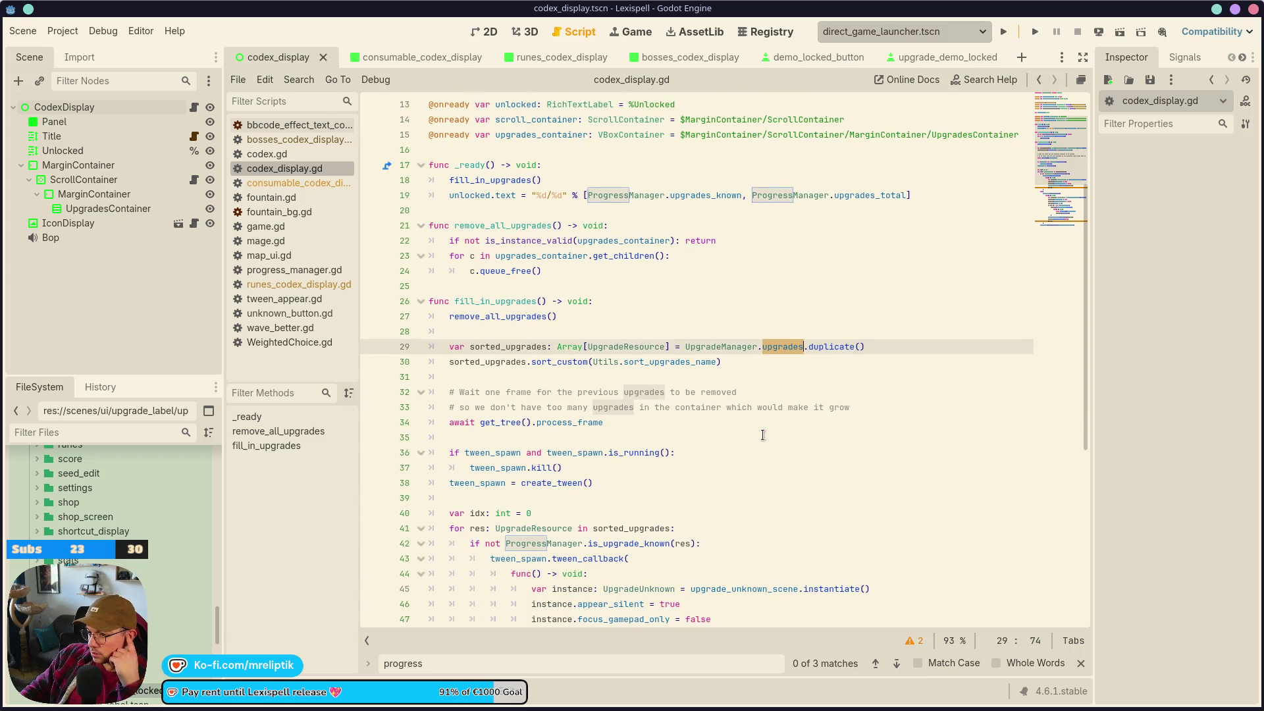
left_click(784, 343, "ctrl")
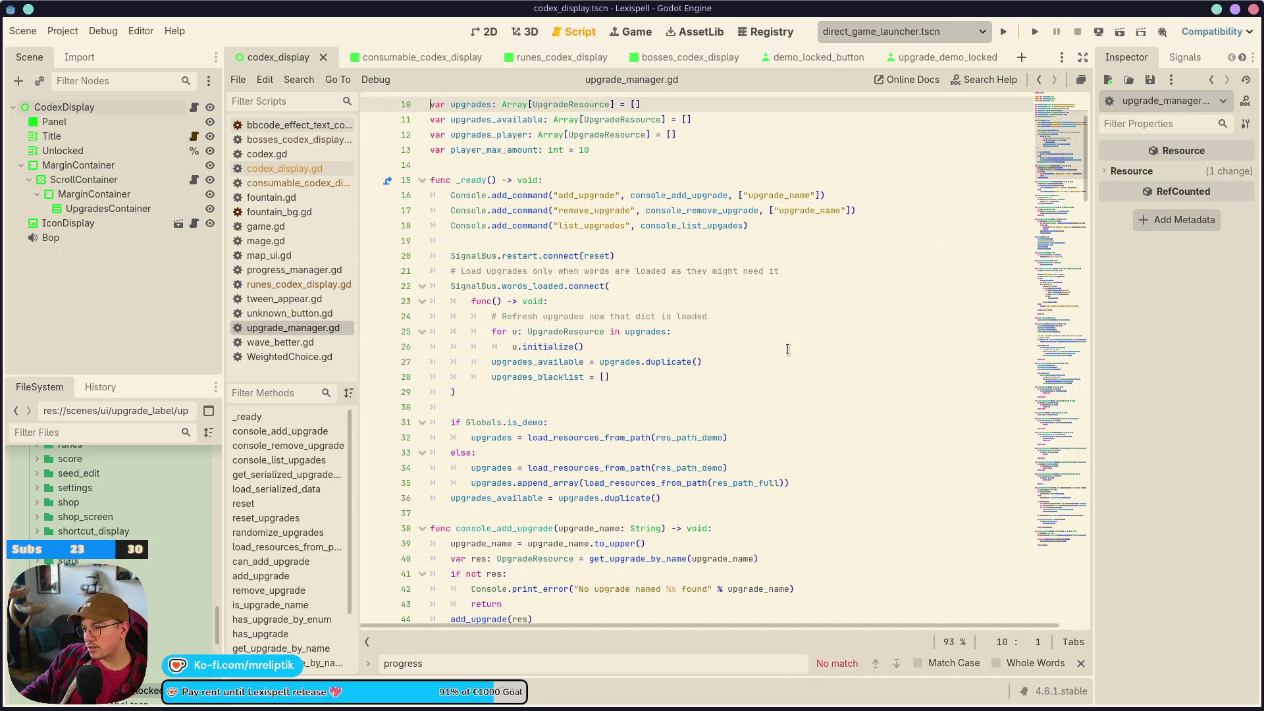
Trace the upgrades variable to the is_demo check on line 31, then show the 2D view.
double_click(460, 104)
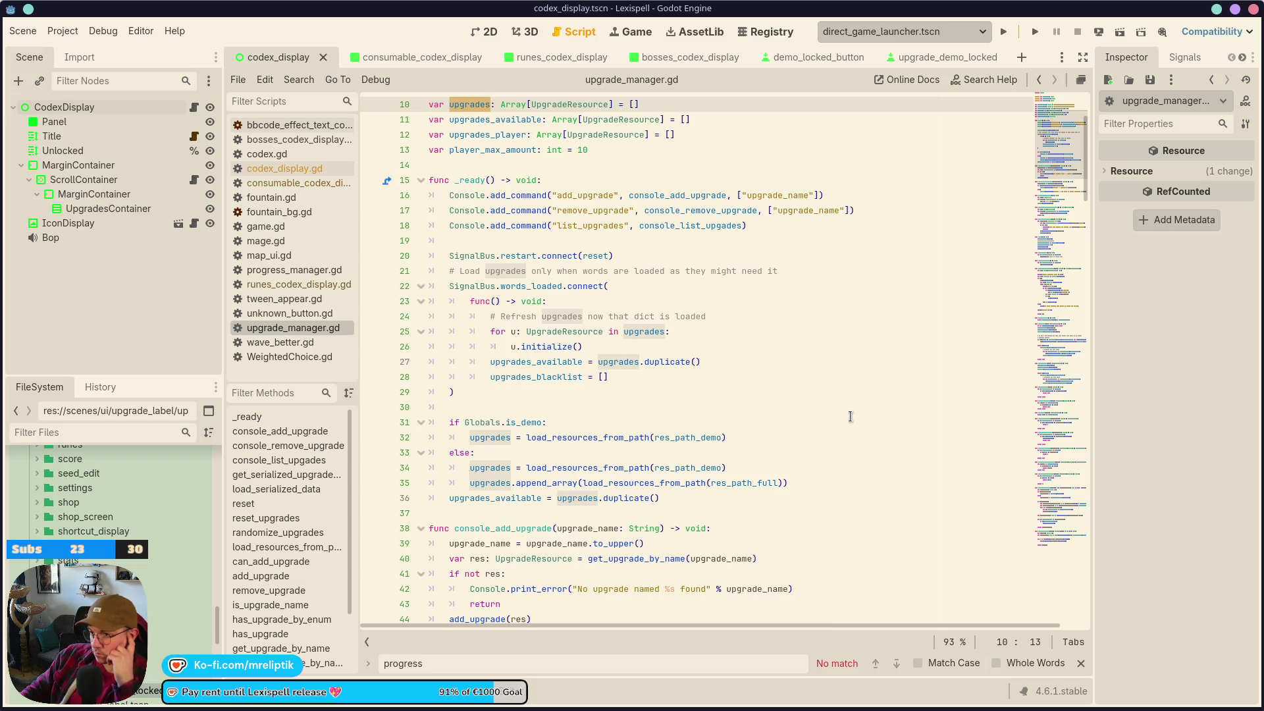
left_click(850, 416)
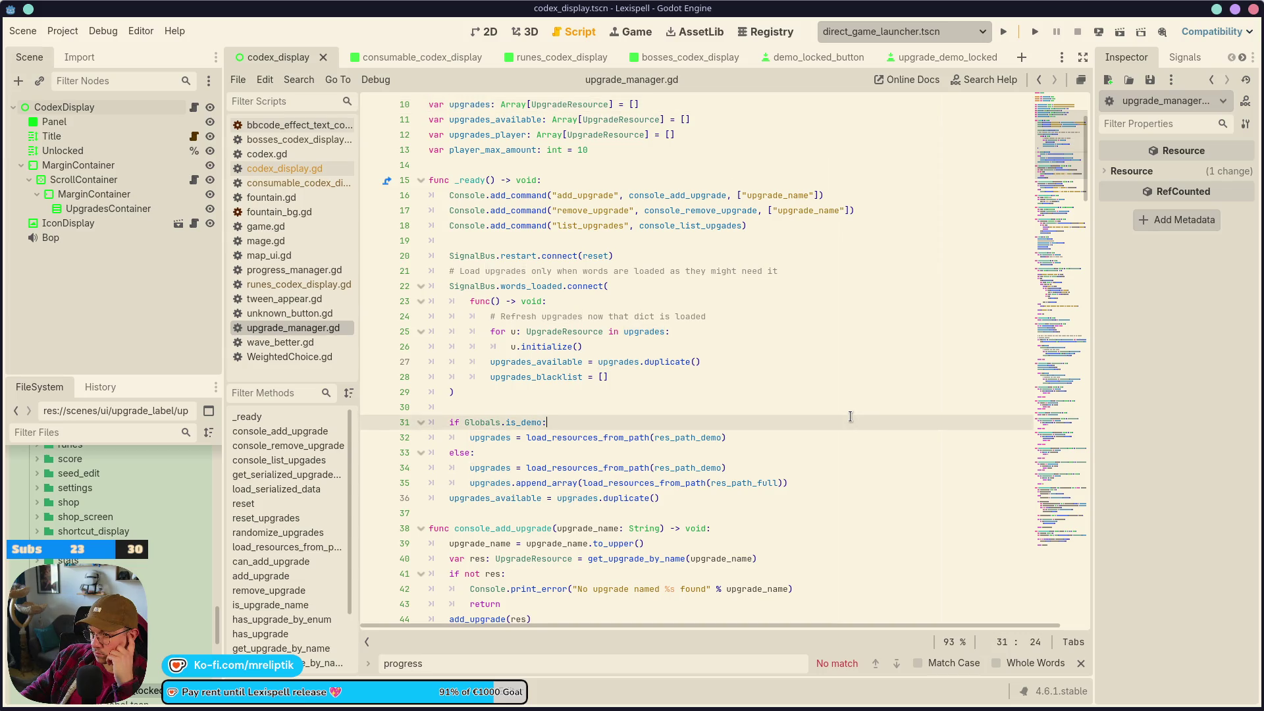
mouse_move(689, 709)
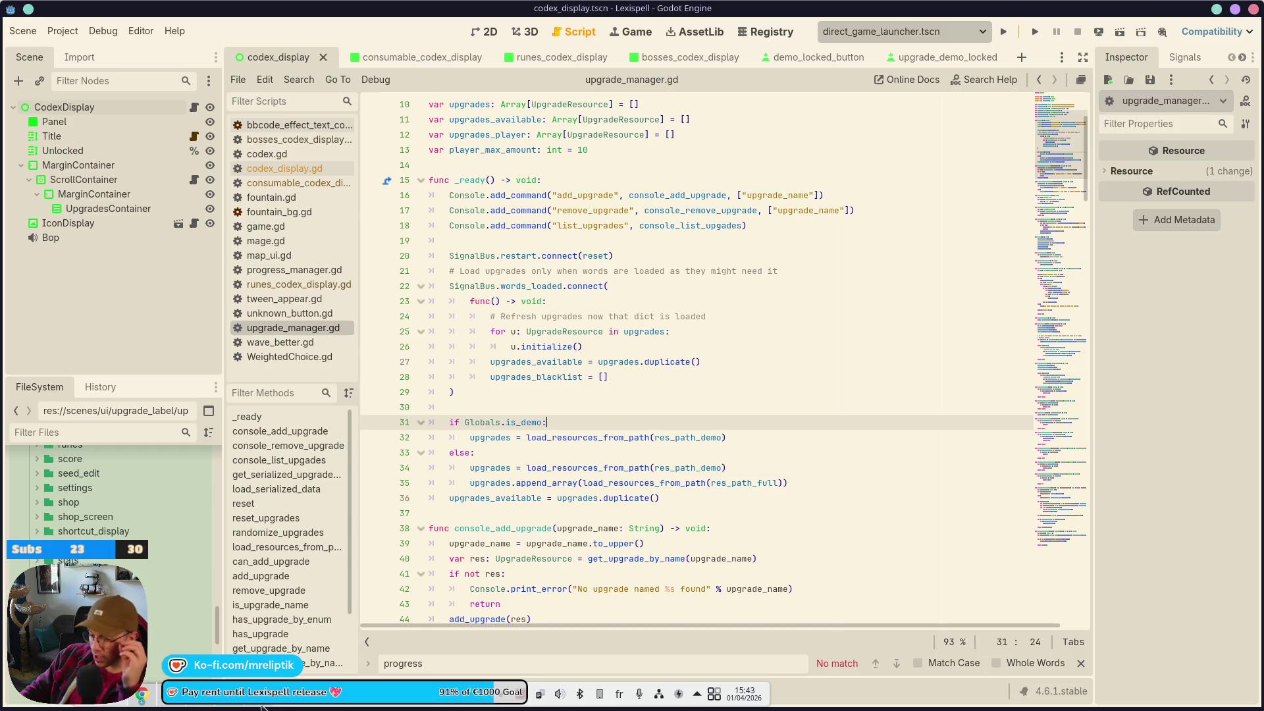
mouse_move(270, 706)
mouse_move(172, 706)
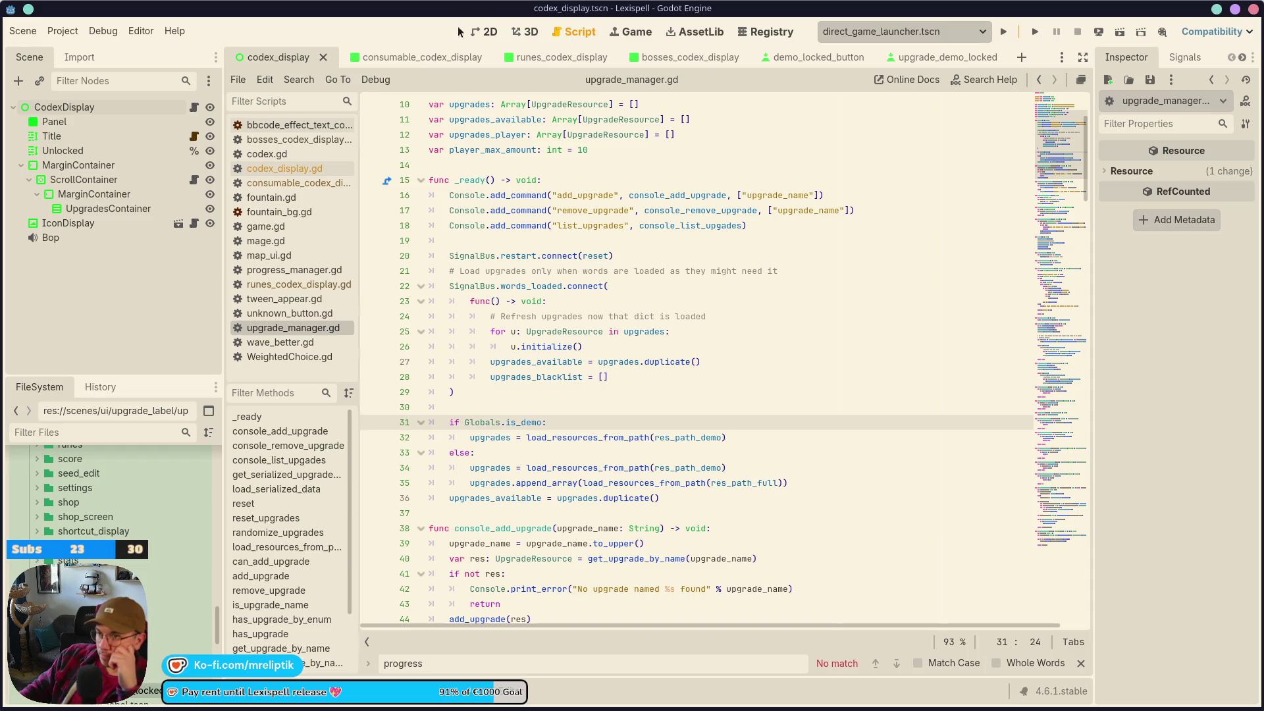
left_click(488, 33)
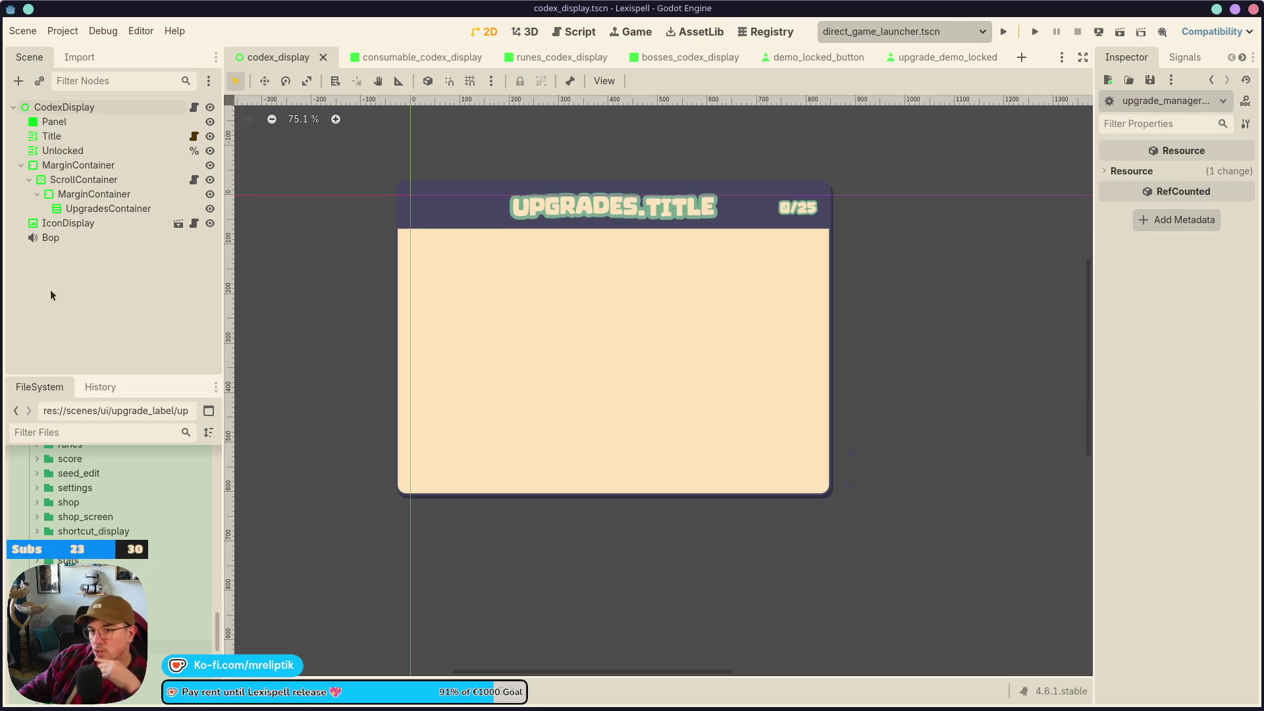
Run the game, open the Lexicopedia, and view Potions & Wands, Runes and Letters.
left_click(1027, 33)
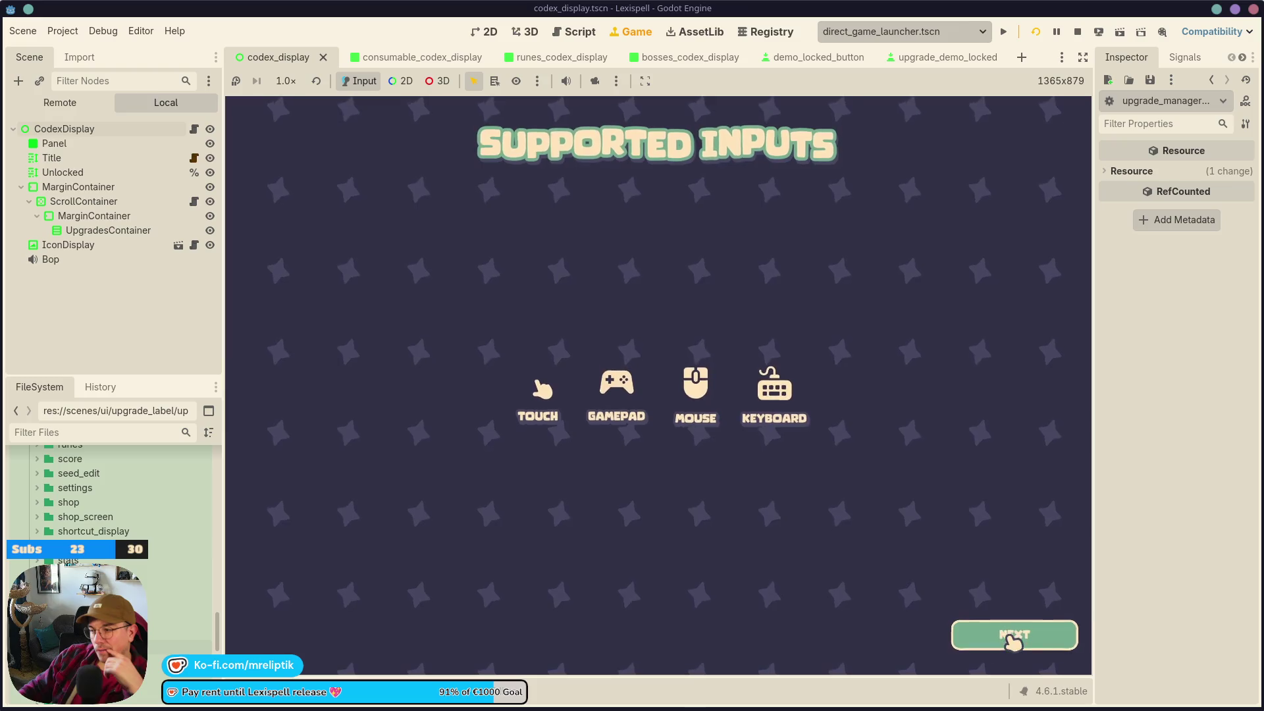
left_click(1017, 634)
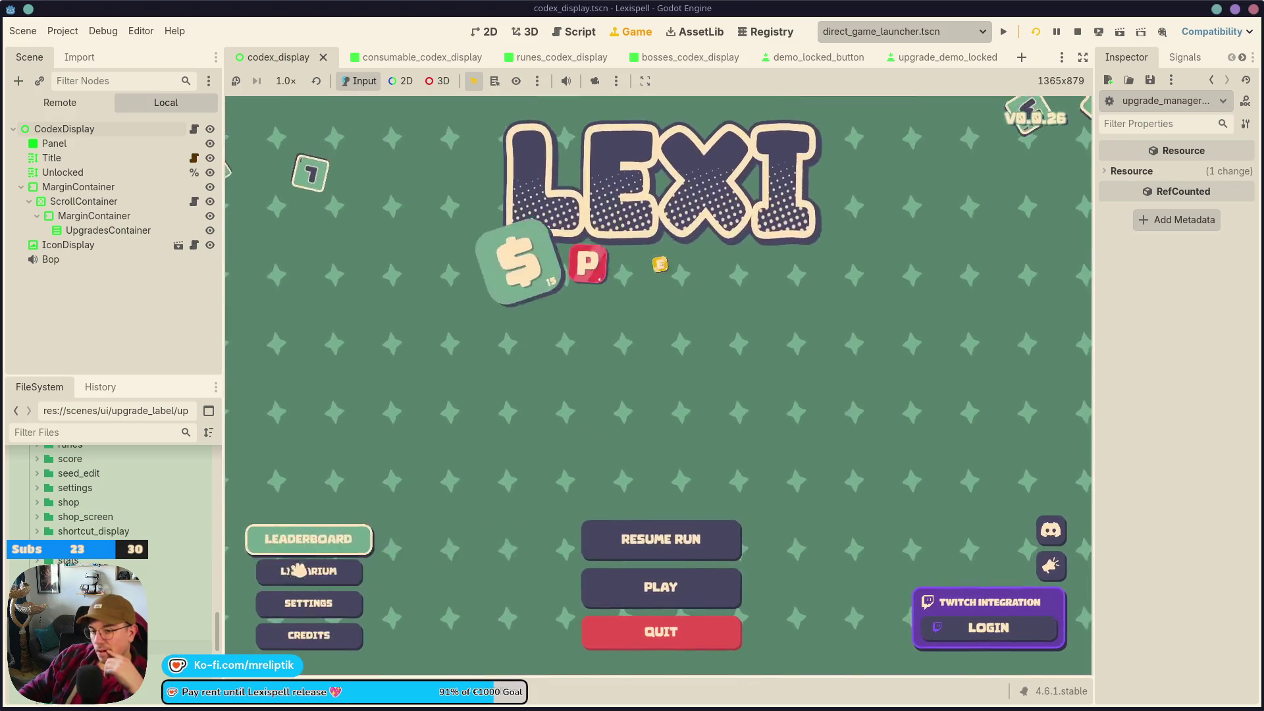
left_click(379, 597)
left_click(427, 341)
left_click(427, 393)
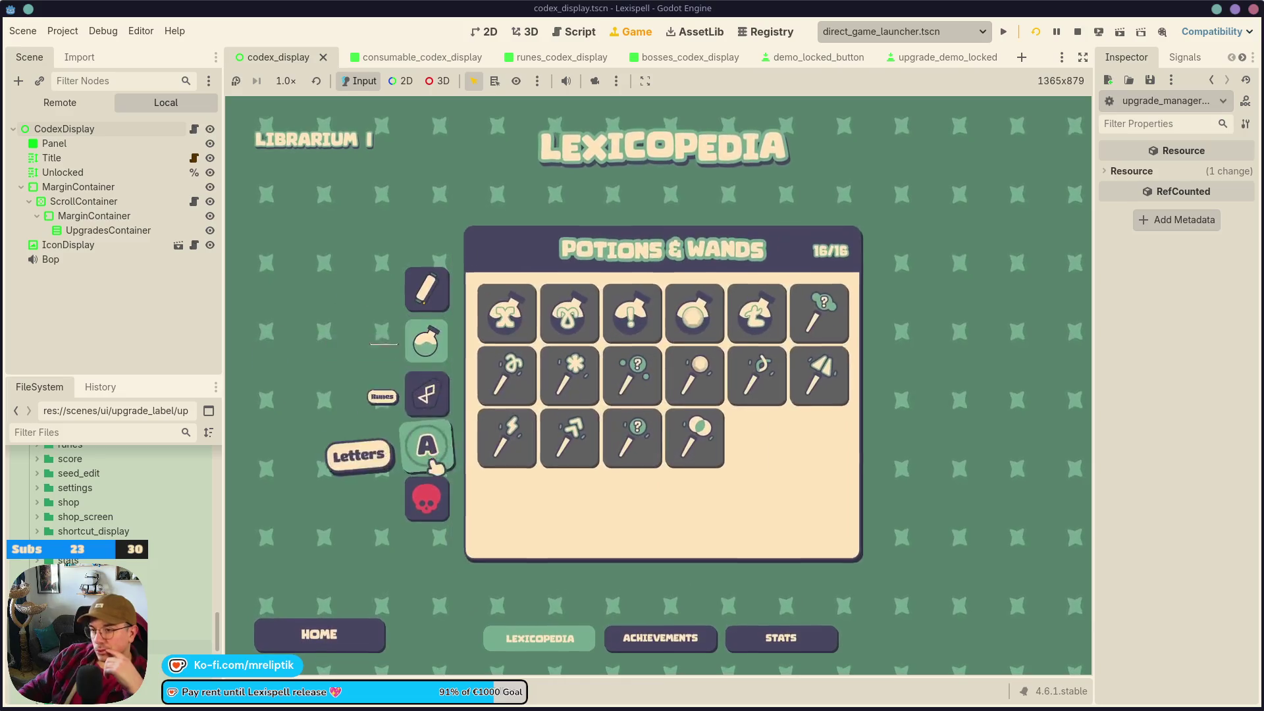
left_click(428, 446)
Revisit Potions & Wands and Runes, settle on Scrolls (42/53), and toggle the editor panels.
left_click(426, 341)
left_click(427, 395)
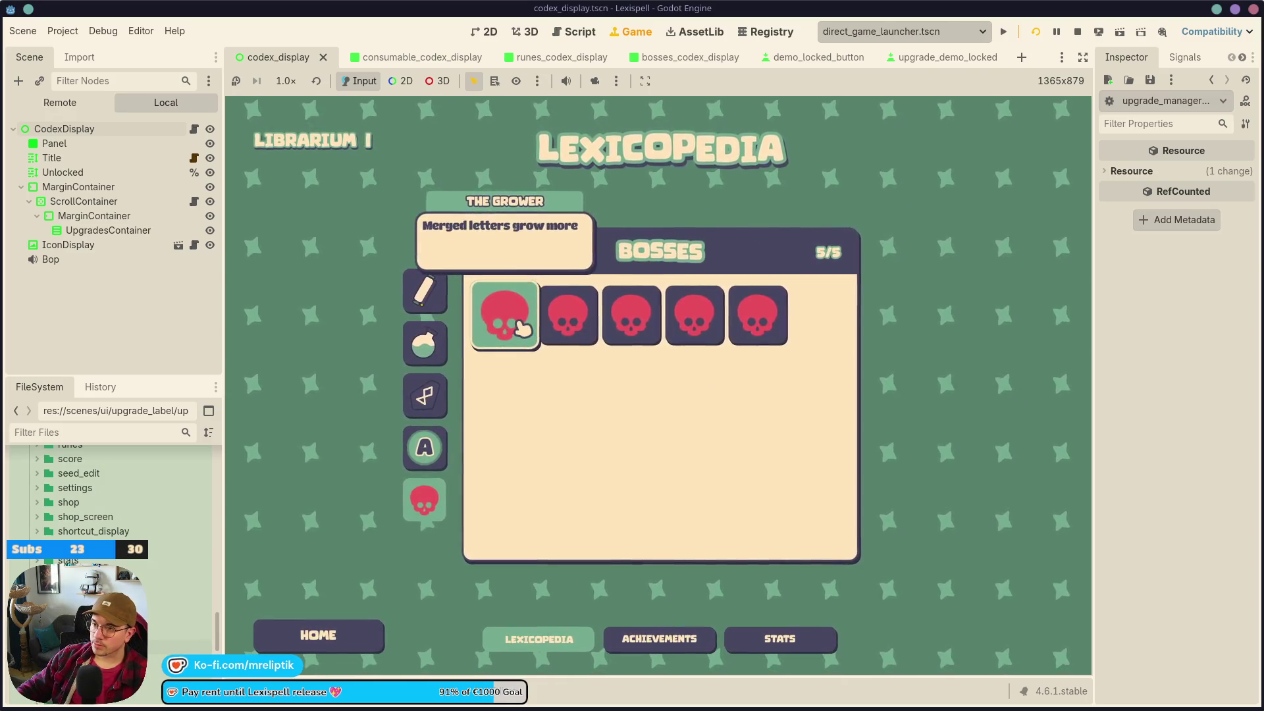
mouse_move(799, 332)
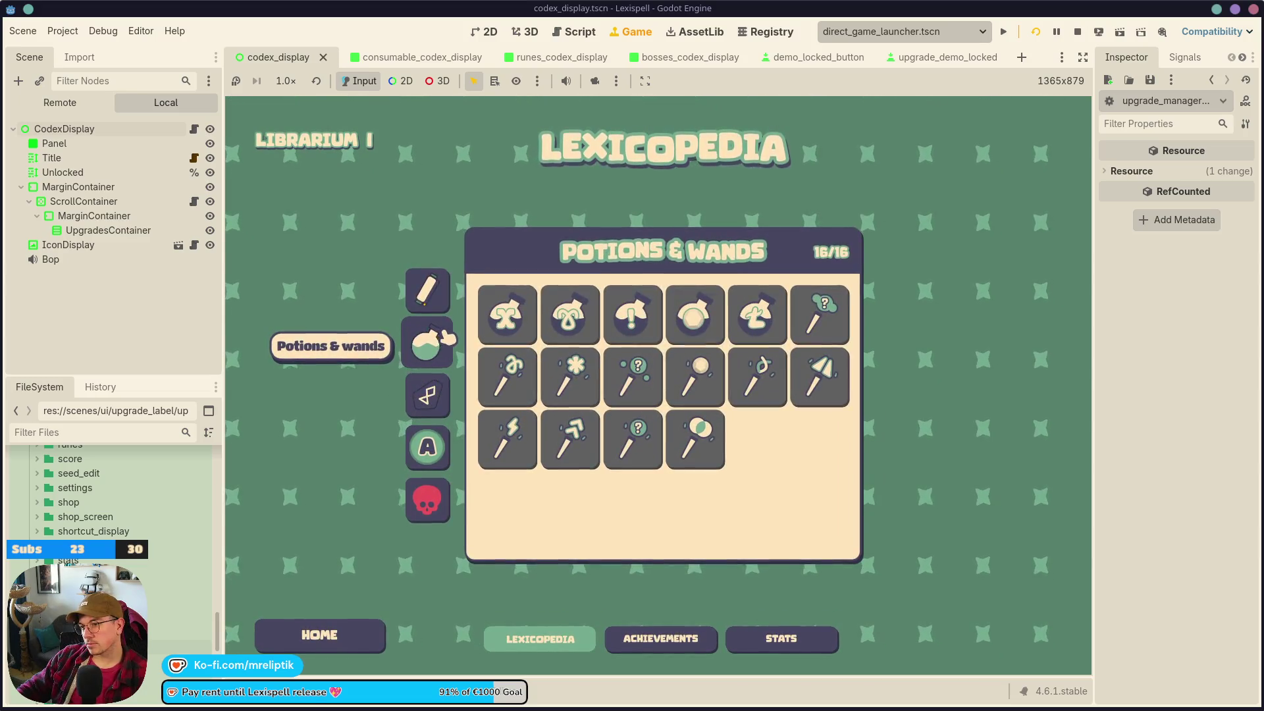
left_click(438, 286)
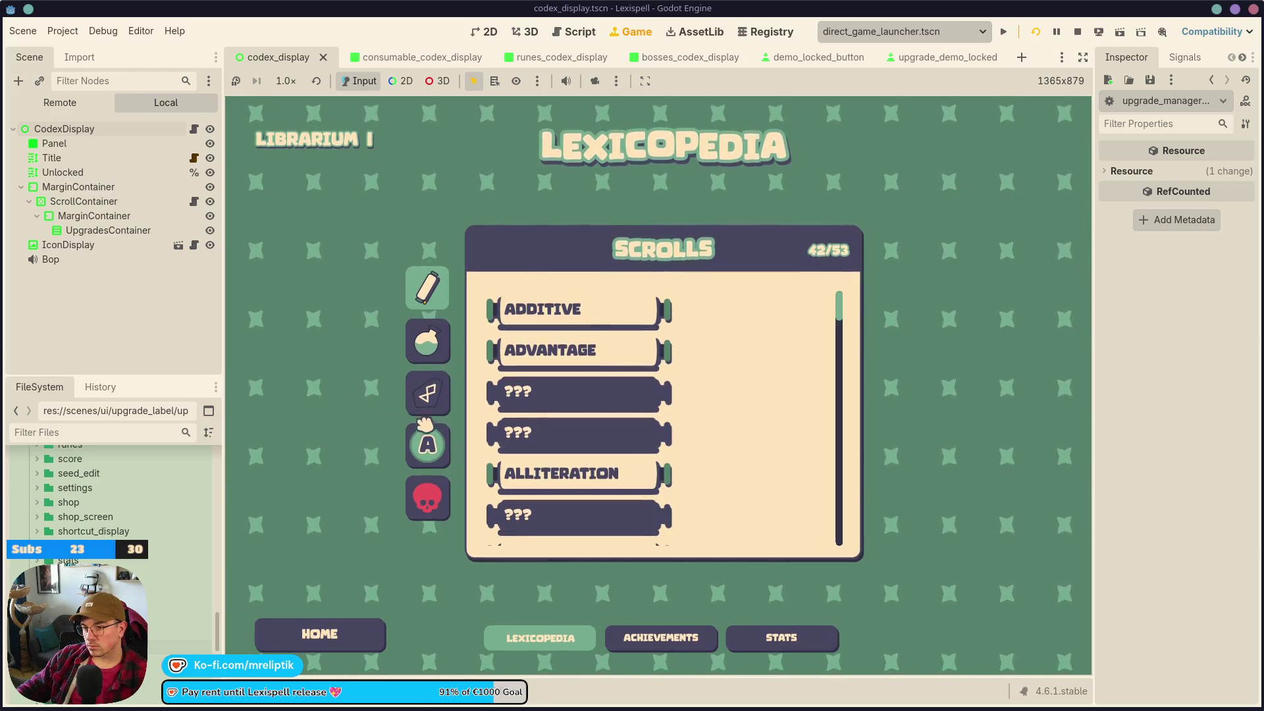
left_click(1083, 57)
left_click(1254, 57)
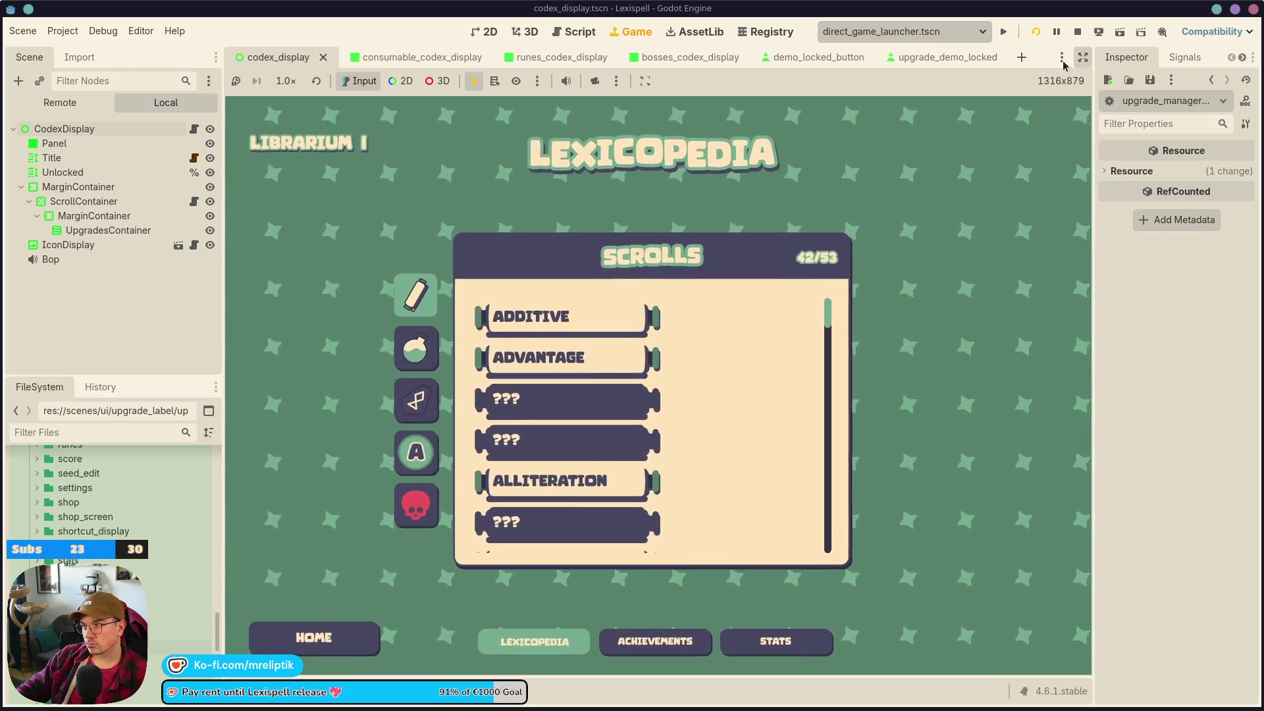
left_click(645, 81)
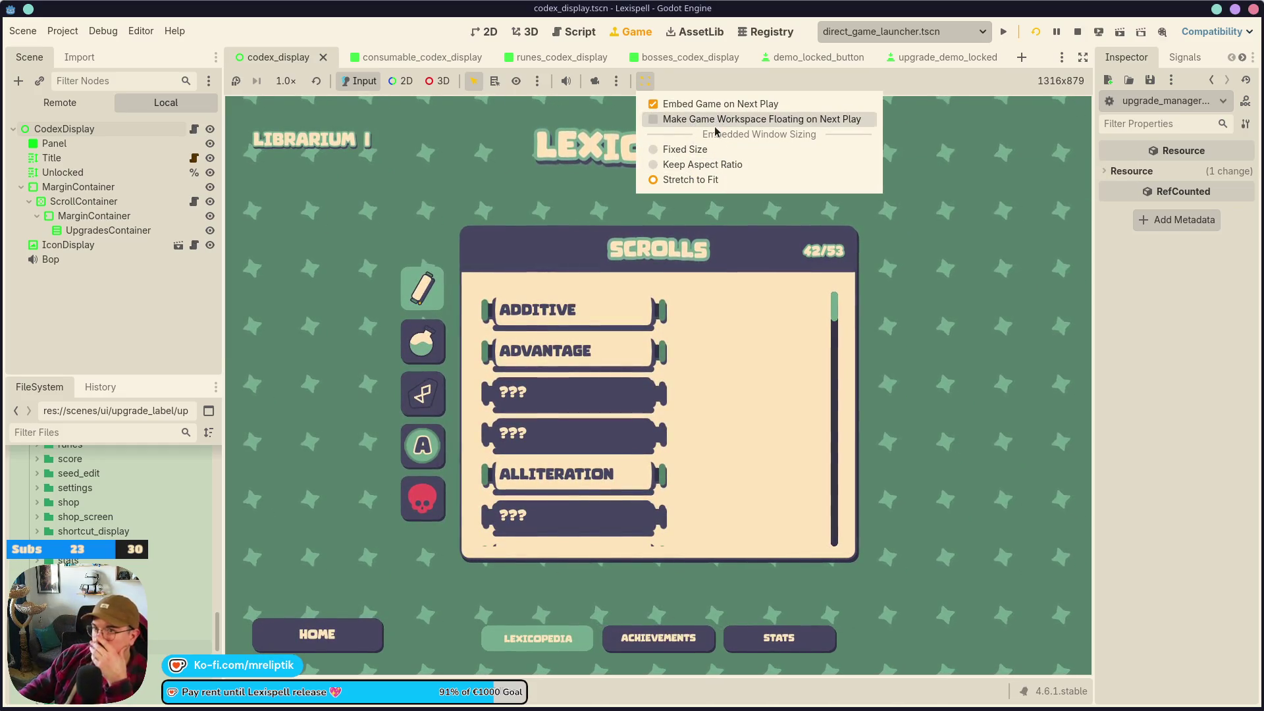
Set the embedded game to Keep Aspect Ratio and scroll down the Scrolls list.
left_click(676, 166)
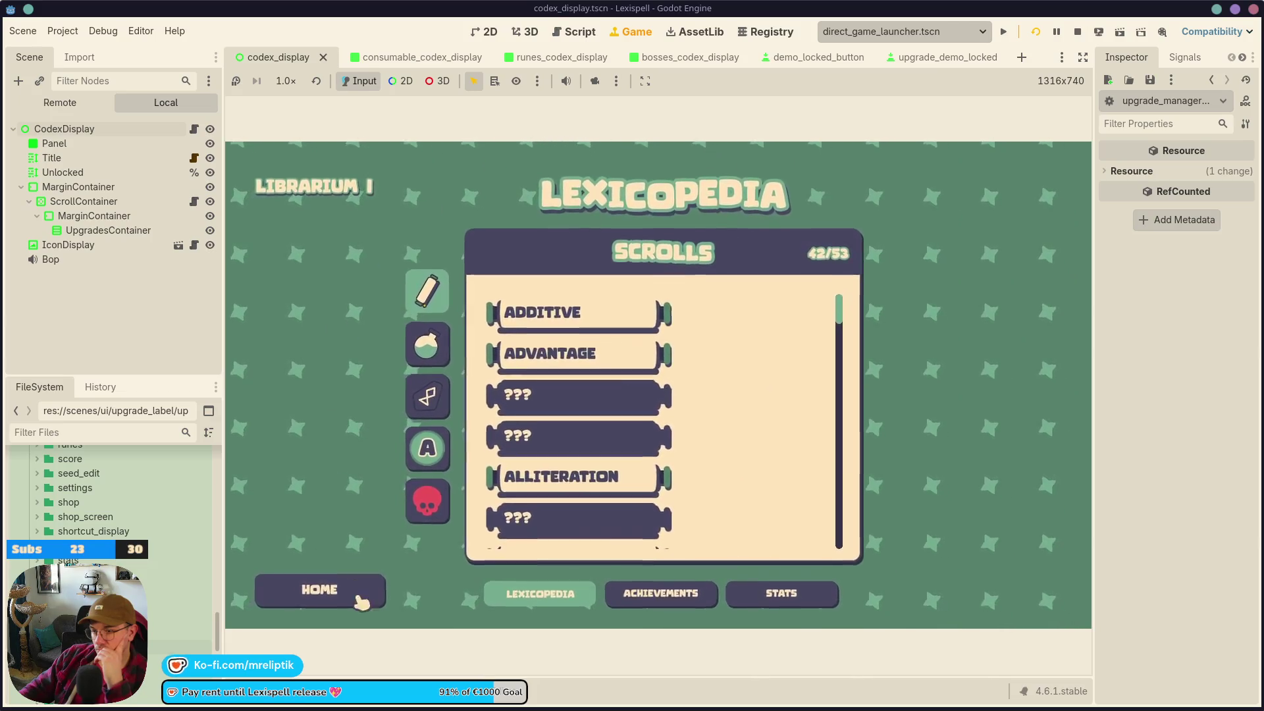
mouse_move(646, 709)
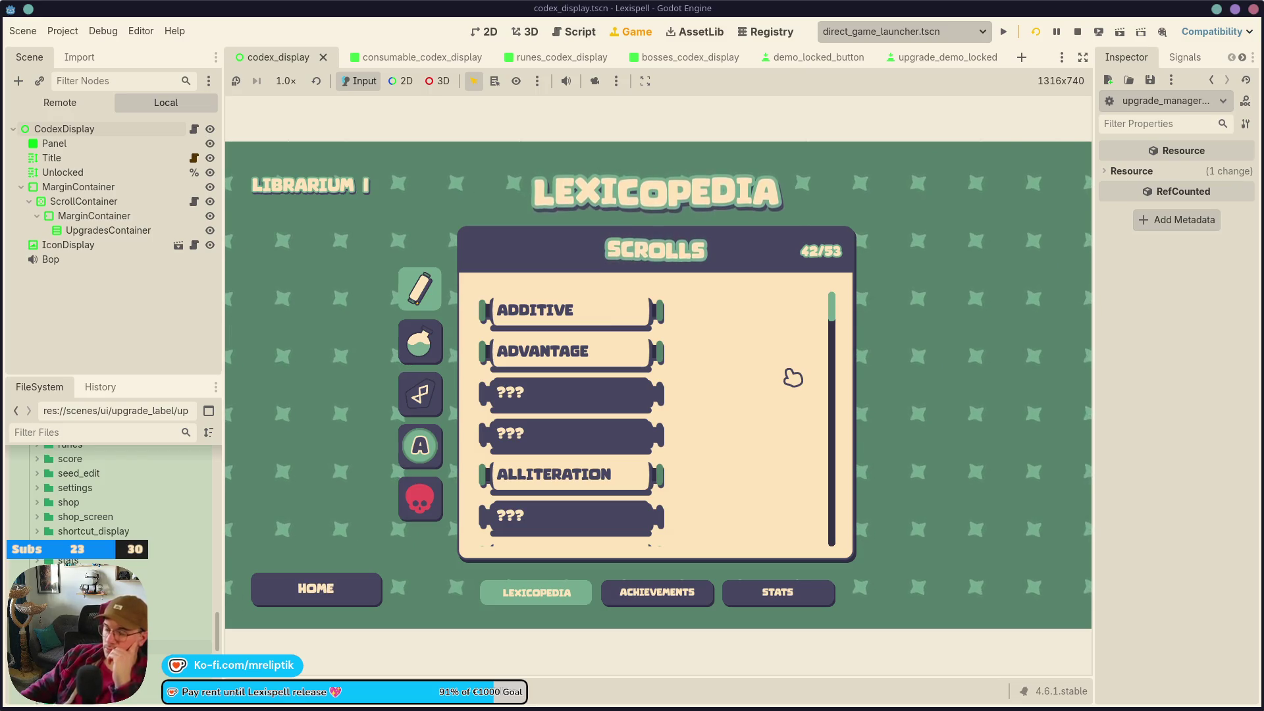
scroll(756, 443, "down", 15)
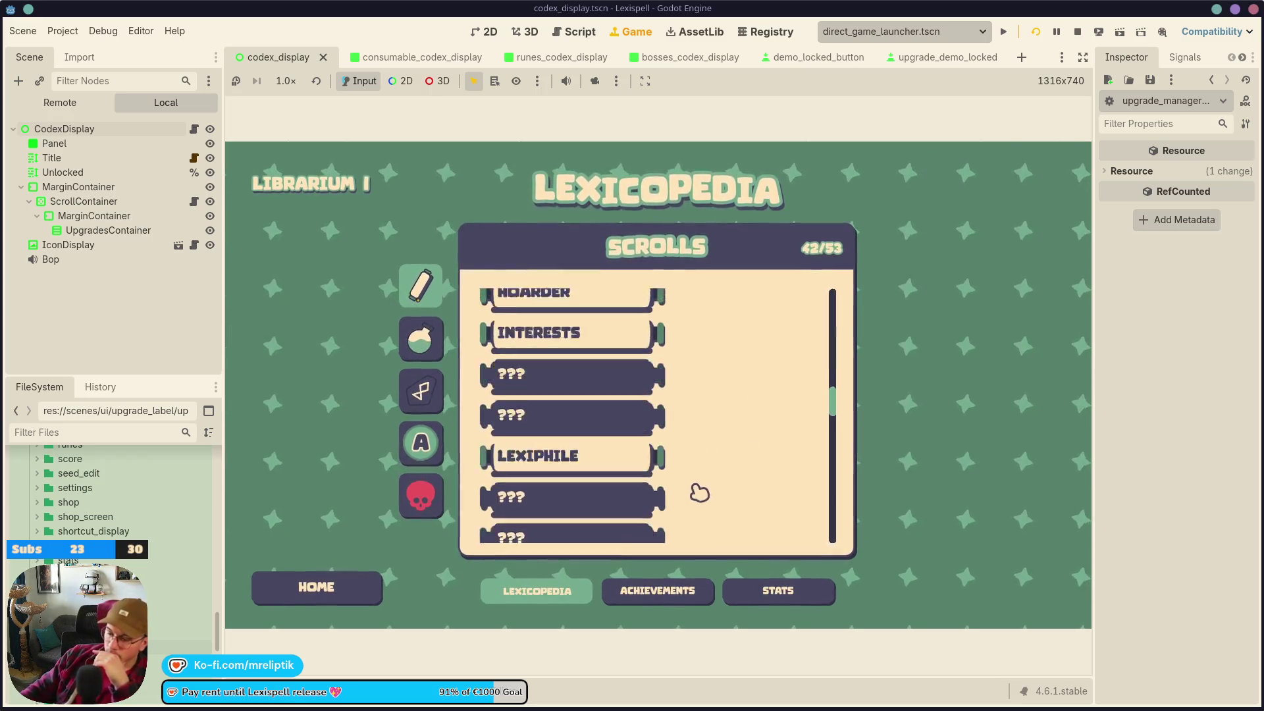
View the Bosses page, then the Runes page showing all five runes unlocked (5/5).
scroll(727, 449, "down", 15)
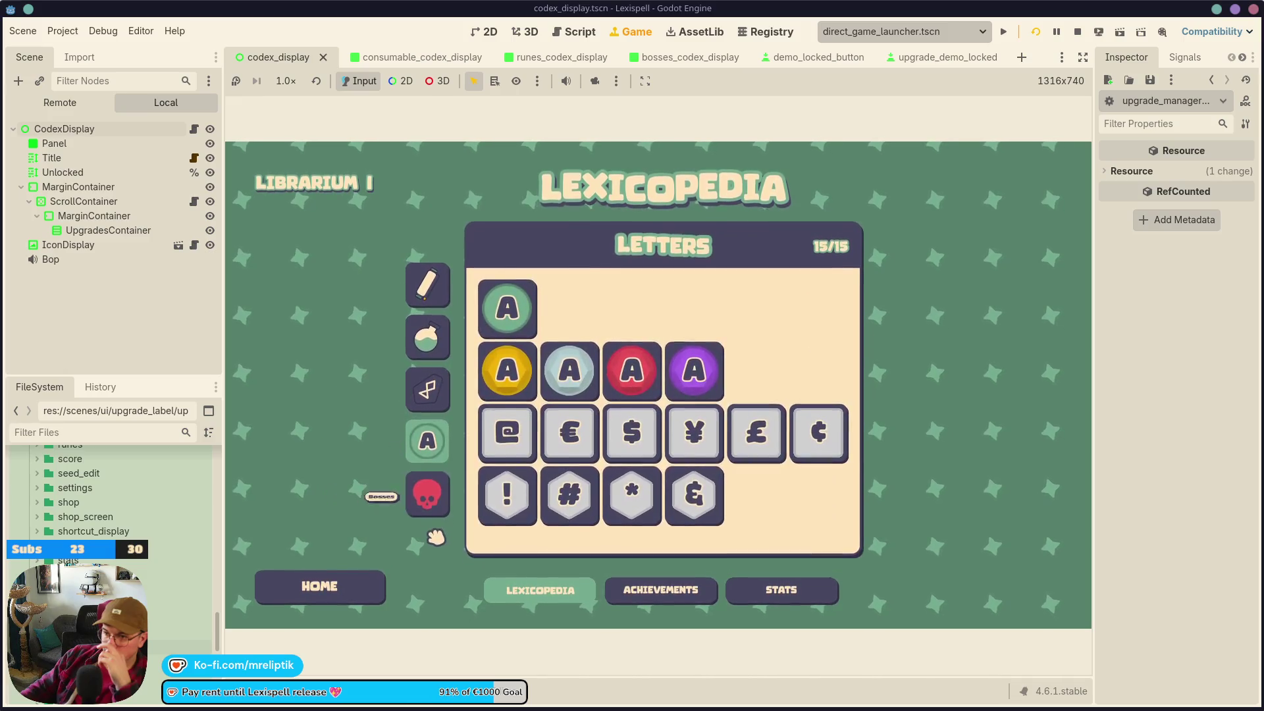
left_click(427, 497)
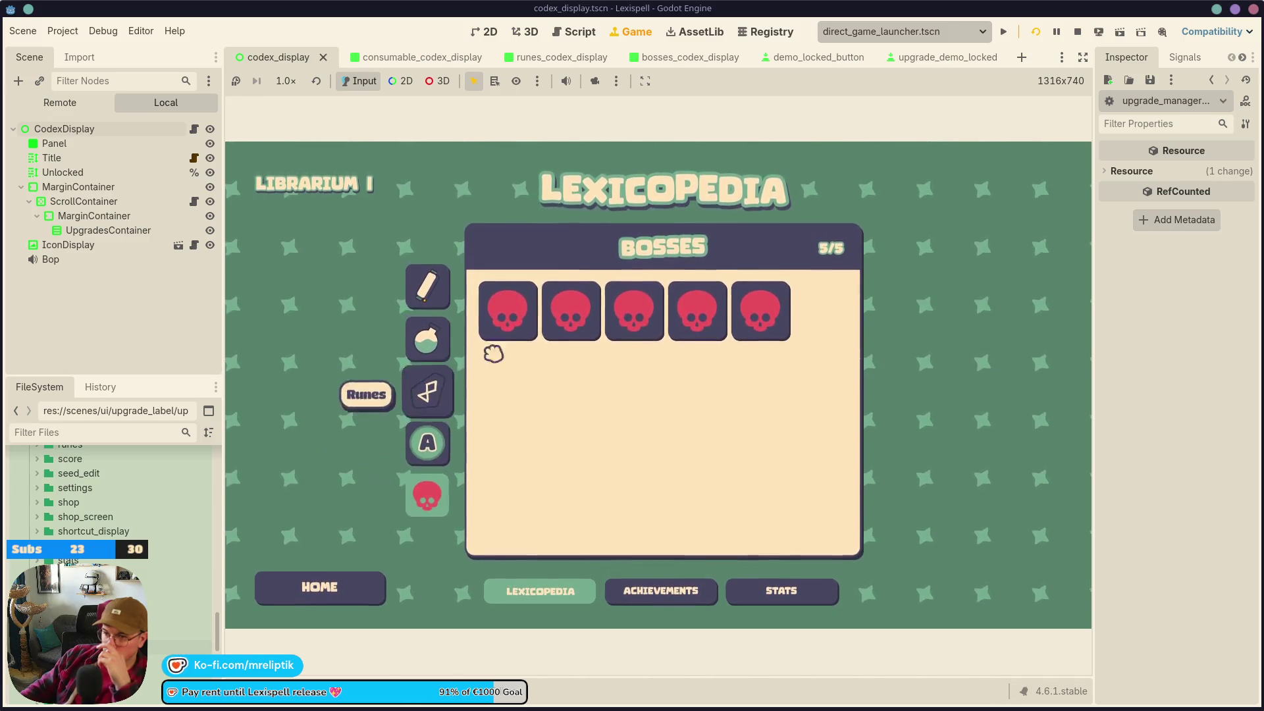
mouse_move(538, 325)
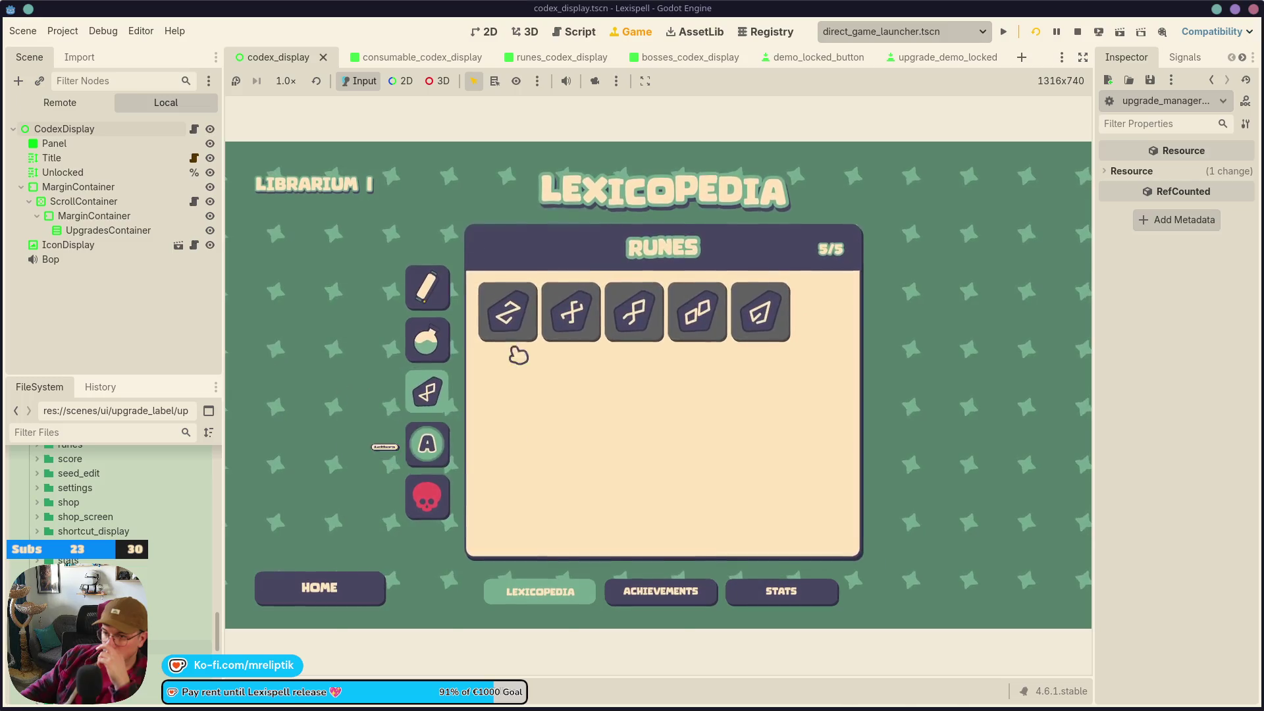
left_click(431, 395)
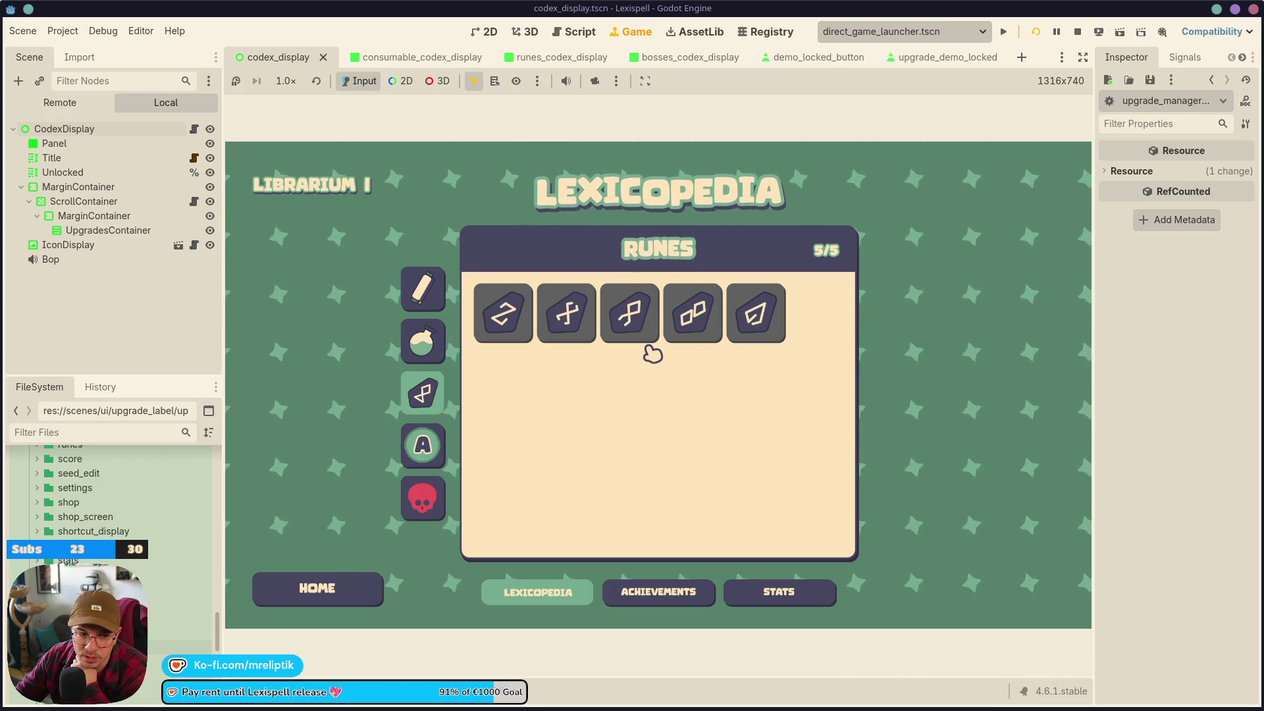
mouse_move(275, 709)
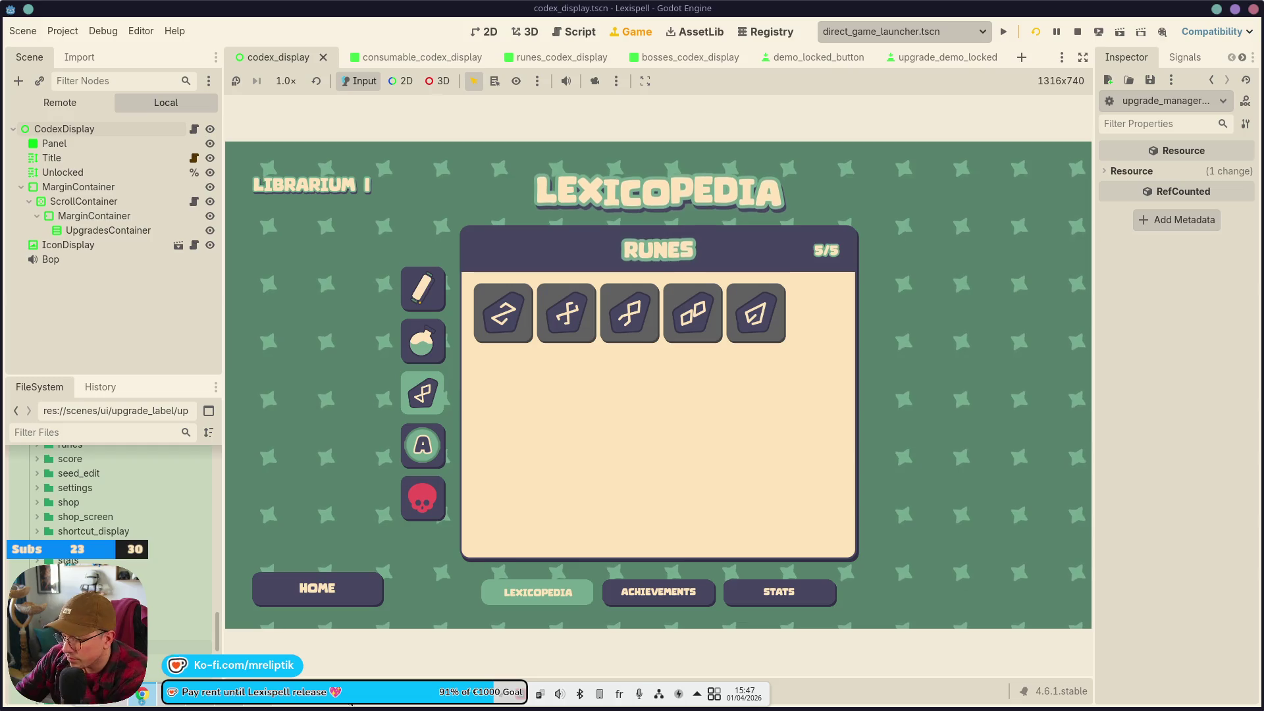
mouse_move(214, 706)
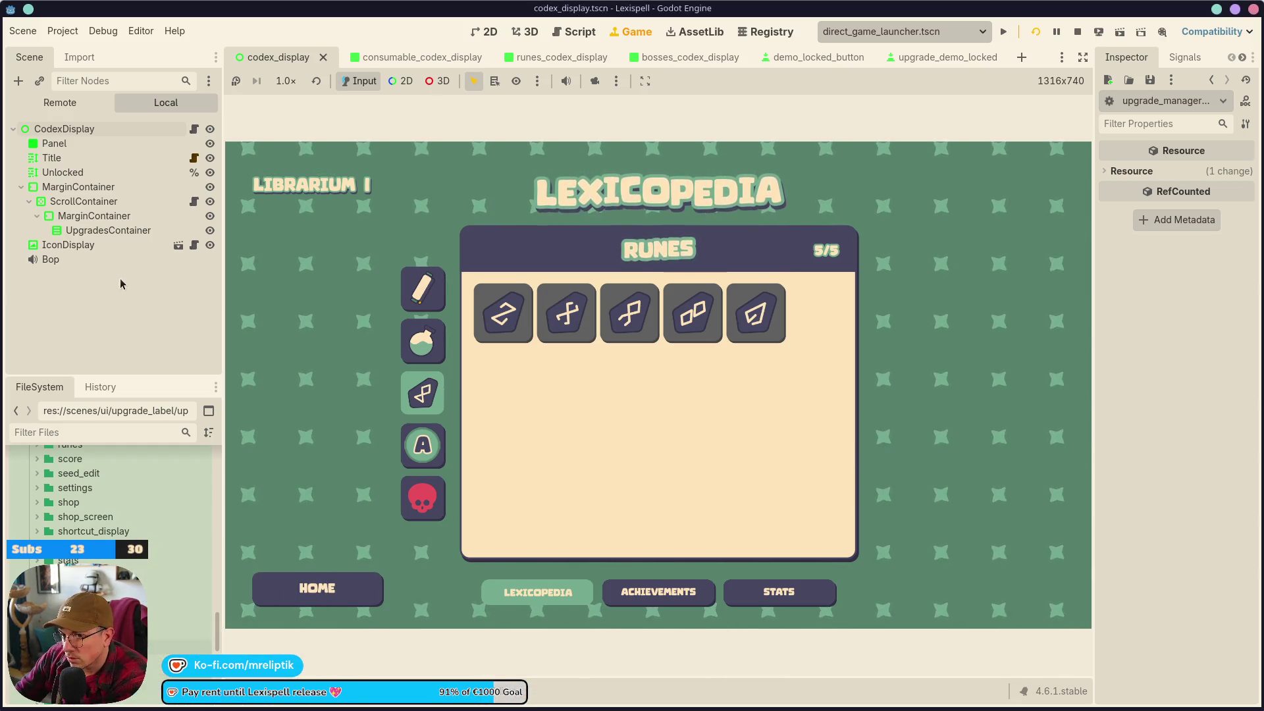
key("ctrl+shift+o")
type("prtores")
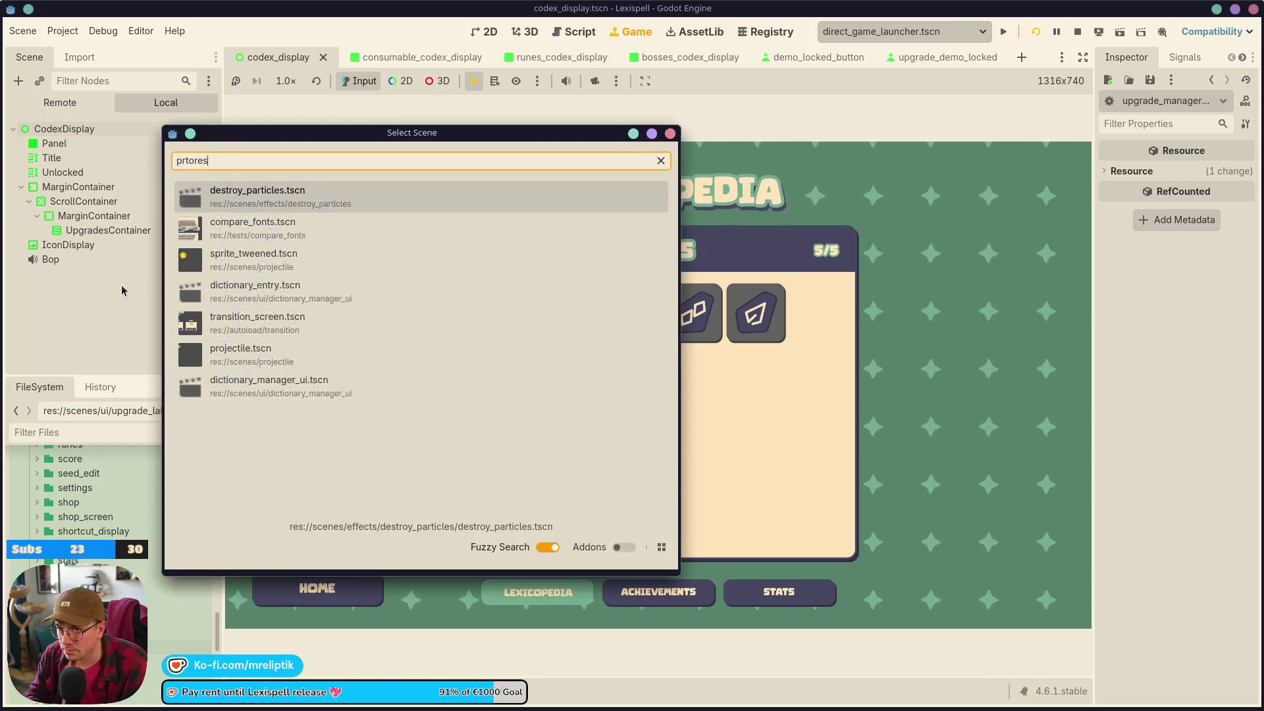
key("BackSpace")
key("BackSpace")
key("BackSpace")
type("ogress")
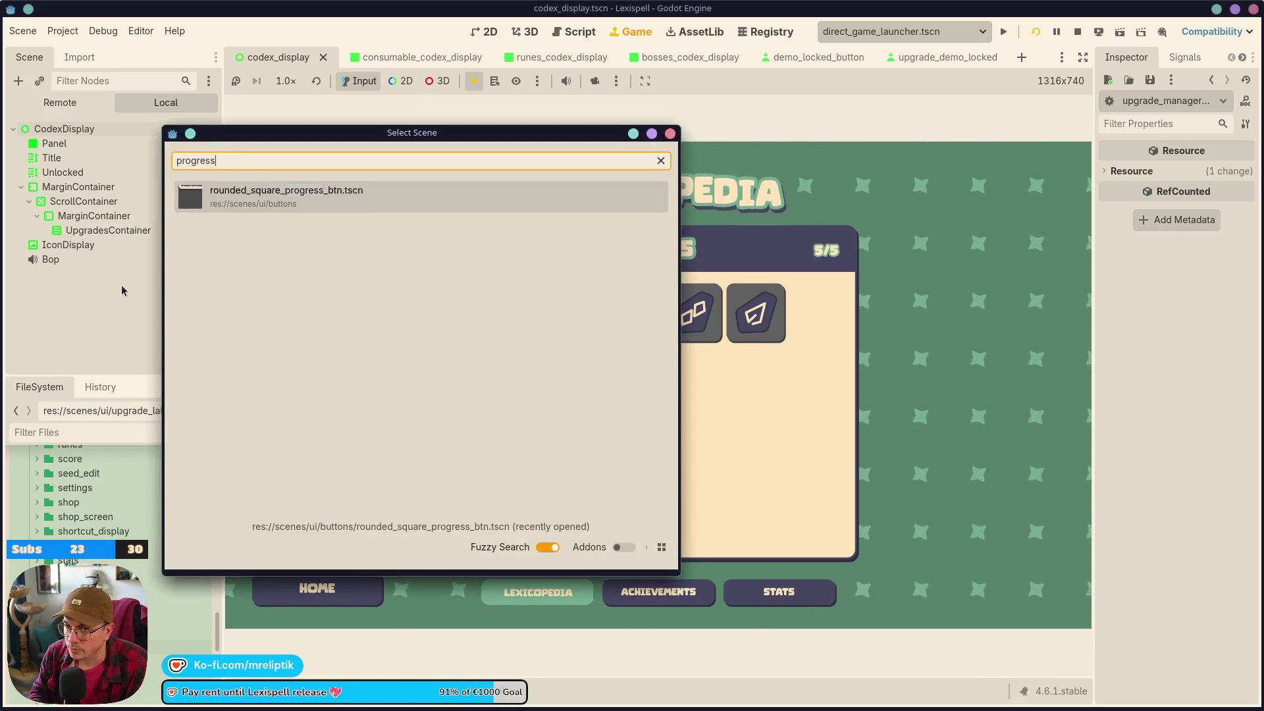
key("ctrl+a")
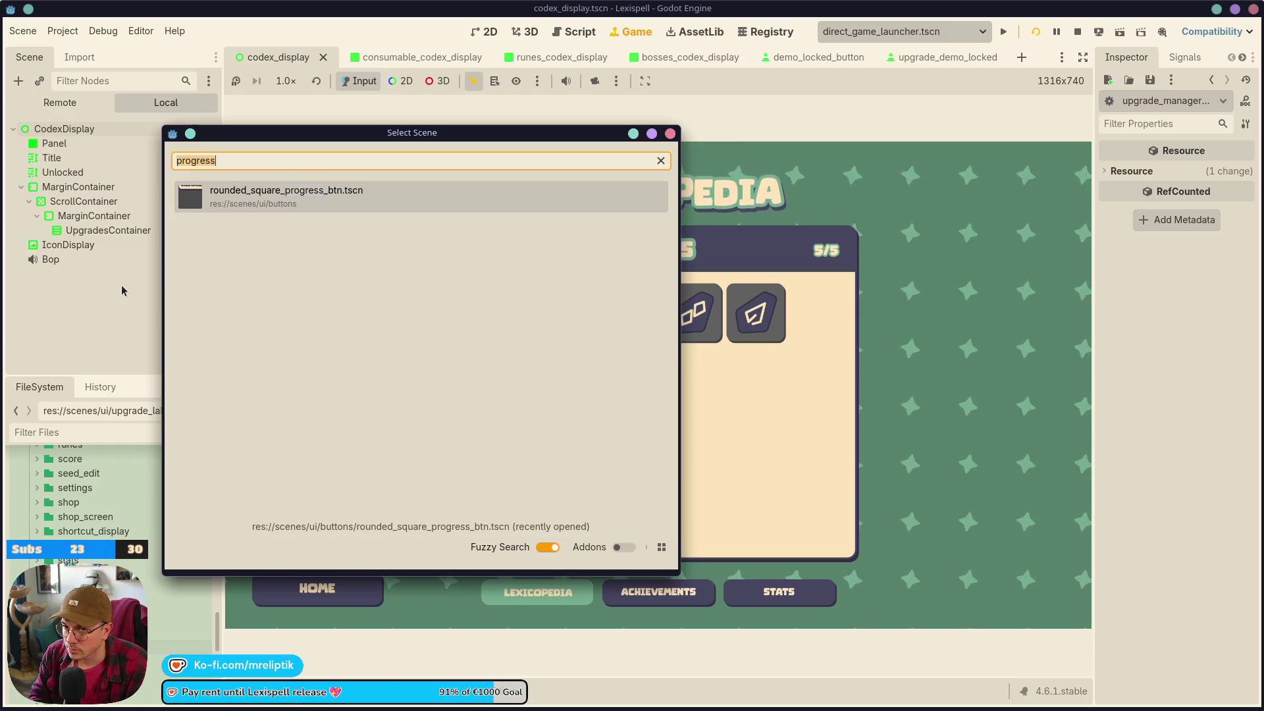
key("Escape")
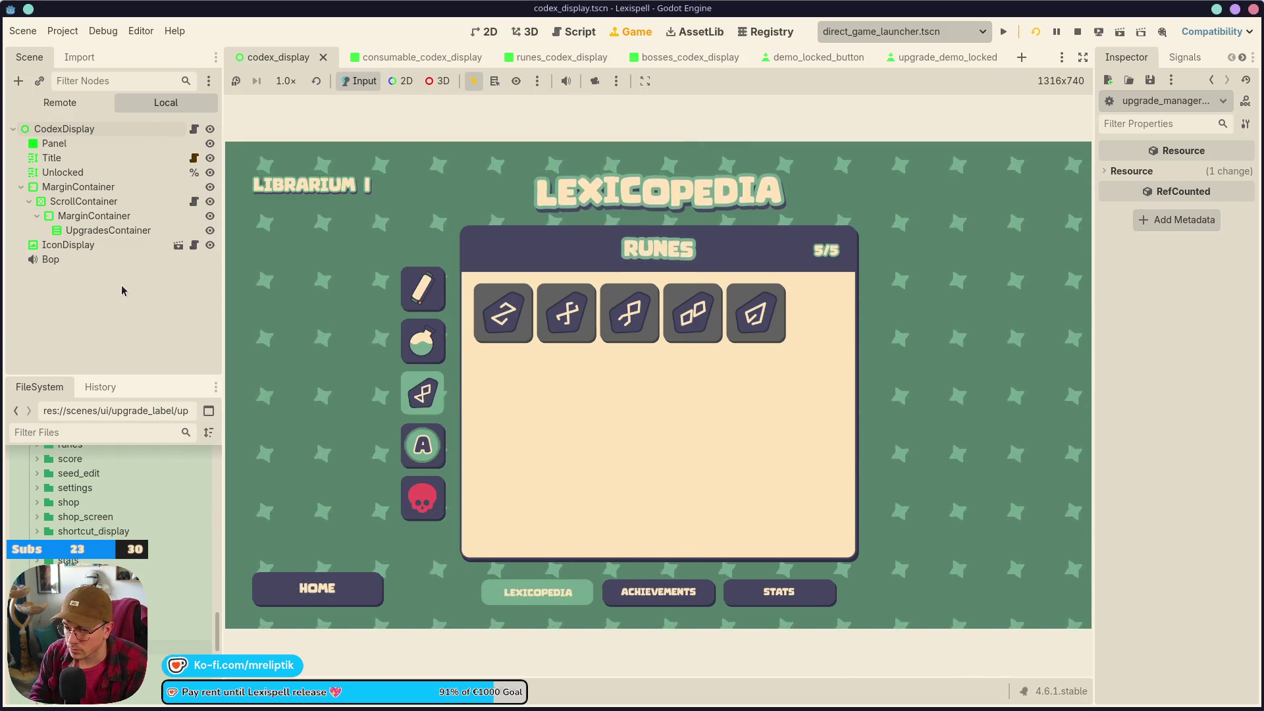
key("ctrl+alt+o")
type("progress")
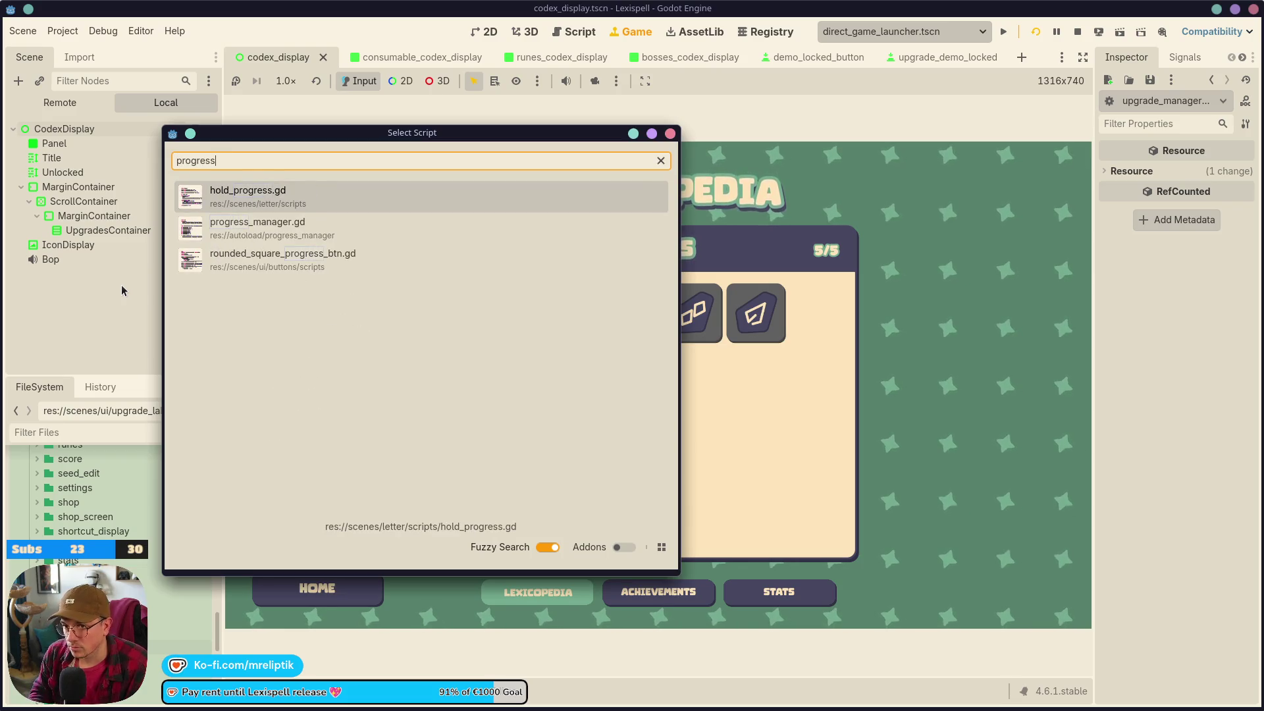
key("Down")
key("Return")
scroll(657, 457, "down", 6)
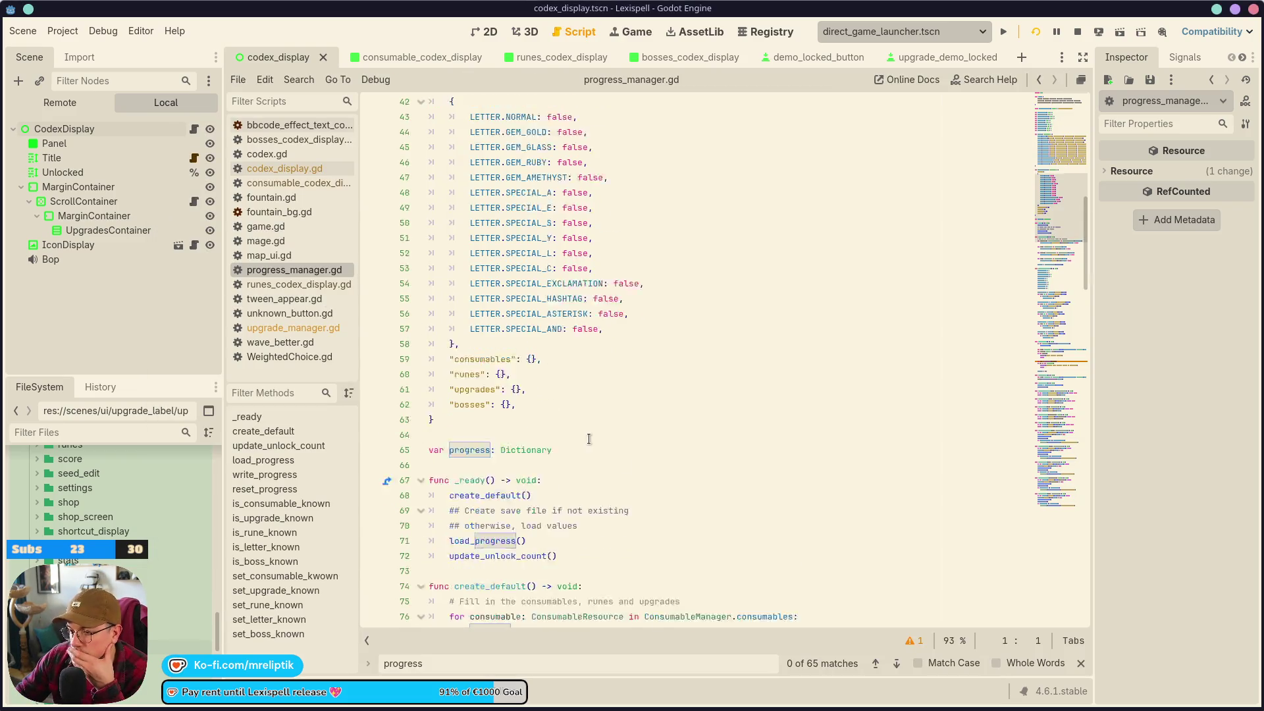
scroll(657, 456, "up", 2)
scroll(657, 456, "up", 10)
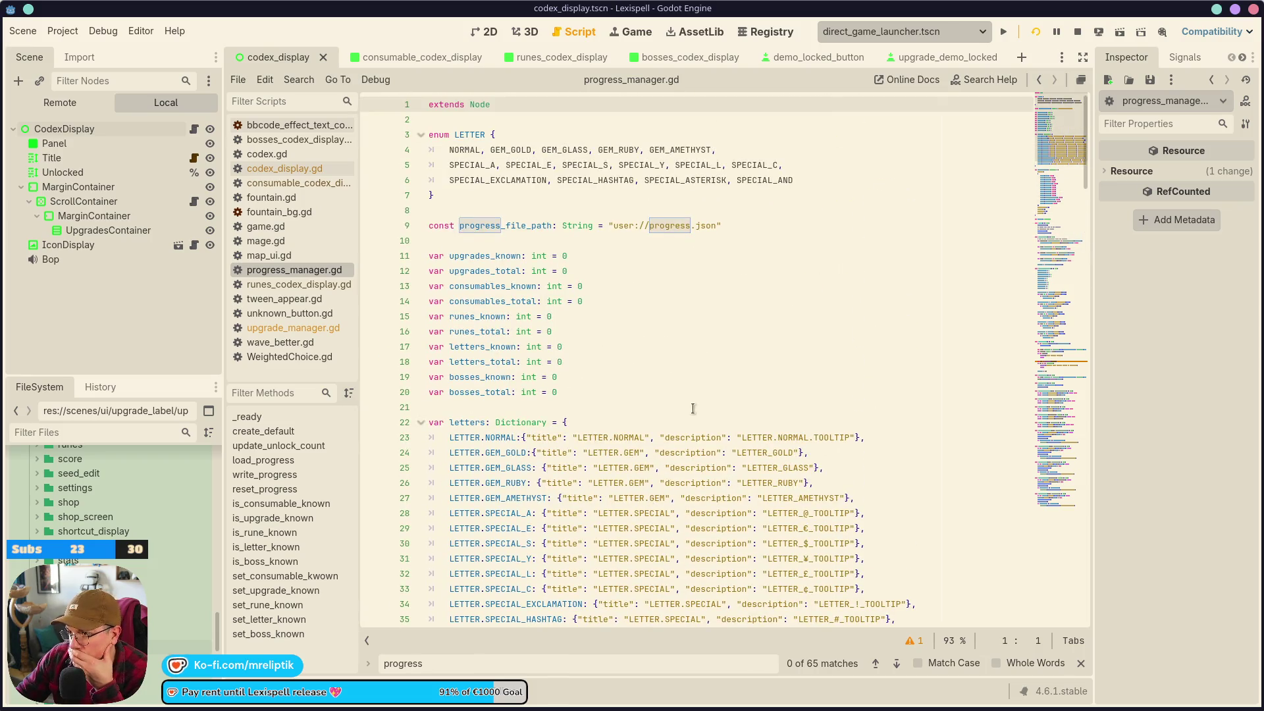
left_click(673, 227)
double_click(673, 227)
scroll(650, 468, "down", 10)
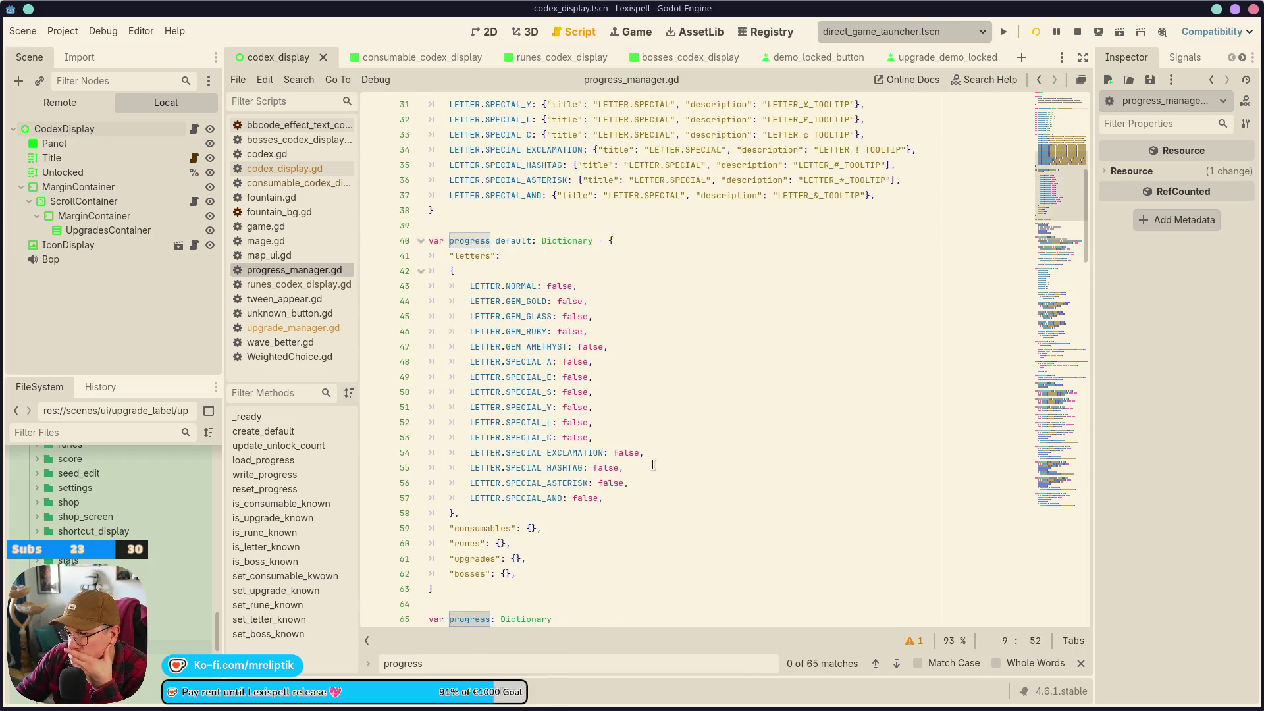
scroll(649, 469, "up", 3)
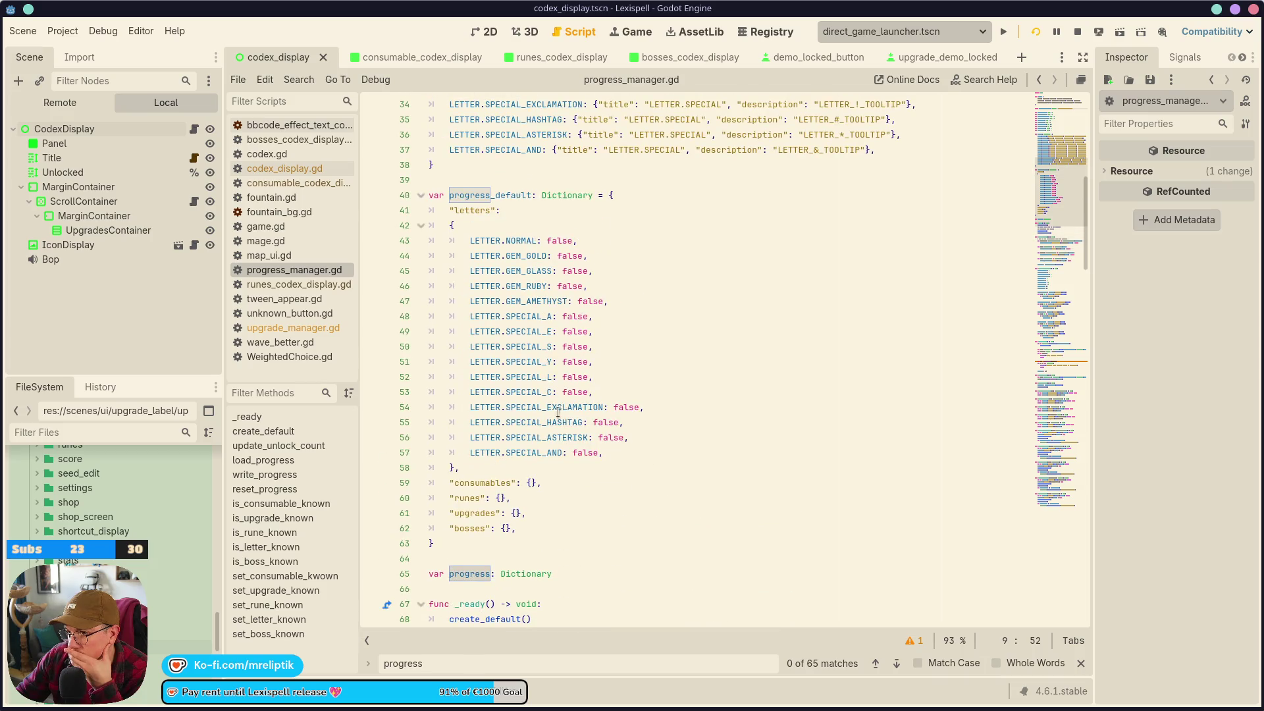
double_click(472, 210)
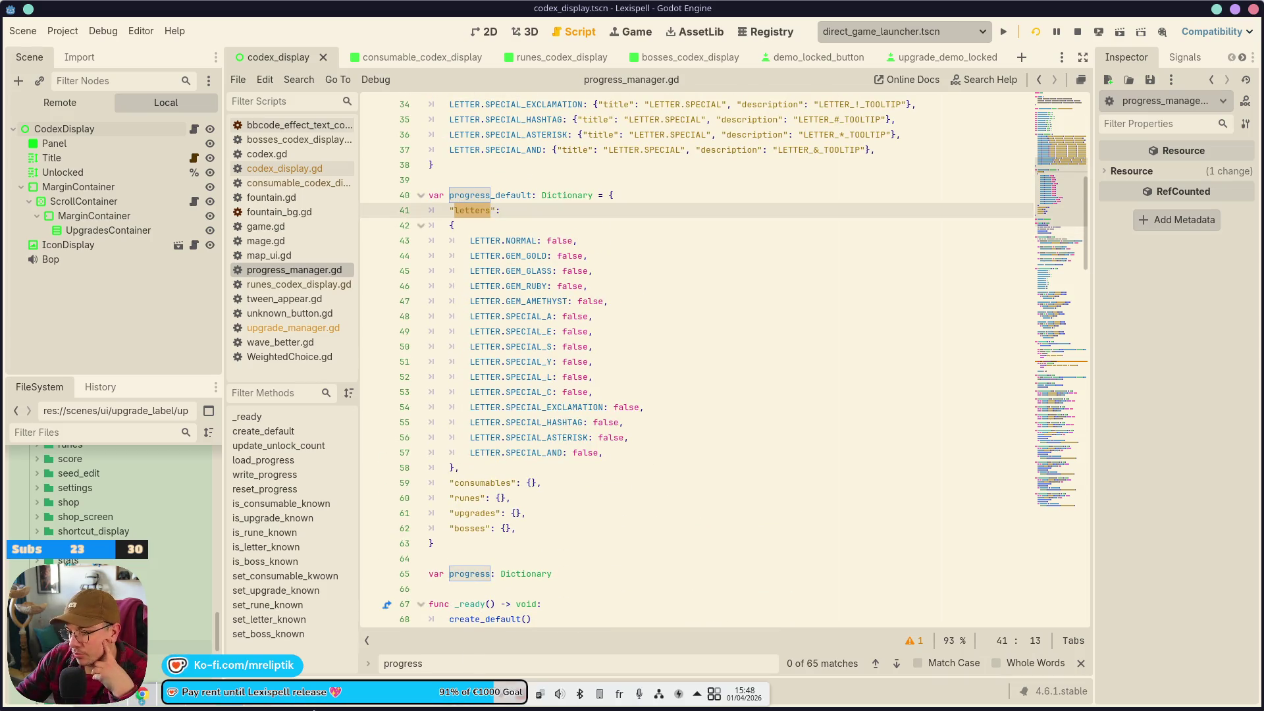
scroll(626, 508, "down", 3)
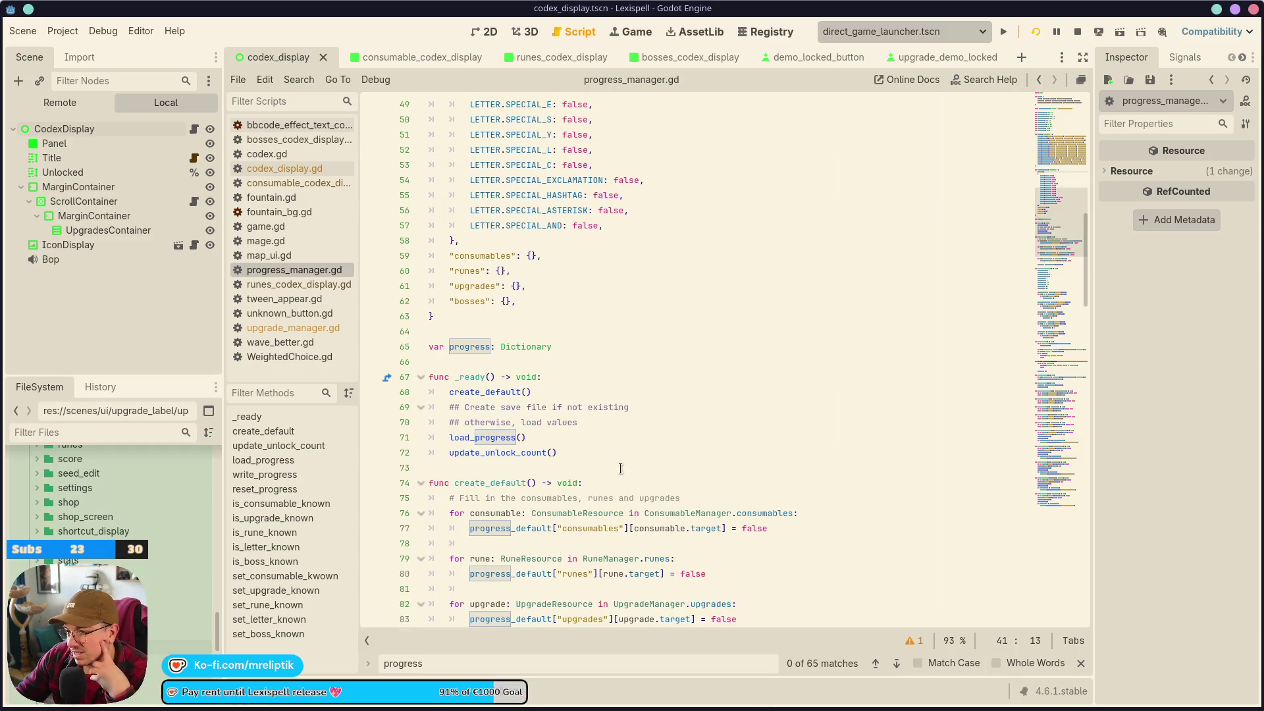
scroll(632, 476, "up", 3)
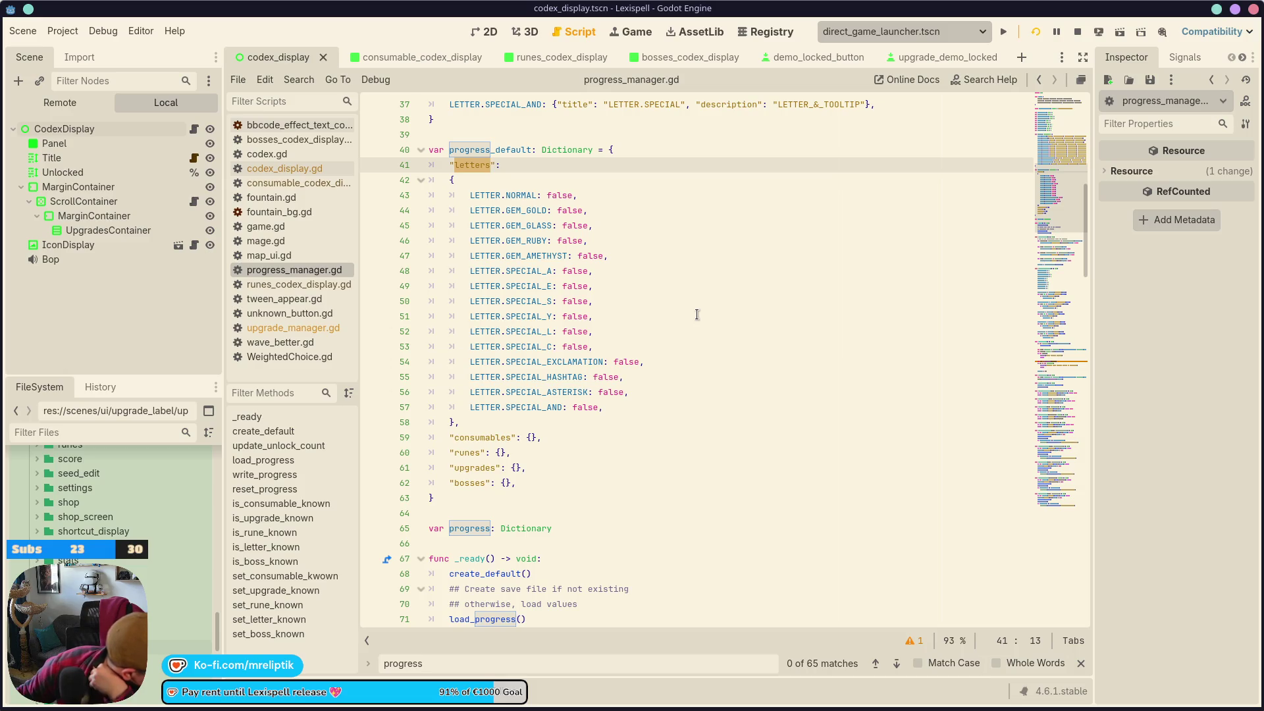
mouse_move(390, 709)
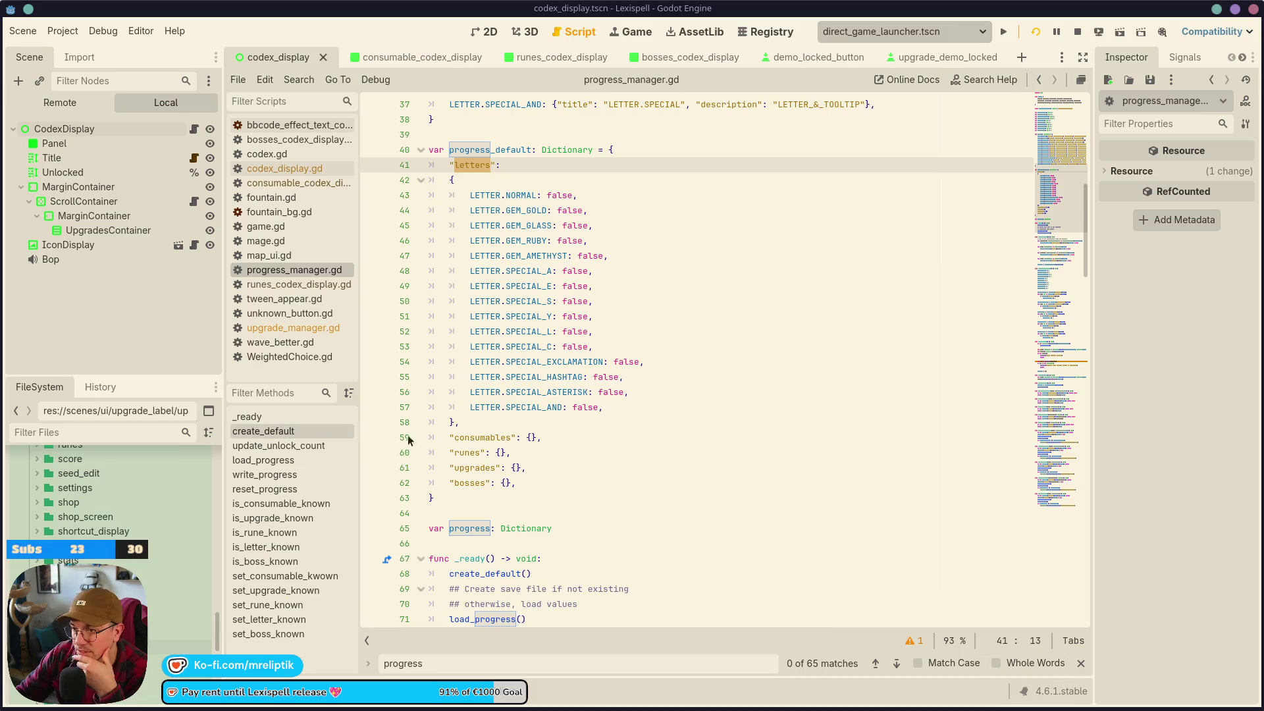
scroll(517, 471, "up", 1)
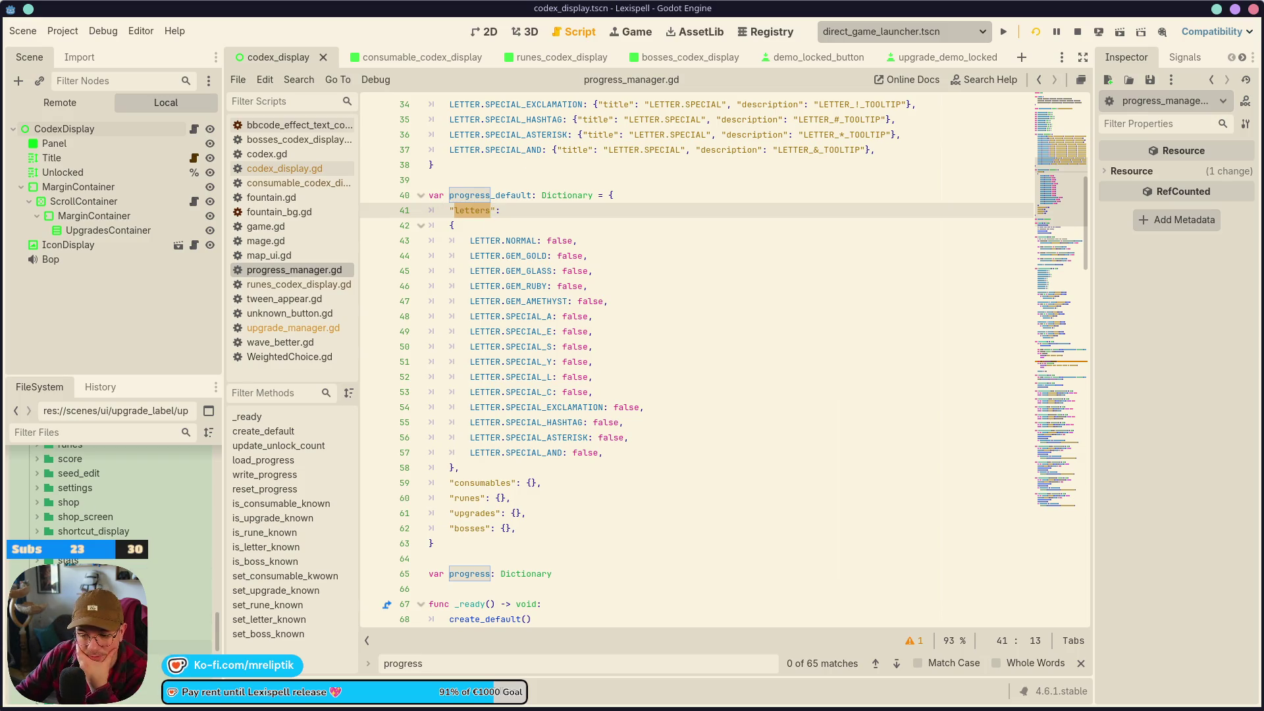
mouse_move(150, 701)
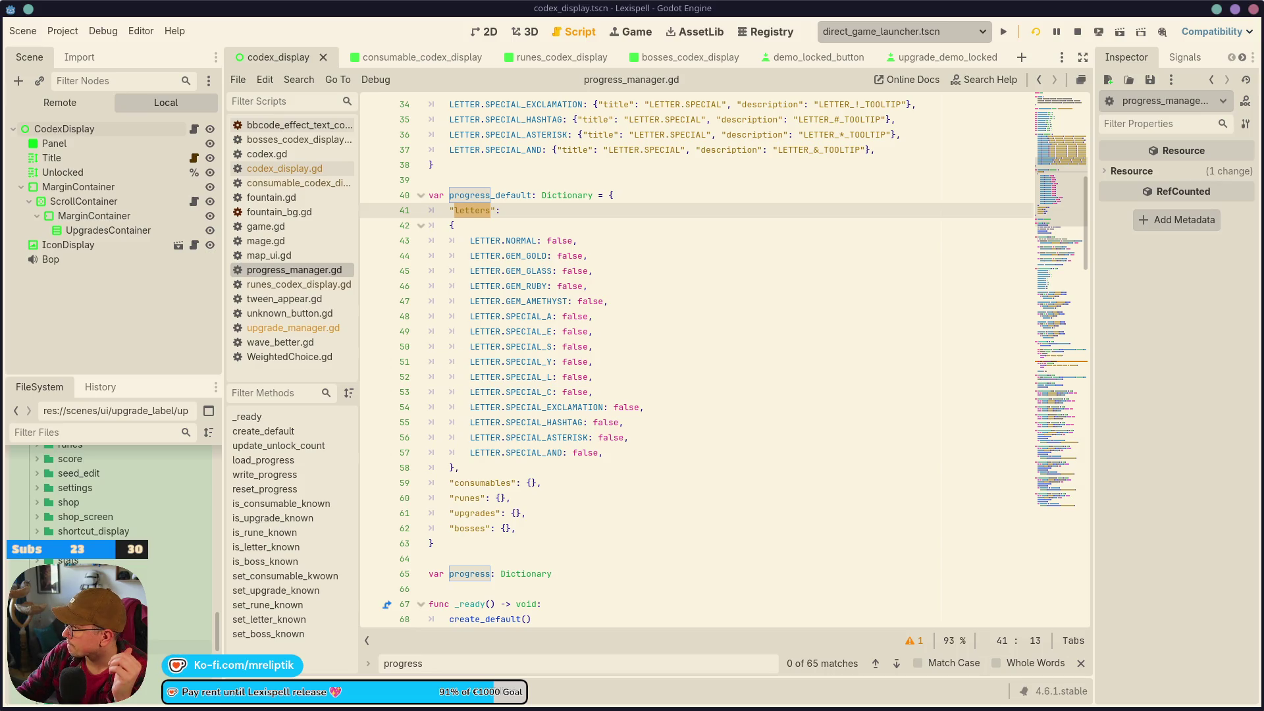
Insert a new "demo": { line above the letters entry in progress_default.
left_click(449, 210)
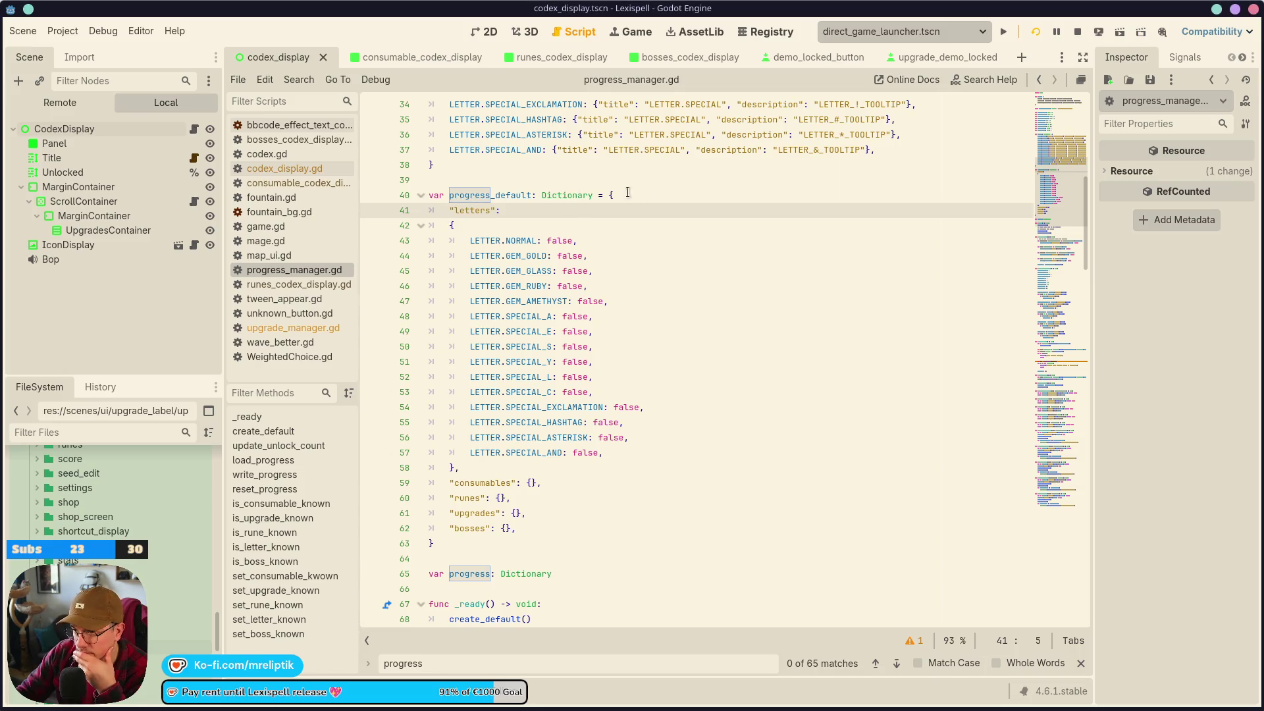
key("Up")
key("End")
key("Return")
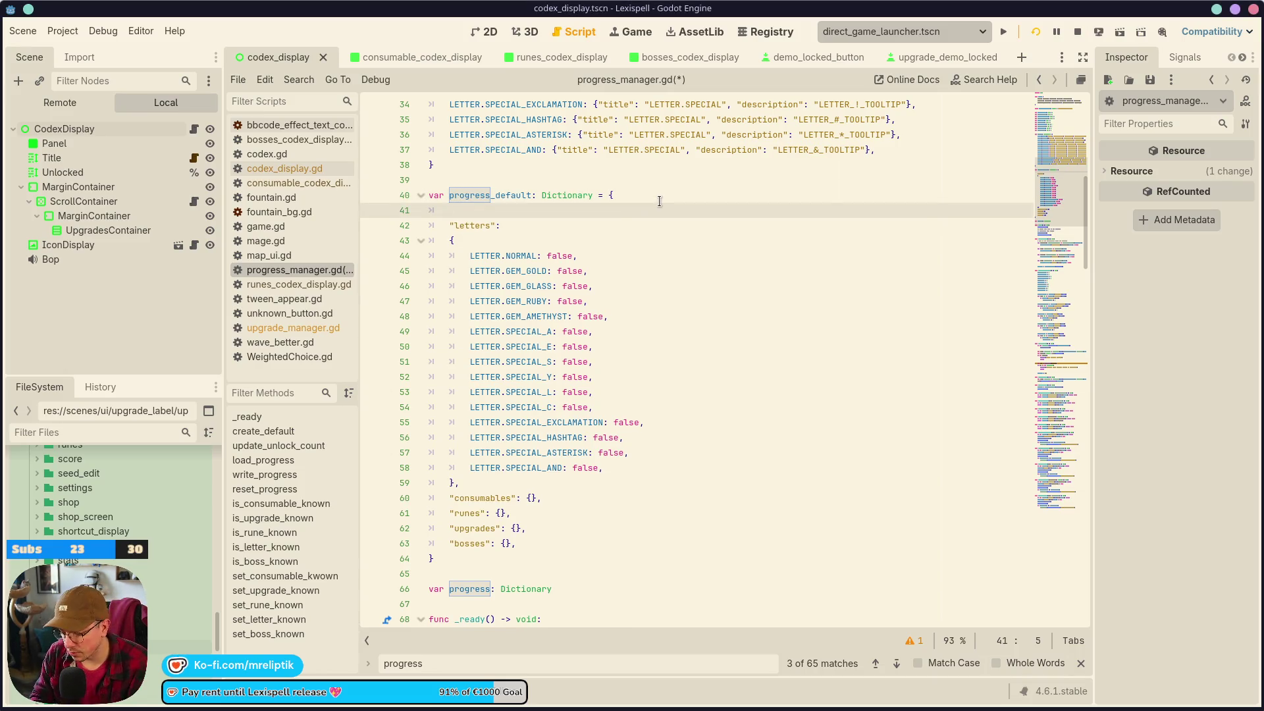
type("\"demo\"")
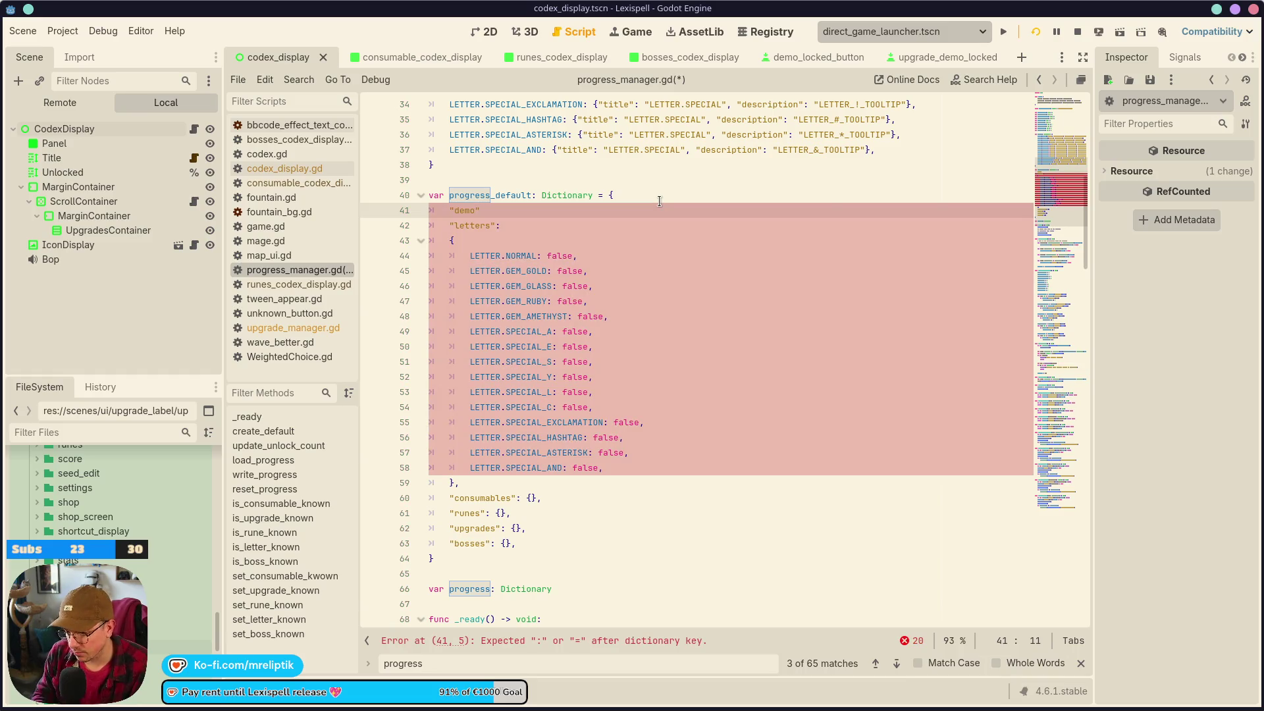
type(": {")
key("Return")
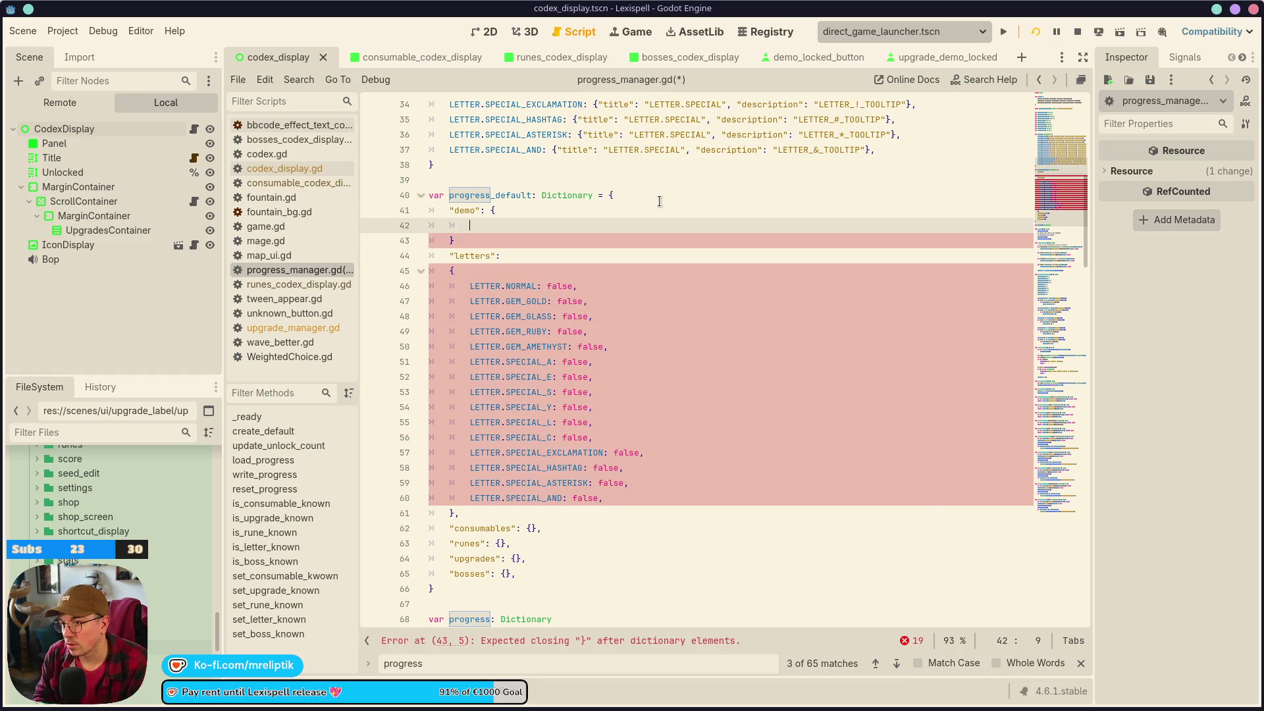
Move the letters through bosses entries inside the demo section.
mouse_move(449, 256)
left_mouse_down()
mouse_move(658, 589)
mouse_move(663, 578)
left_mouse_up()
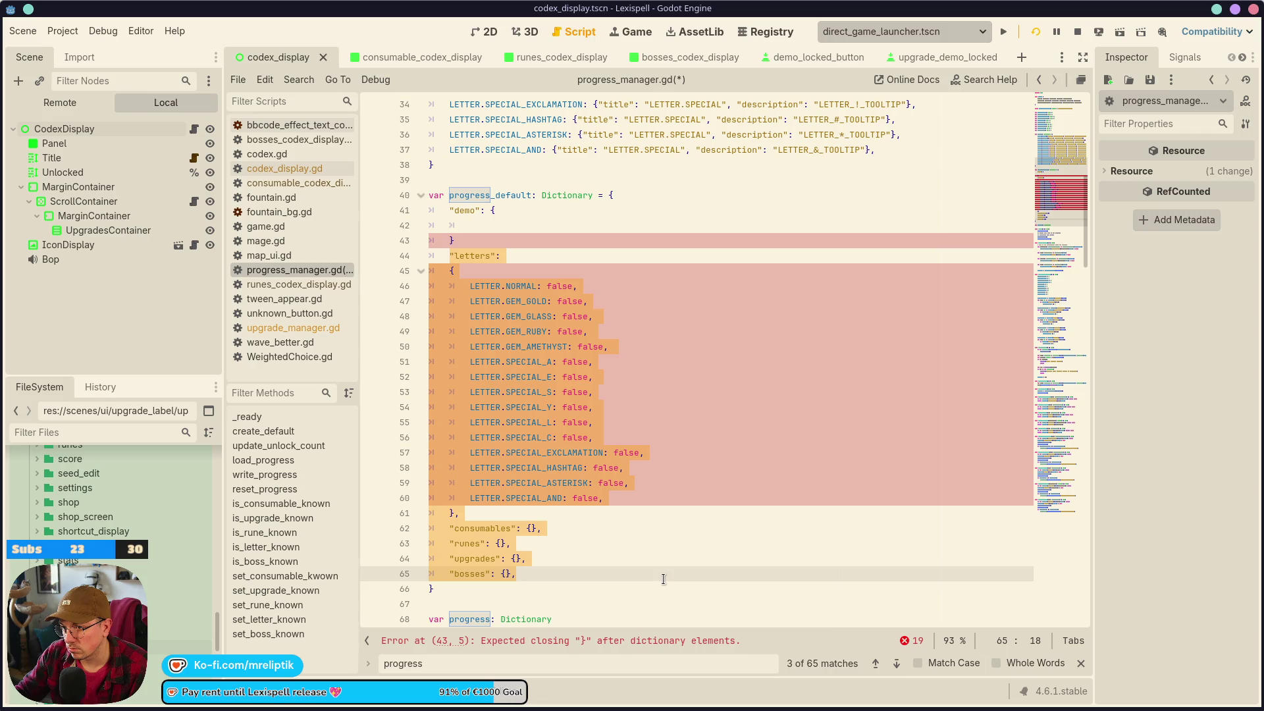
key("ctrl+x")
left_click(476, 230)
key("ctrl+v")
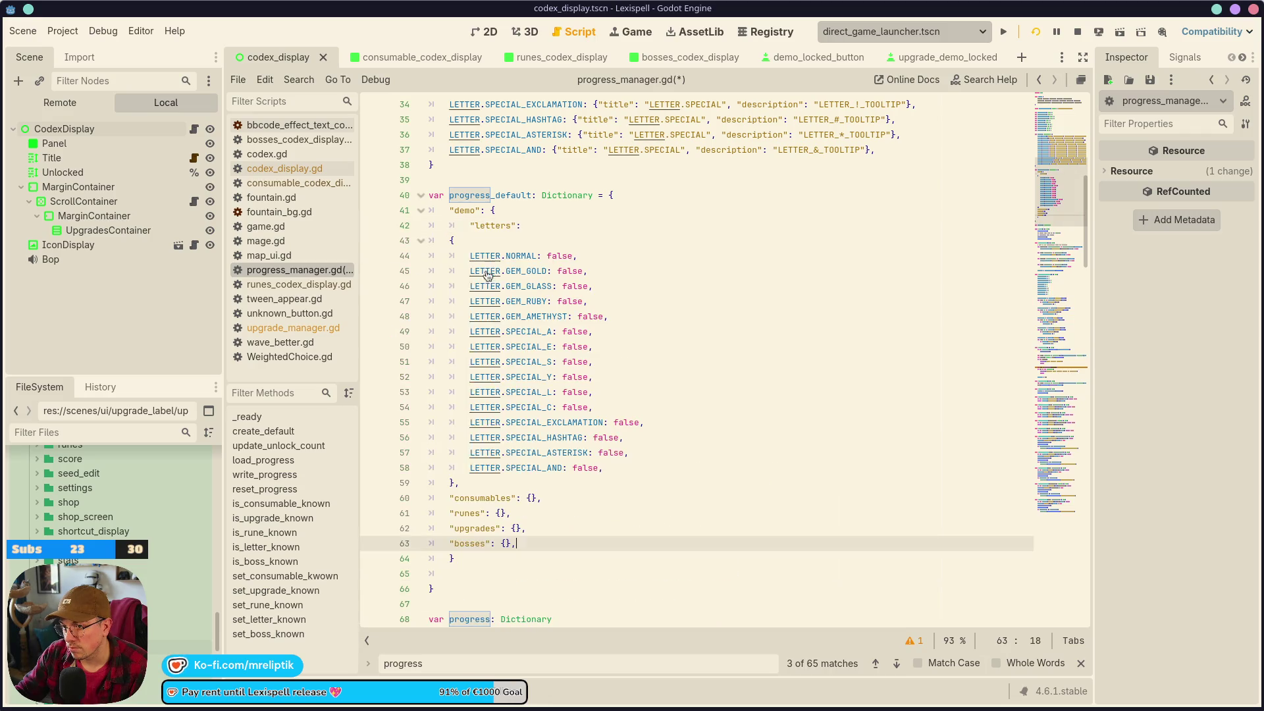
Add a "full": { section after the demo section with a copy of the same entries.
scroll(496, 415, "down", 2)
left_click(481, 473)
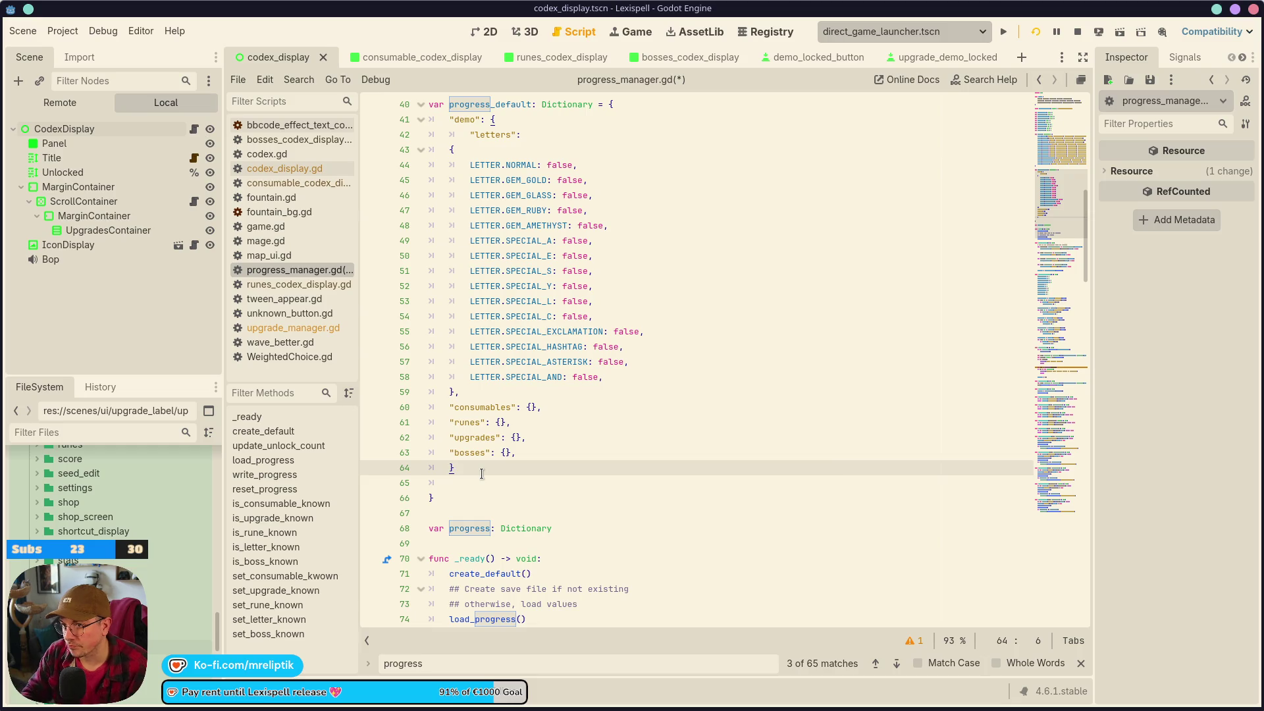
key("Return")
type("\"full\"")
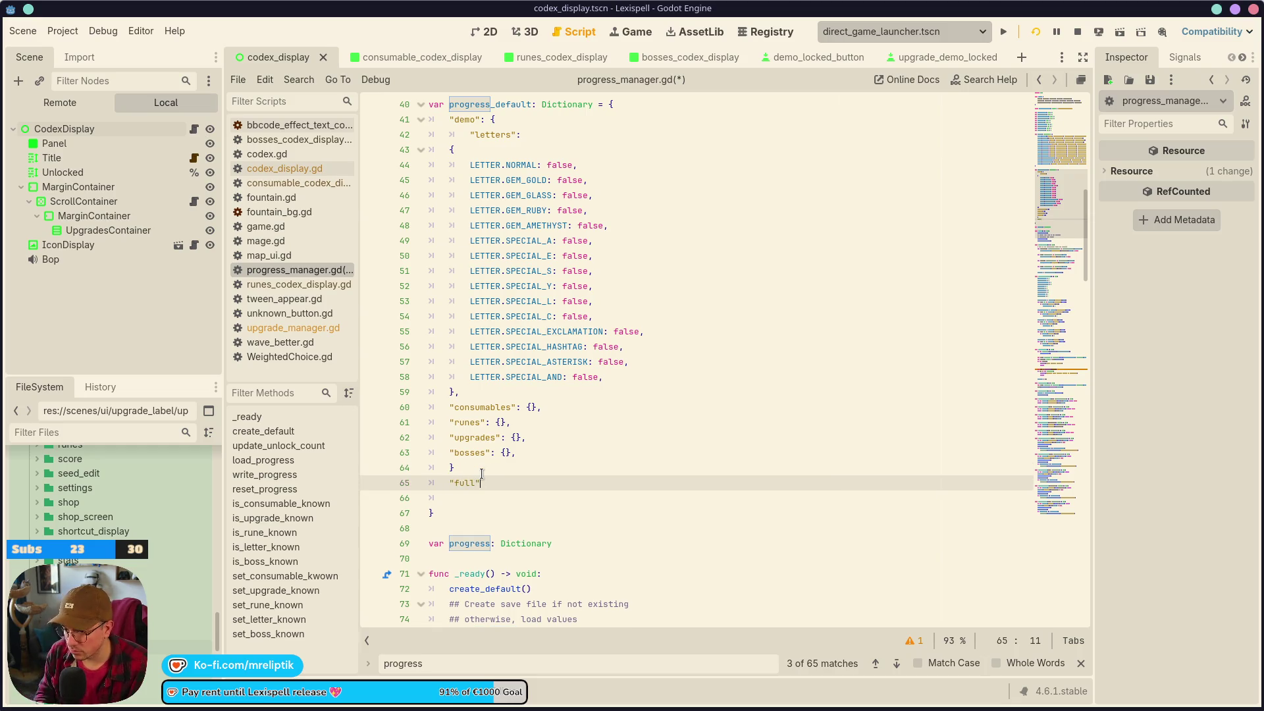
type(": {")
key("Return")
key("ctrl+v")
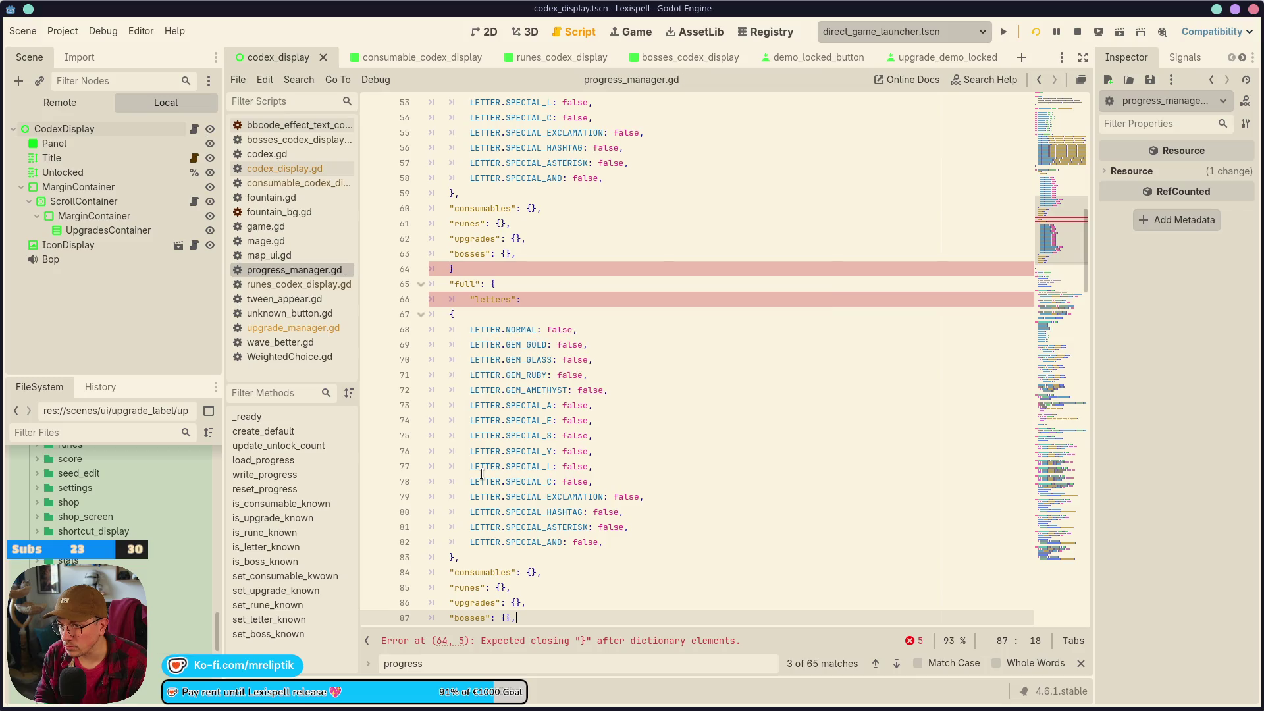
Indent the full section's entries, remove the extra blank line, fix its closing brace, and save.
scroll(467, 343, "down", 2)
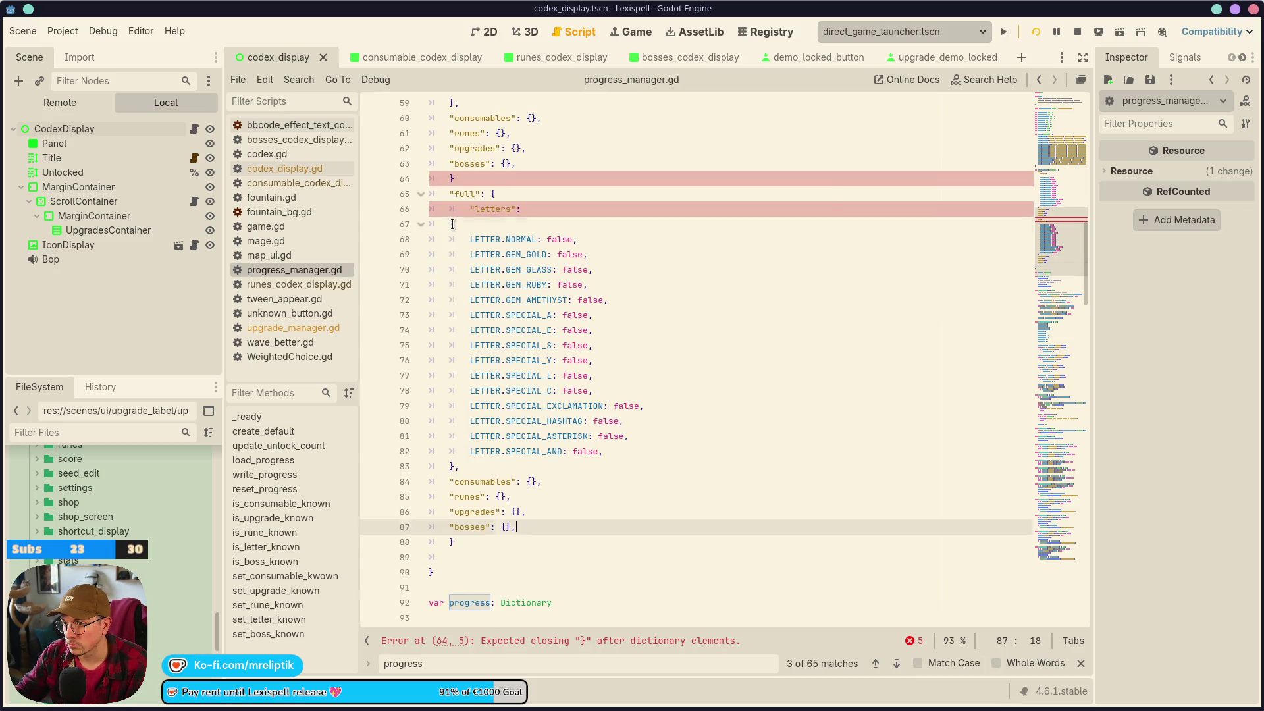
left_click_drag(453, 225, 461, 542)
key("Tab")
left_click(460, 557)
key("Delete")
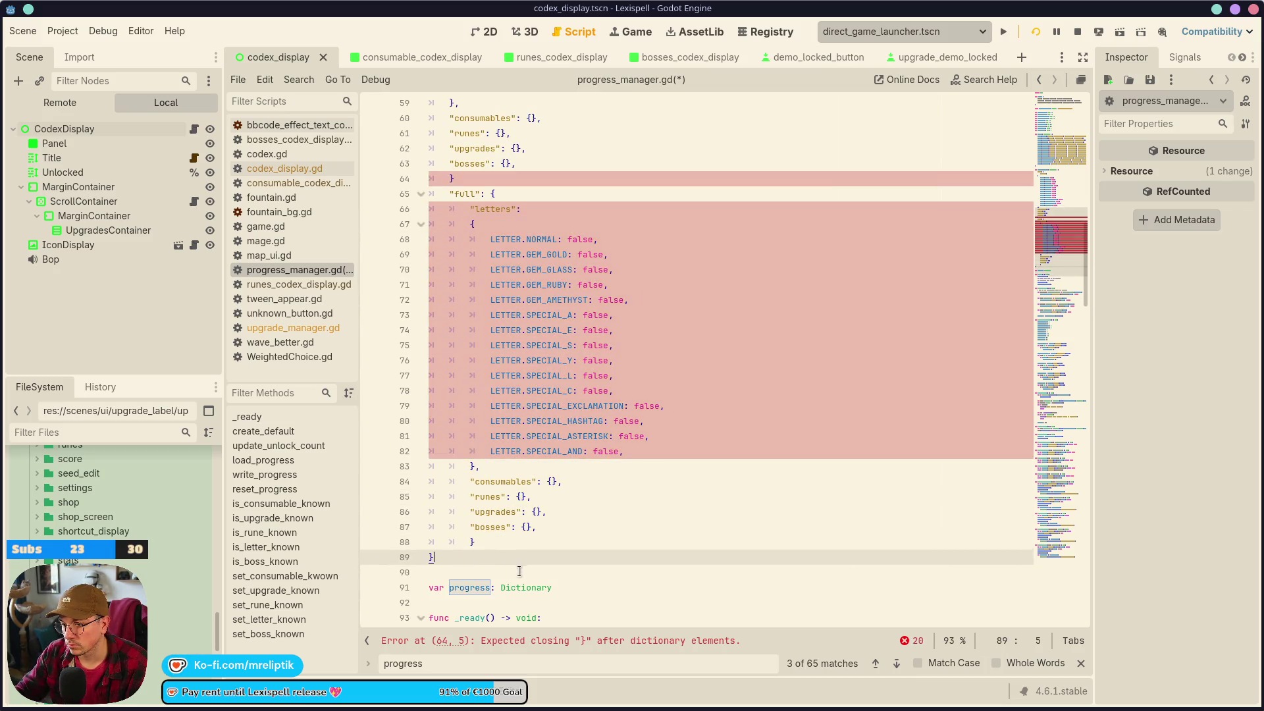
key("Up")
key("Delete")
key("ctrl+s")
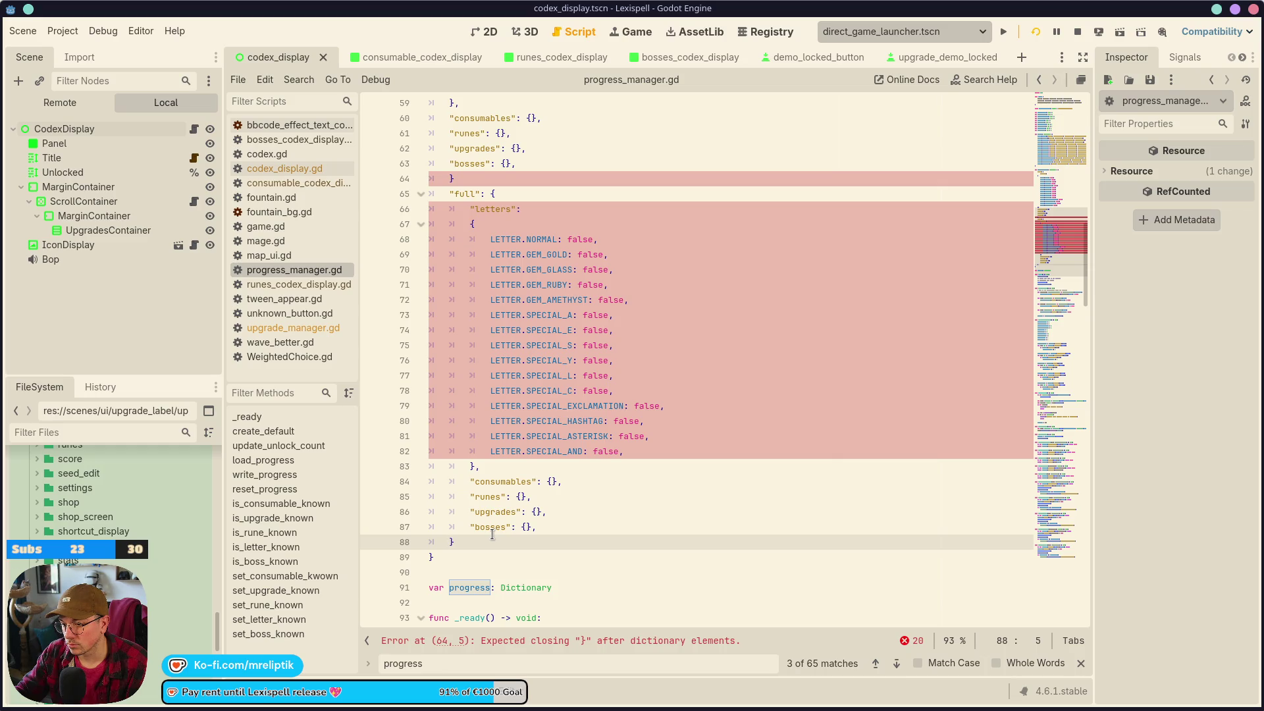
Indent the demo section's entries one level and save the script.
scroll(487, 494, "up", 5)
left_click(471, 403)
scroll(488, 362, "up", 5)
mouse_move(453, 316)
left_mouse_down()
mouse_move(579, 547)
mouse_move(580, 622)
mouse_move(575, 407)
mouse_move(500, 344)
mouse_move(412, 109)
mouse_move(430, 195)
left_mouse_up()
key("Tab")
left_click(616, 201)
key("ctrl+s")
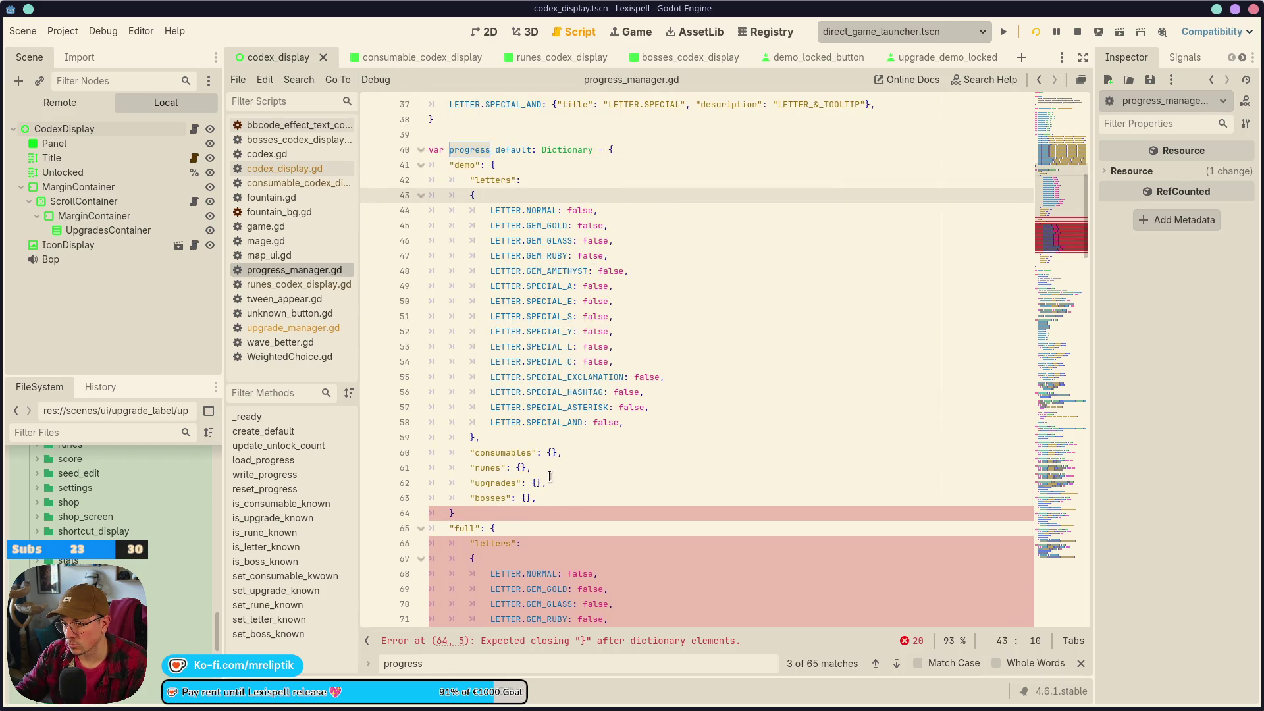
Add a comma after the demo section's closing brace and review the dictionary.
left_click(480, 514)
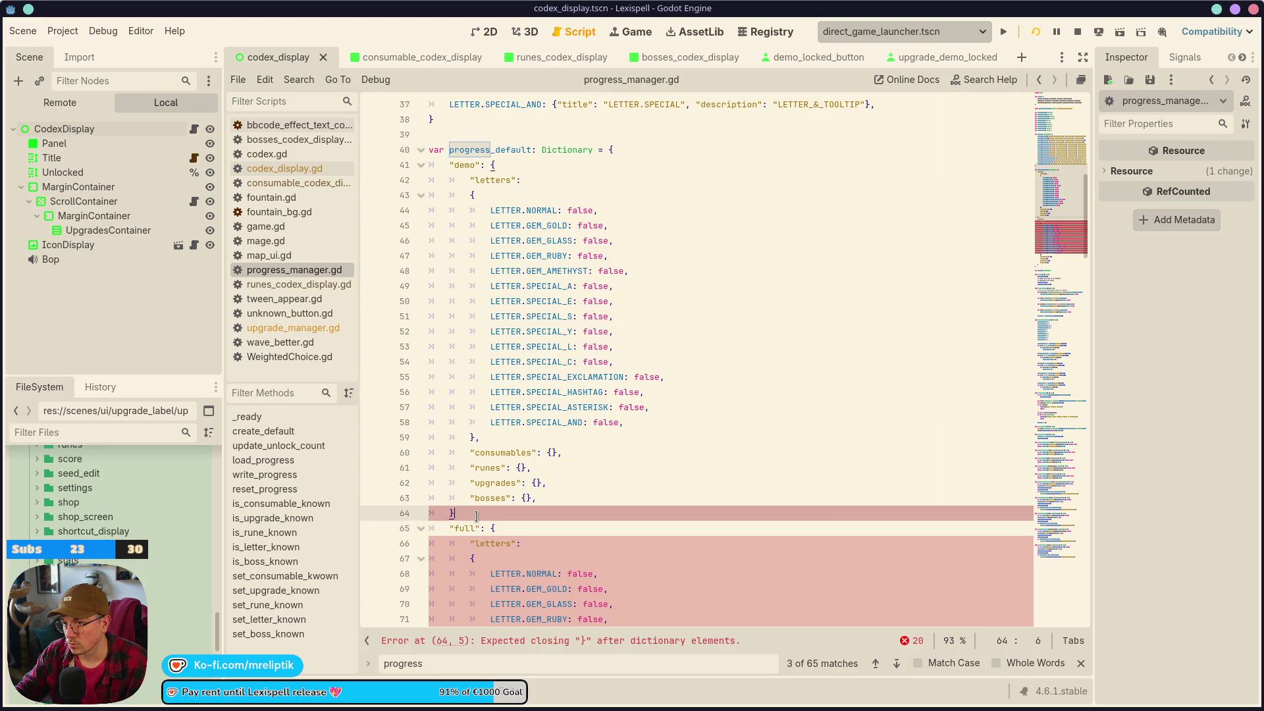
scroll(520, 347, "down", 4)
type(",")
left_click(546, 322)
scroll(545, 321, "down", 4)
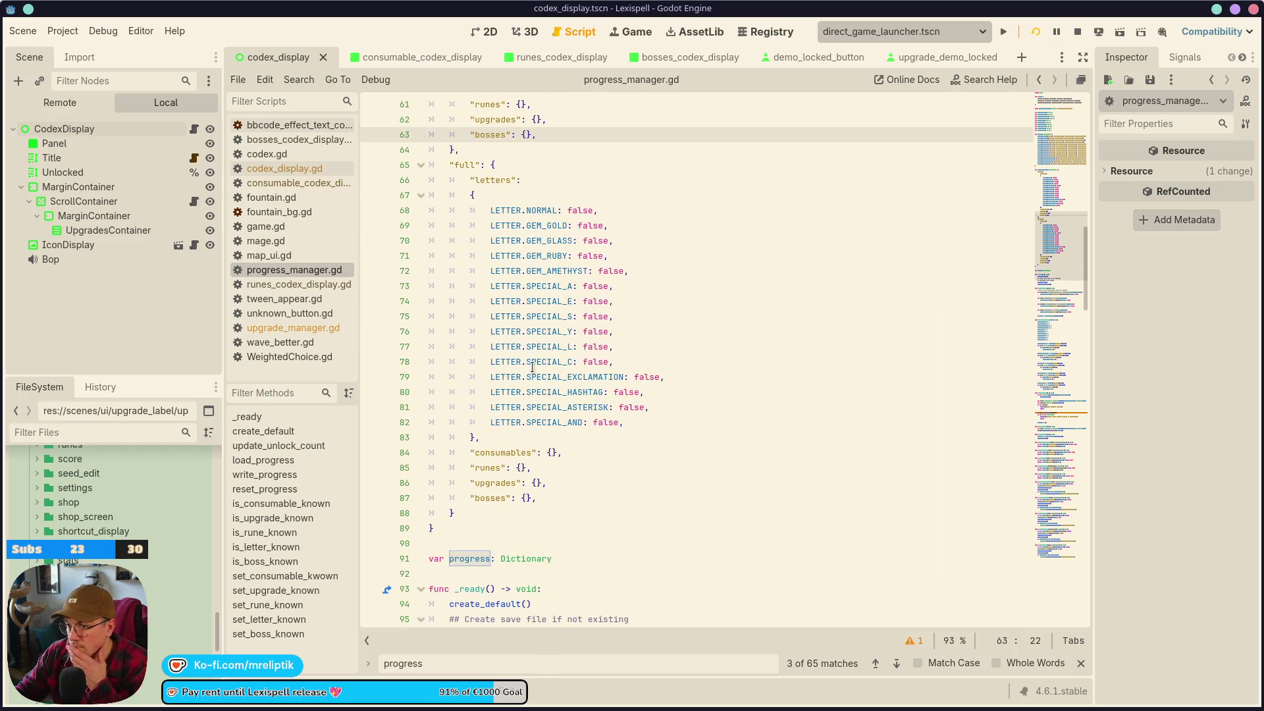
scroll(514, 345, "up", 10)
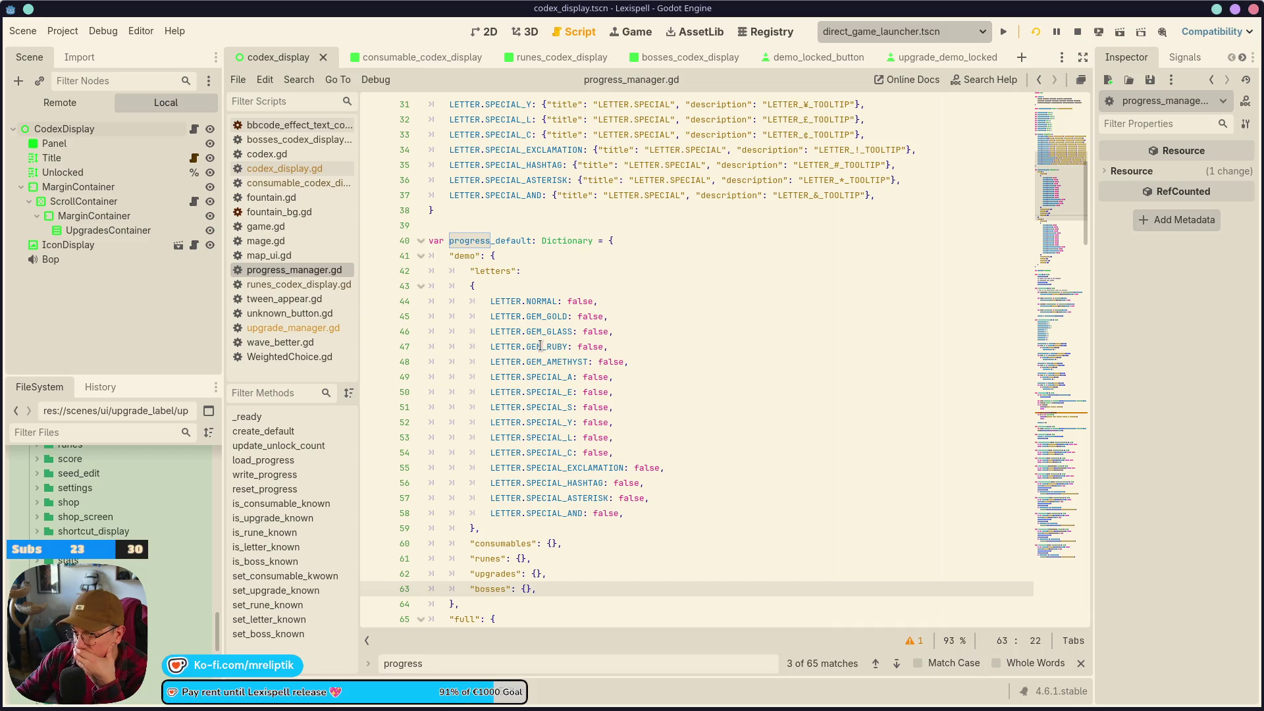
scroll(539, 343, "down", 10)
scroll(538, 350, "down", 9)
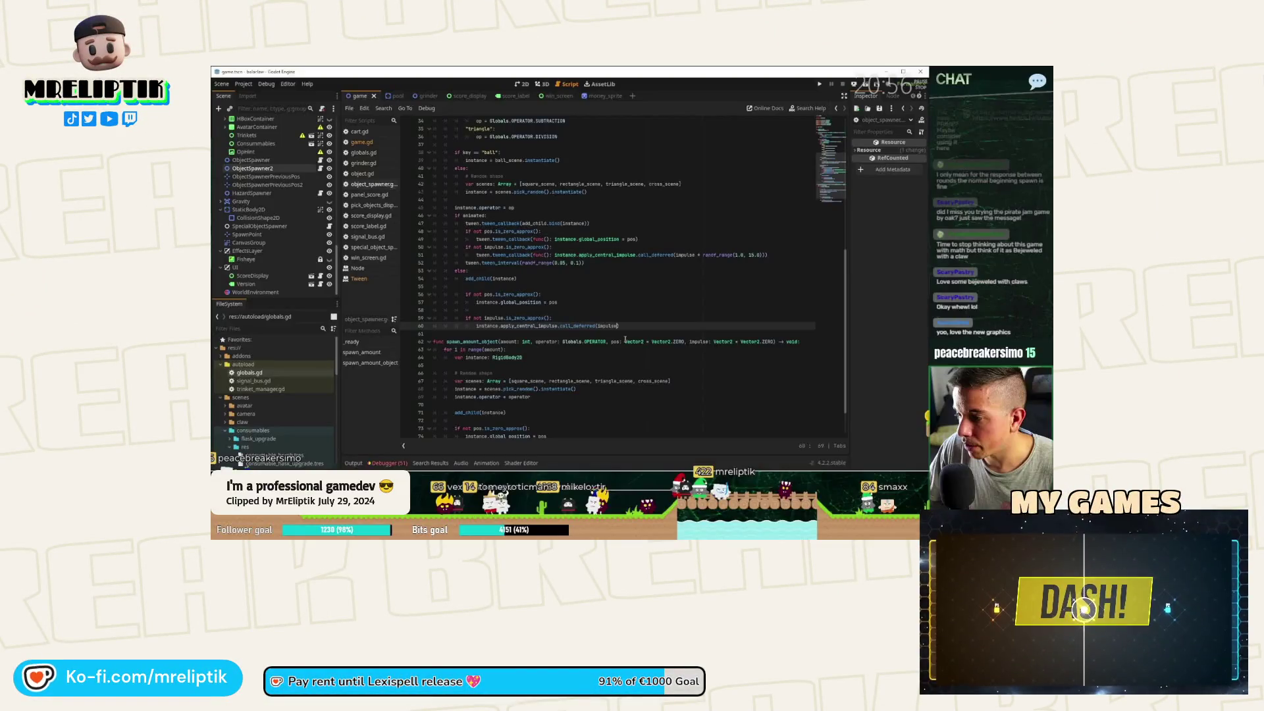
Paste and save in progress_manager.gd while the earlier Godot stream clip plays.
key("ctrl+v")
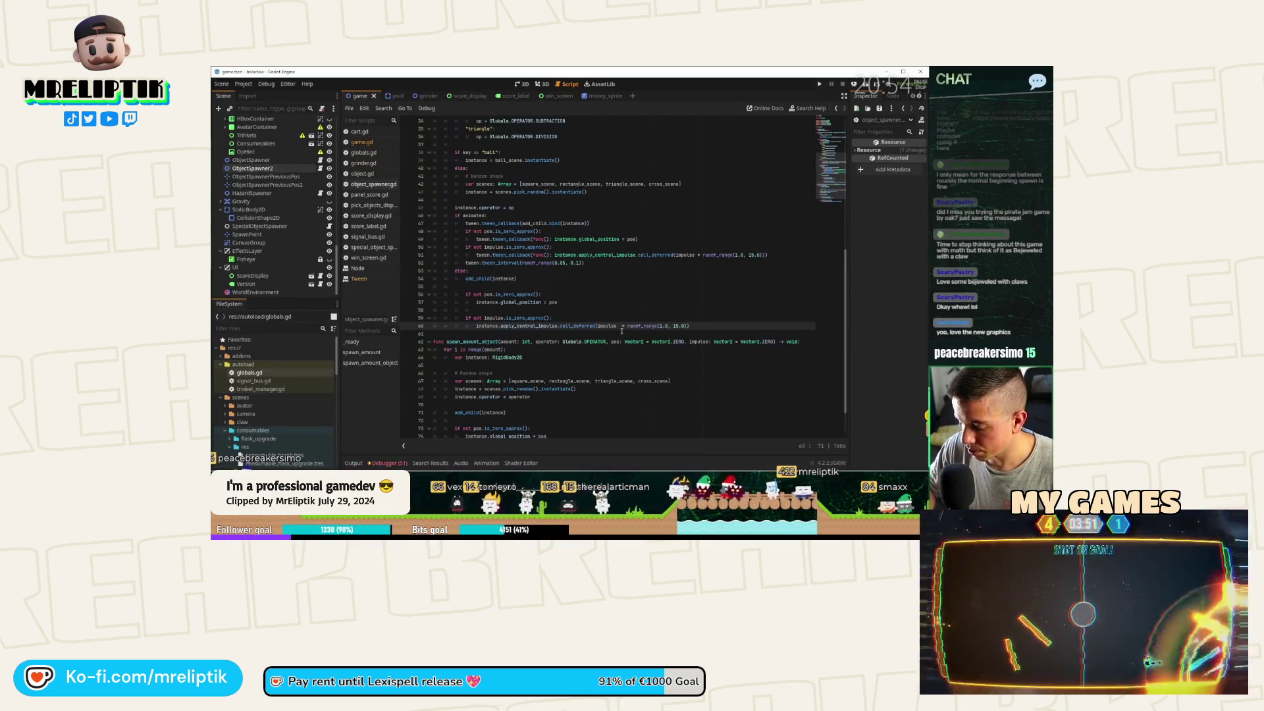
key("ctrl+s")
key("ctrl+s")
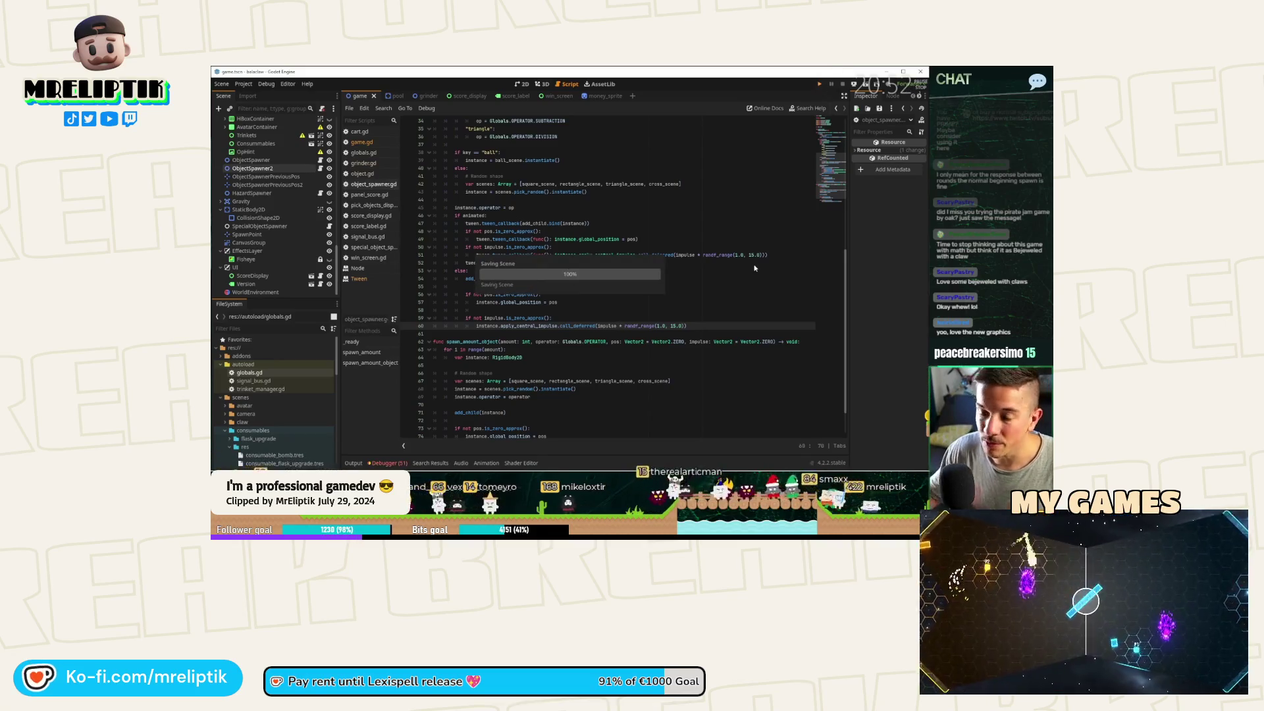
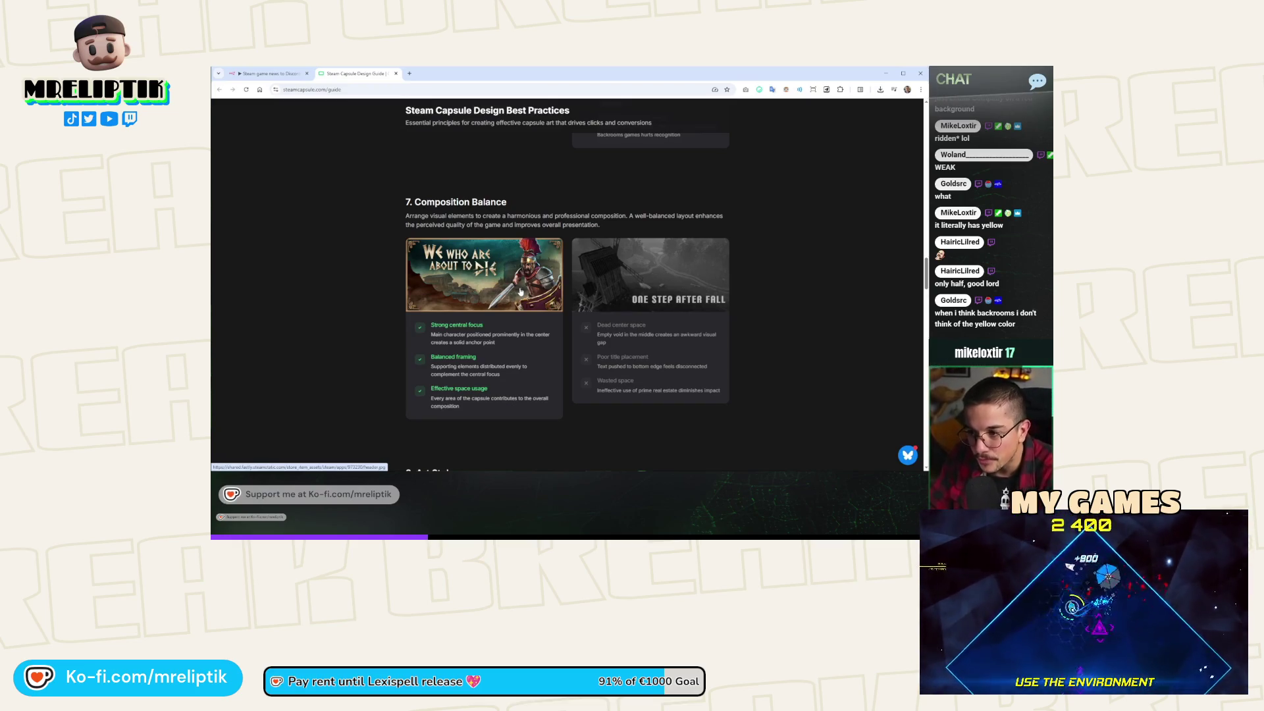
Zoom the Steam capsule design guide page to 200%, scroll through it, and lower the system volume.
key("ctrl+plus")
key("ctrl+plus")
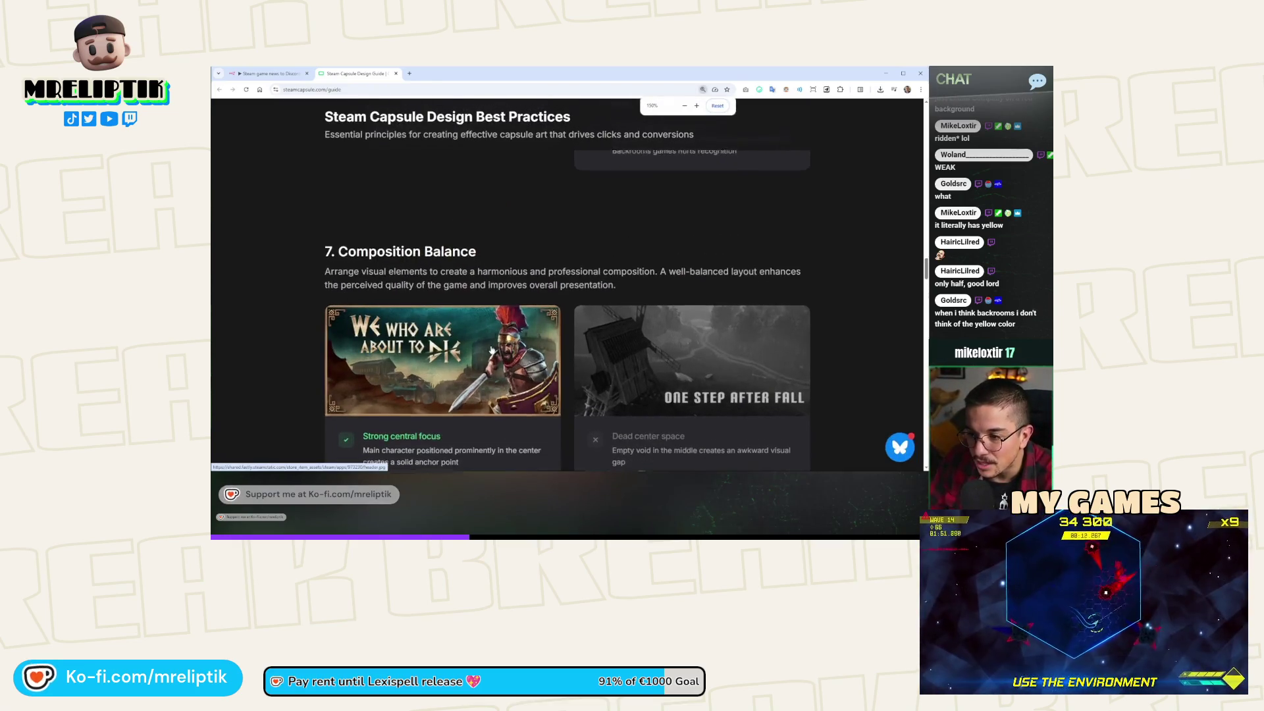
key("ctrl+plus")
key("ctrl+plus")
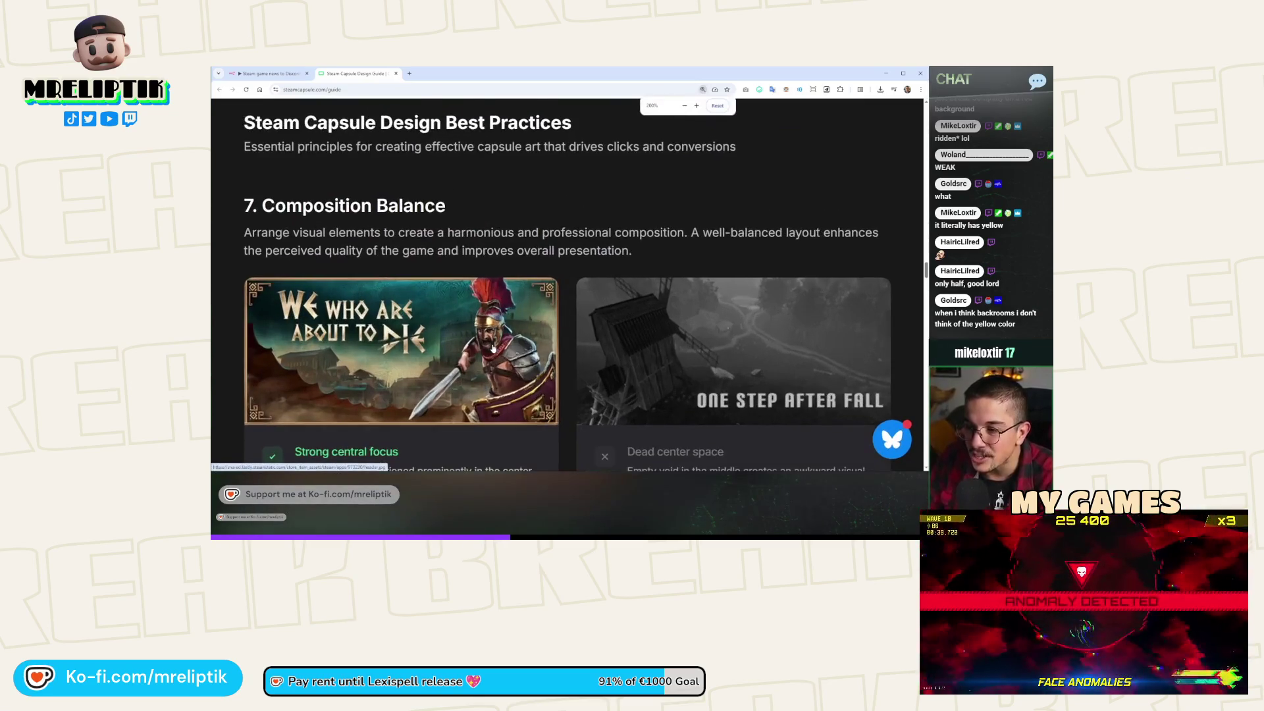
scroll(477, 357, "down", 1)
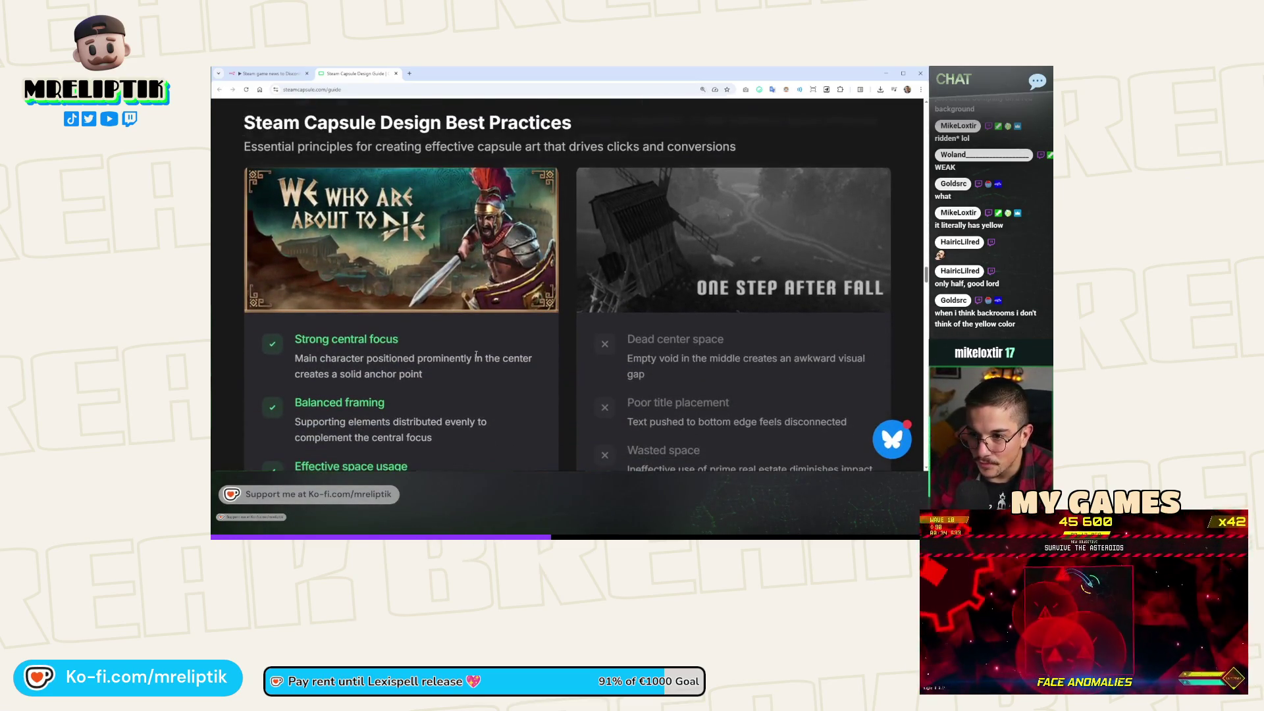
scroll(476, 355, "up", 1)
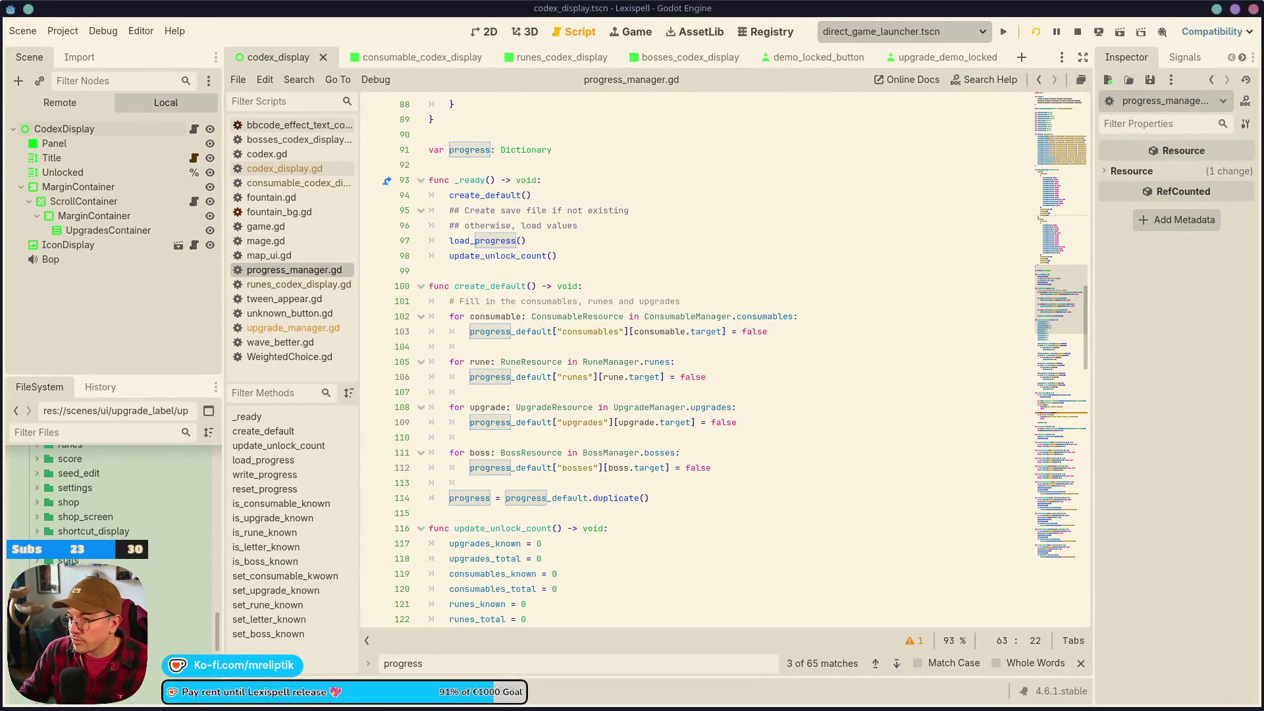
key("XF86AudioLowerVolume")
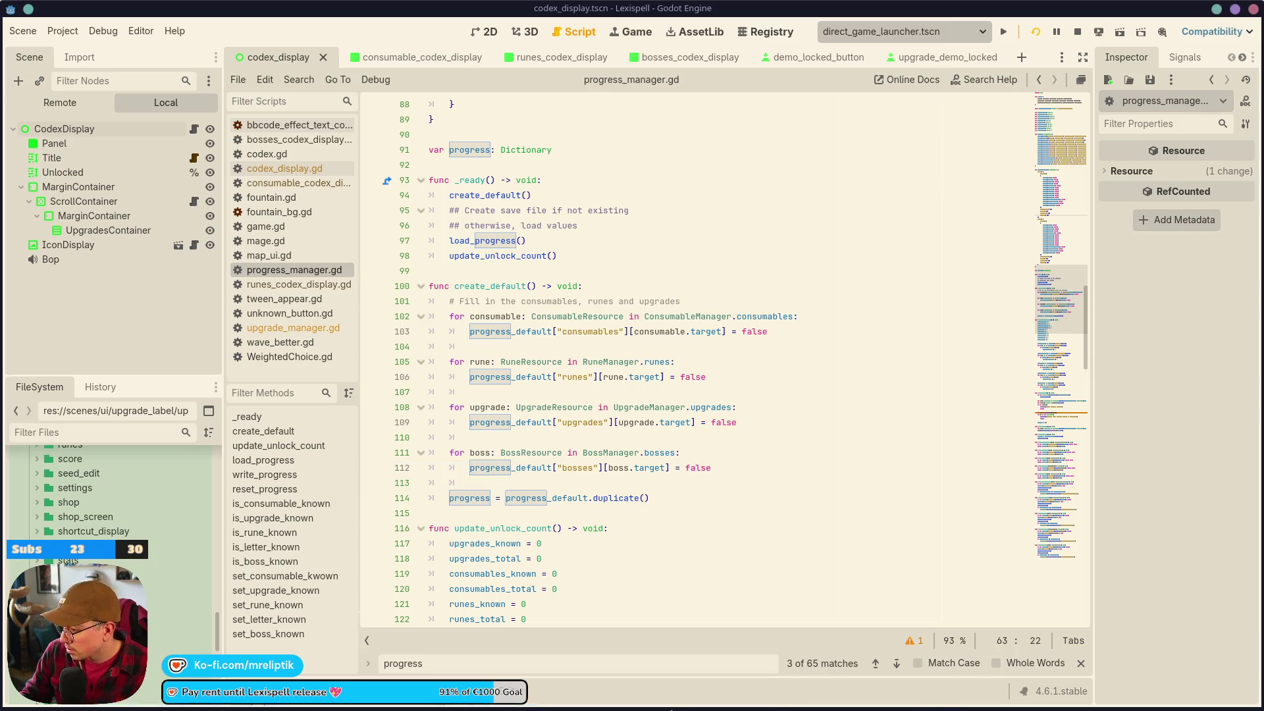
mouse_move(660, 709)
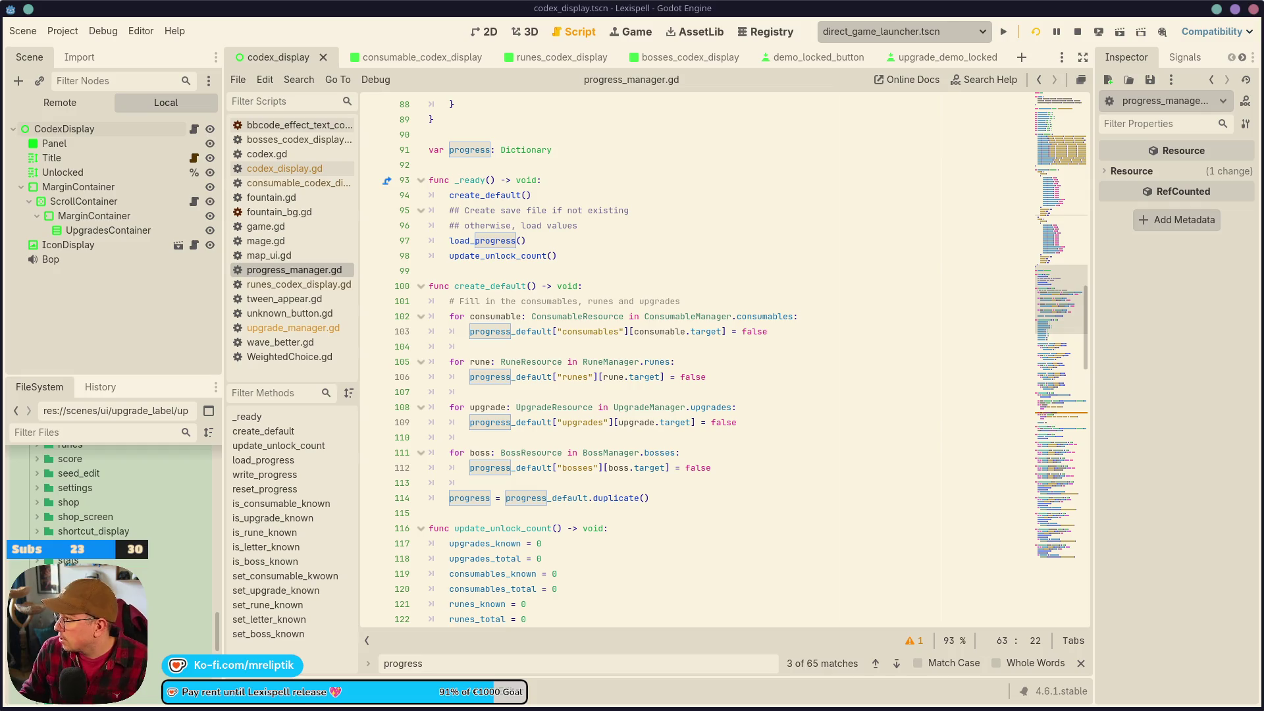
key("alt+Tab")
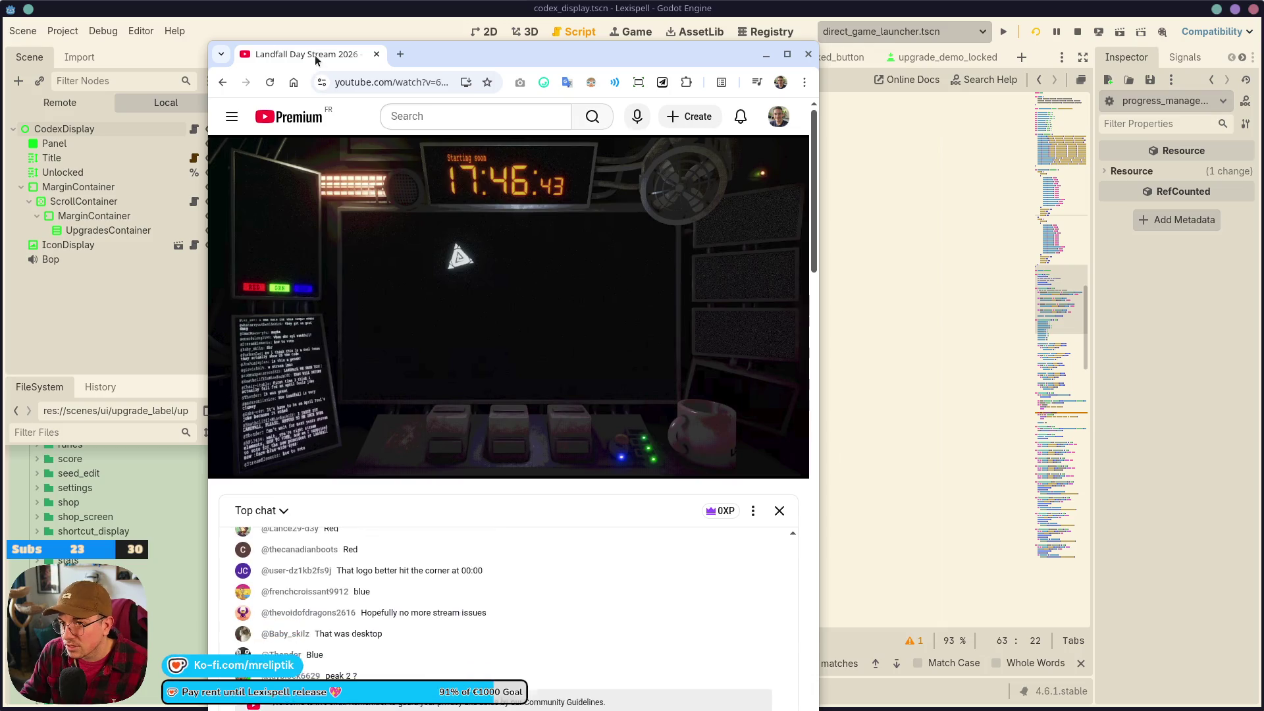
key("alt+Tab")
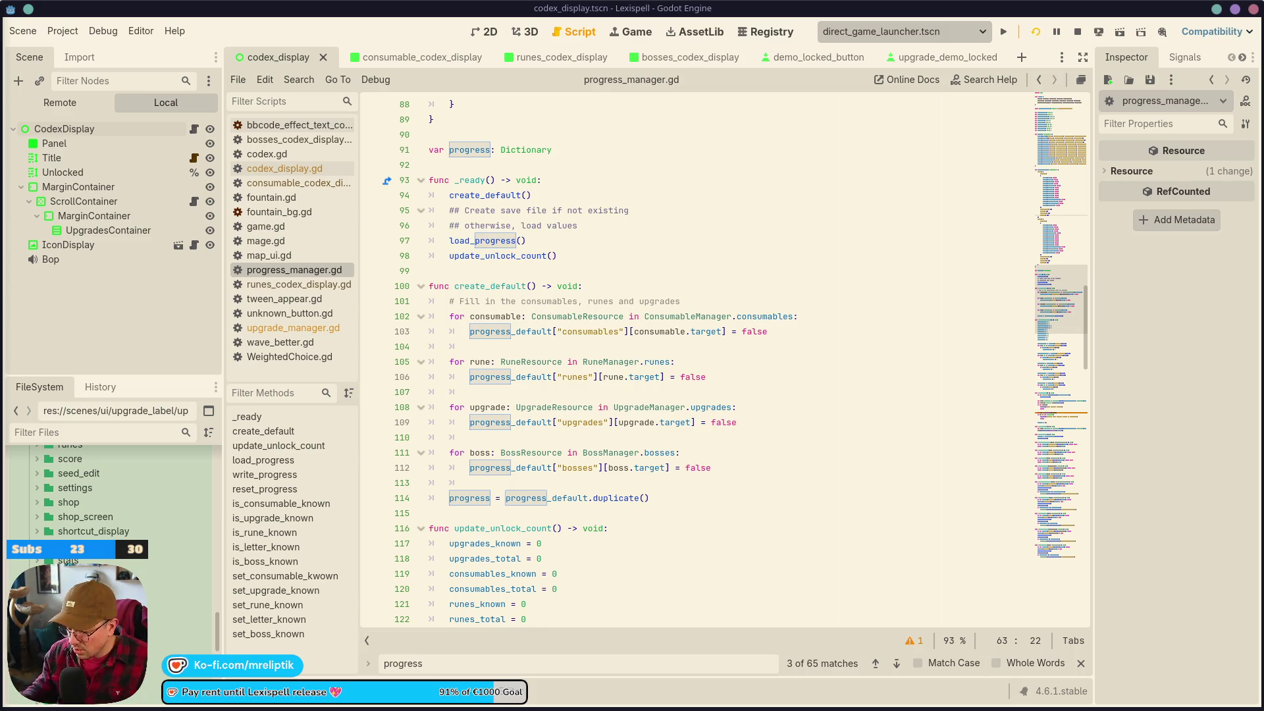
left_click(560, 320)
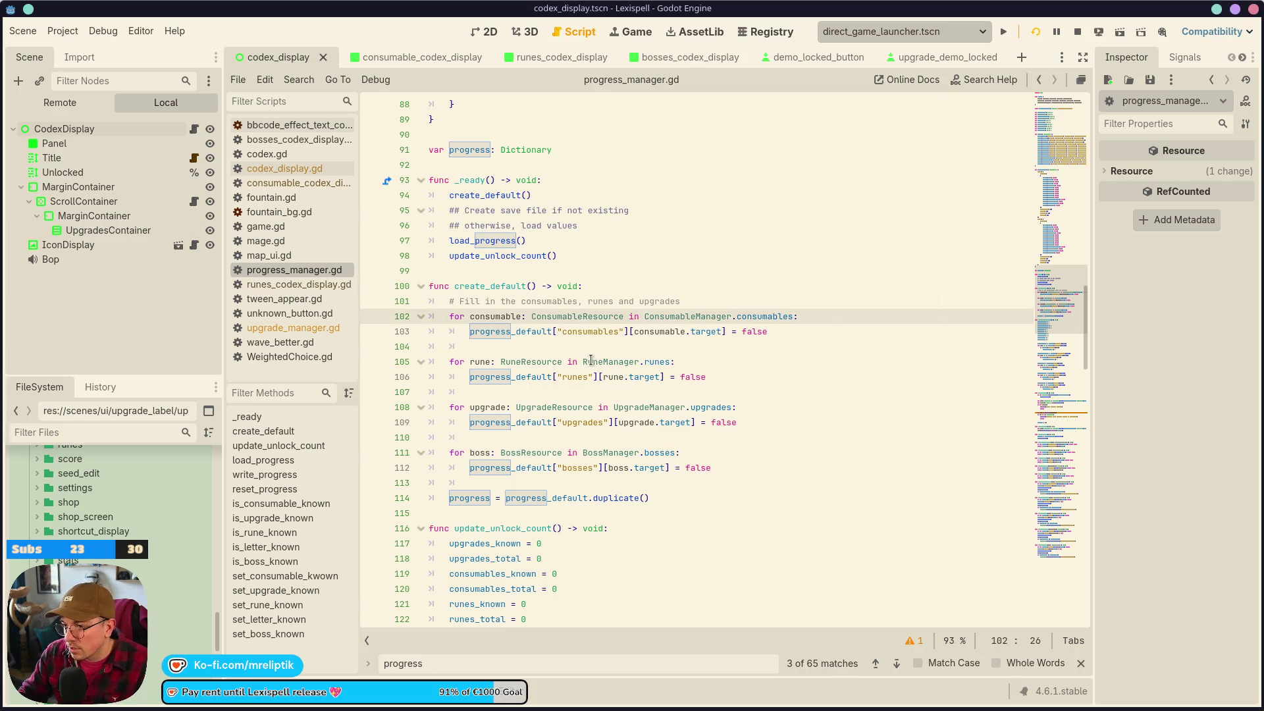
double_click(510, 331)
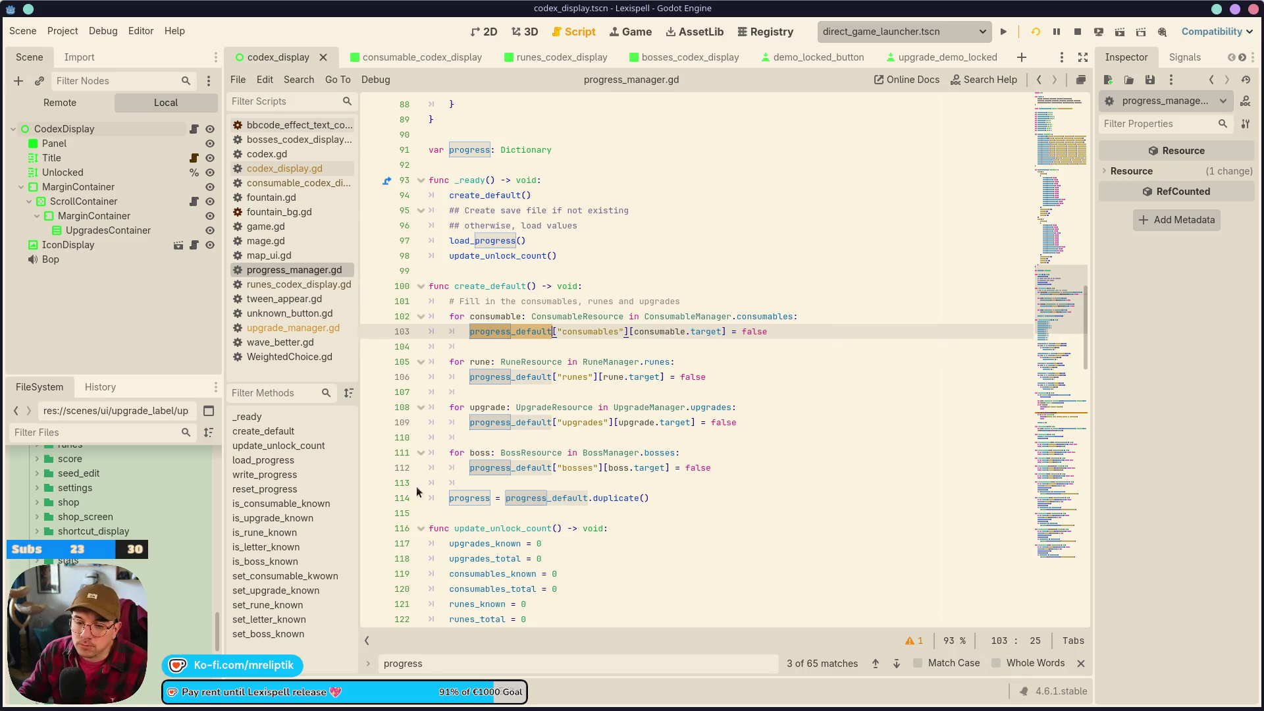
left_click(598, 352)
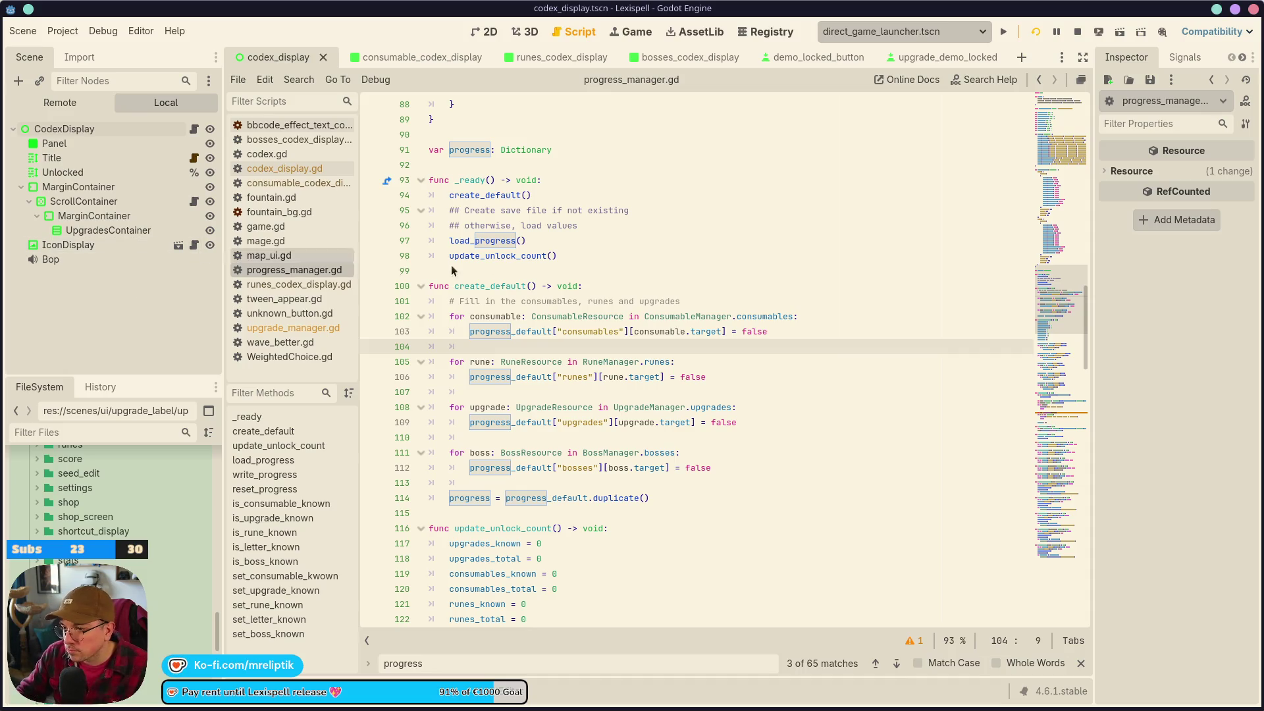
double_click(487, 286)
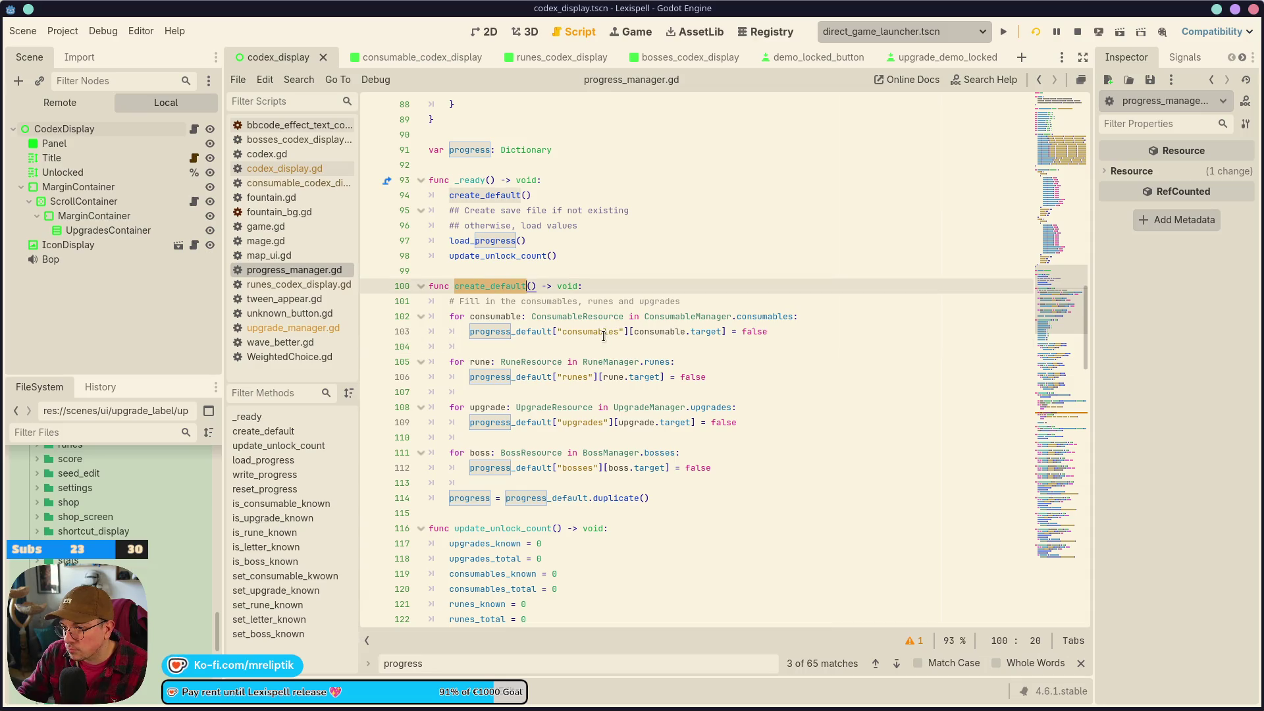
left_click(626, 281)
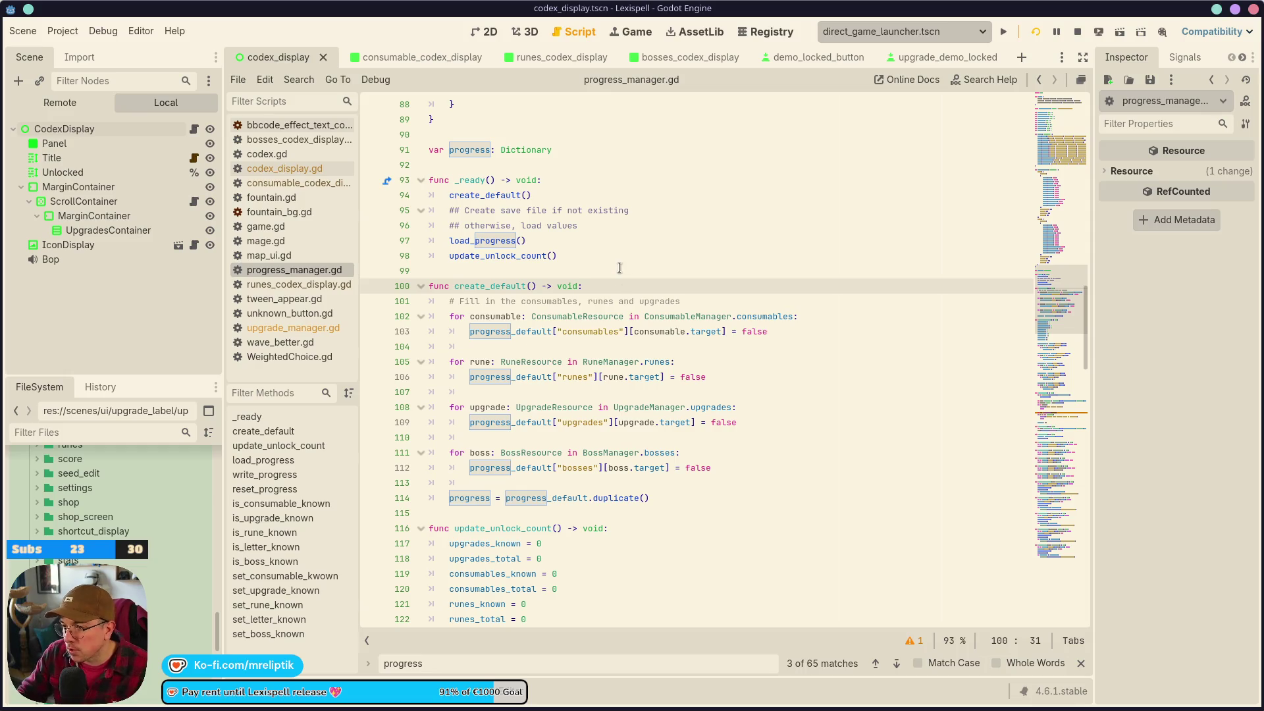
left_click(599, 271)
left_click(595, 285)
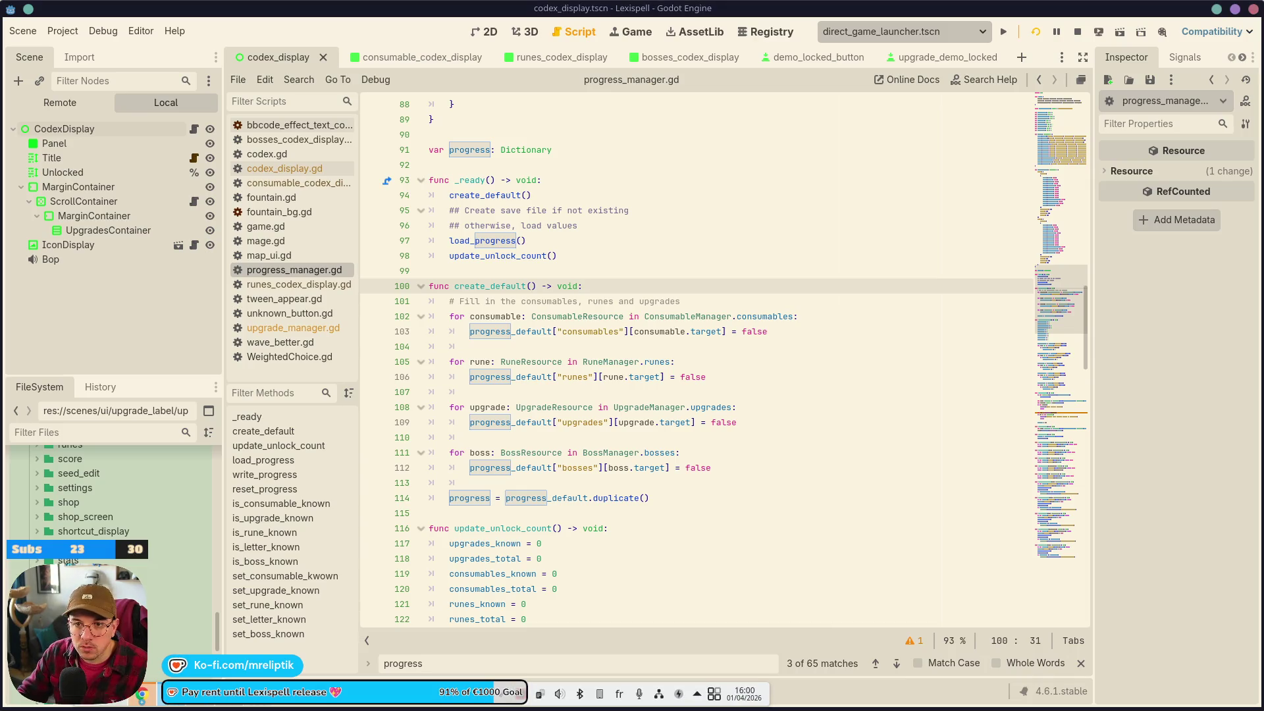
left_click(141, 692)
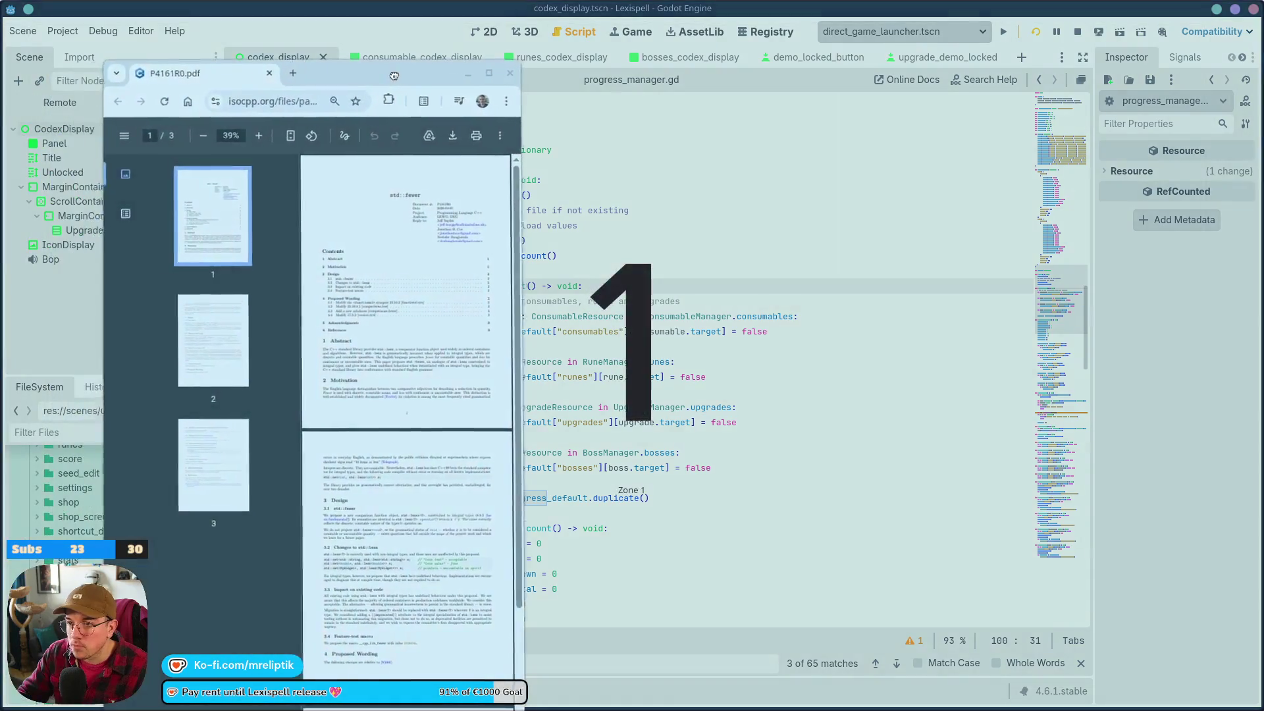
scroll(780, 203, "up", 9, "ctrl")
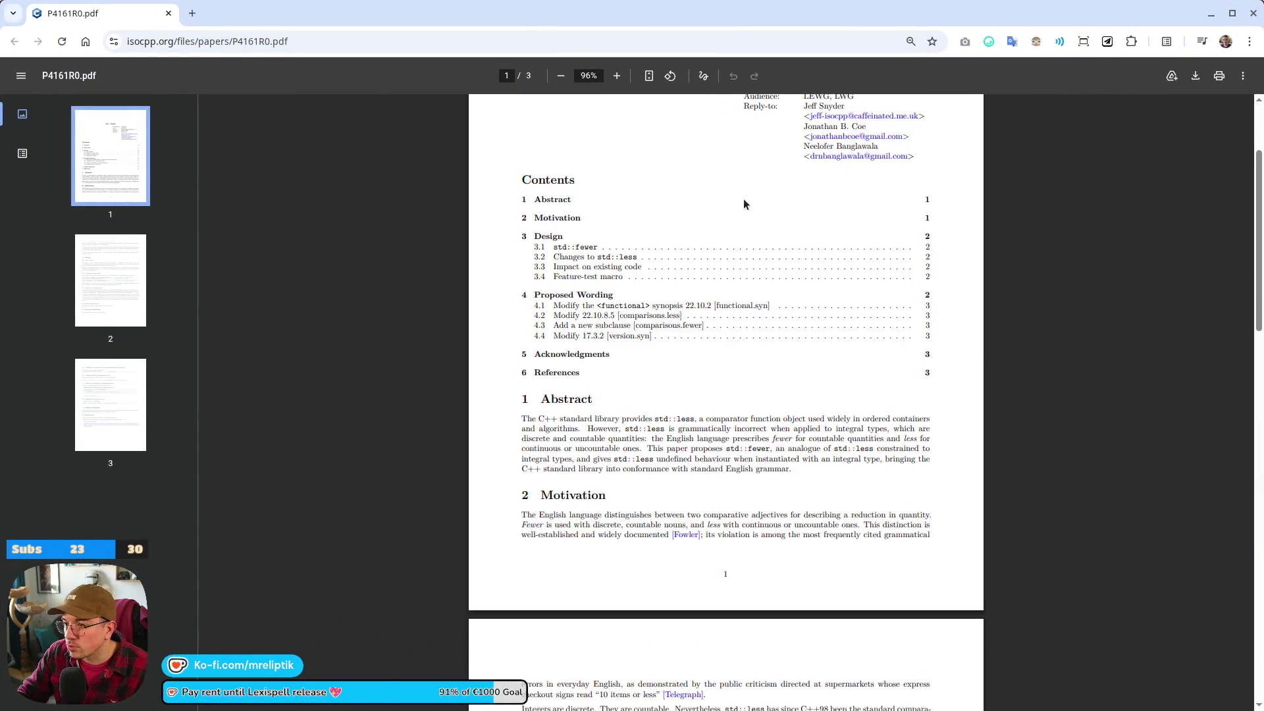
scroll(719, 167, "down", 3, "ctrl")
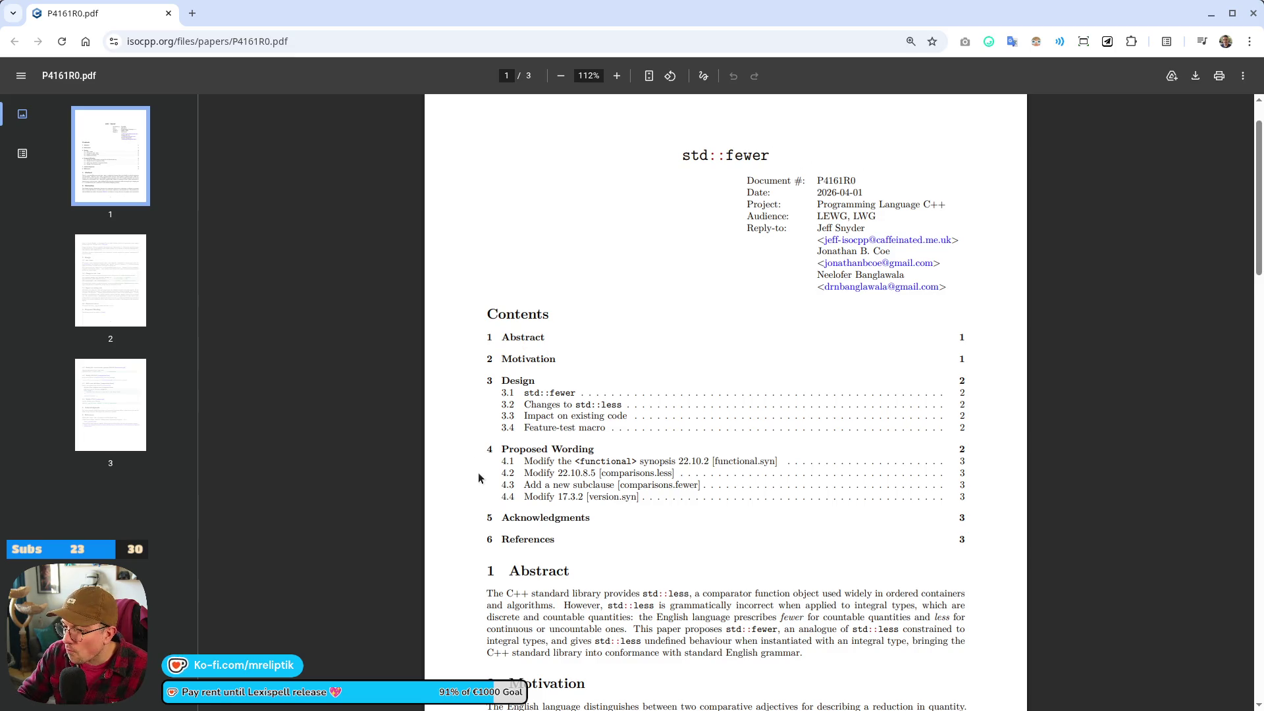
scroll(496, 503, "down", 3)
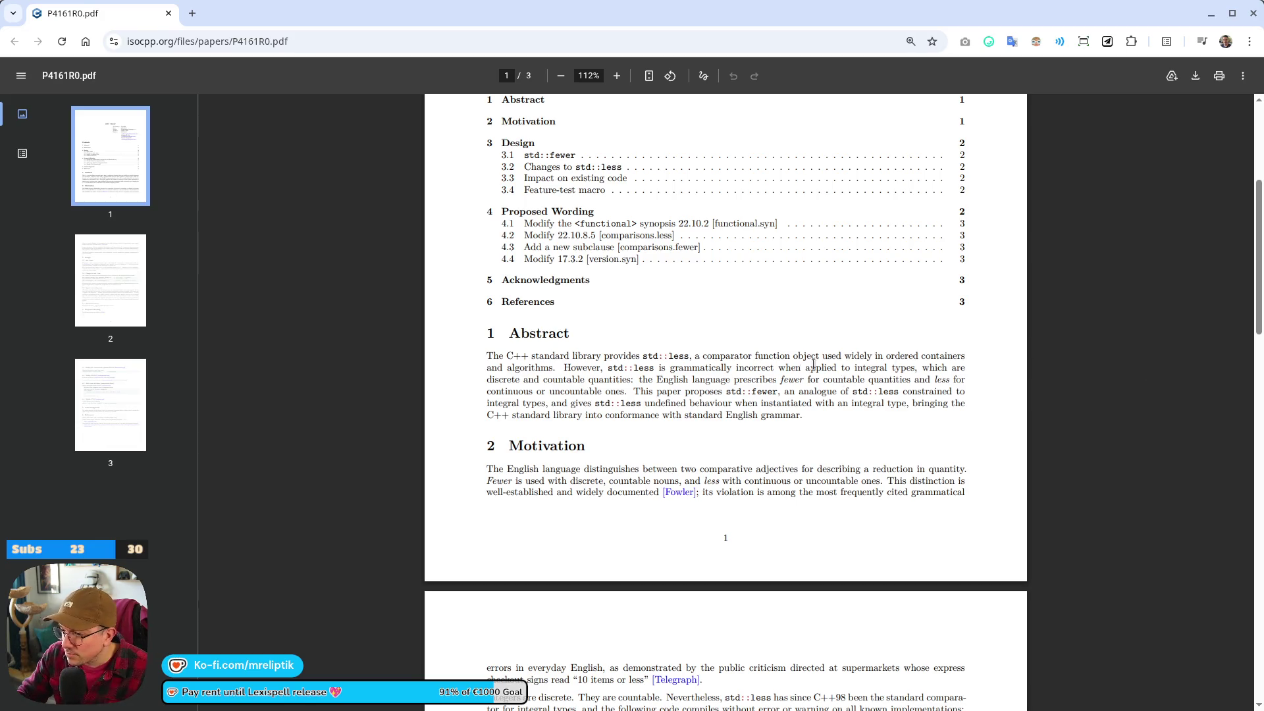
scroll(685, 405, "down", 4)
scroll(685, 425, "down", 14)
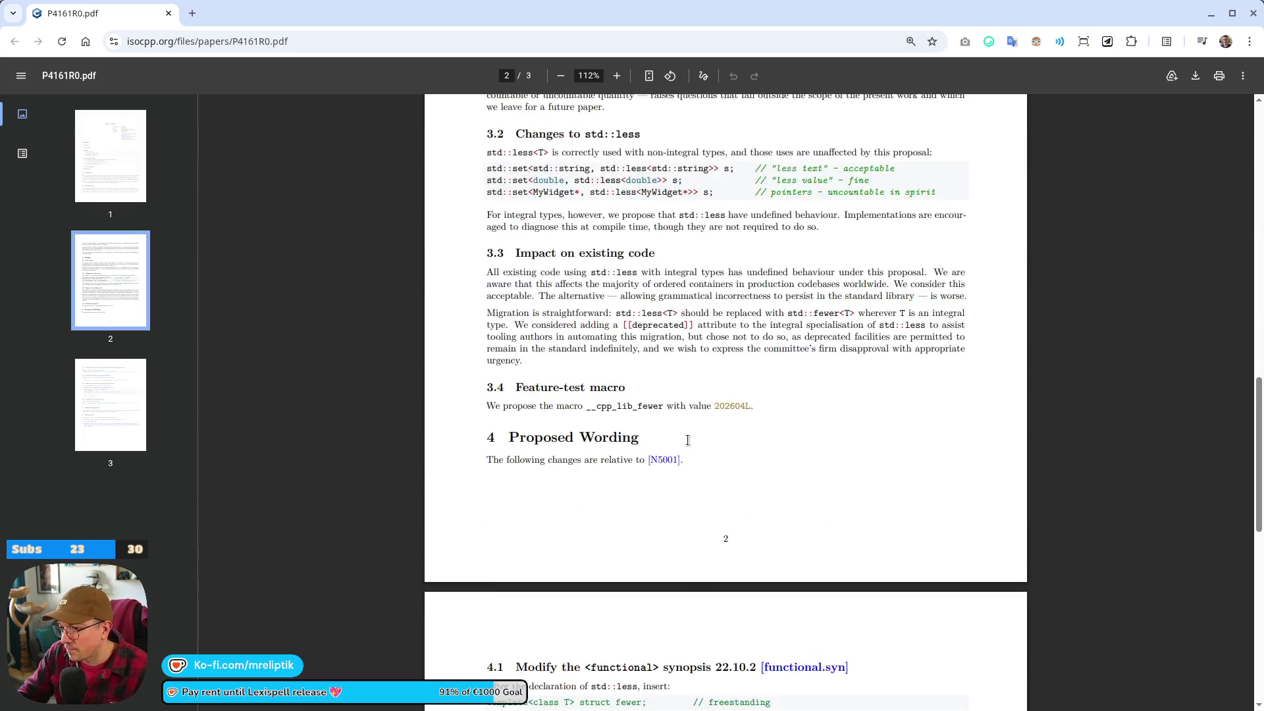
scroll(675, 406, "down", 2)
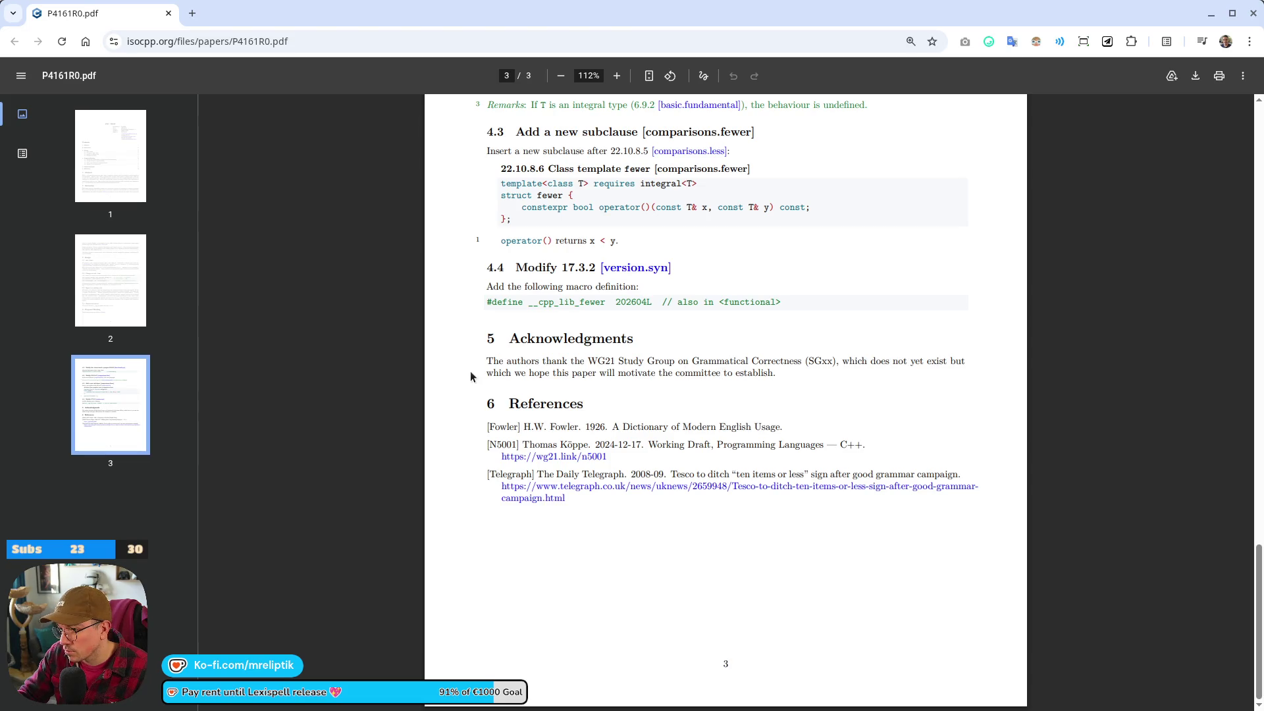
scroll(647, 367, "up", 3)
scroll(647, 367, "up", 20)
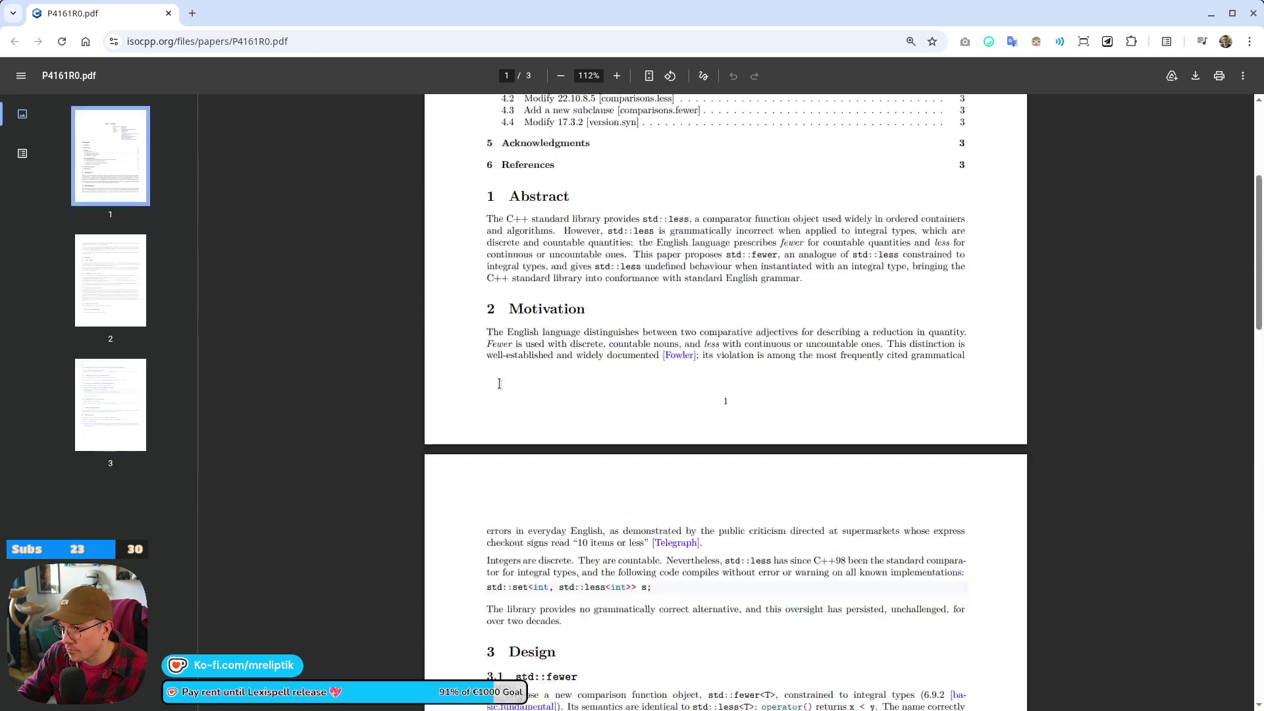
key("alt+Tab")
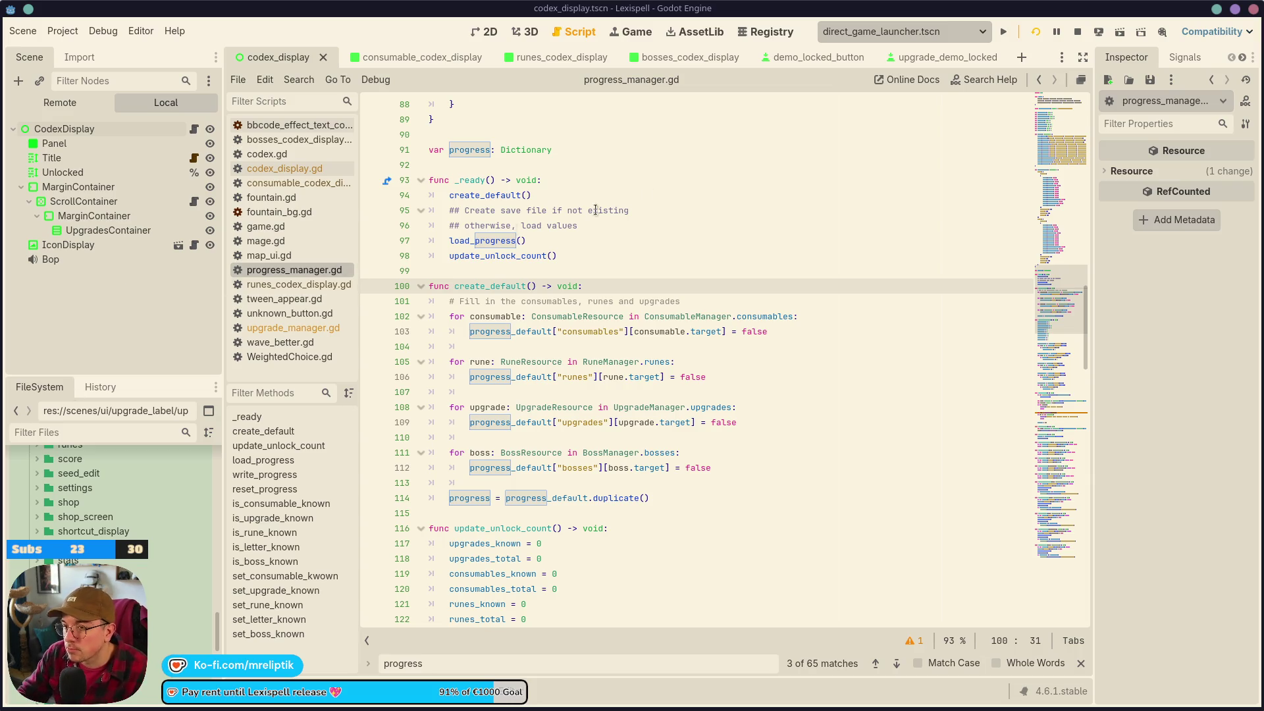
Place the caret at the end of the create_default() header line in progress_manager.gd.
left_click(816, 345)
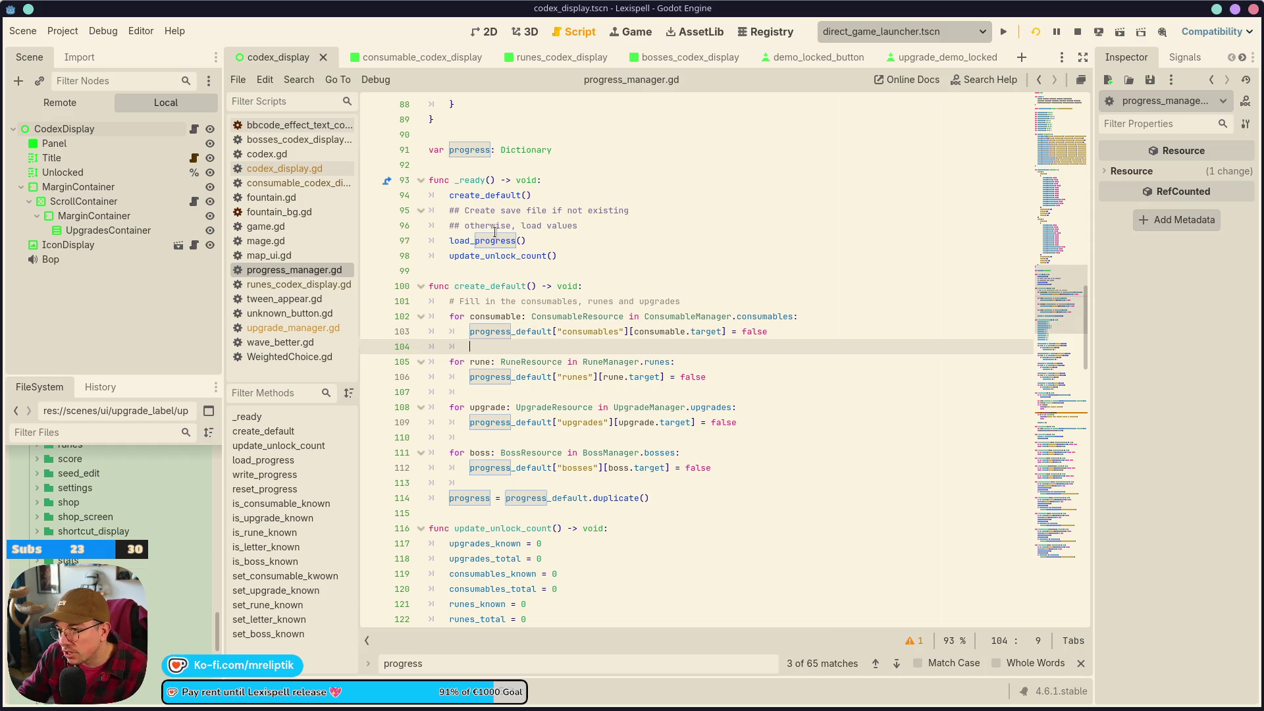
scroll(495, 232, "up", 3)
left_click(636, 402)
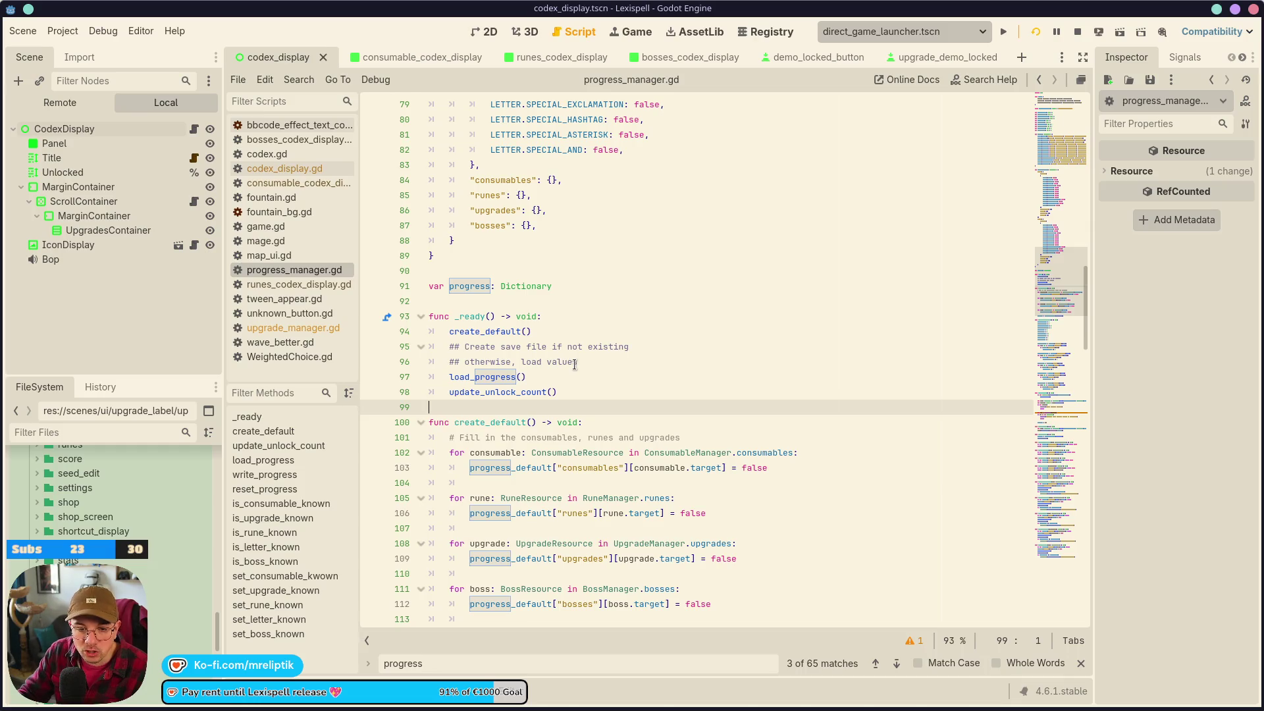
scroll(564, 429, "up", 4)
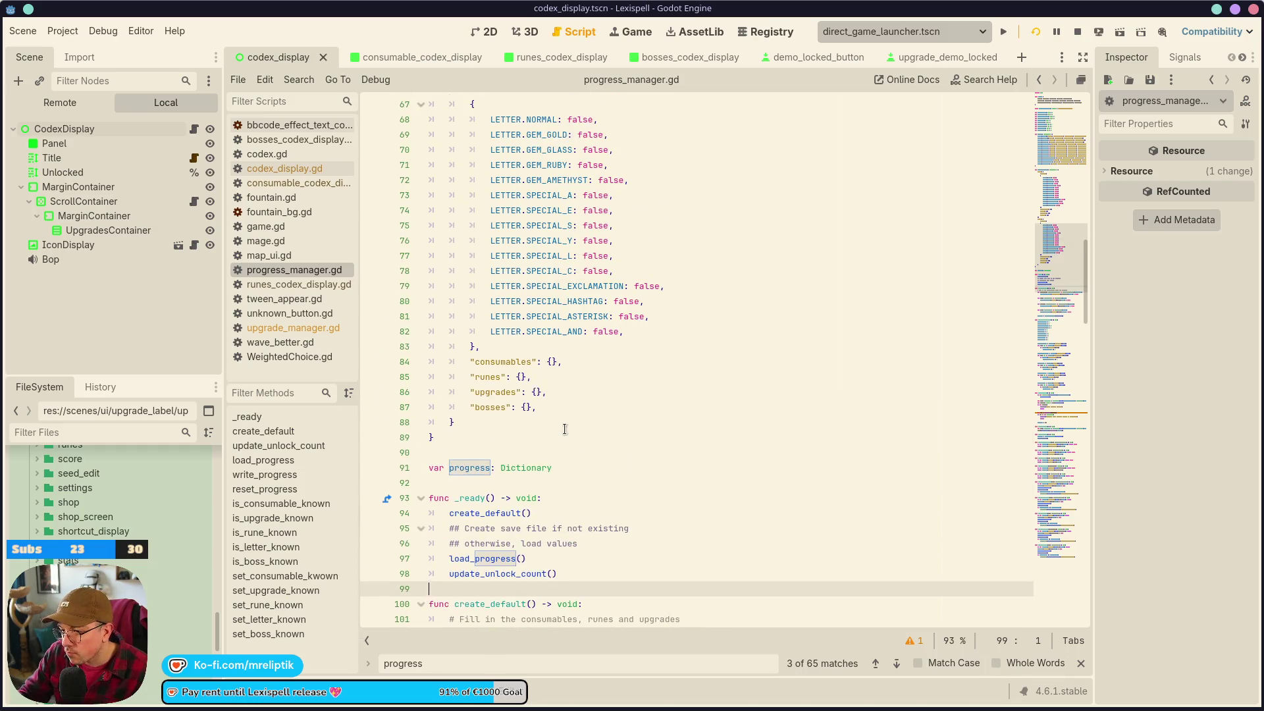
scroll(565, 428, "up", 3)
scroll(532, 390, "down", 8)
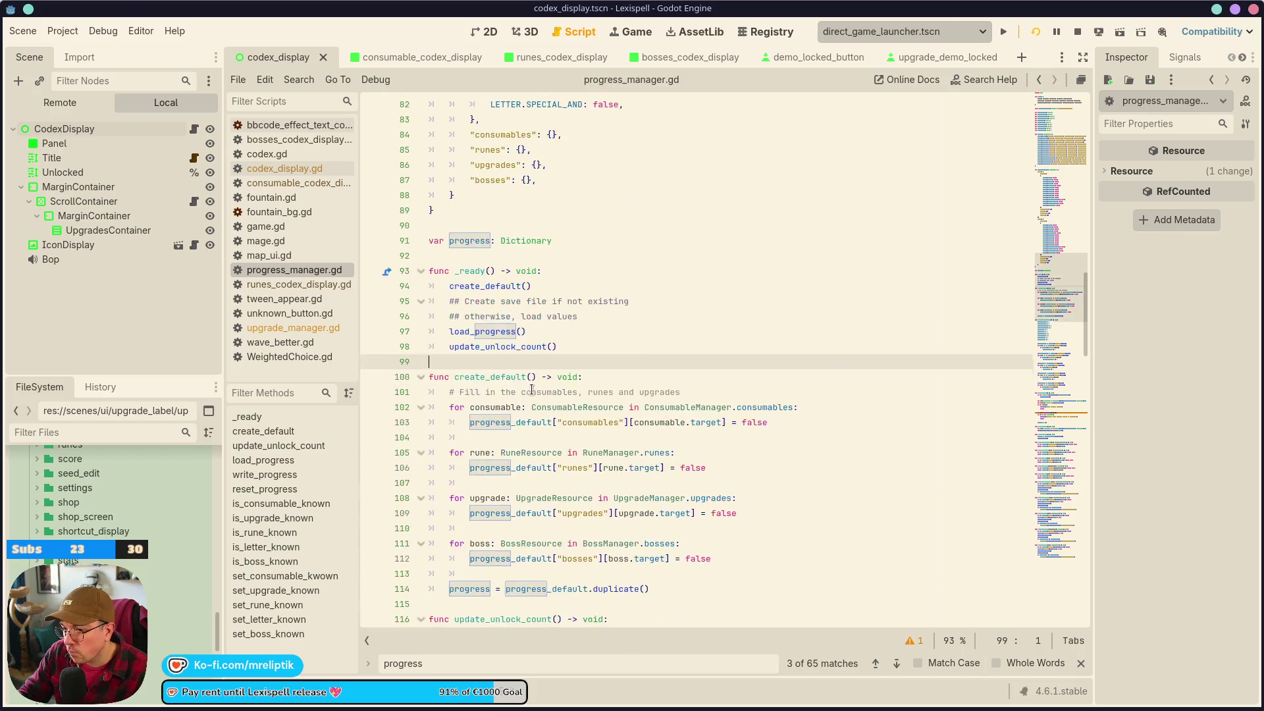
left_click(628, 377)
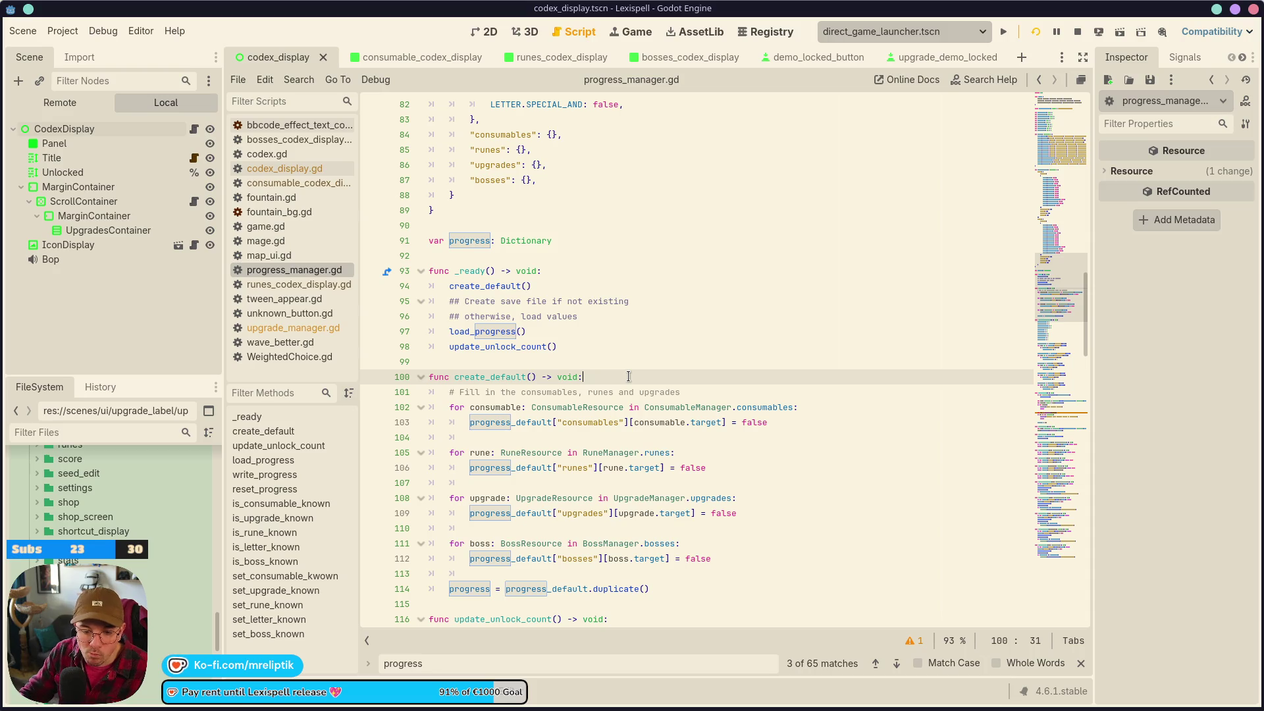
left_click(551, 422)
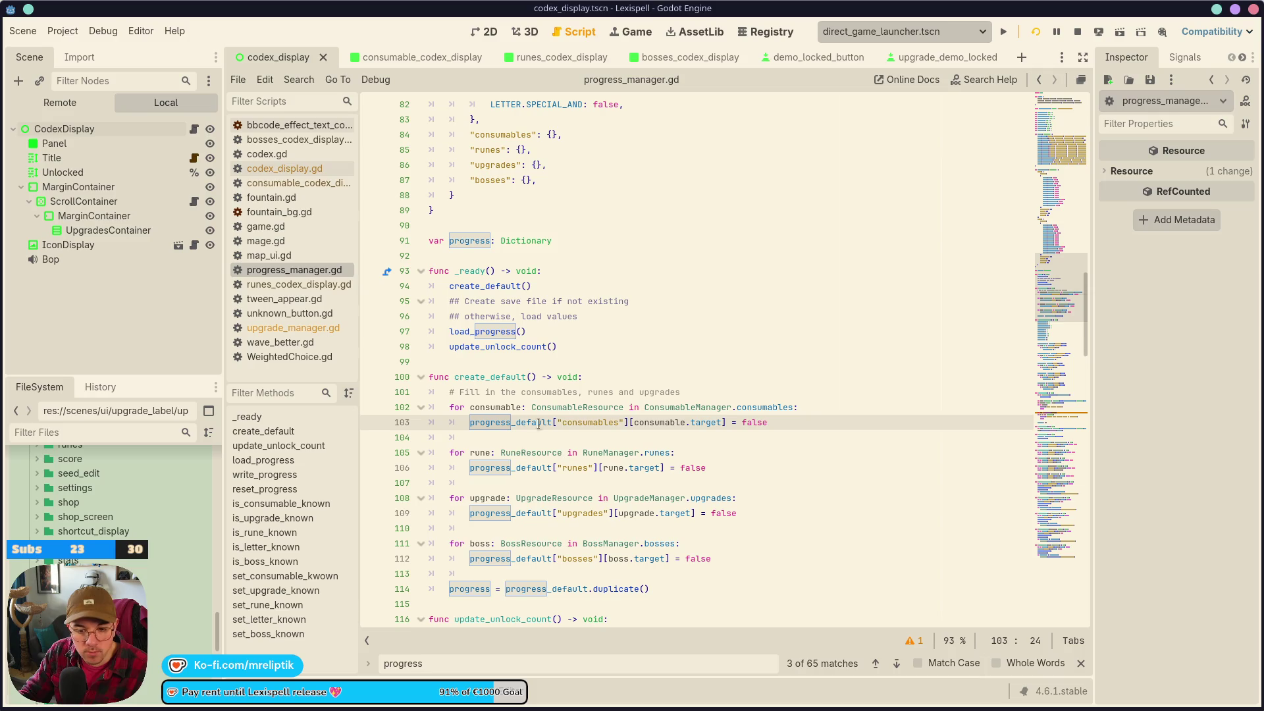
left_click(517, 403)
left_click(833, 403)
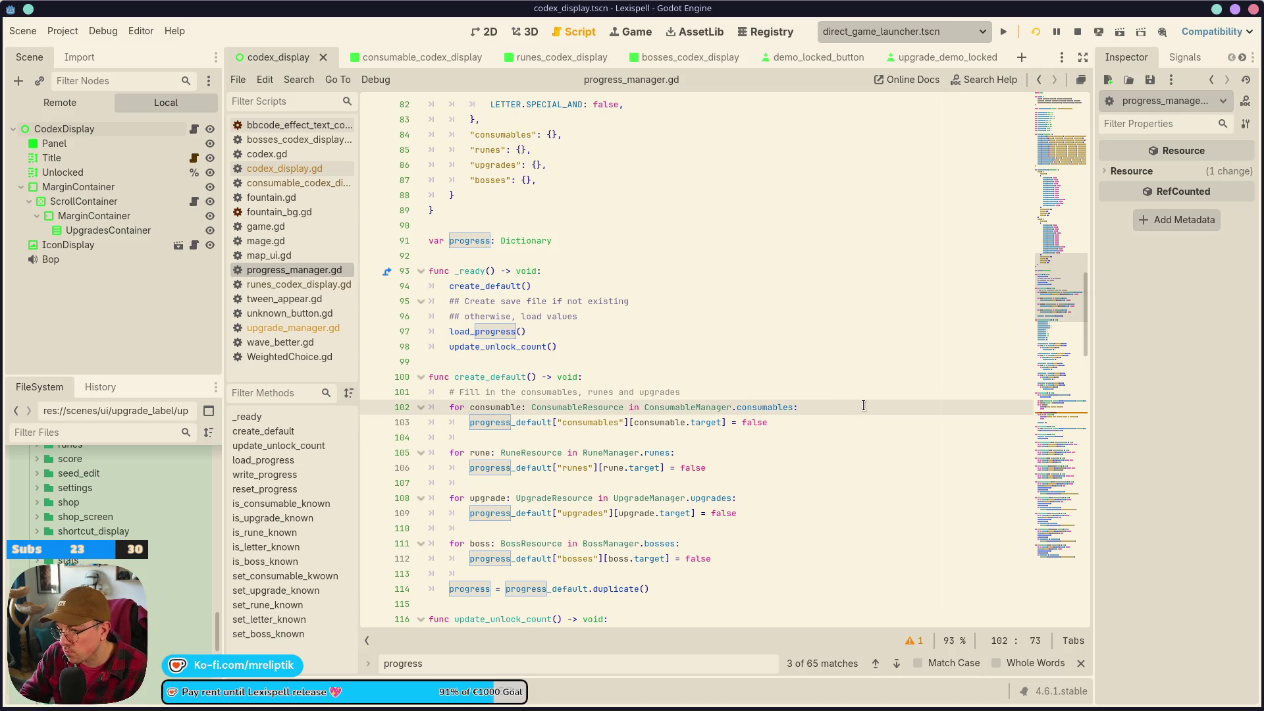
left_click(647, 370)
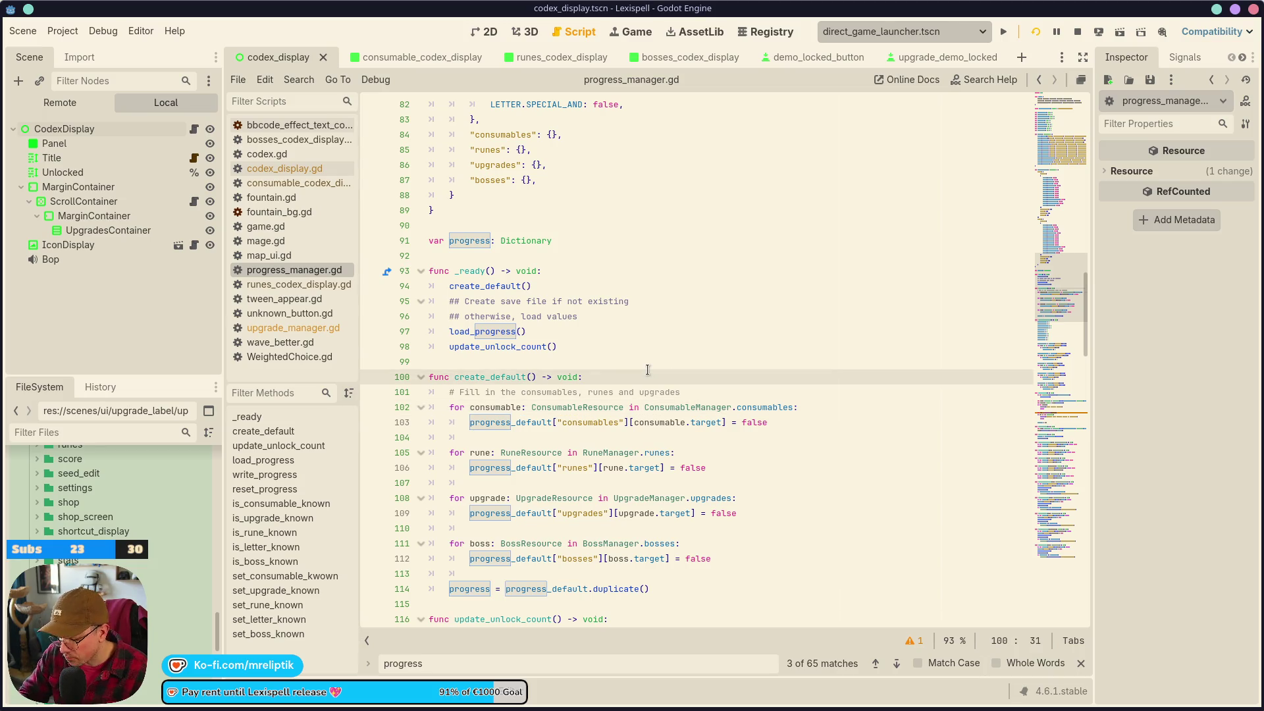
Insert var type = "full" as the first line of create_default, followed by a new line.
key("Return")
key("Return")
key("Up")
type("var")
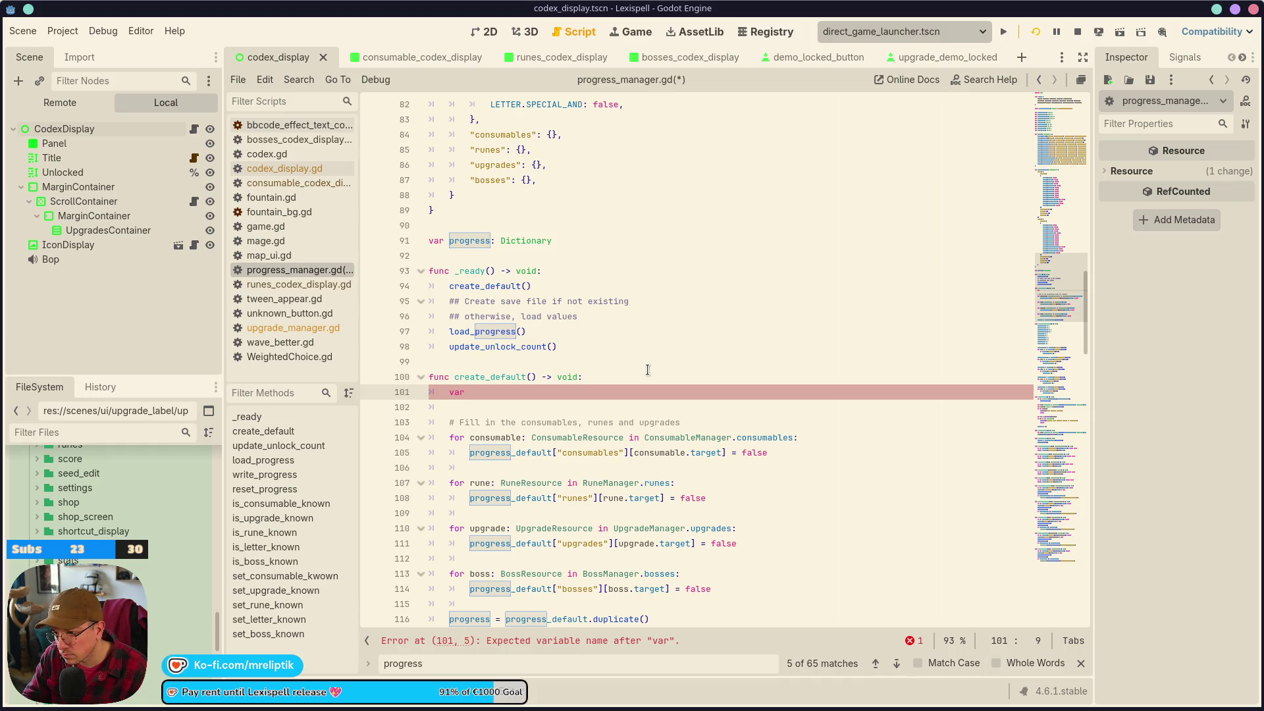
type("game")
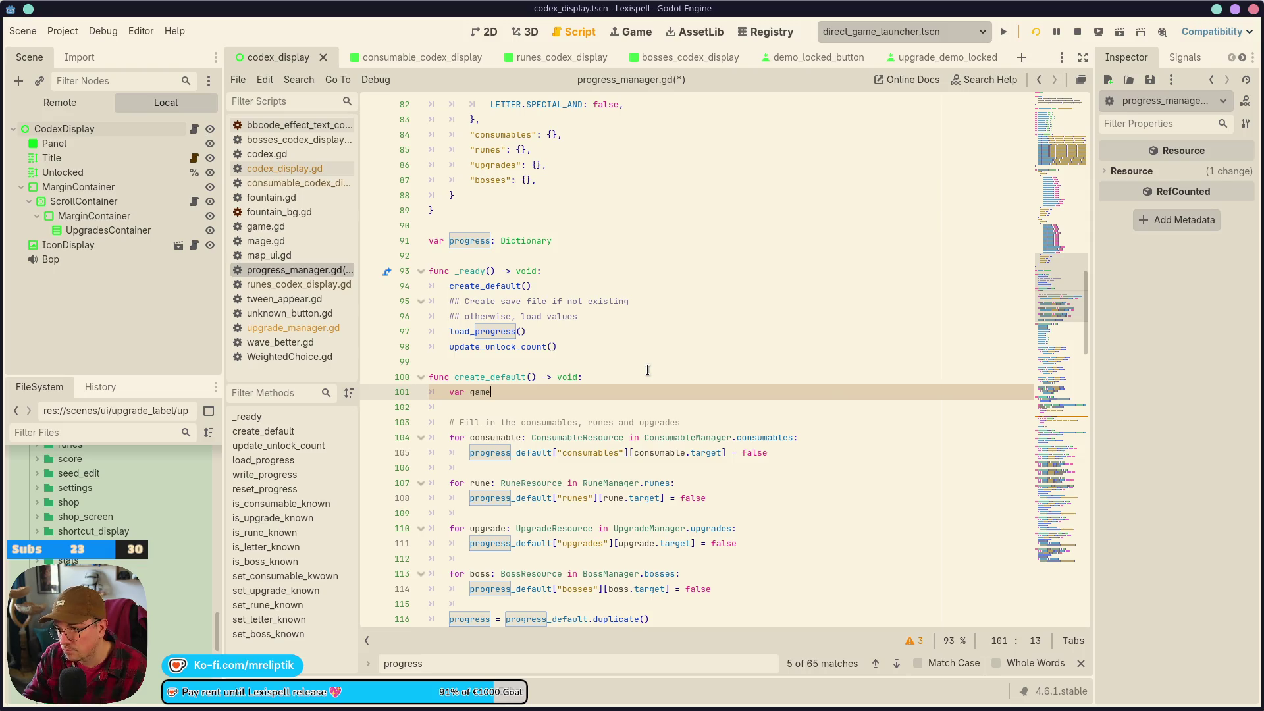
key("BackSpace")
key("BackSpace")
key("BackSpace")
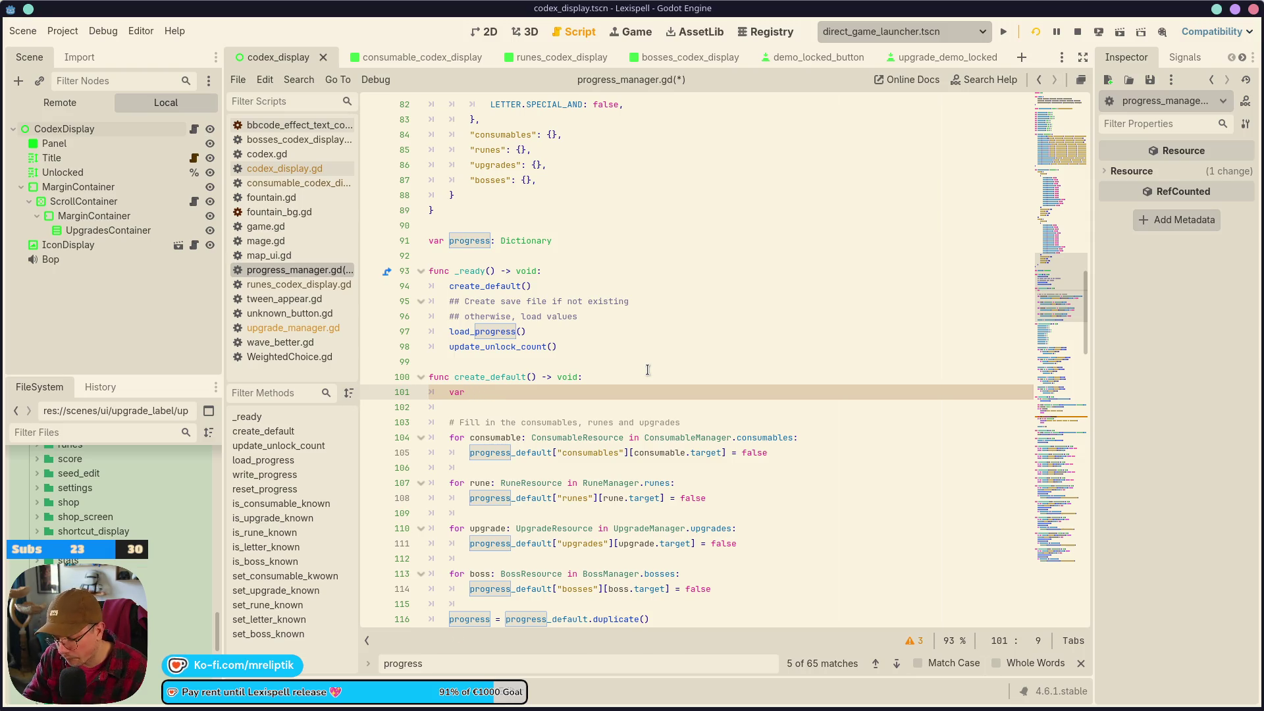
type("tpy")
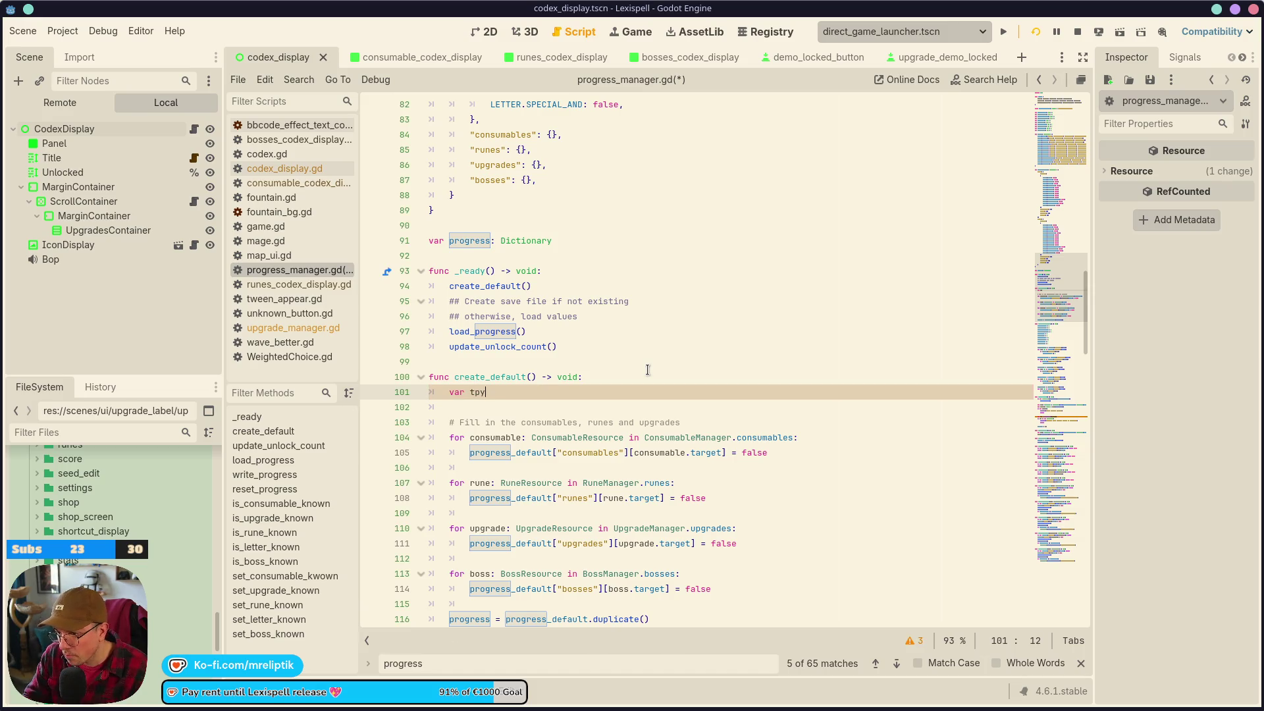
key("BackSpace")
type("ype = \"")
key("BackSpace")
type("full")
key("Return")
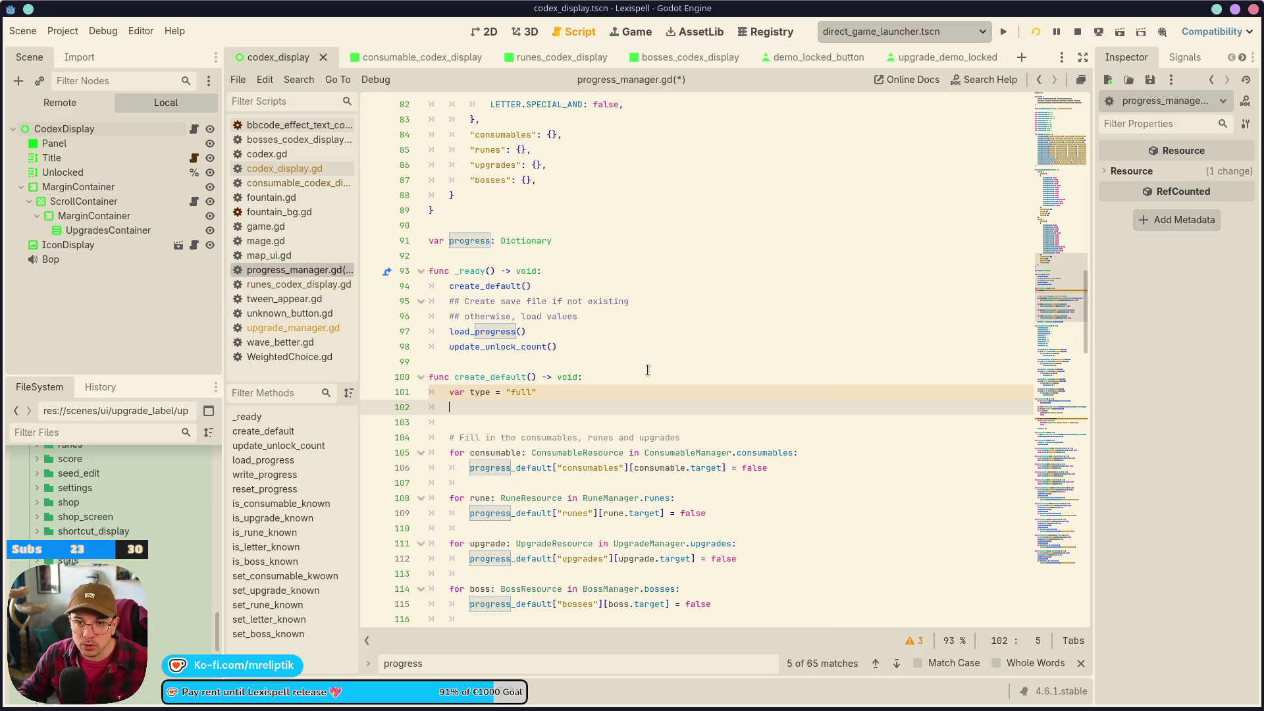
Write the condition if Globals.is_demo: below the type declaration and indent its body.
type("if Globals.")
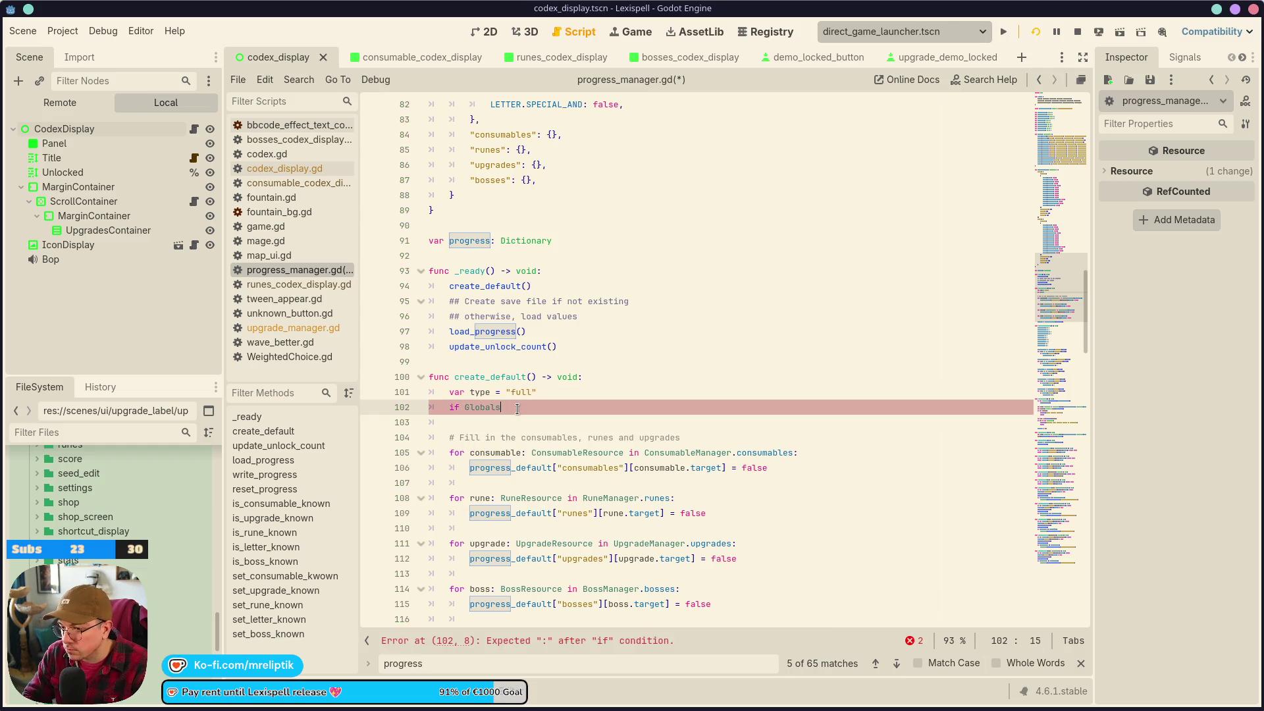
type("is_demo")
key("Return")
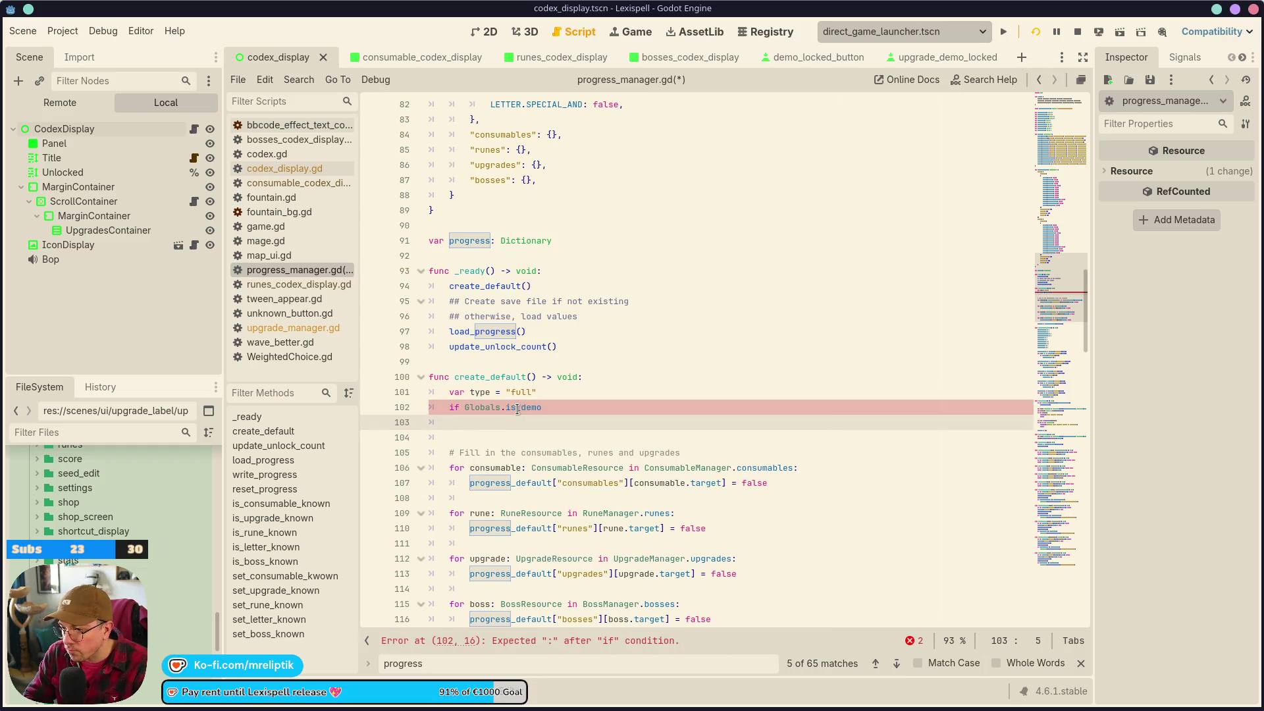
key("BackSpace")
type(":")
key("Return")
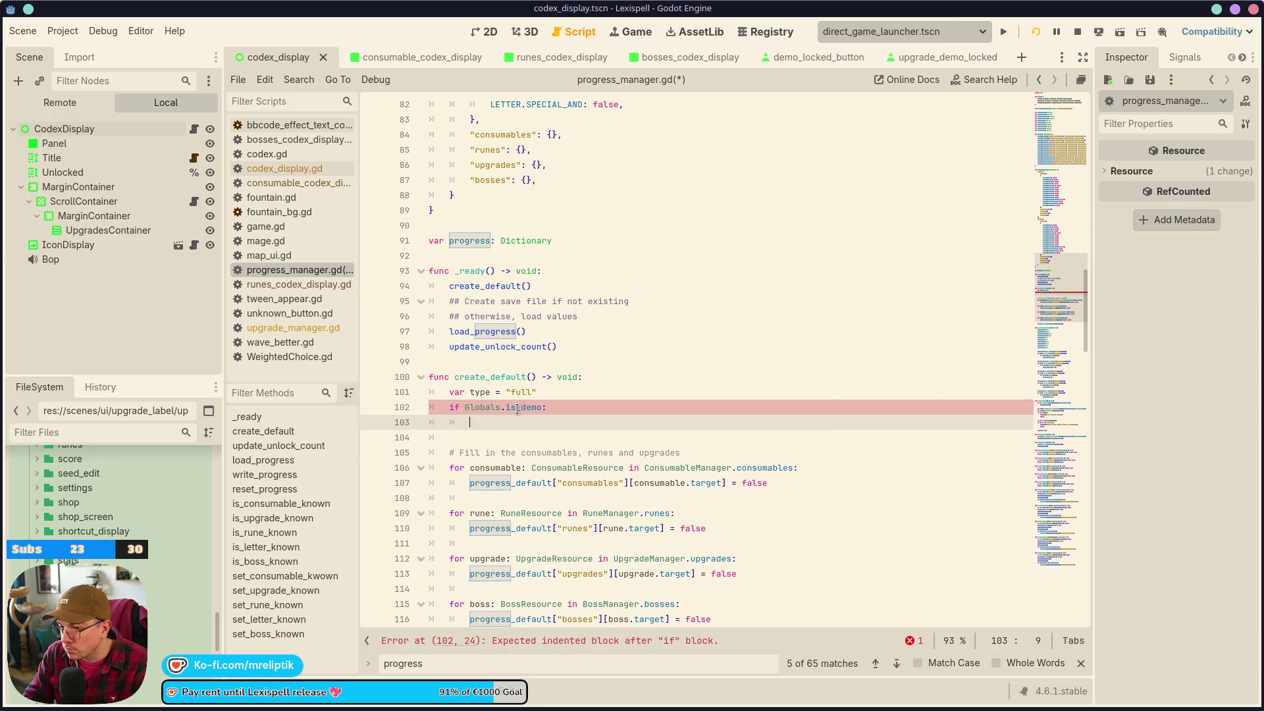
Set type = "demo" in the demo branch and add [type] to all four progress_default lines, saving.
type("type = \"demo")
key("ctrl+s")
left_click(554, 484)
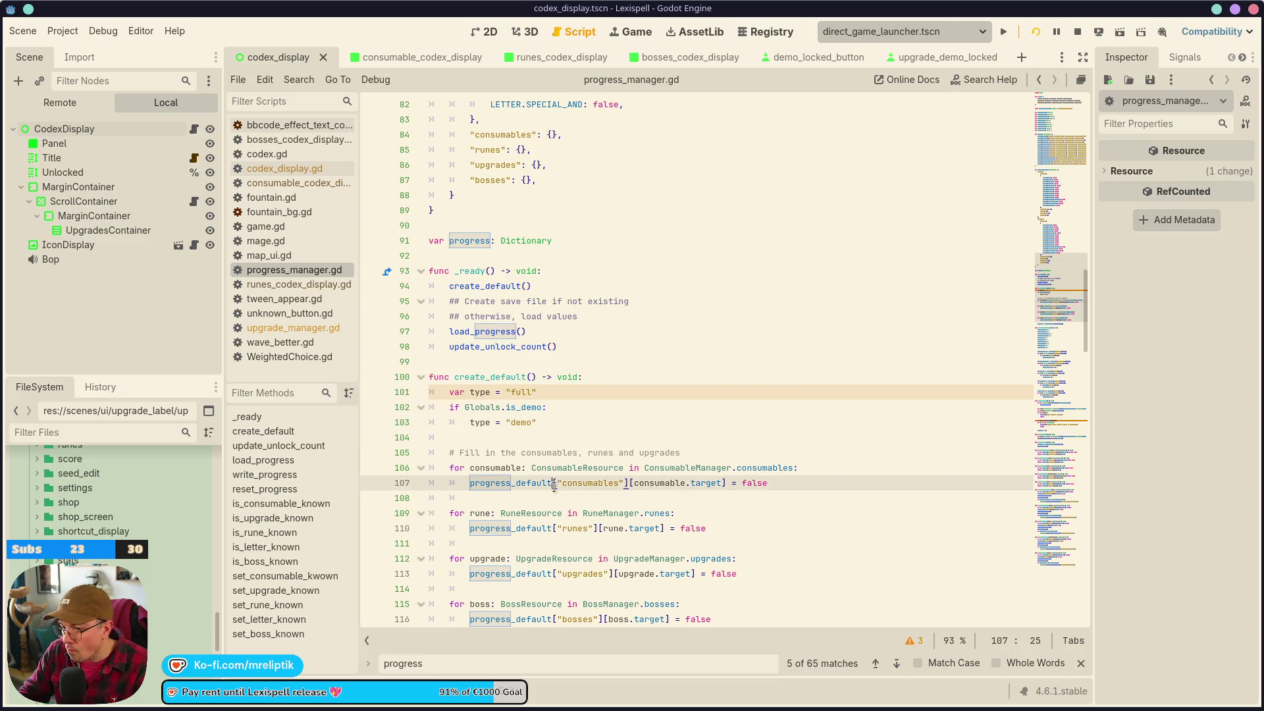
scroll(554, 484, "down", 2)
left_click(552, 438, "alt")
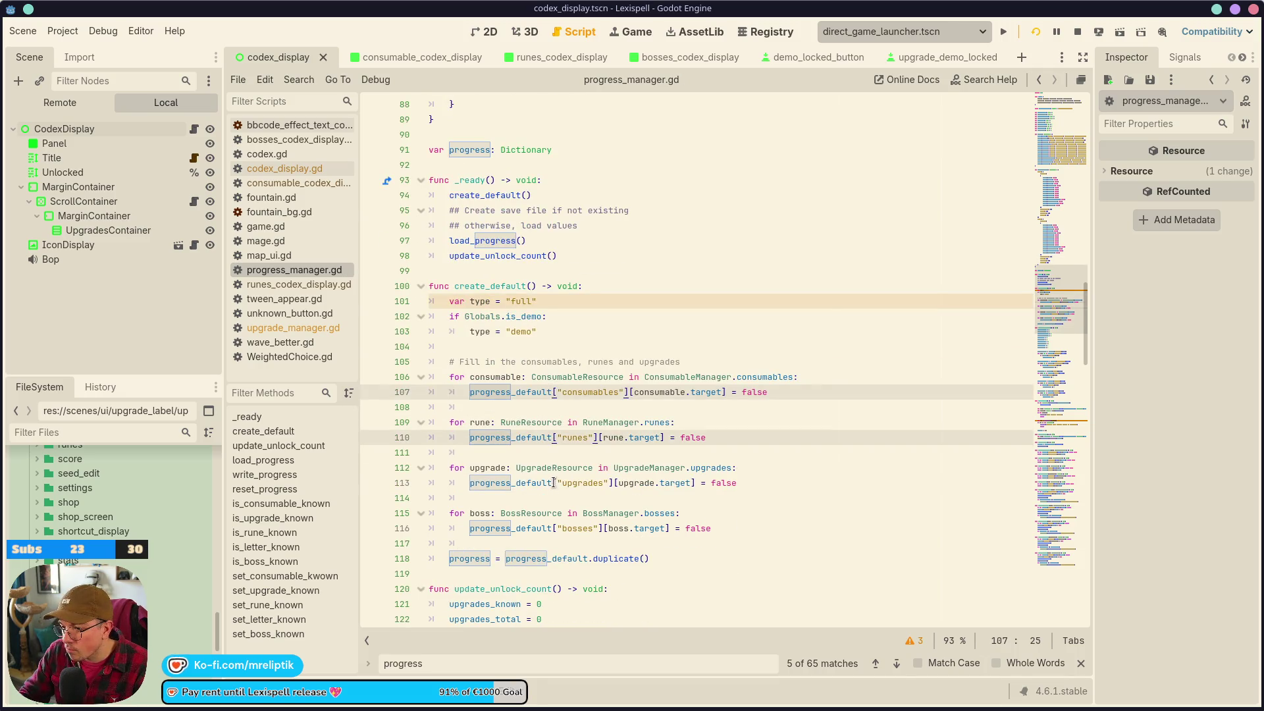
left_click(553, 482, "alt")
left_click(551, 528, "alt")
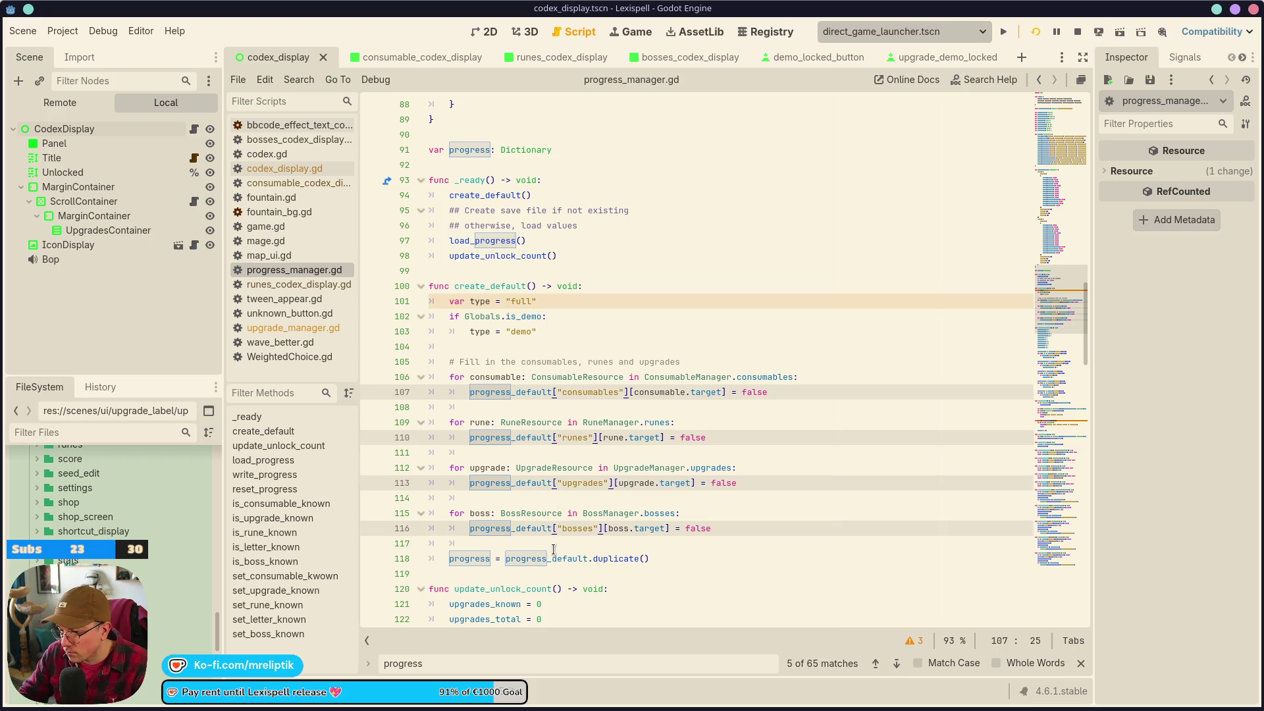
type("[")
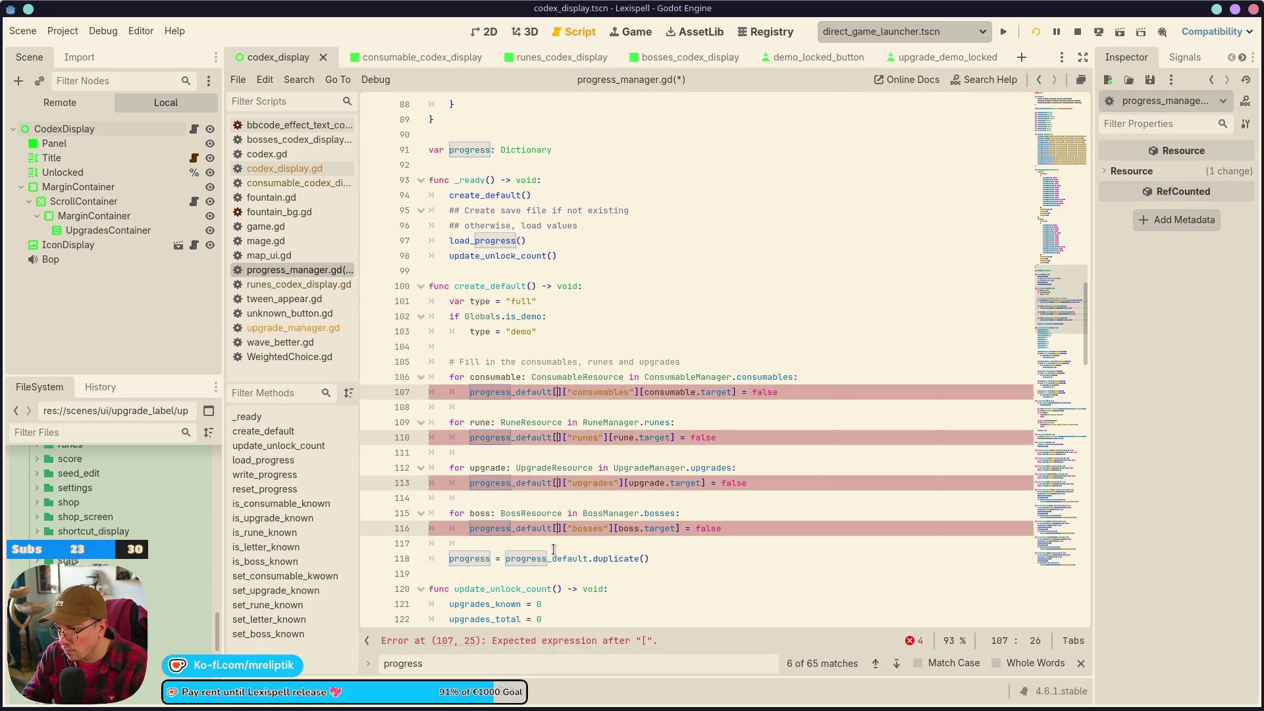
type("type")
key("ctrl+s")
left_click(510, 370)
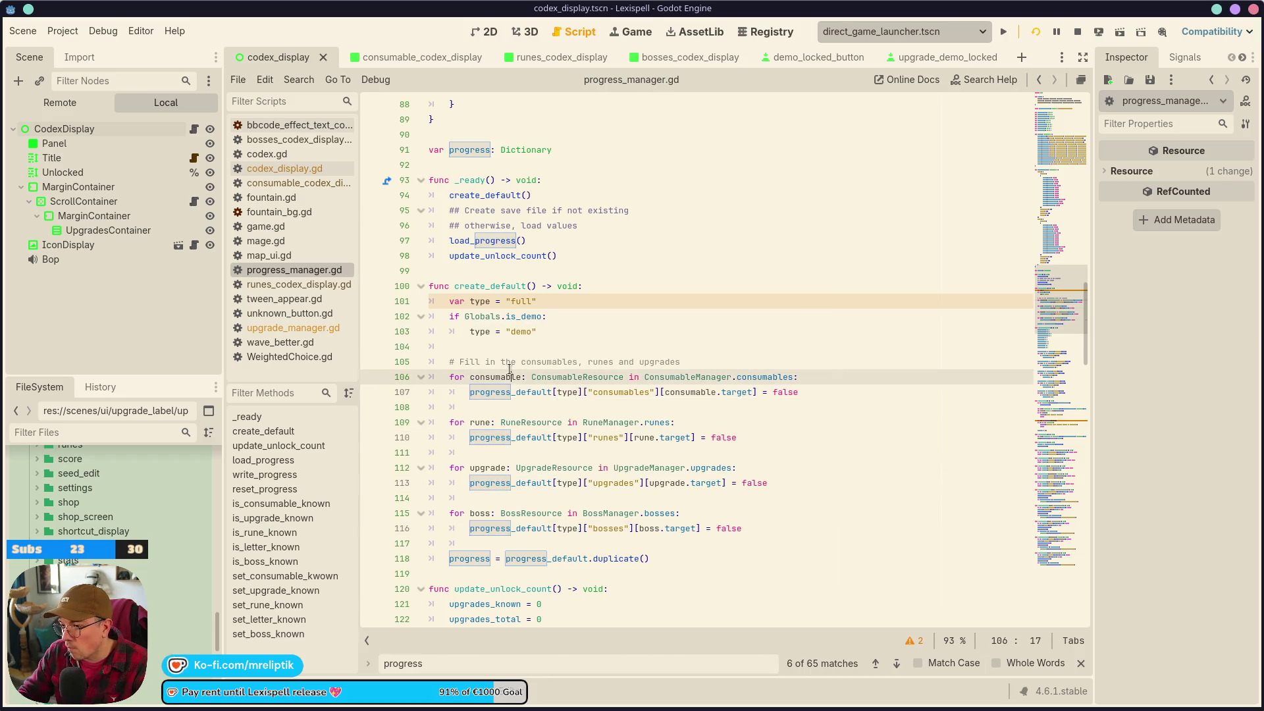
scroll(550, 428, "down", 2)
double_click(464, 468)
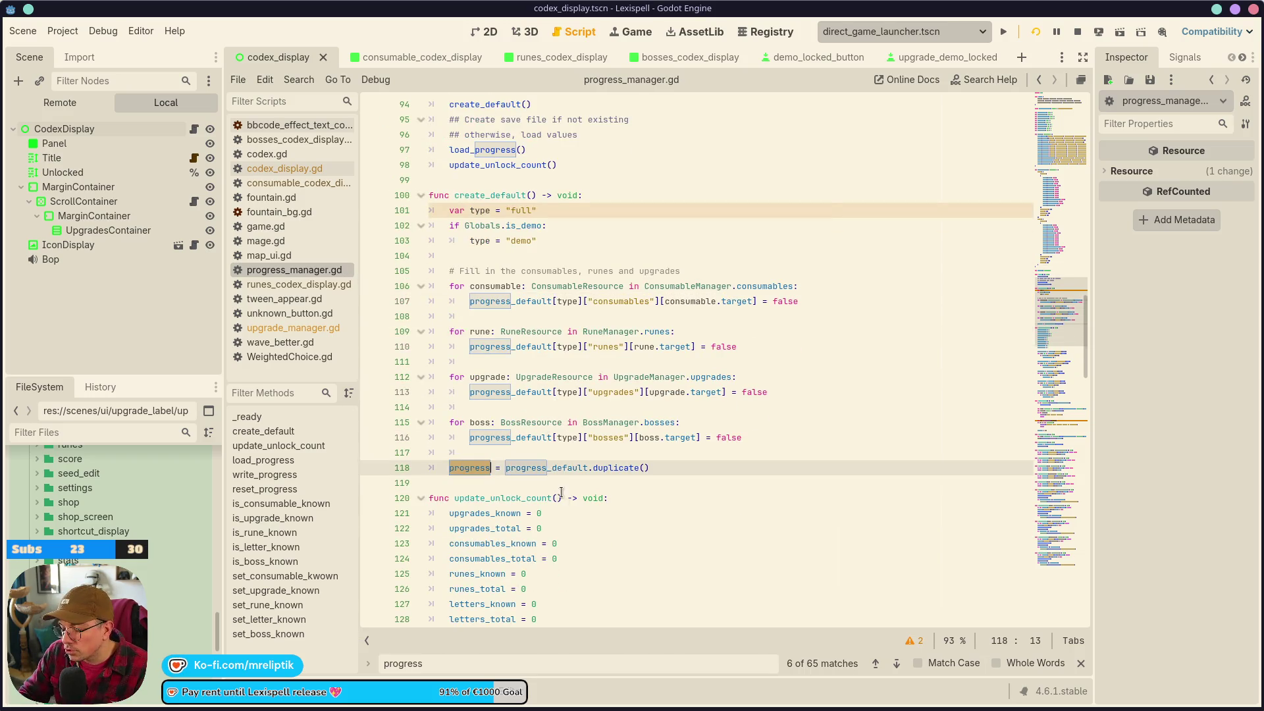
scroll(474, 466, "up", 6)
scroll(481, 468, "down", 10)
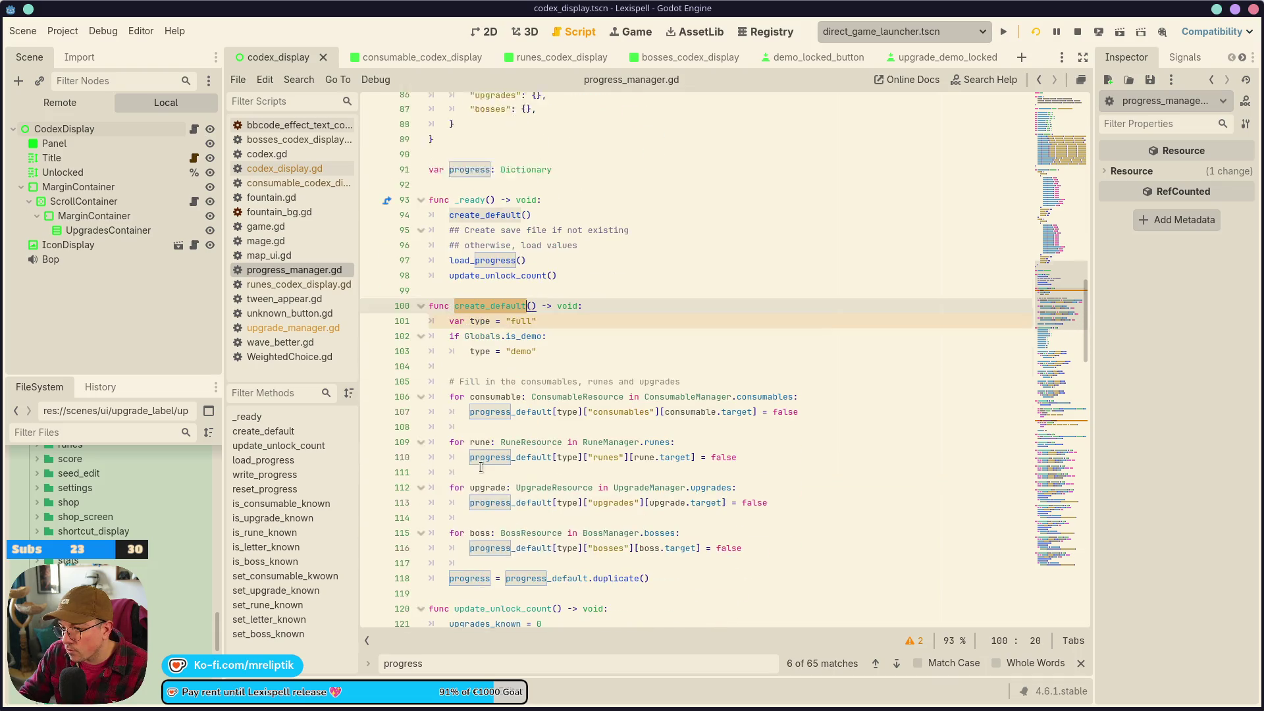
scroll(595, 511, "down", 4)
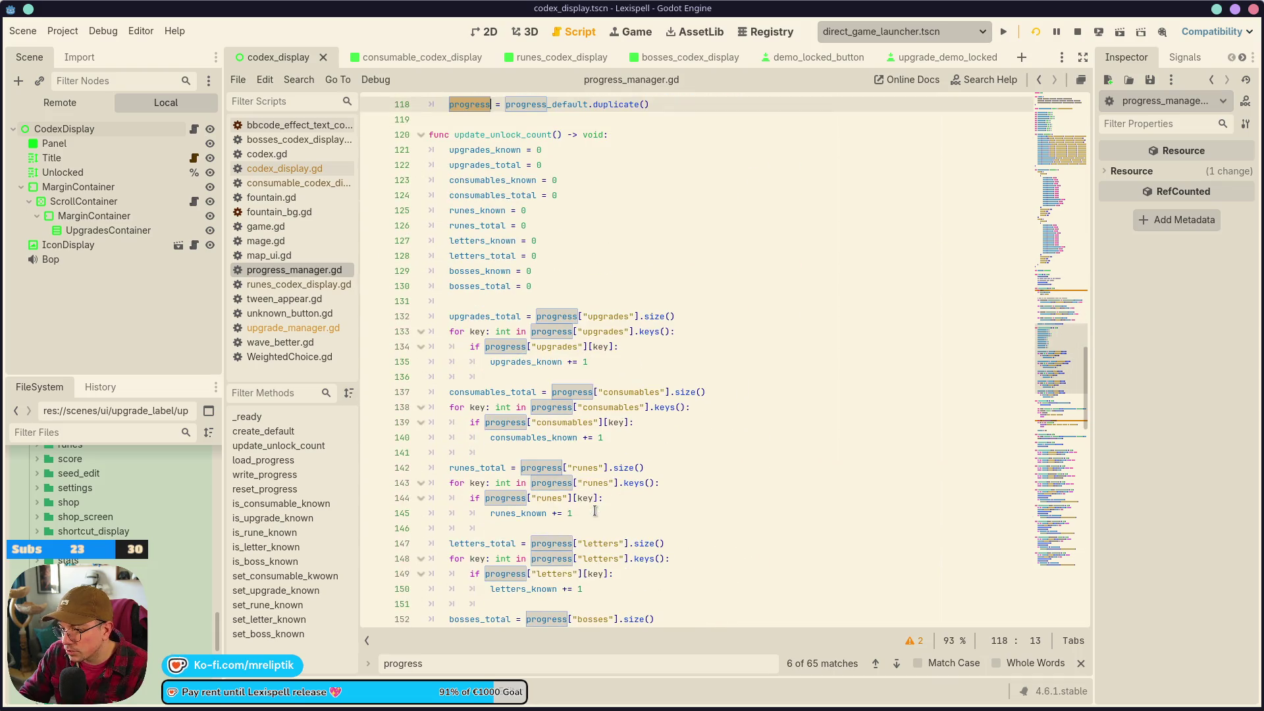
left_click(511, 362)
scroll(542, 371, "up", 3)
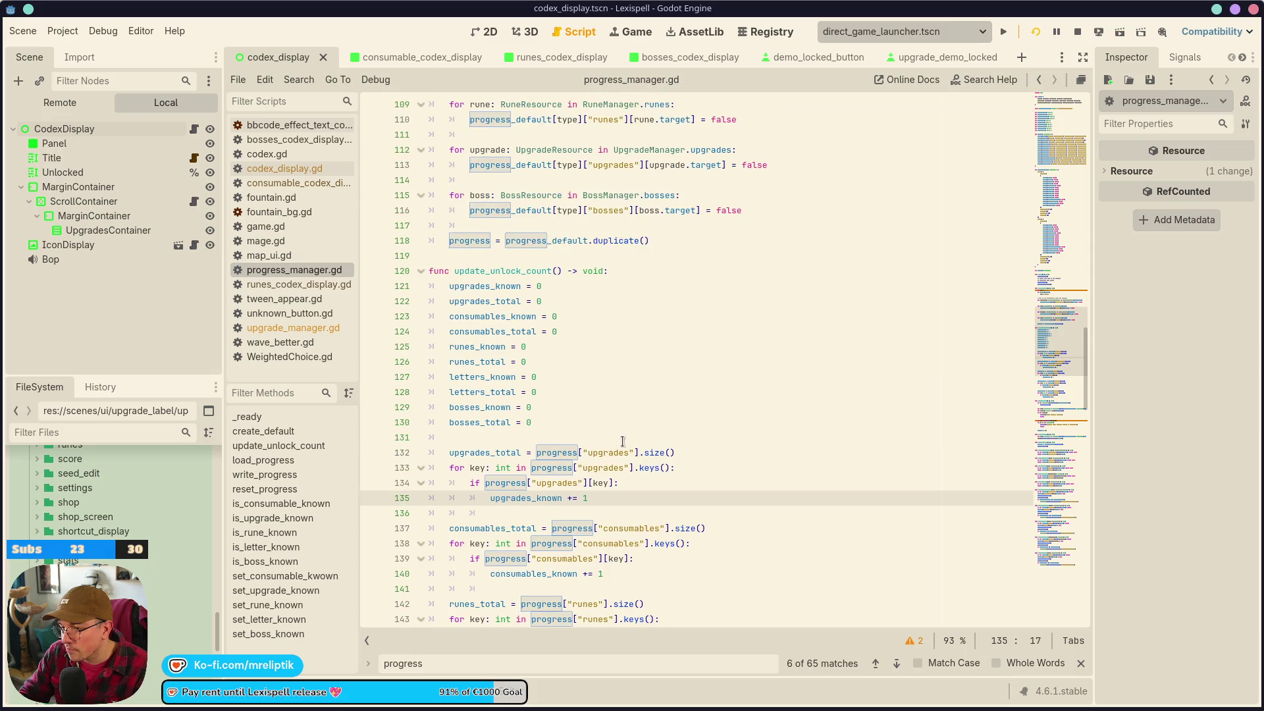
double_click(511, 272)
scroll(628, 372, "down", 3)
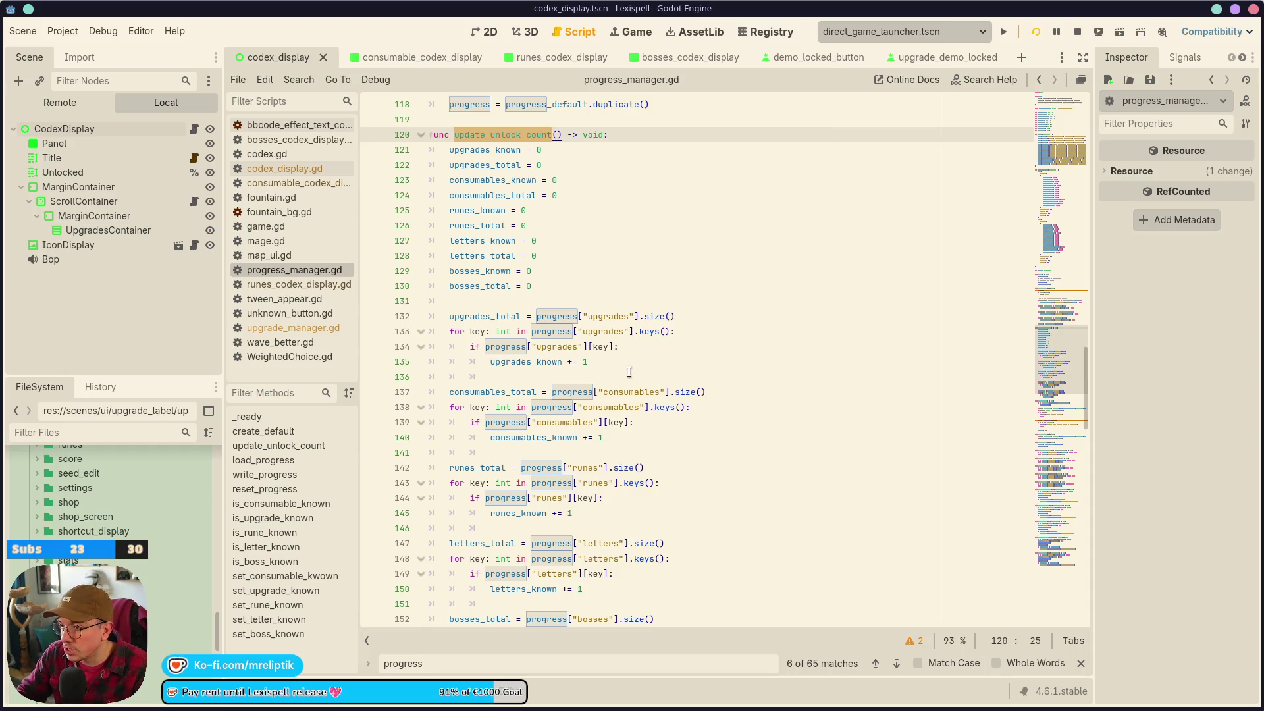
double_click(555, 316)
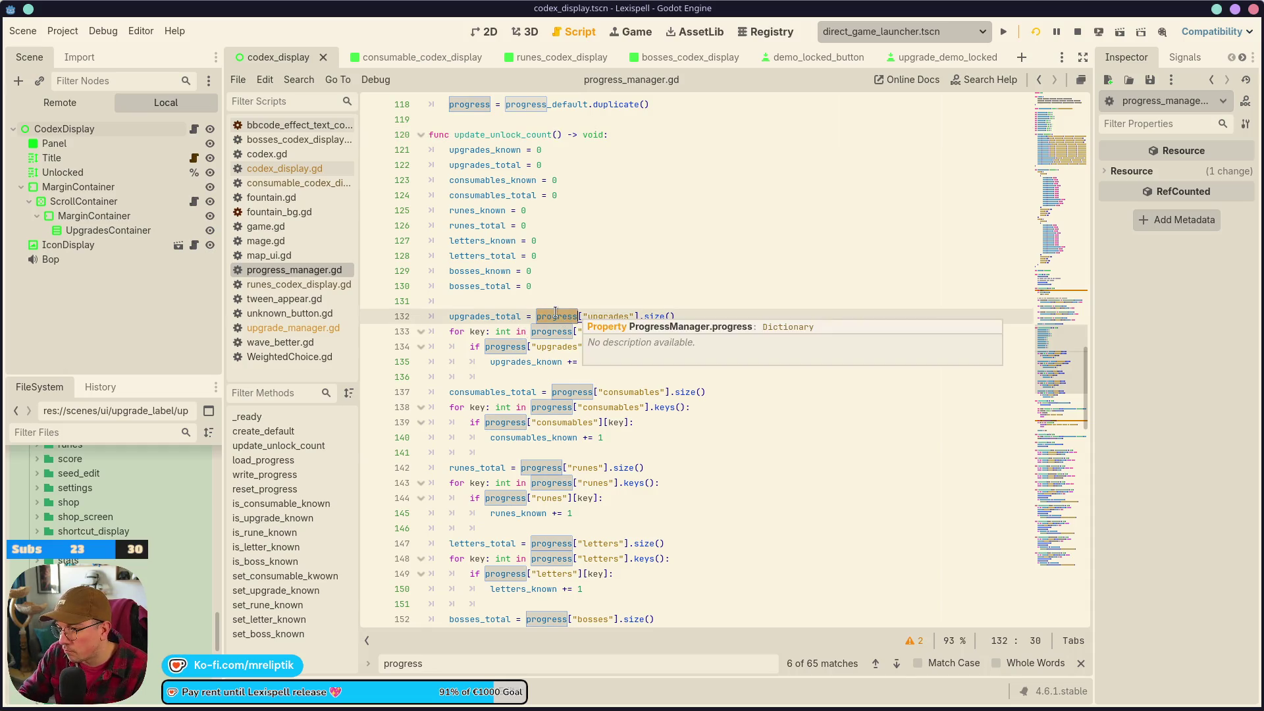
scroll(556, 323, "up", 6)
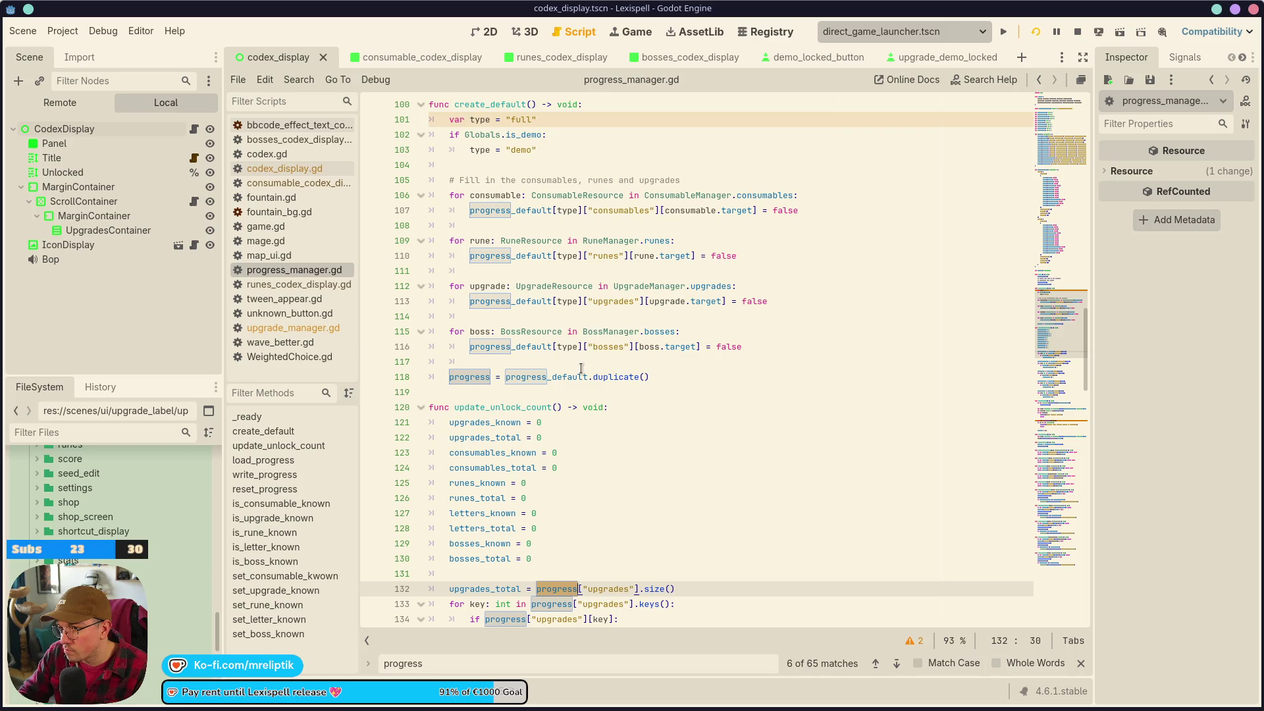
scroll(580, 369, "down", 4)
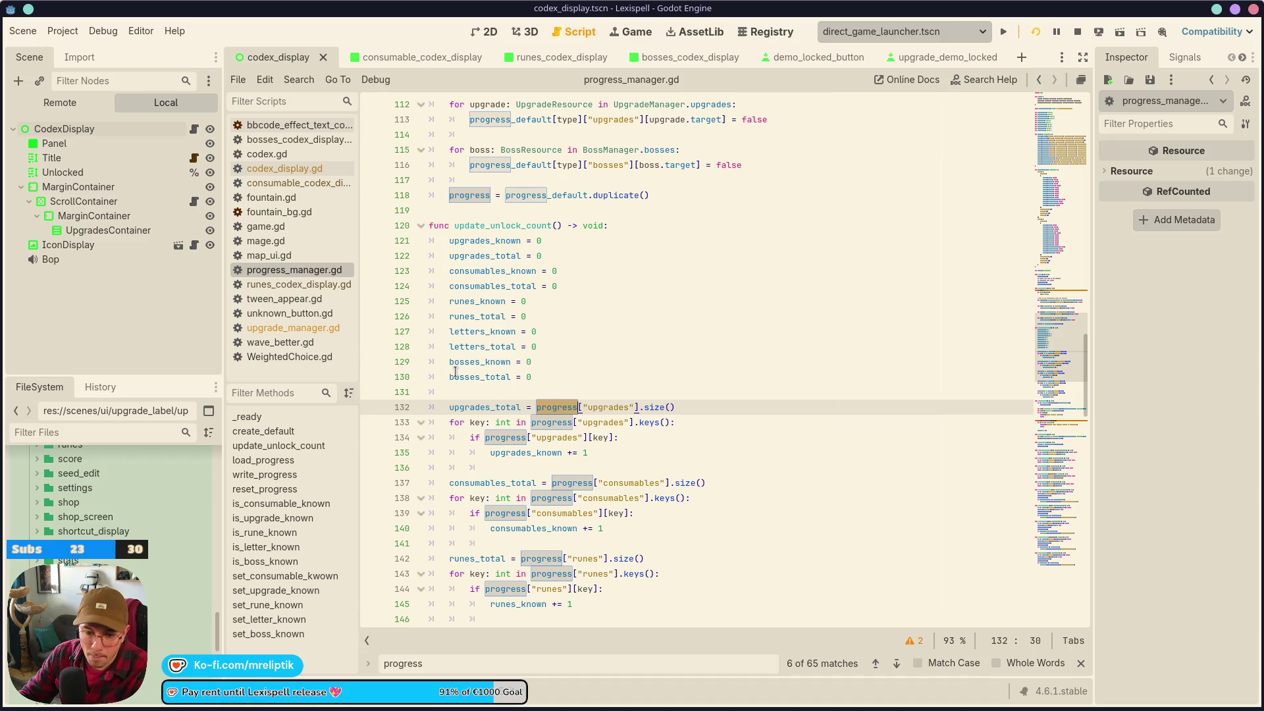
mouse_move(454, 372)
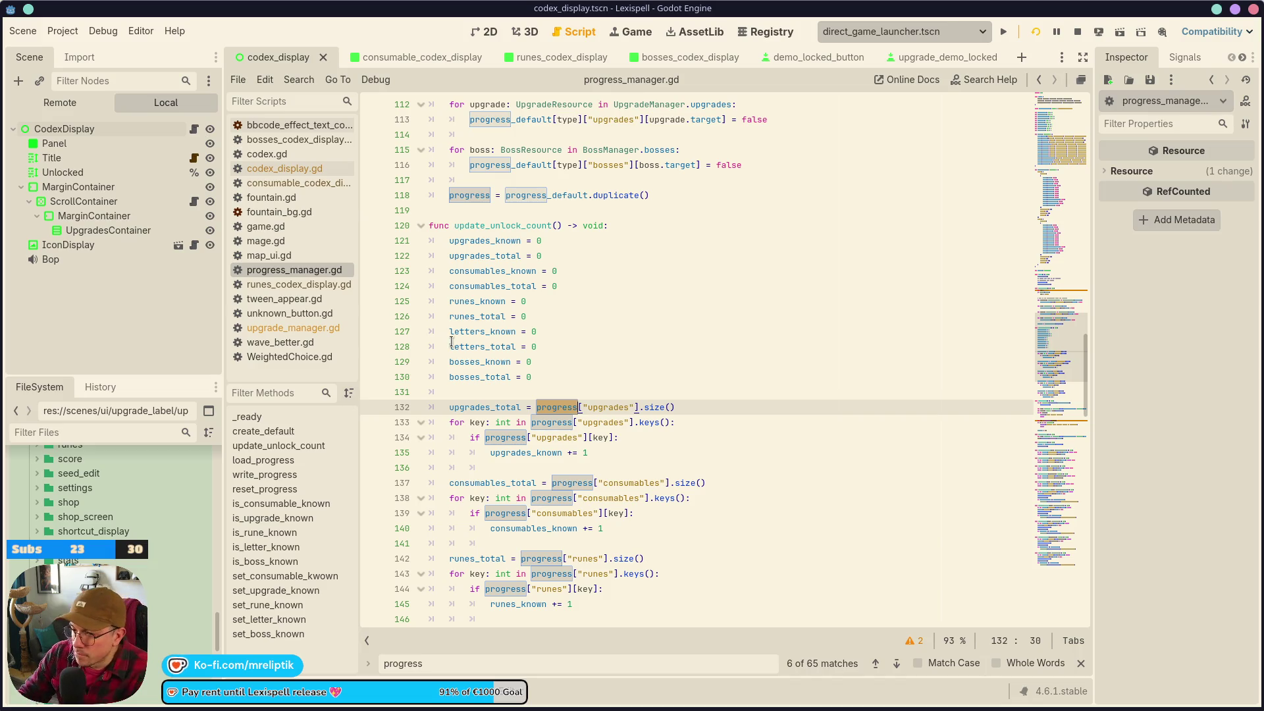
mouse_move(461, 709)
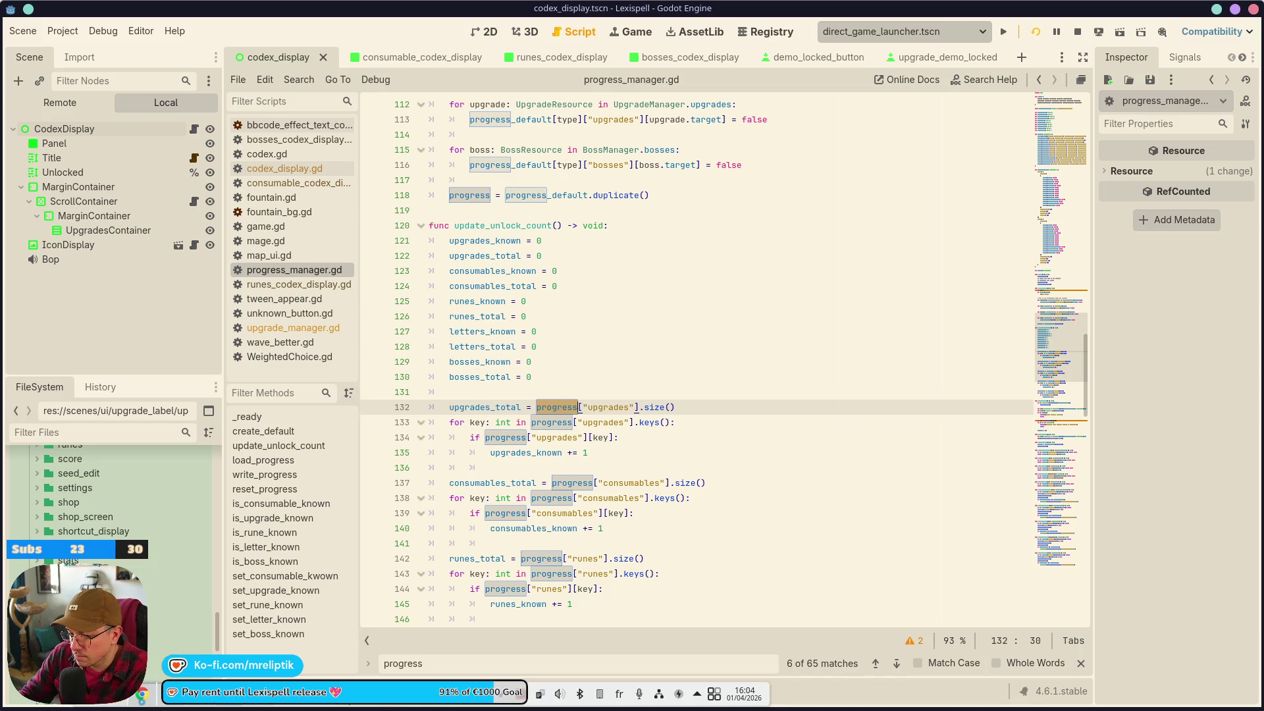
left_click(759, 421)
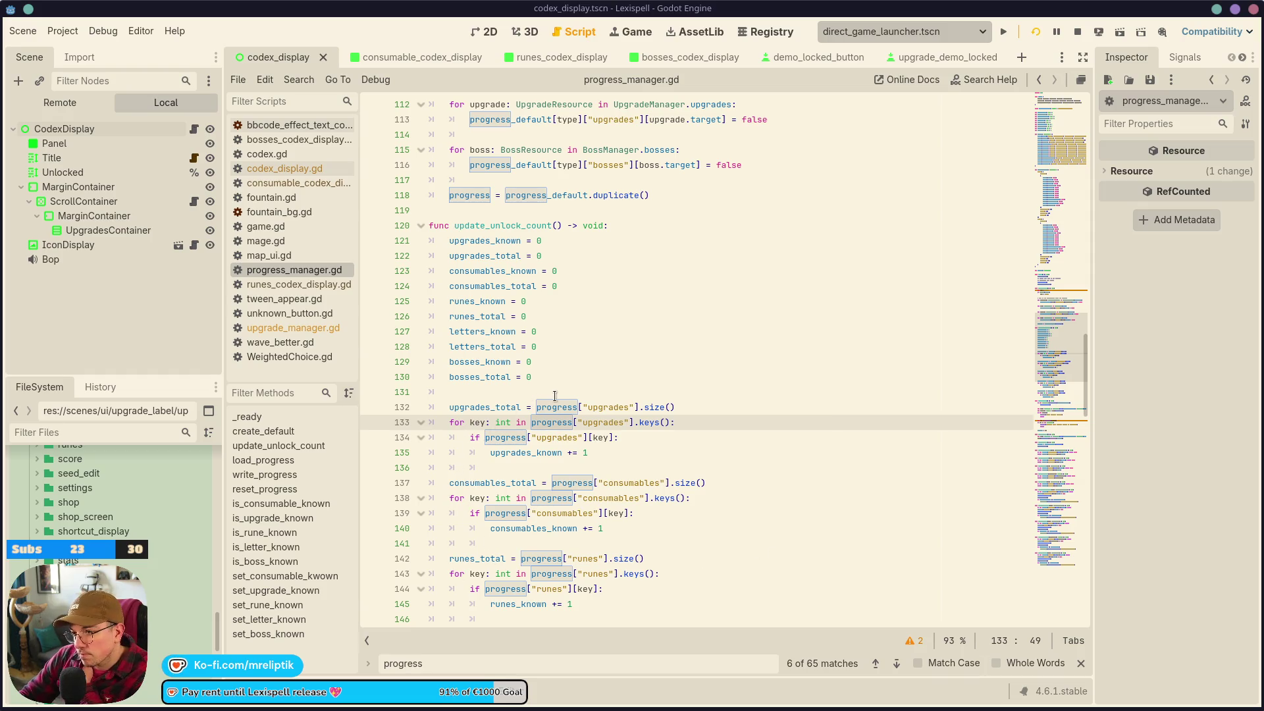
scroll(709, 352, "up", 6)
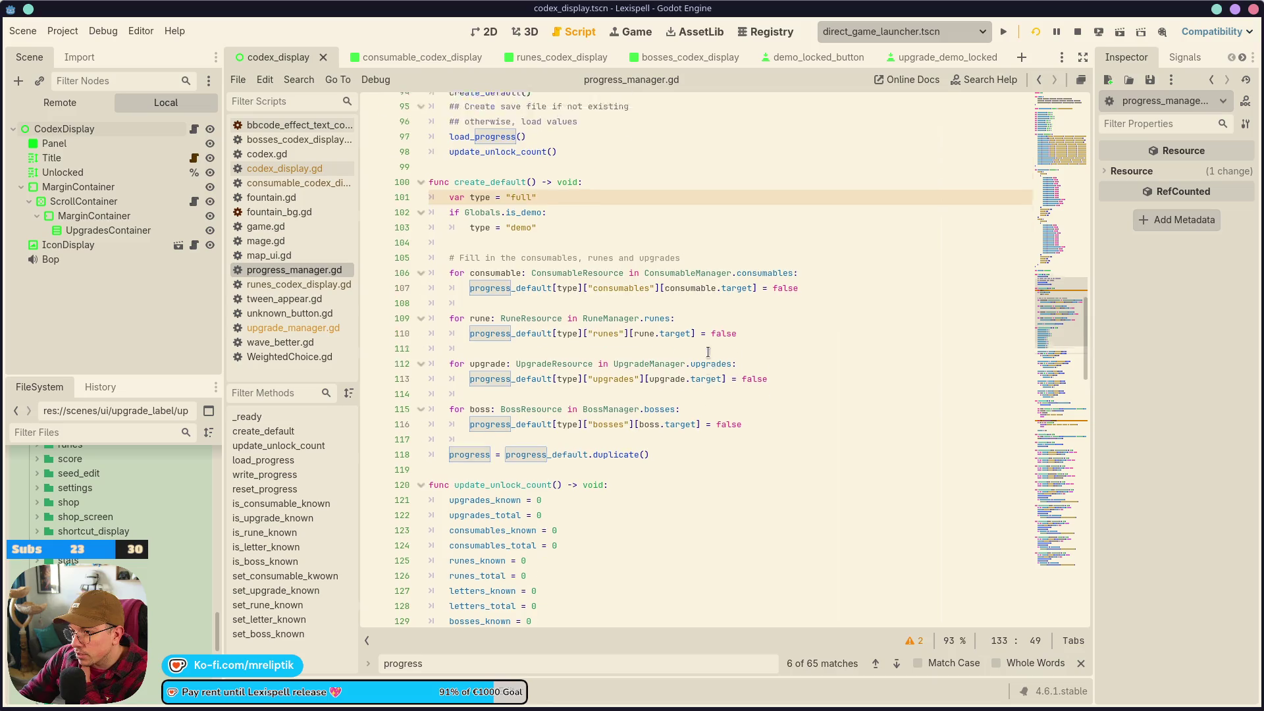
scroll(708, 352, "up", 2)
scroll(619, 317, "up", 4)
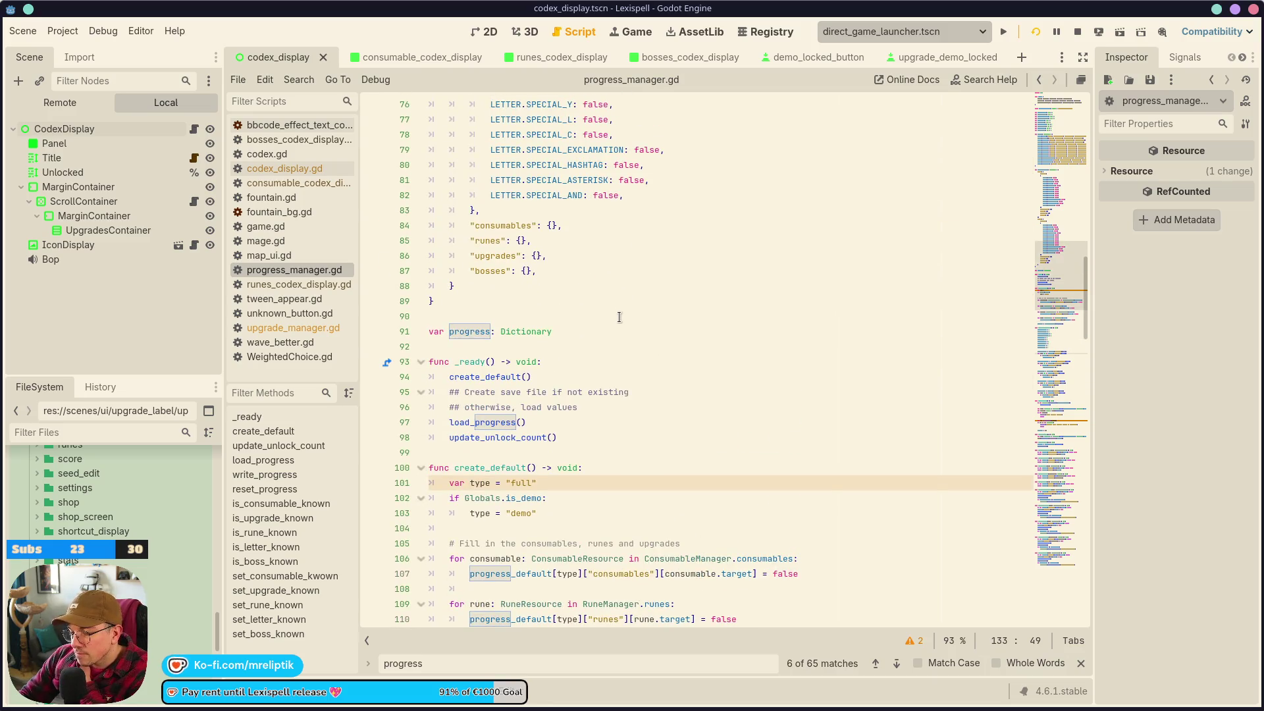
scroll(619, 317, "down", 15)
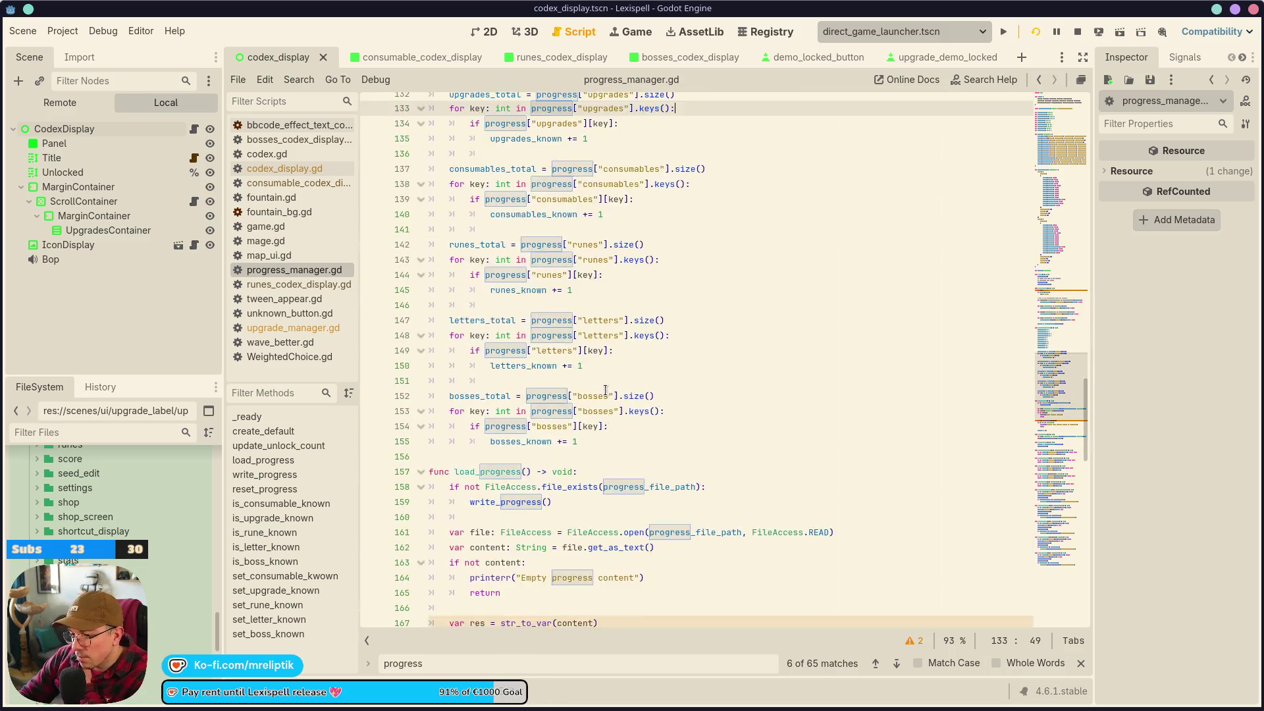
scroll(605, 390, "down", 6)
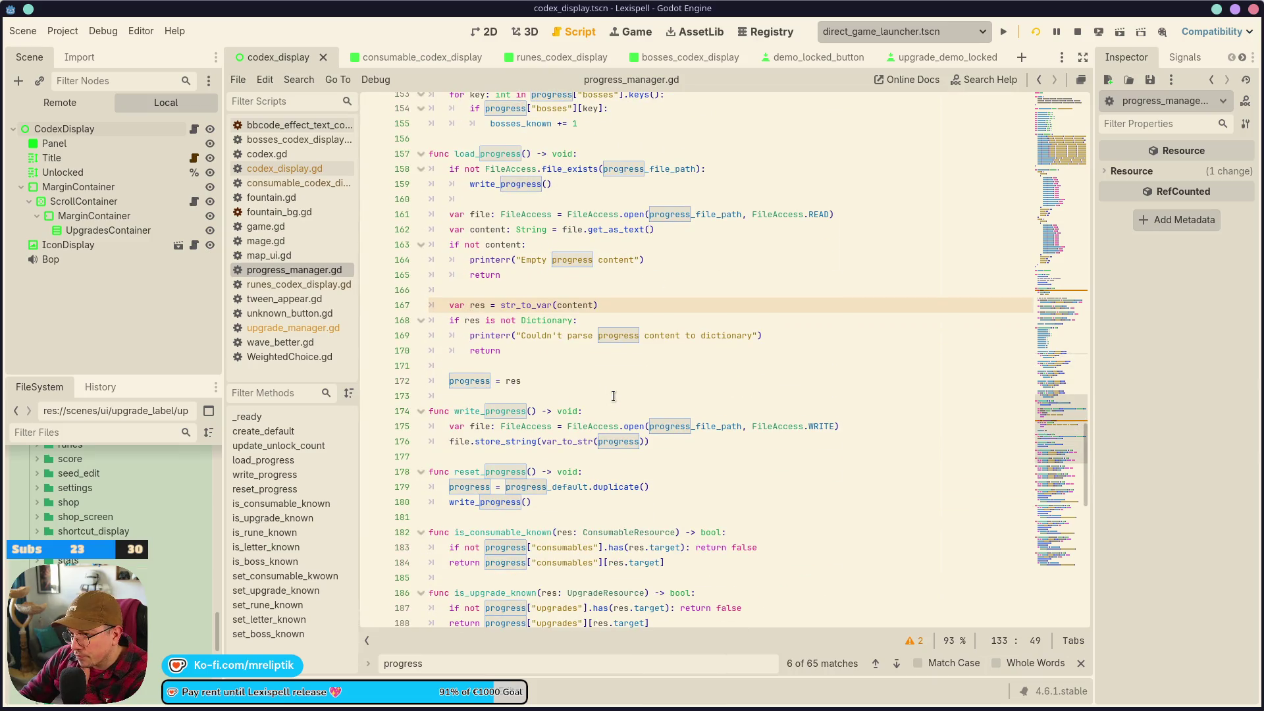
scroll(613, 396, "down", 12)
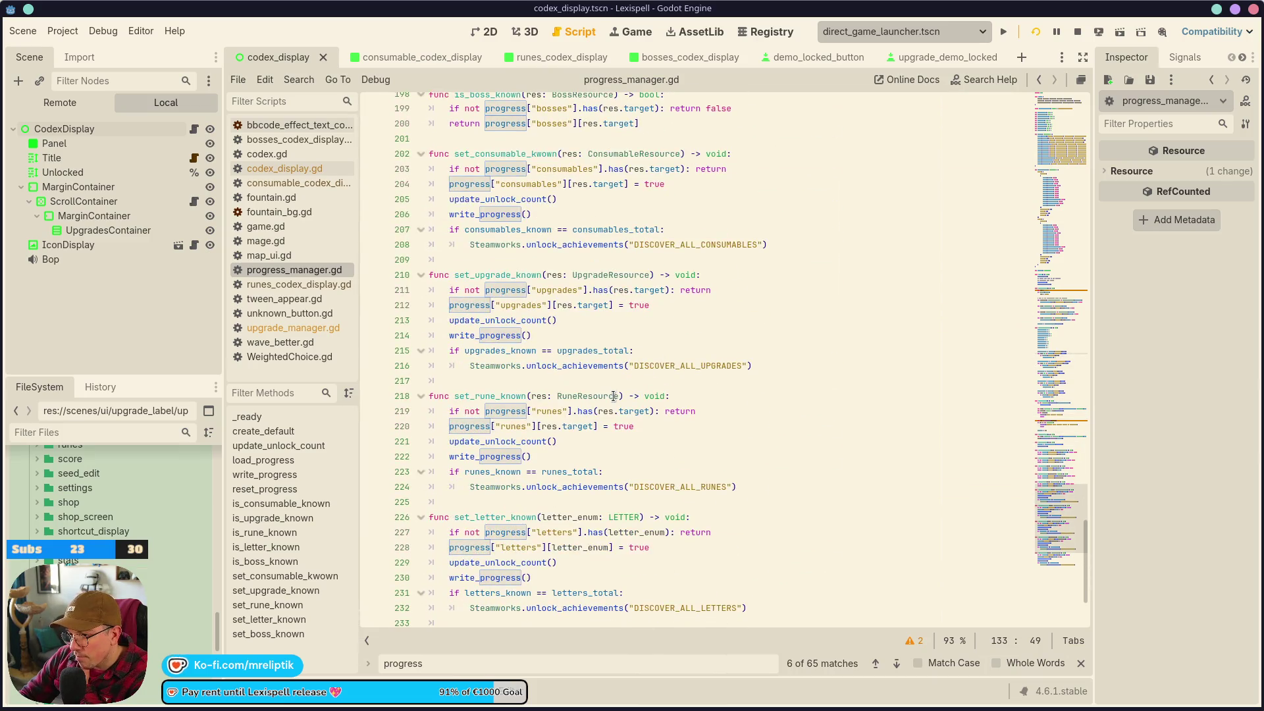
scroll(613, 395, "up", 3)
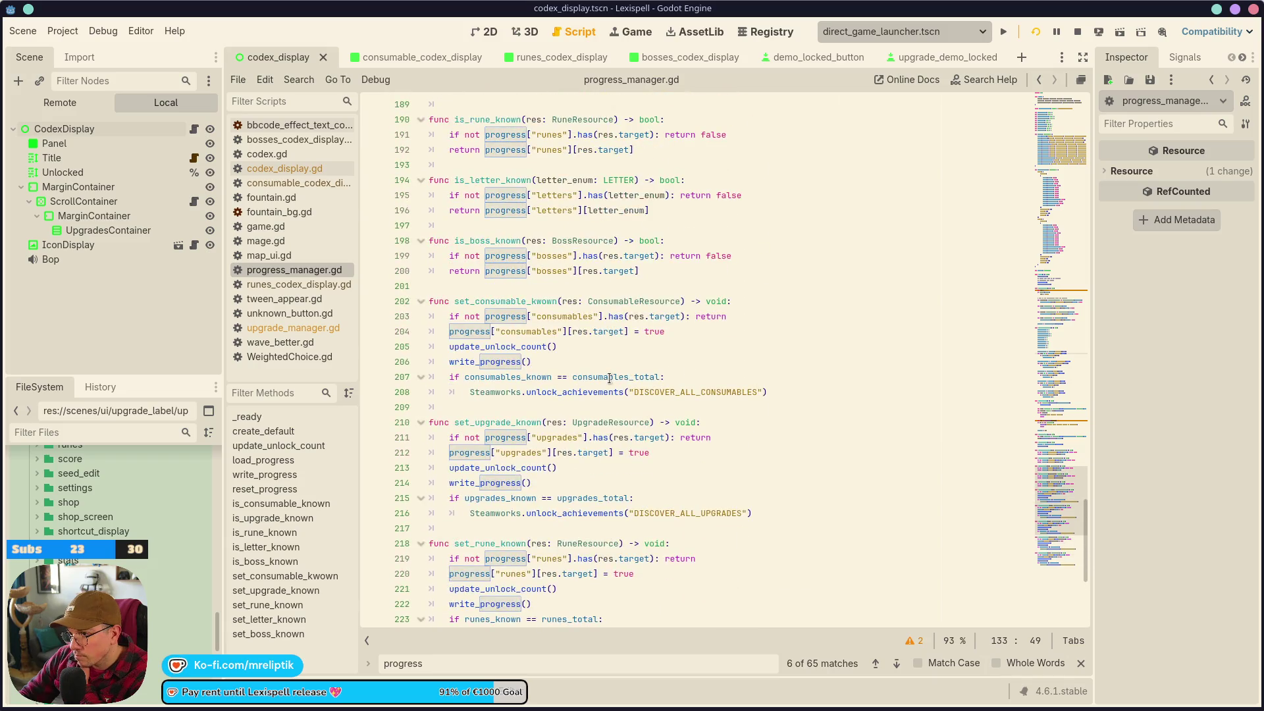
scroll(610, 379, "up", 6)
scroll(610, 378, "up", 5)
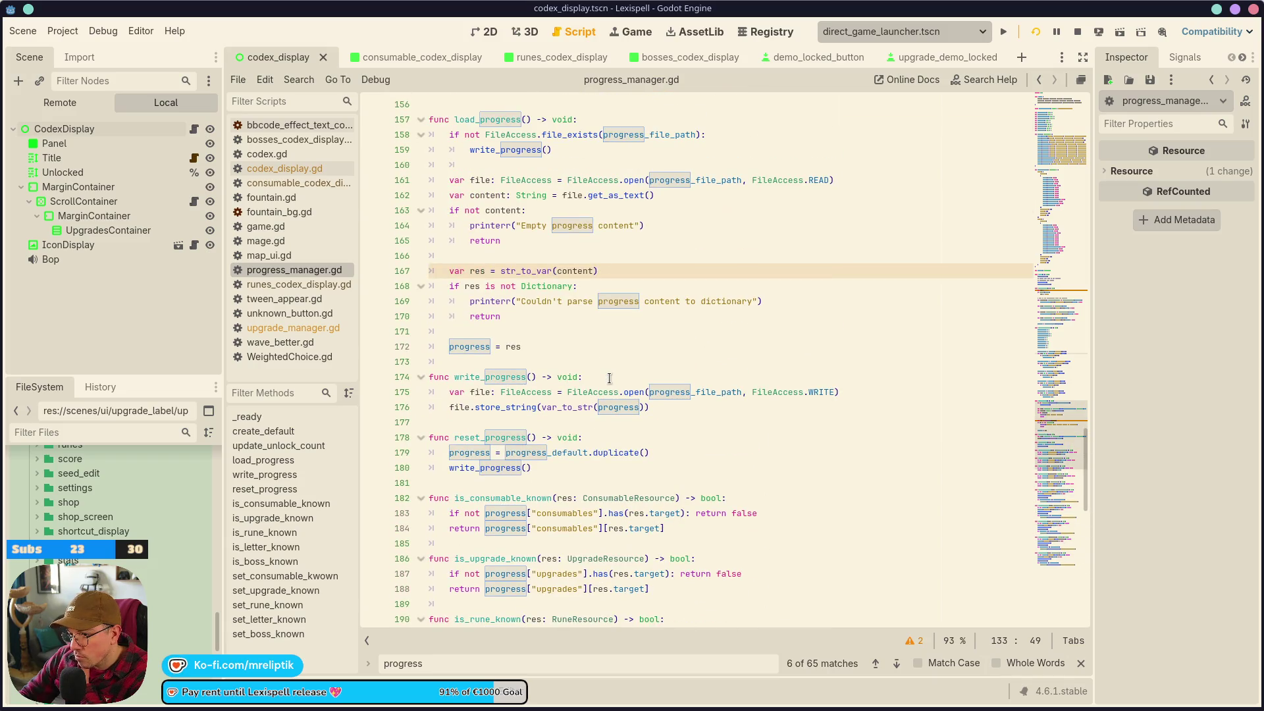
double_click(500, 378)
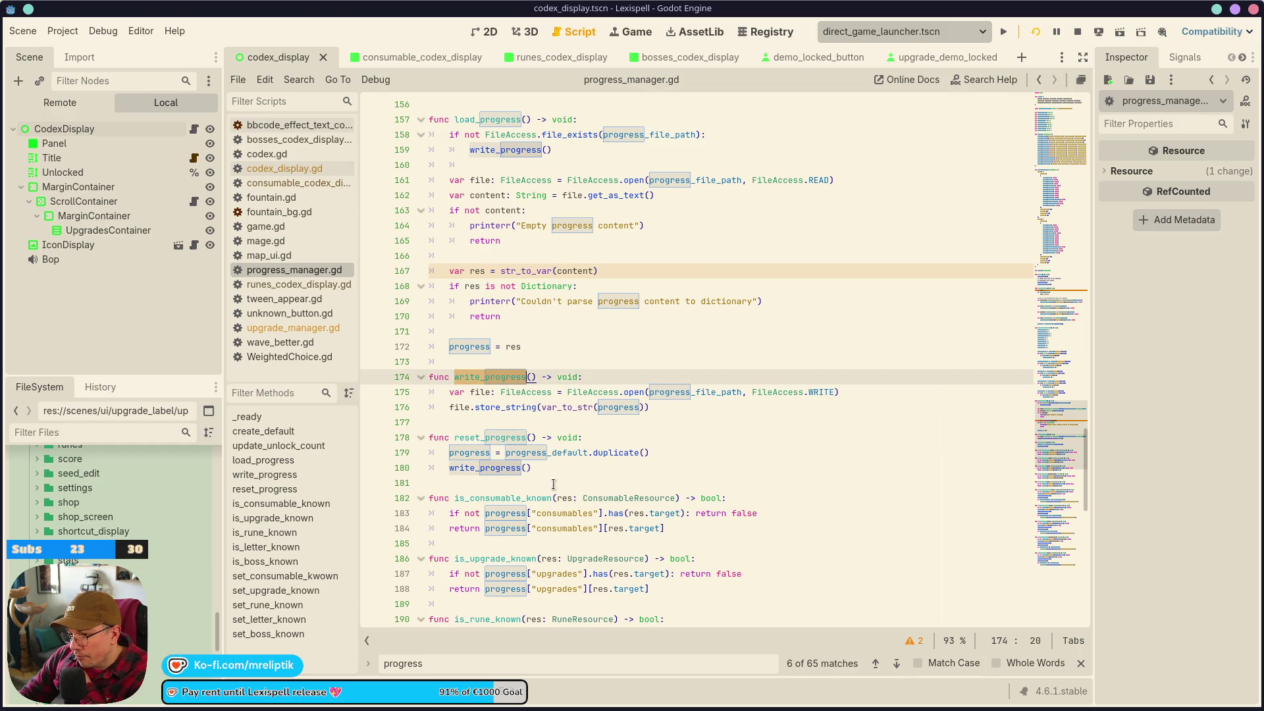
double_click(479, 438)
scroll(559, 364, "up", 10)
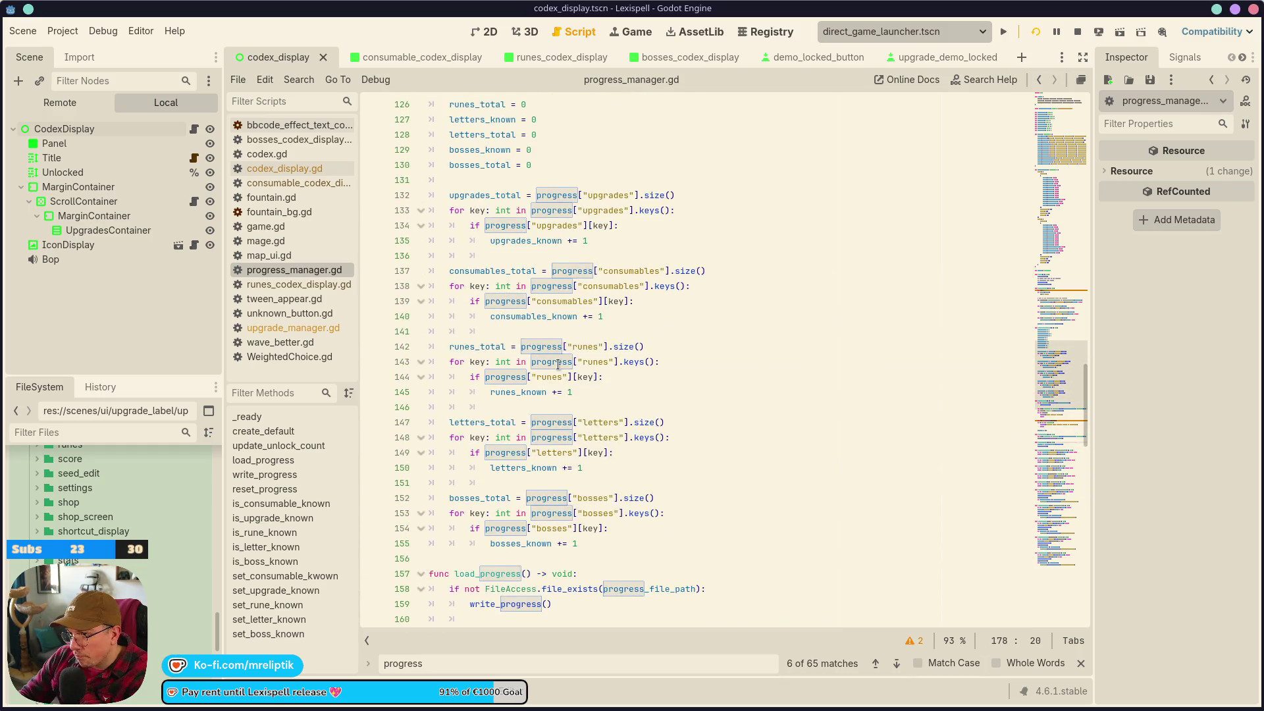
scroll(558, 364, "up", 3)
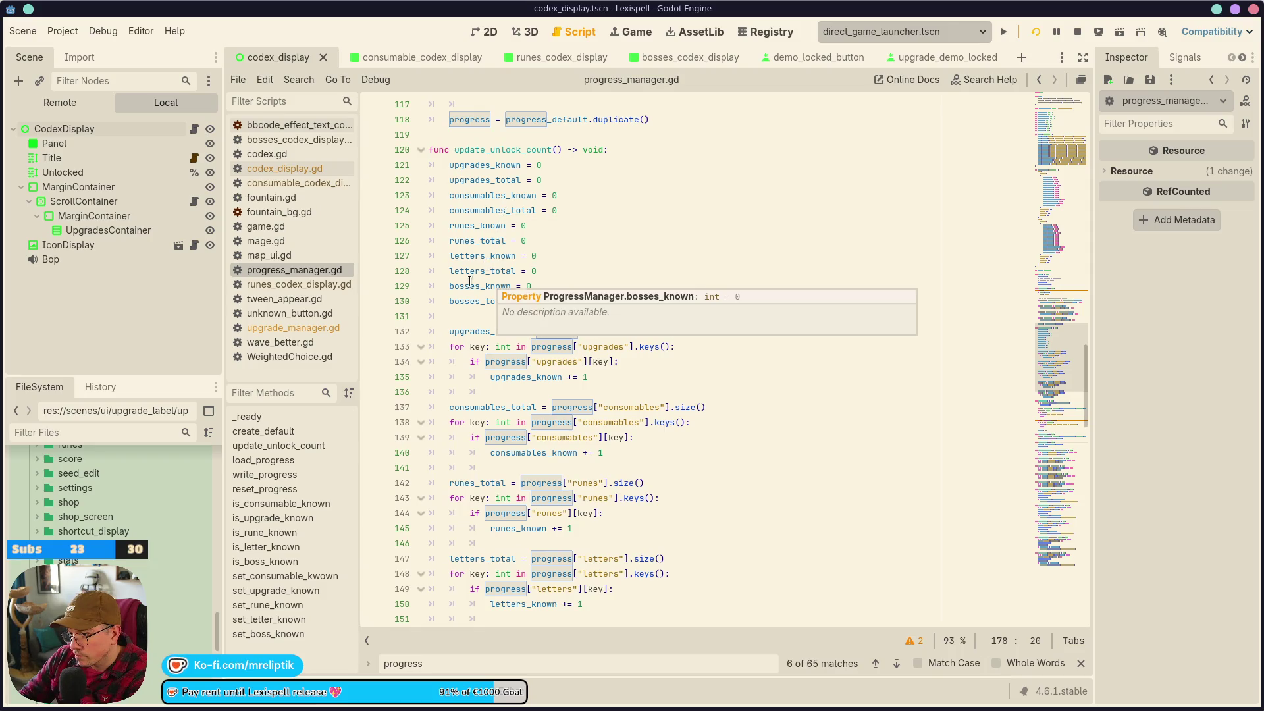
double_click(527, 377)
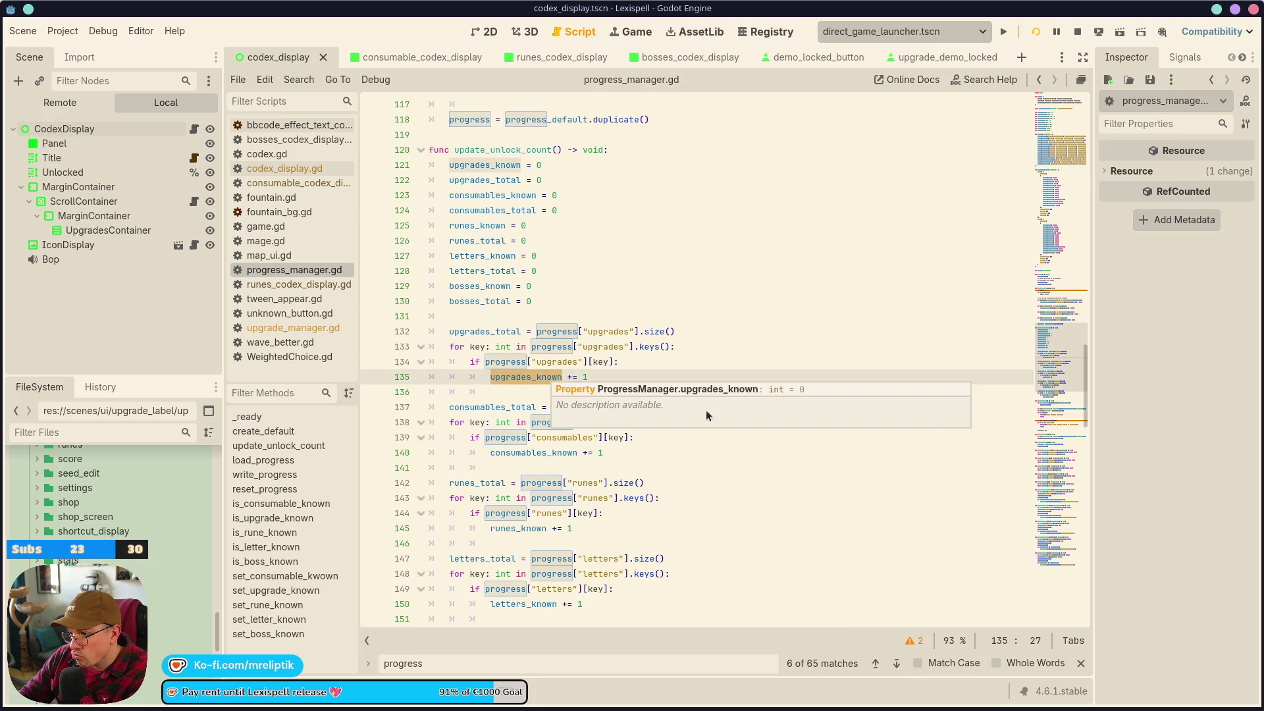
left_click(607, 346)
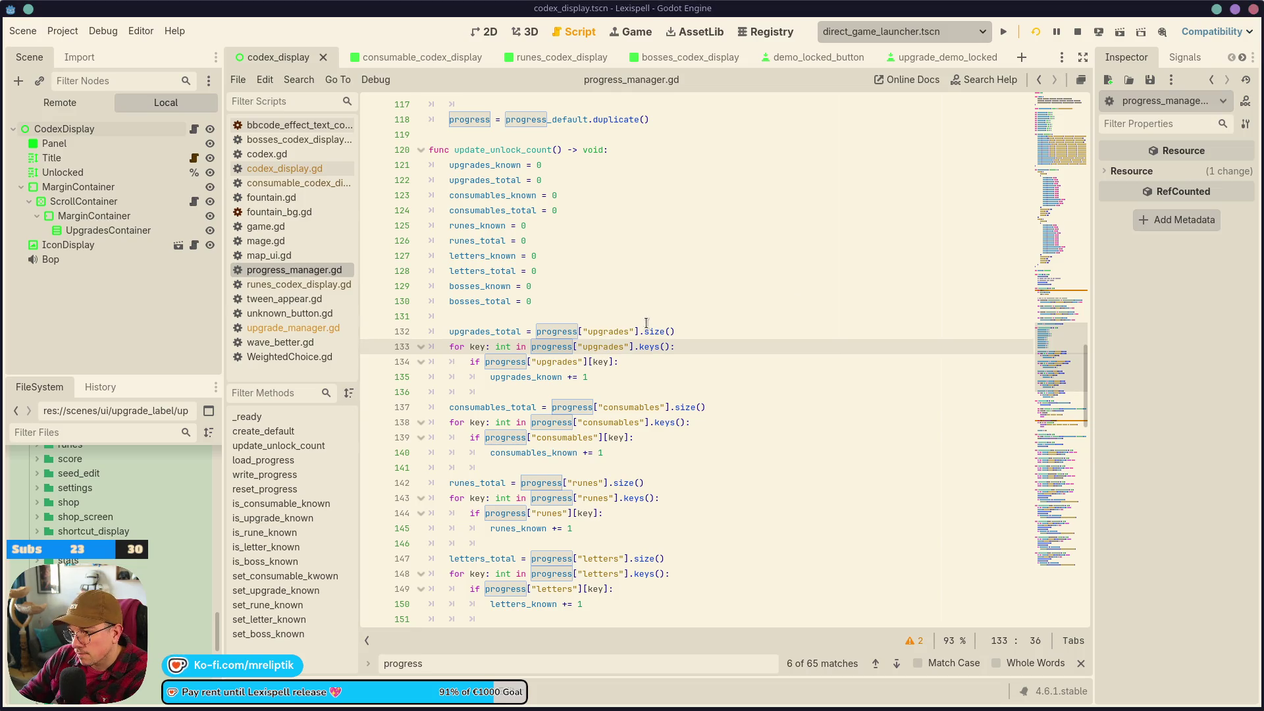
left_click(520, 332)
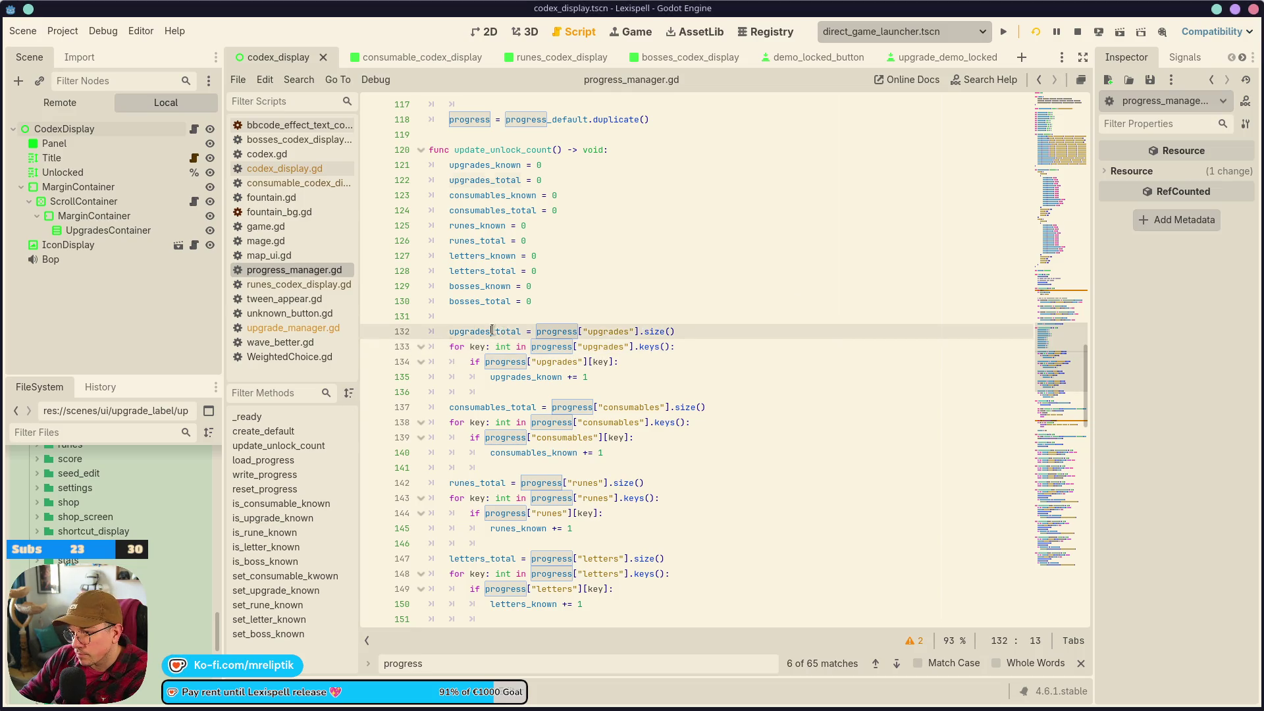
double_click(495, 150)
scroll(487, 201, "up", 4)
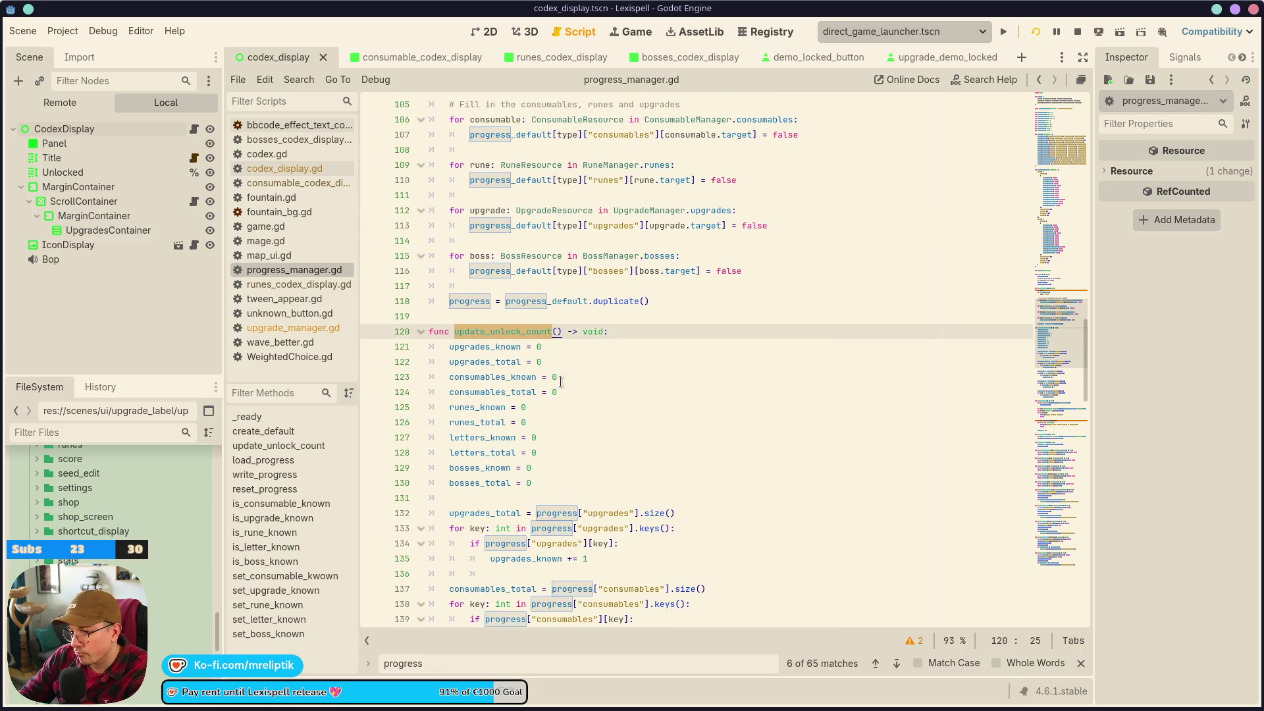
scroll(561, 381, "up", 5)
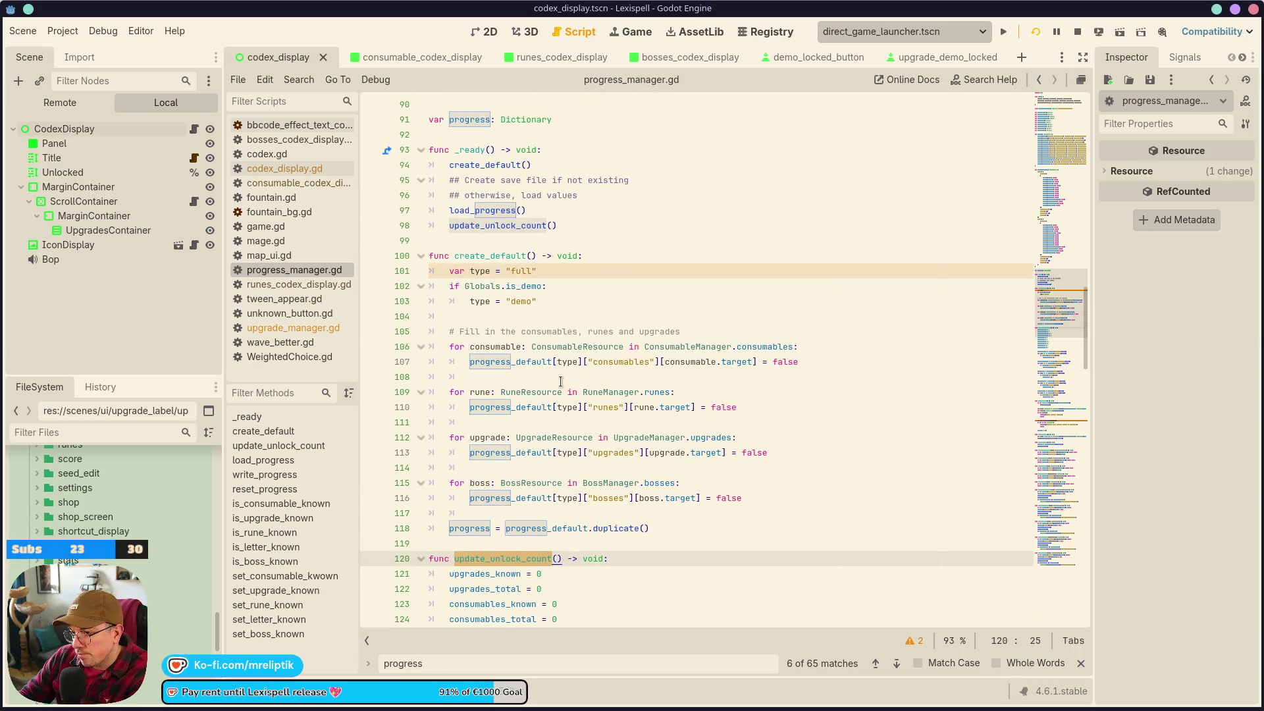
scroll(560, 382, "up", 7)
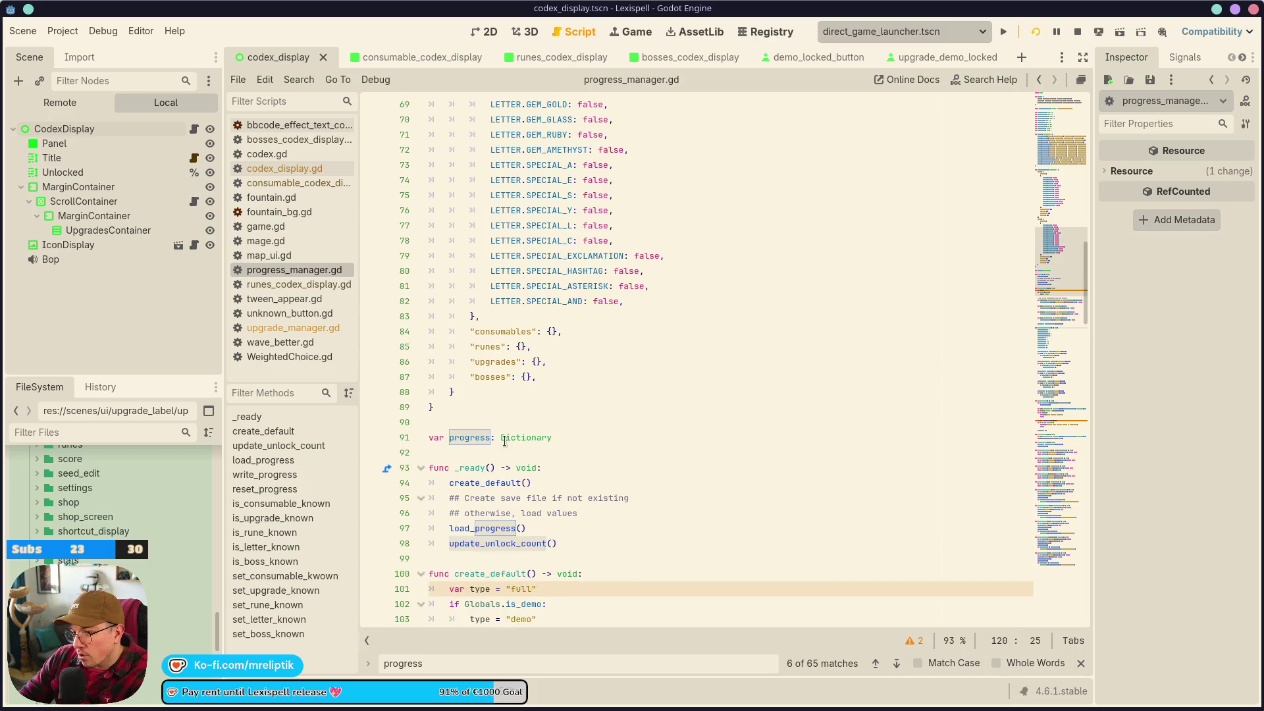
scroll(512, 489, "down", 6)
left_click(489, 256)
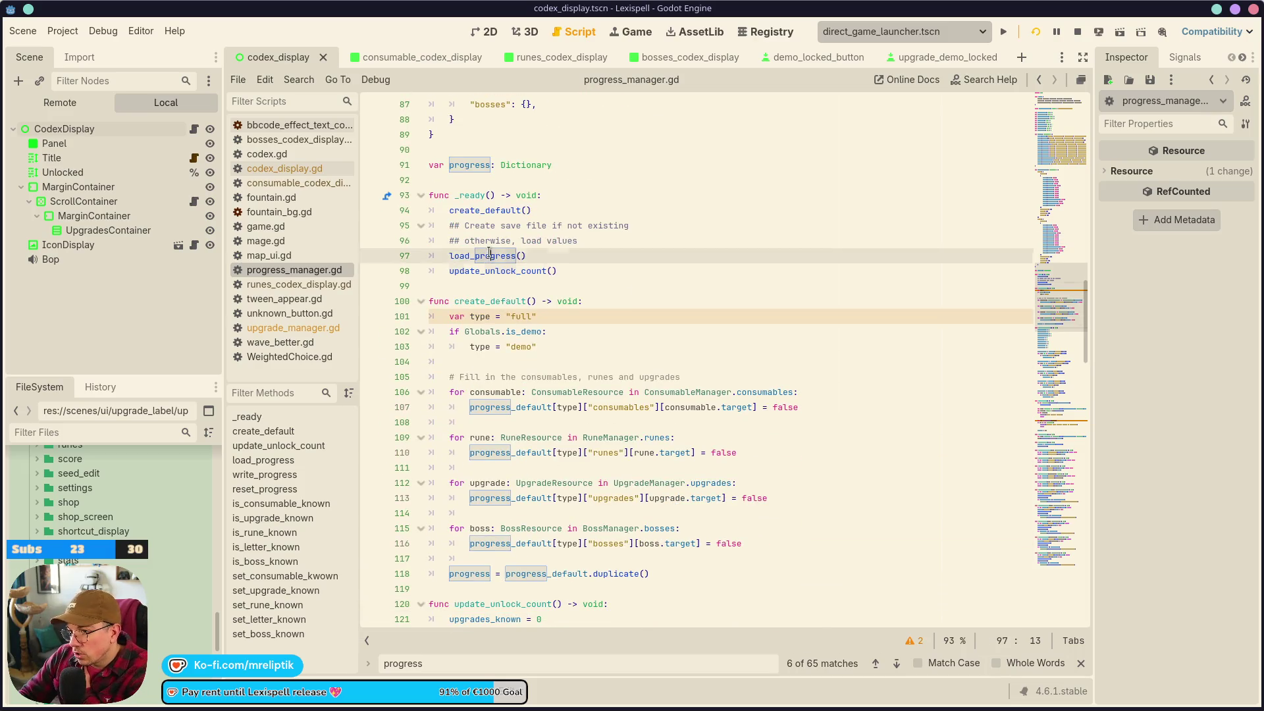
double_click(489, 256)
scroll(515, 384, "down", 15)
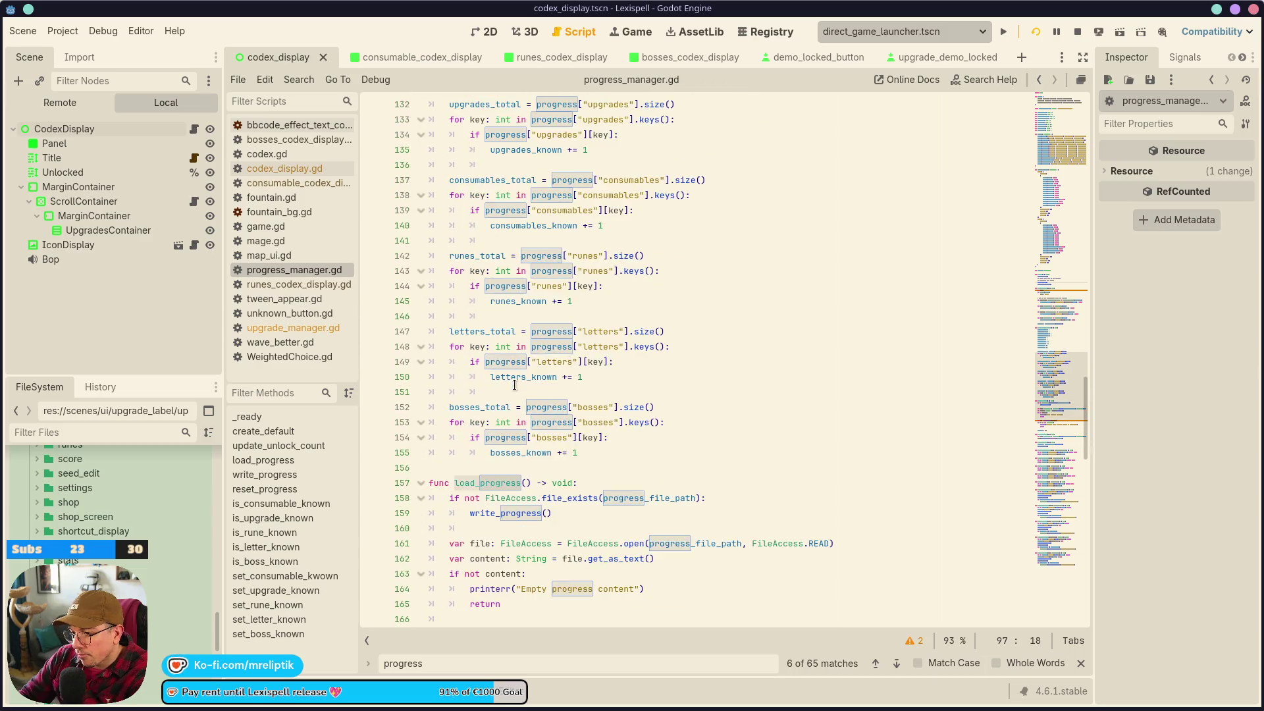
scroll(515, 384, "down", 6)
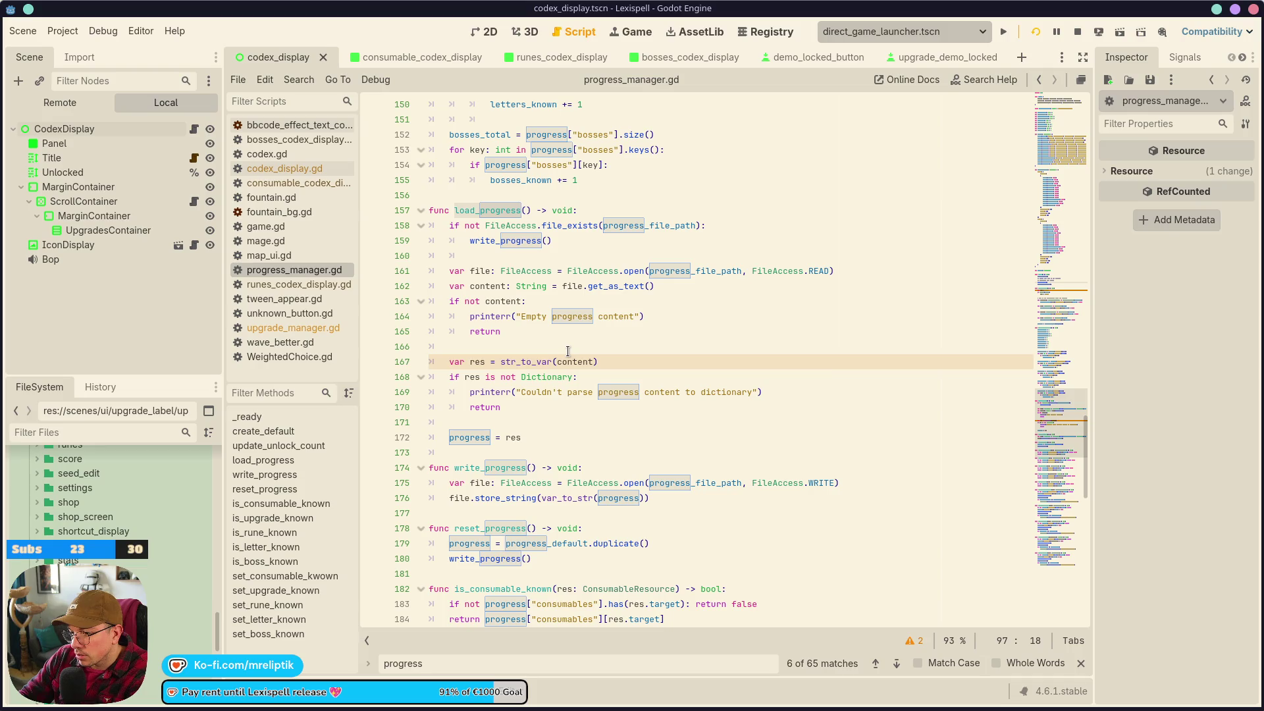
mouse_move(567, 357)
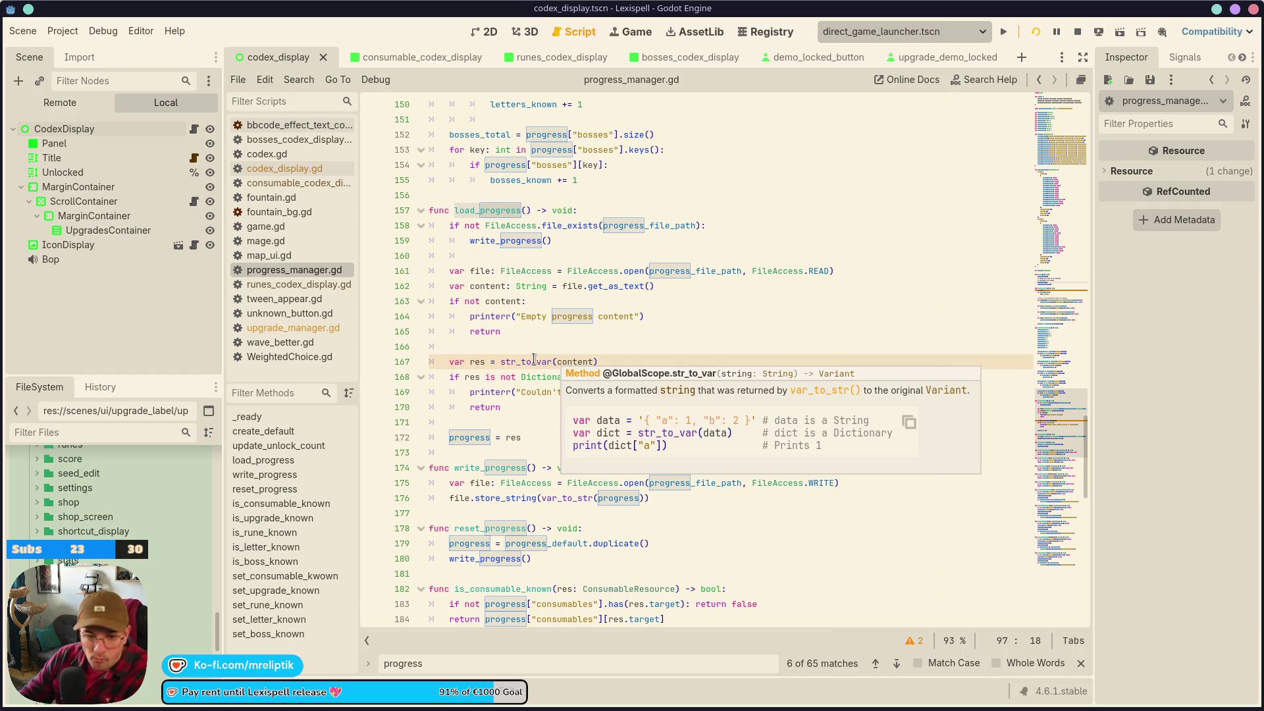
scroll(533, 358, "up", 3)
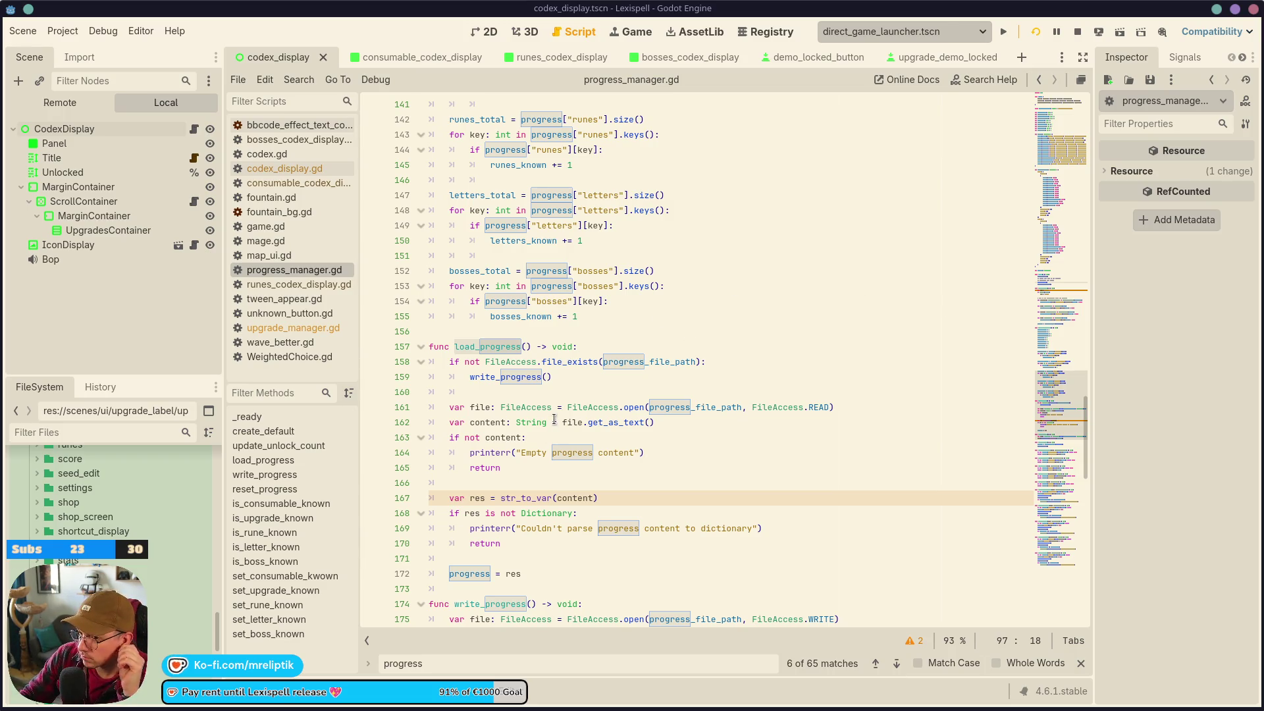
key("F5")
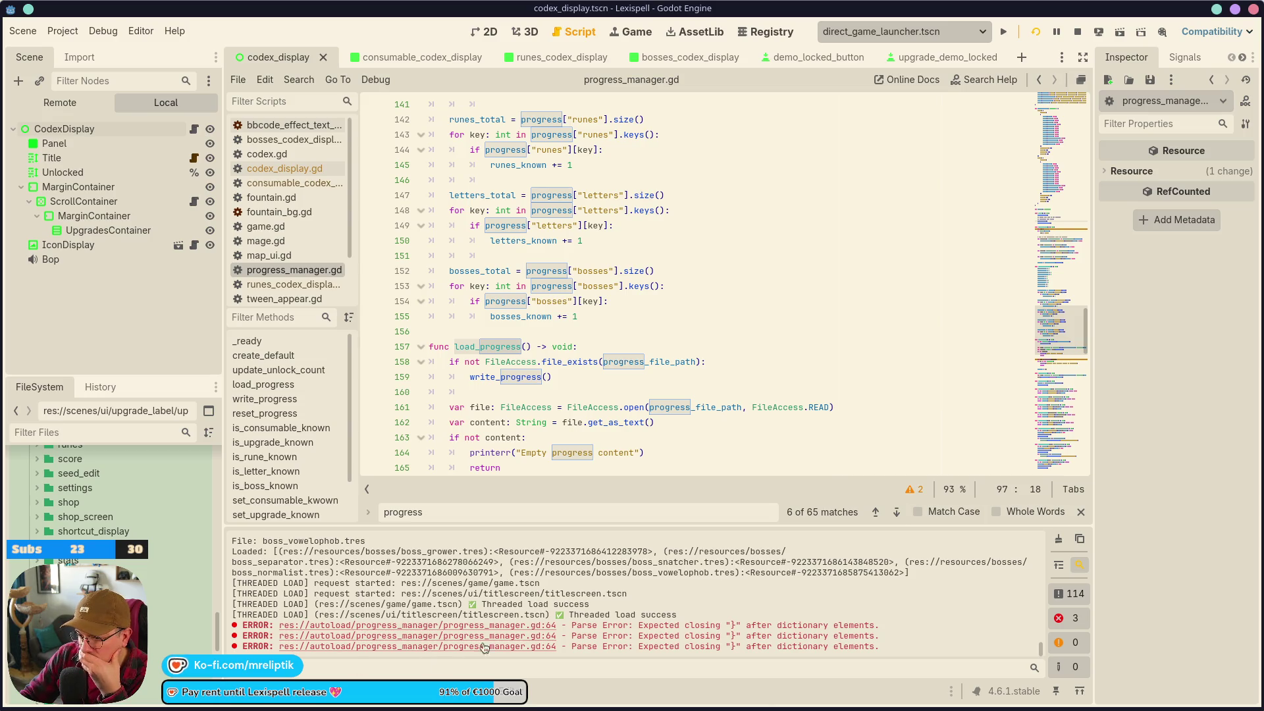
key("ctrl+j")
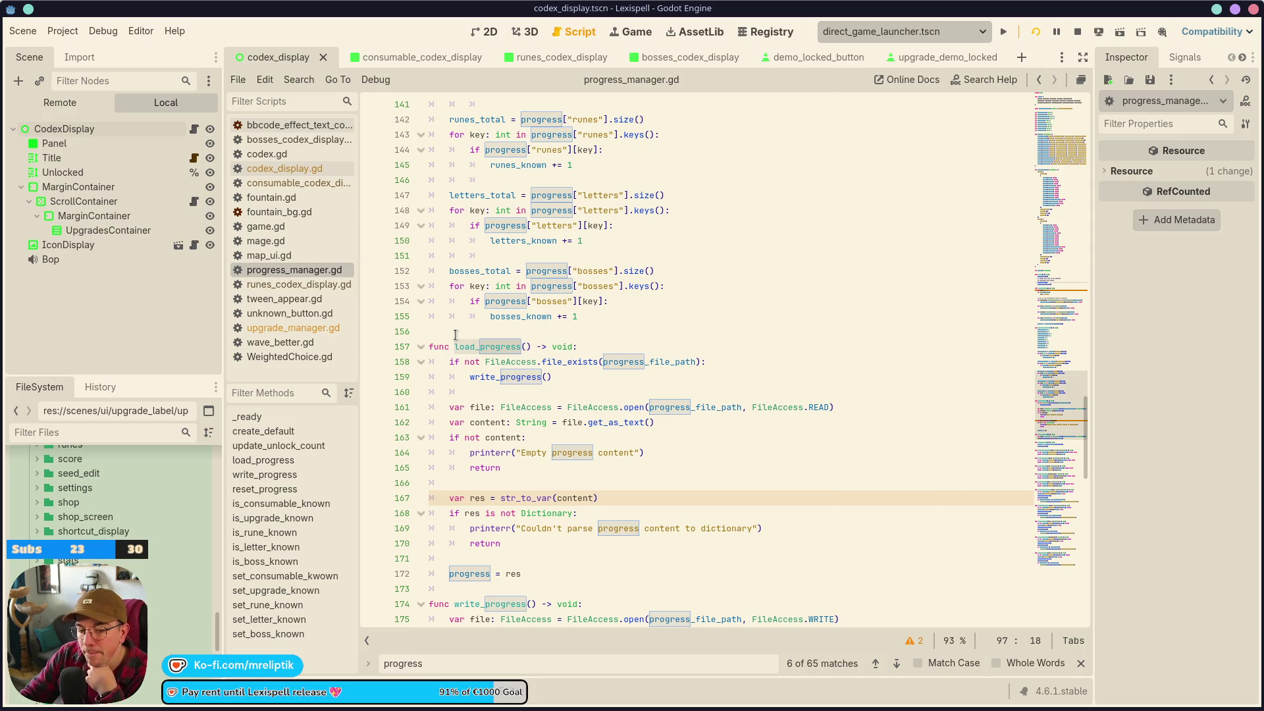
mouse_move(346, 708)
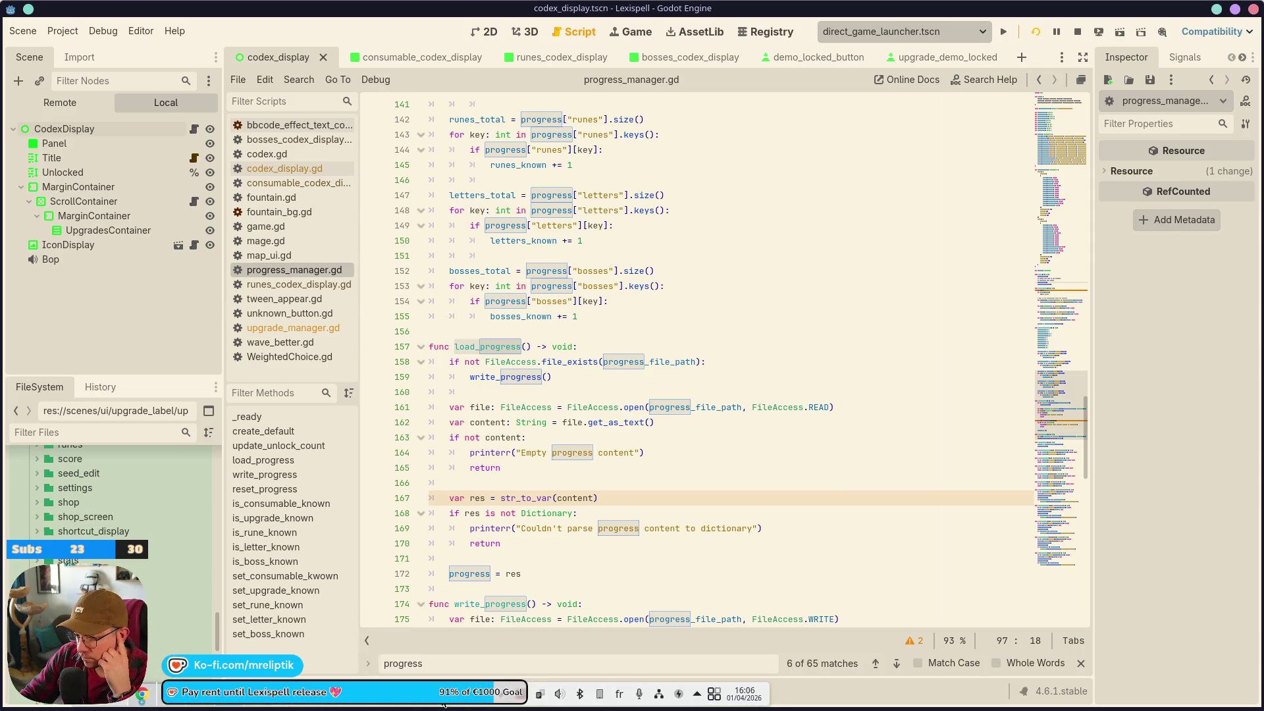
Stop the running game and dismiss an unused scene quick-open search.
mouse_move(250, 705)
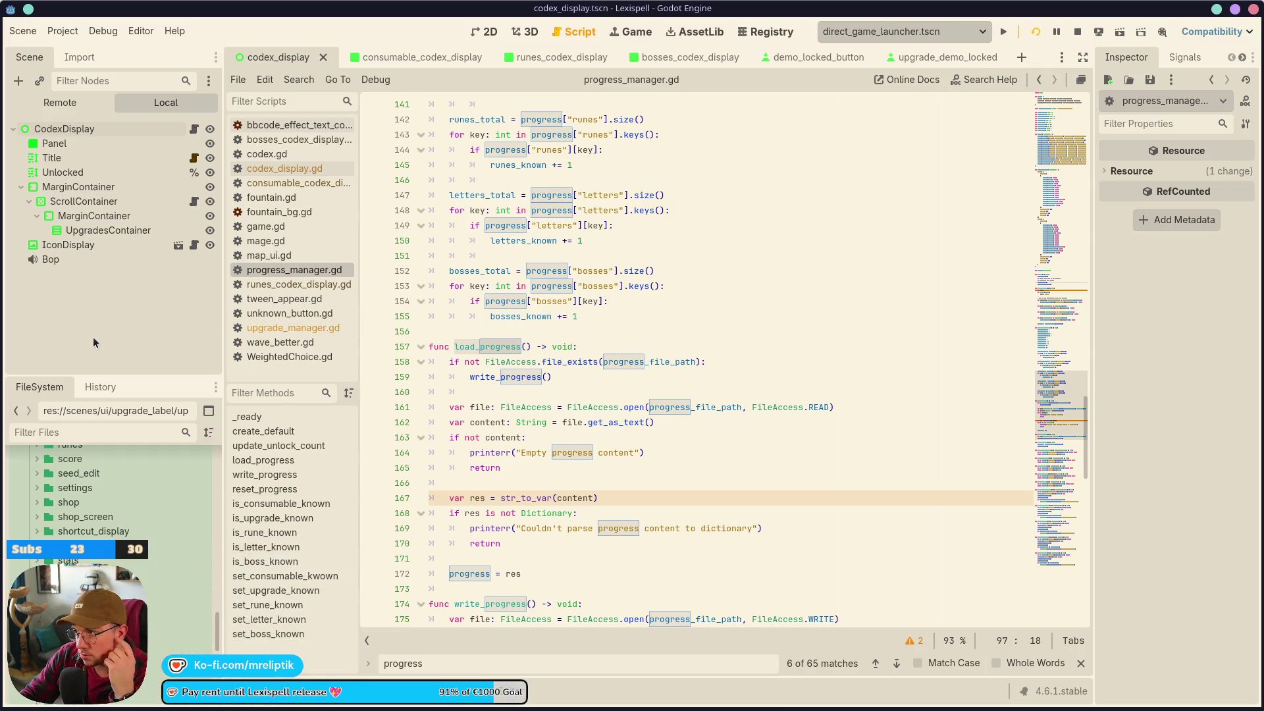
left_click(1078, 31)
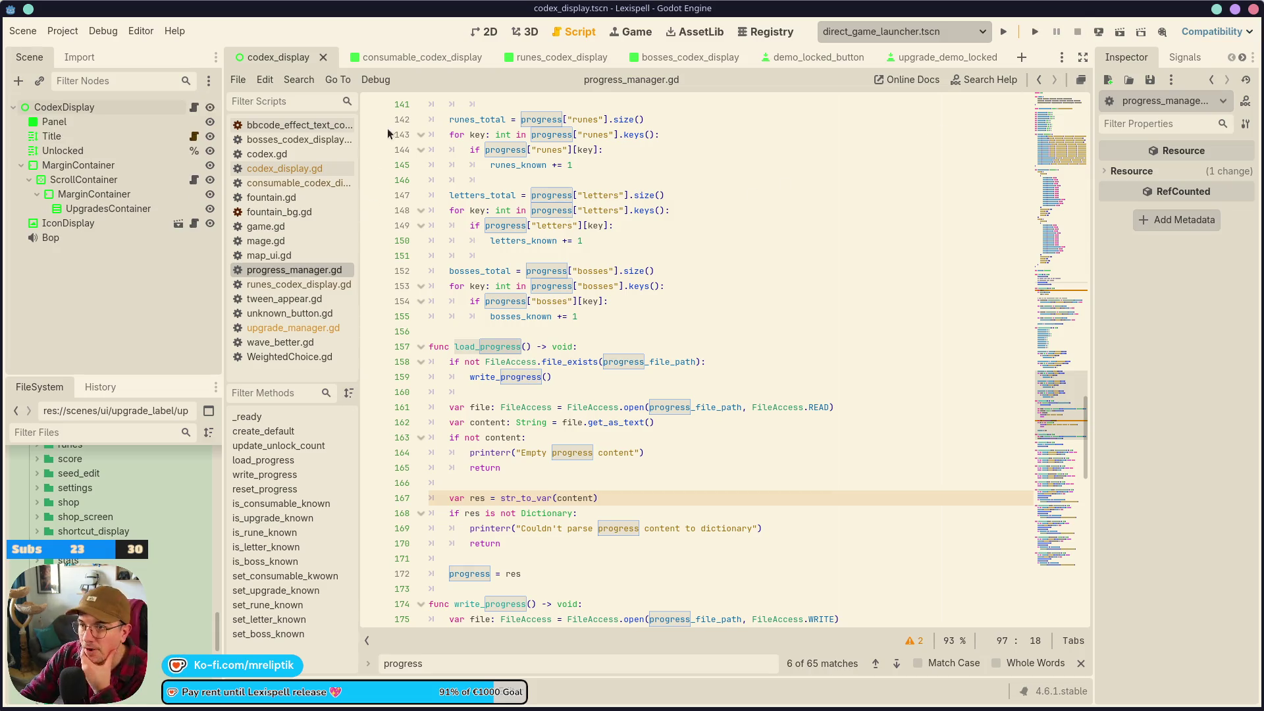
key("ctrl+shift+o")
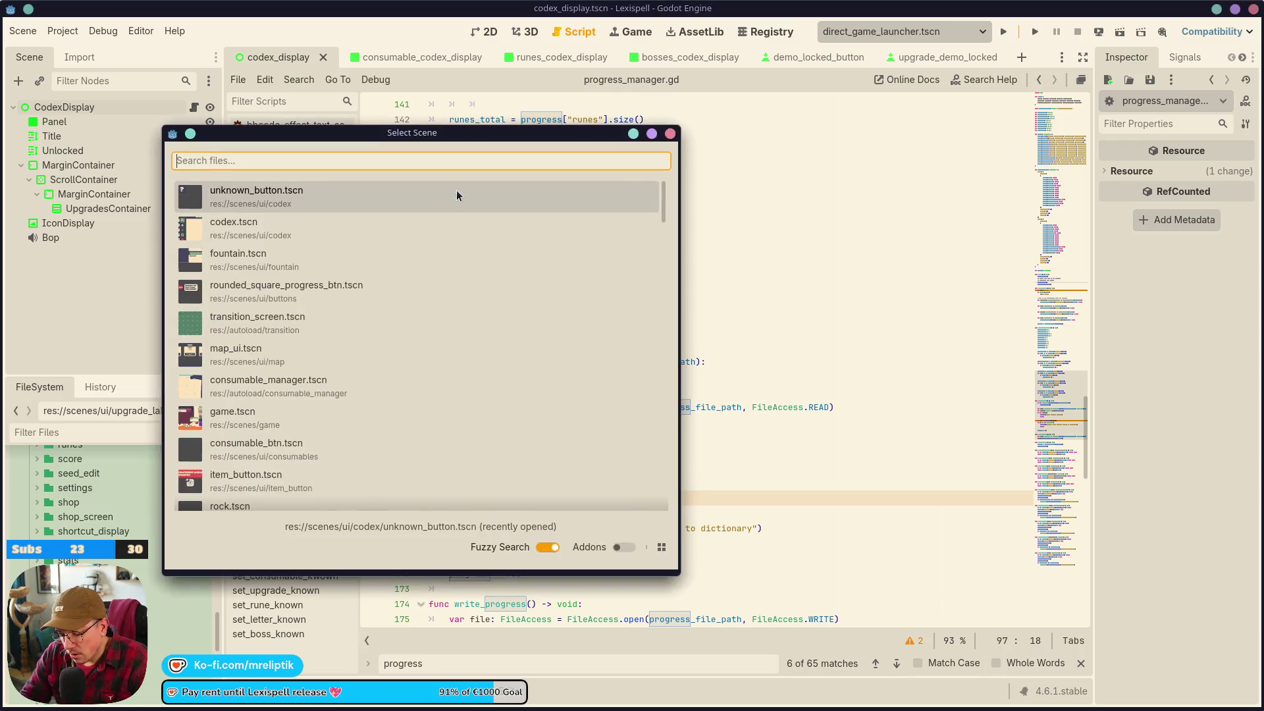
type("consulma")
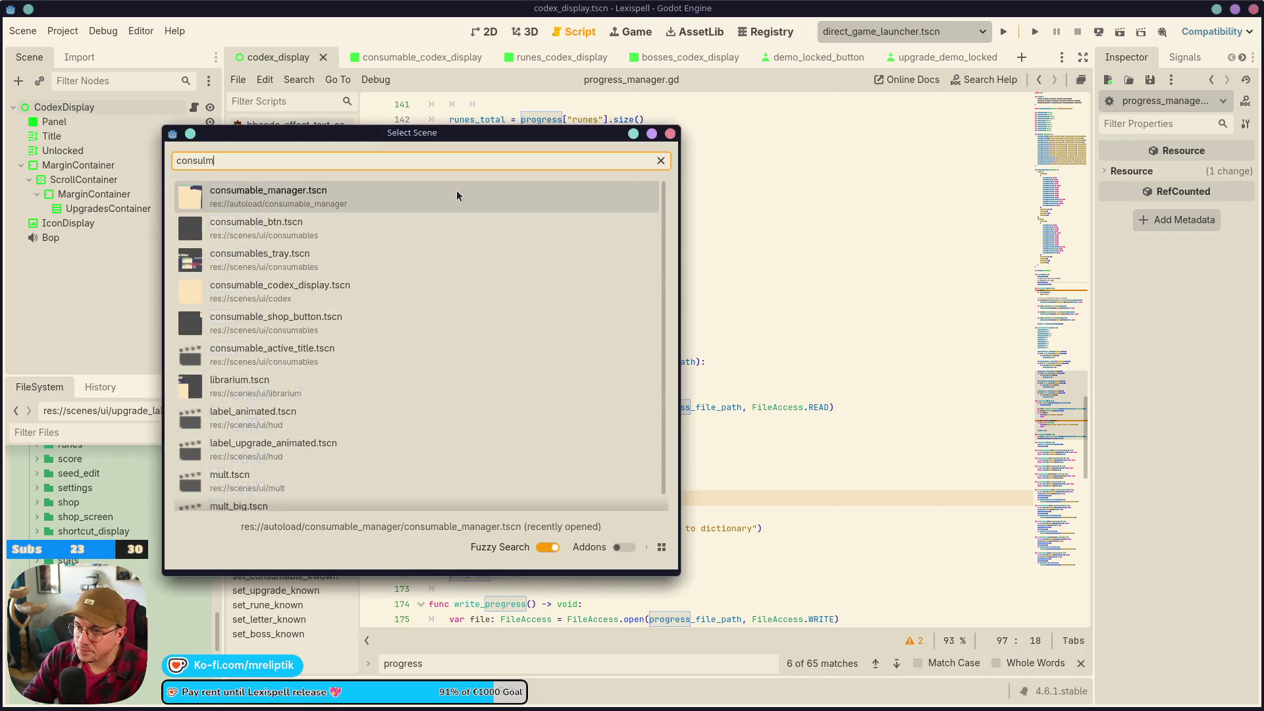
type("upgrade")
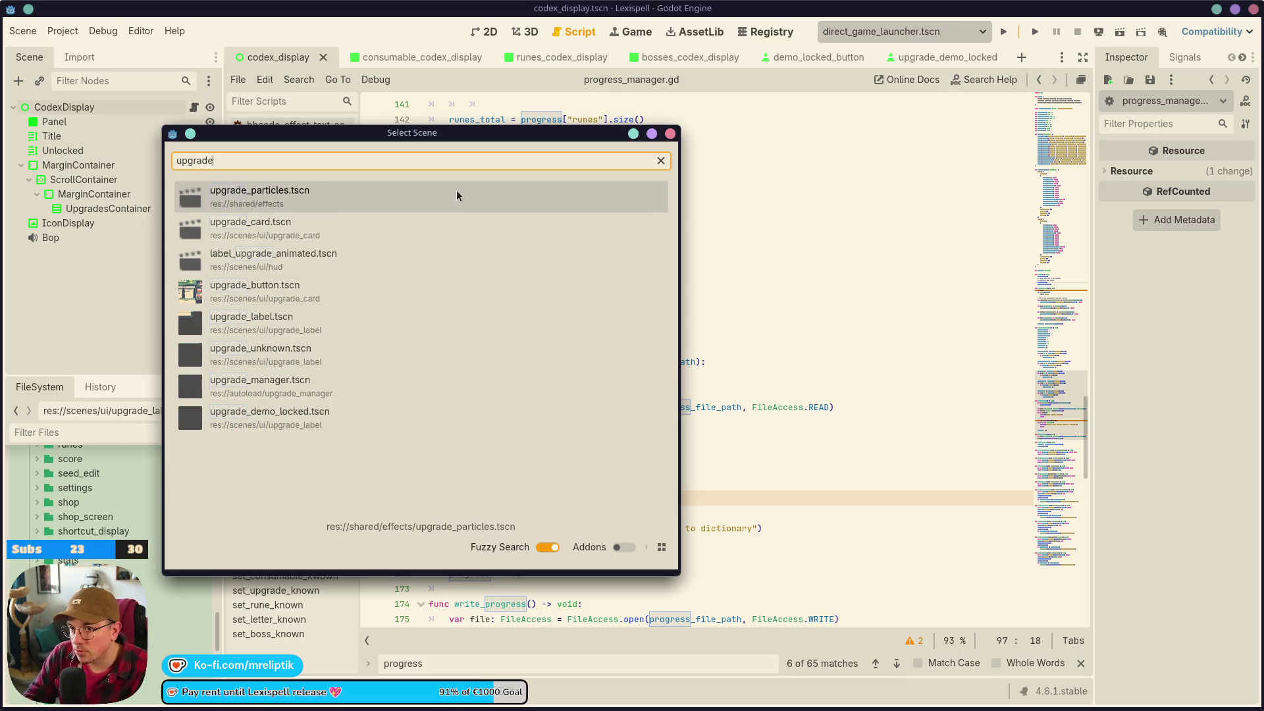
key("Escape")
Open upgrade_manager.gd through Quick Open Script by searching 'upgrade_ma'.
key("ctrl+alt+o")
type("upgrade_ma")
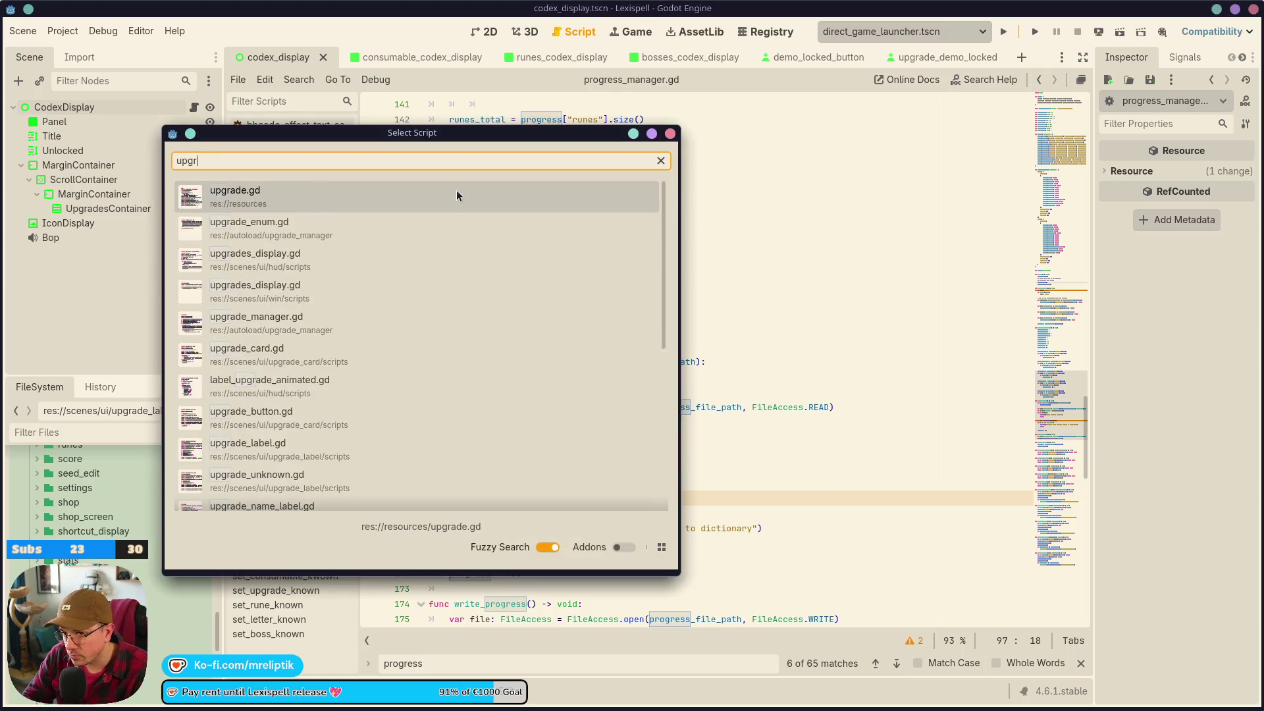
key("Return")
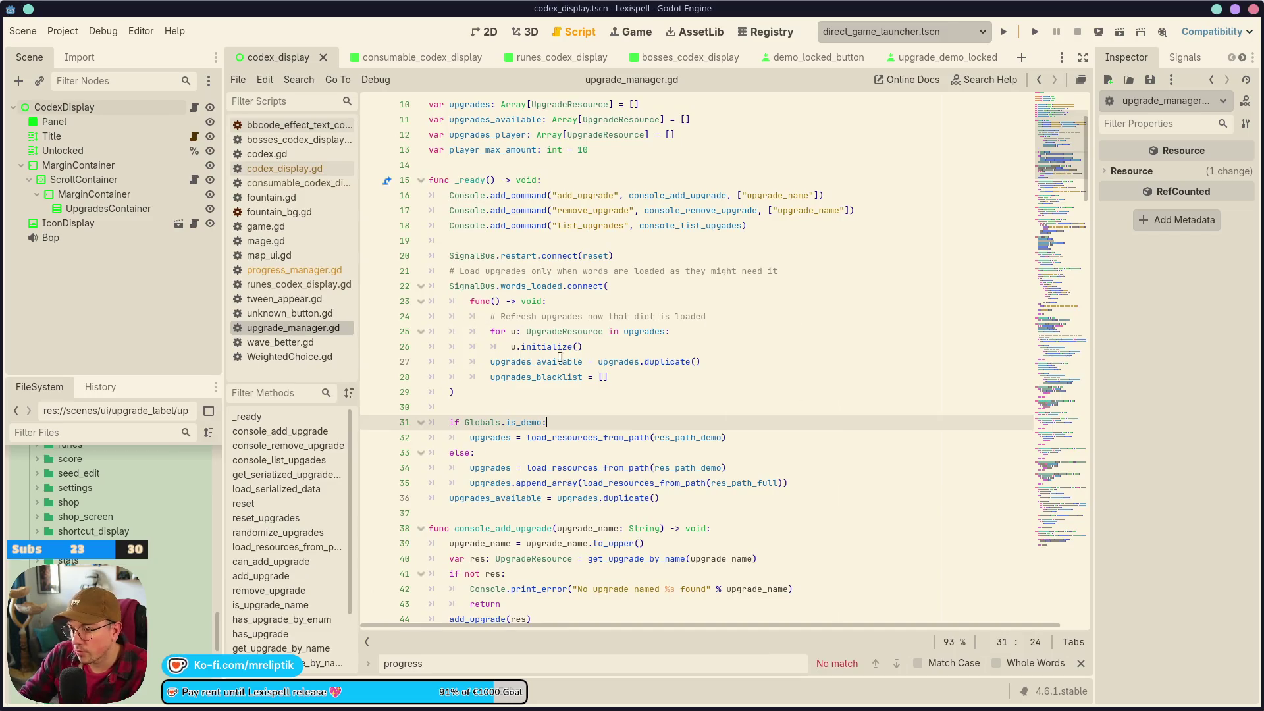
scroll(691, 355, "up", 3)
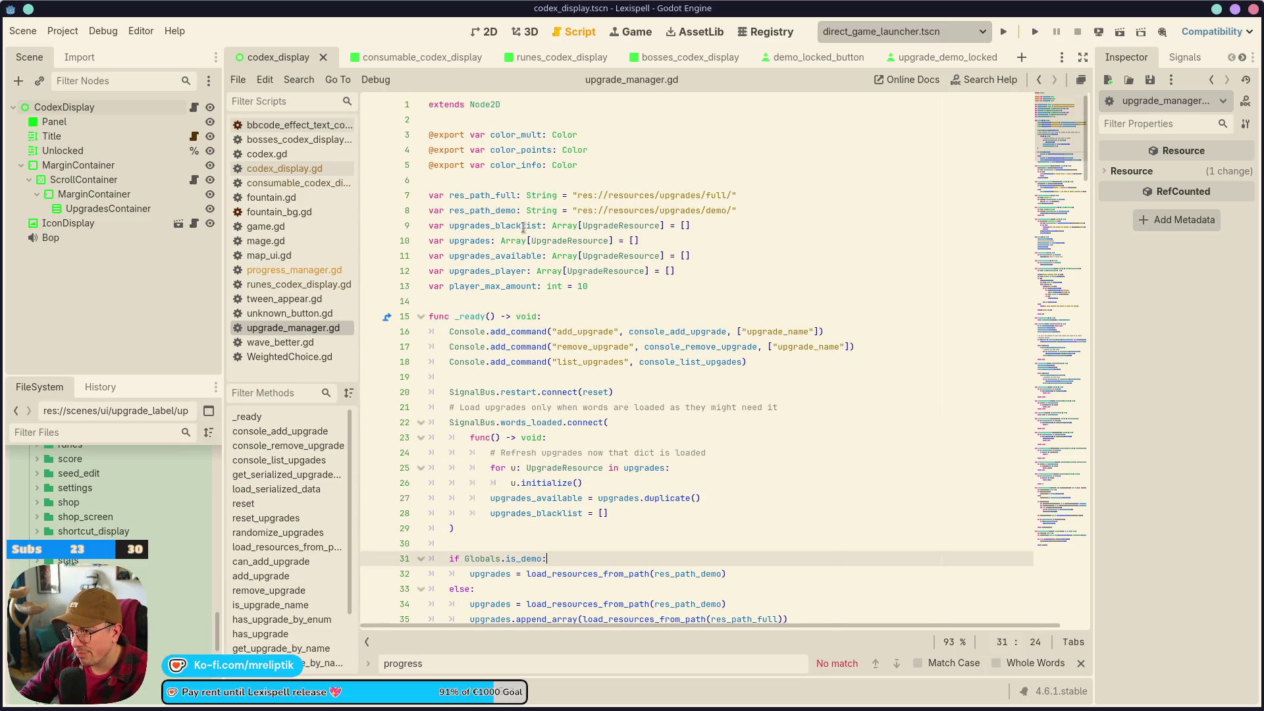
double_click(470, 196)
scroll(523, 431, "down", 8)
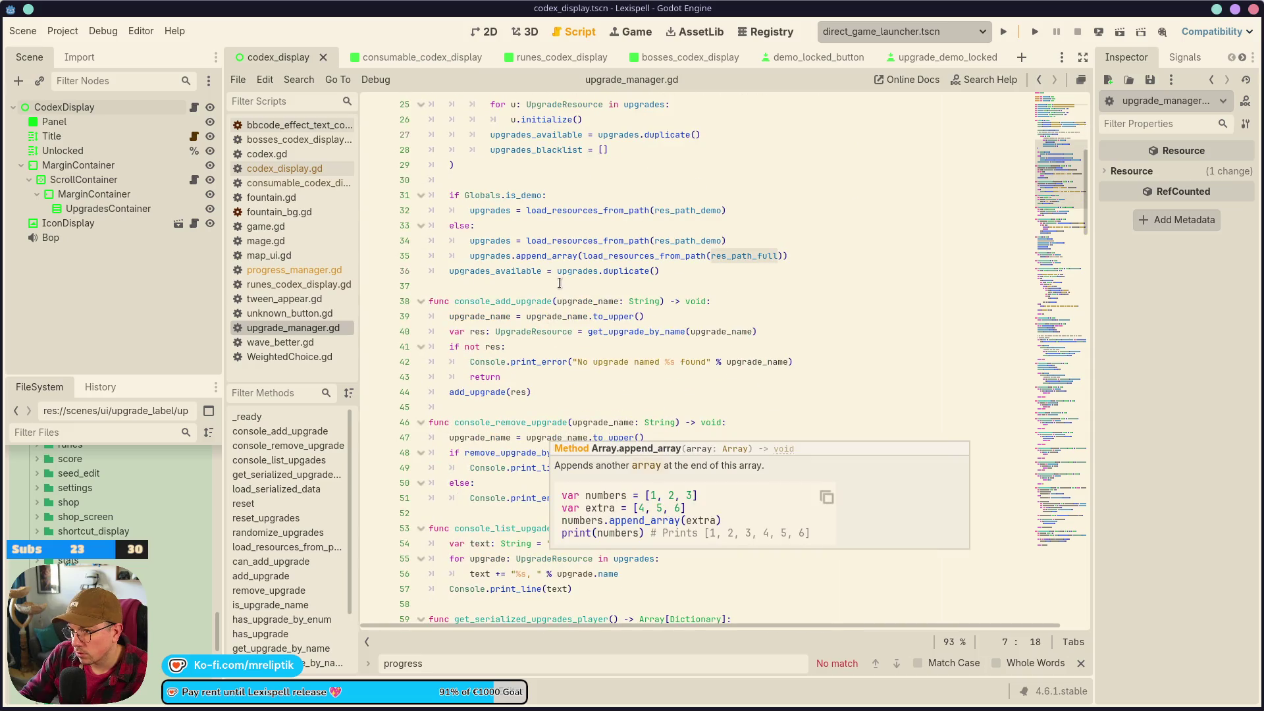
double_click(601, 238)
scroll(581, 300, "up", 3)
double_click(579, 348)
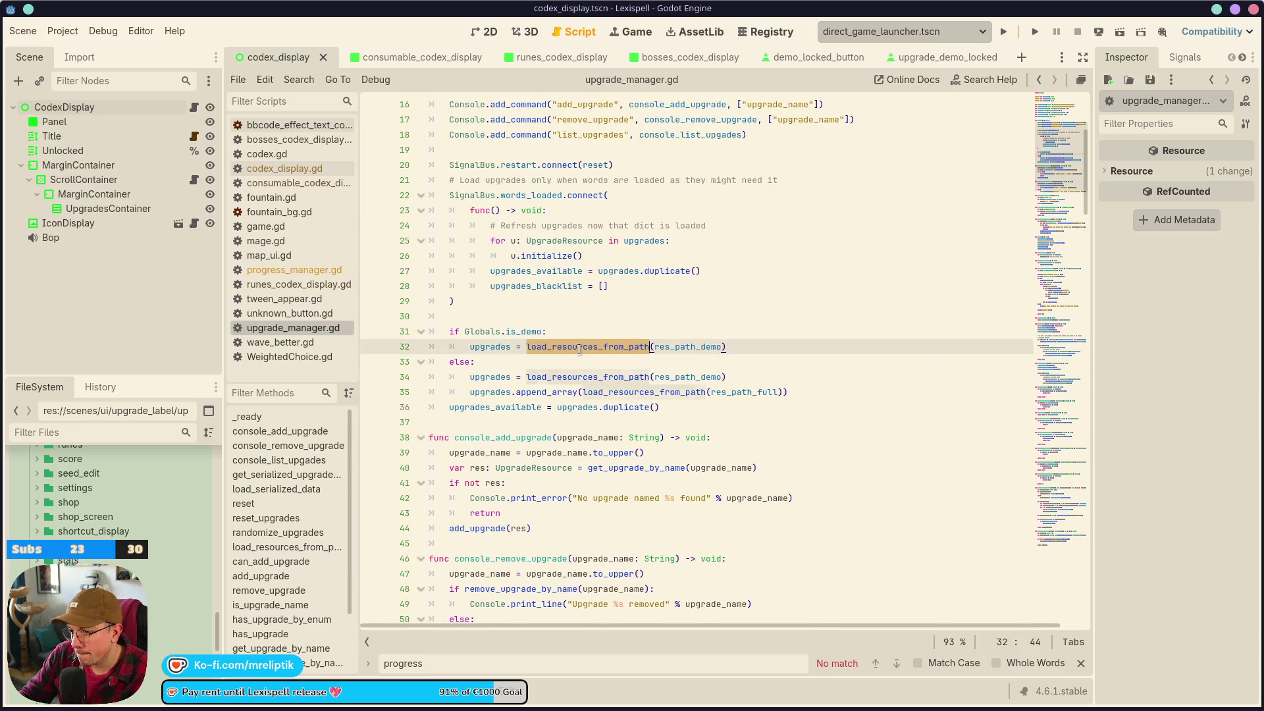
left_click(557, 379)
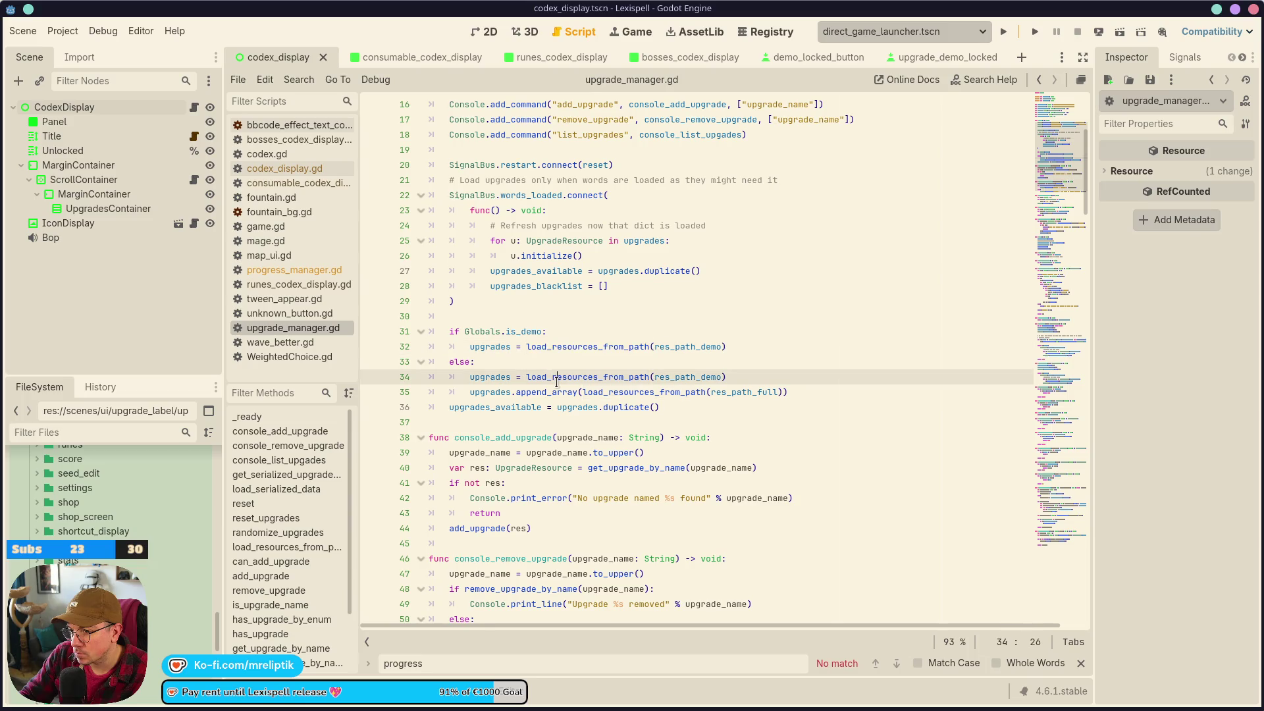
left_click(566, 347)
left_click(735, 347)
key("Return")
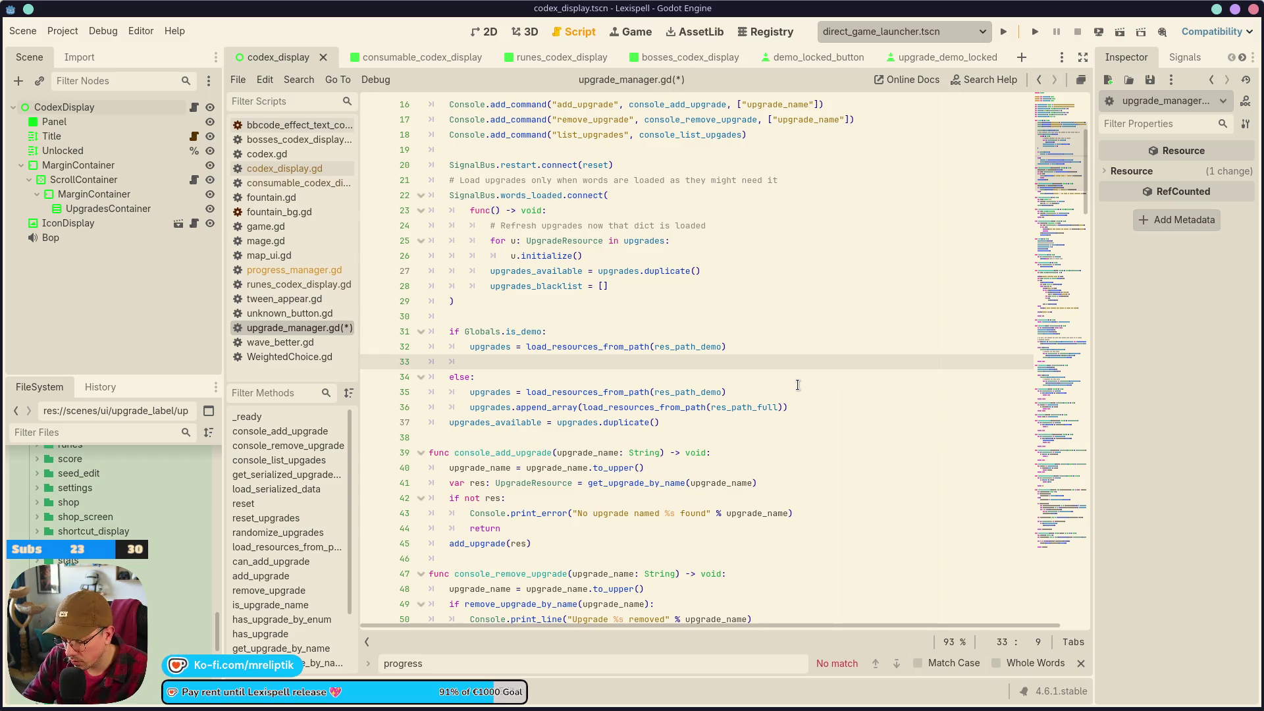
key("ctrl+z")
scroll(797, 384, "up", 5)
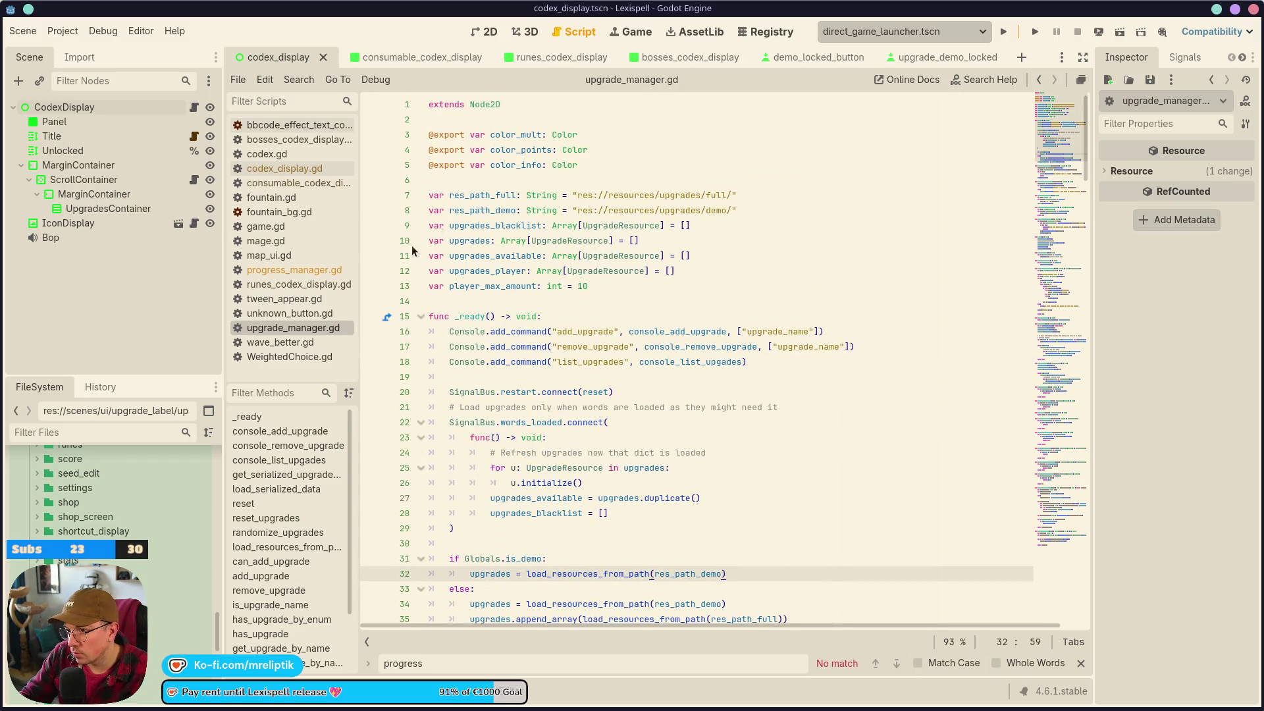
left_click(474, 302)
key("Return")
key("Return")
key("Up")
Declare upgrades_full_amount, upgrades_demo_amount and upgrades_total_amount as int = 0, and save.
type("var upgrades")
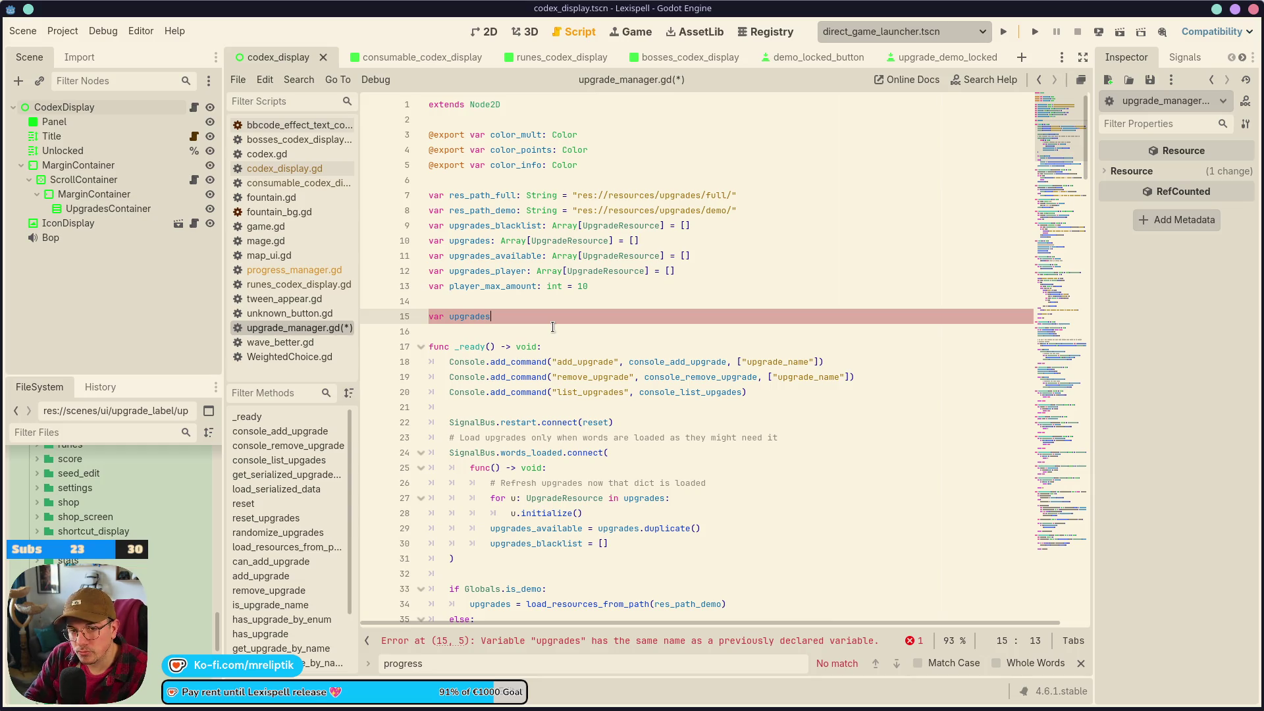
type("_fu")
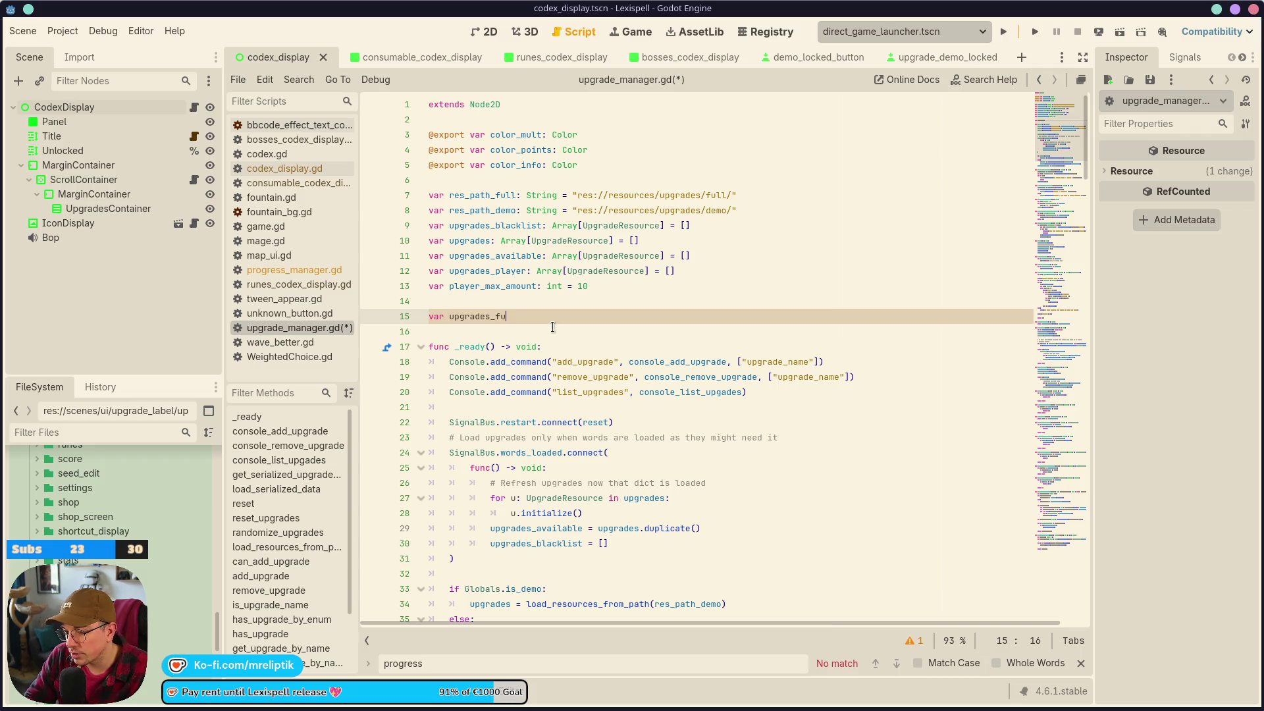
key("BackSpace")
key("BackSpace")
key("BackSpace")
key("BackSpace")
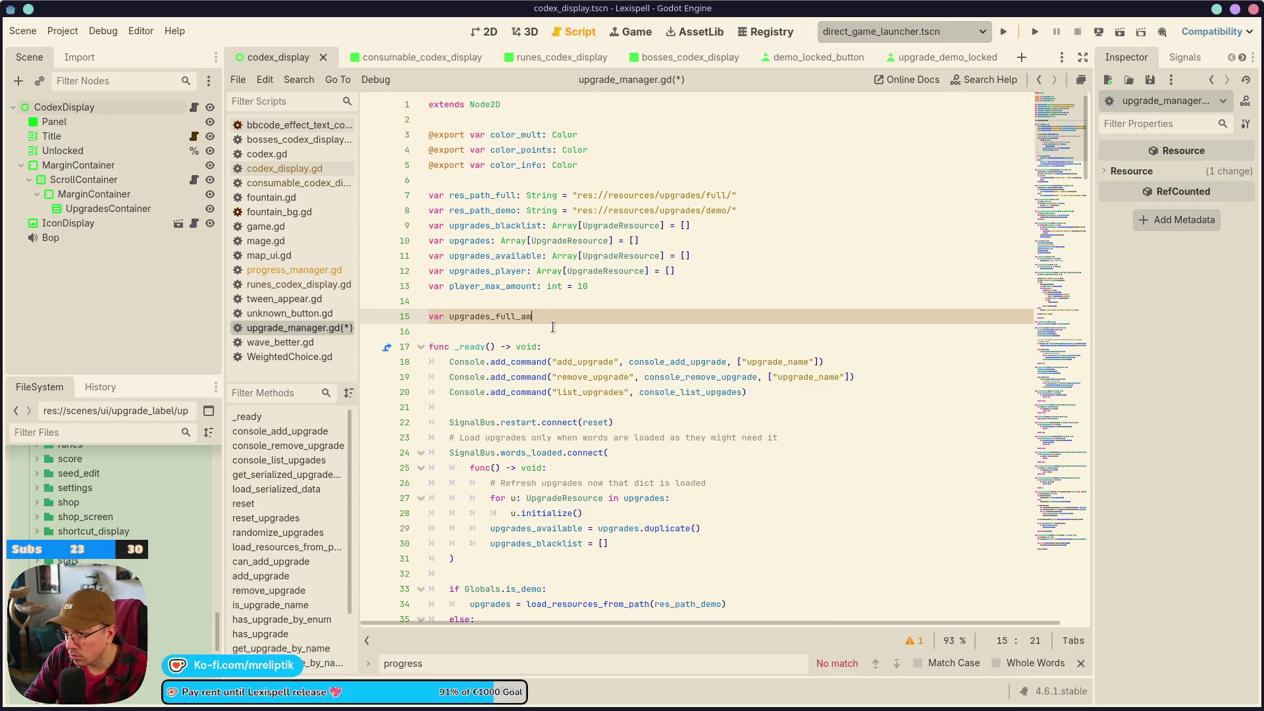
type("int ")
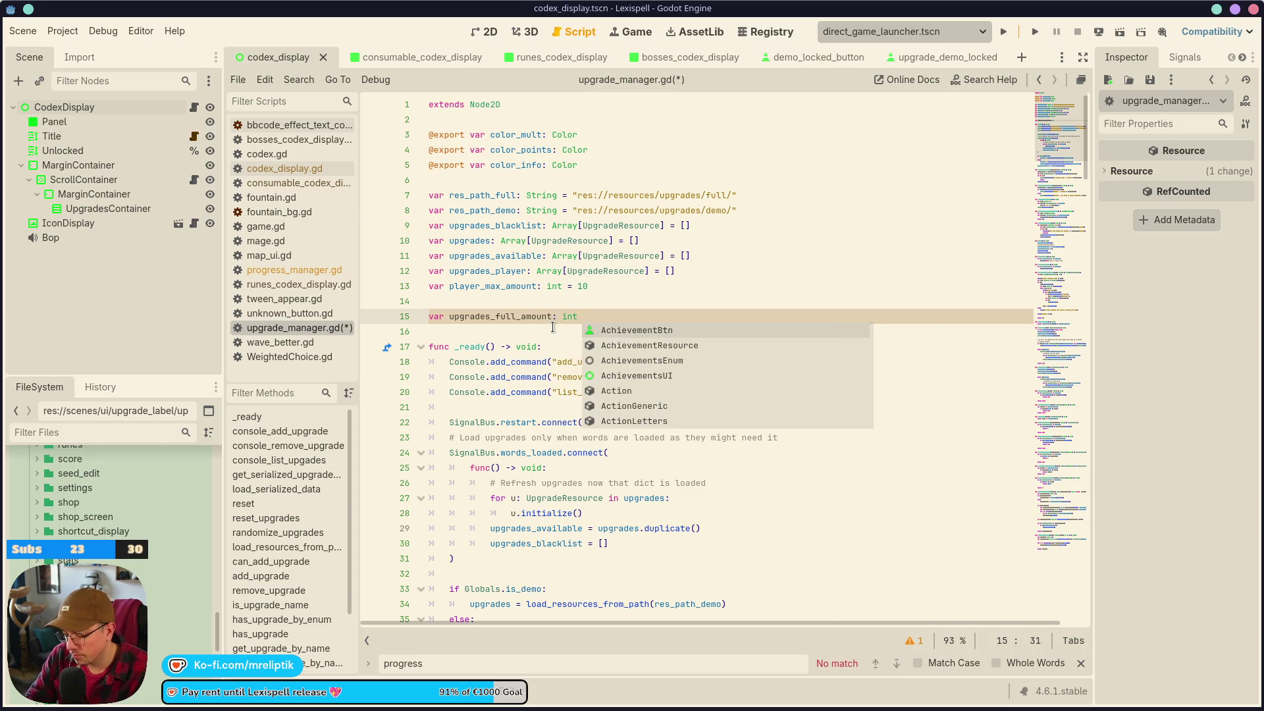
type("=")
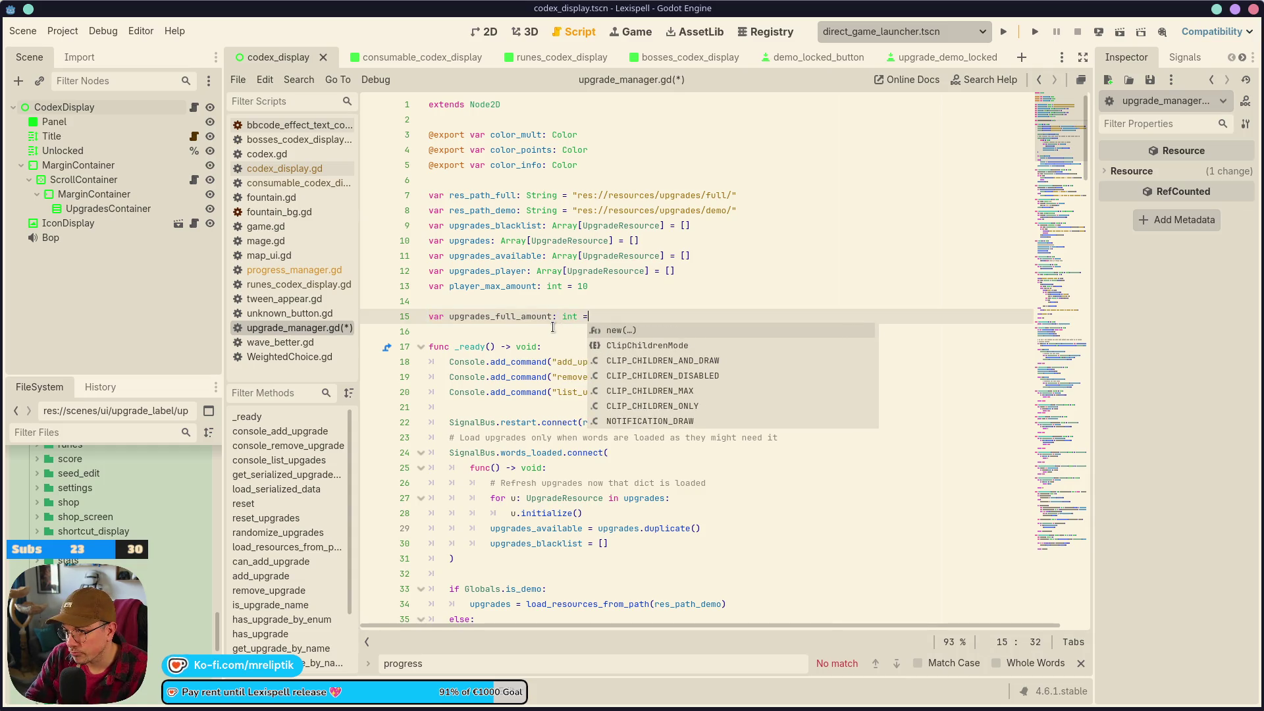
type(" 0")
key("Left")
key("ctrl+shift+d")
key("ctrl+shift+d")
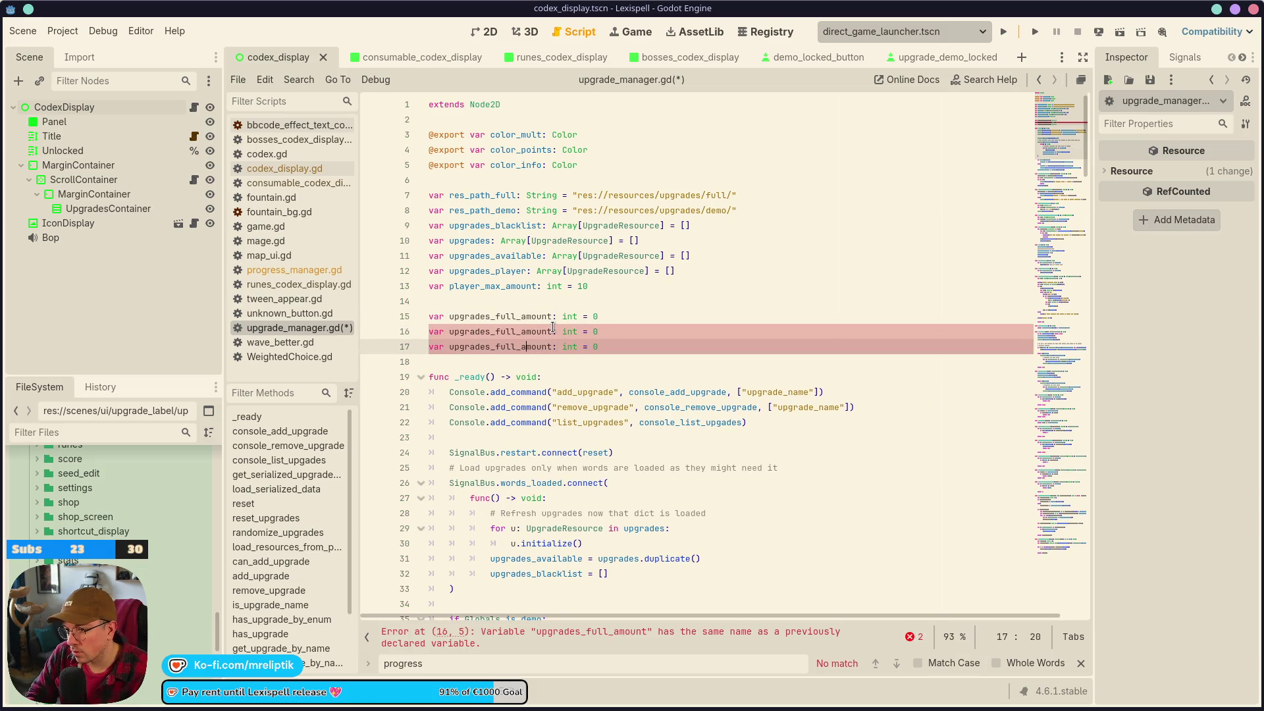
key("Left")
key("Left")
key("BackSpace")
key("BackSpace")
key("BackSpace")
type("total")
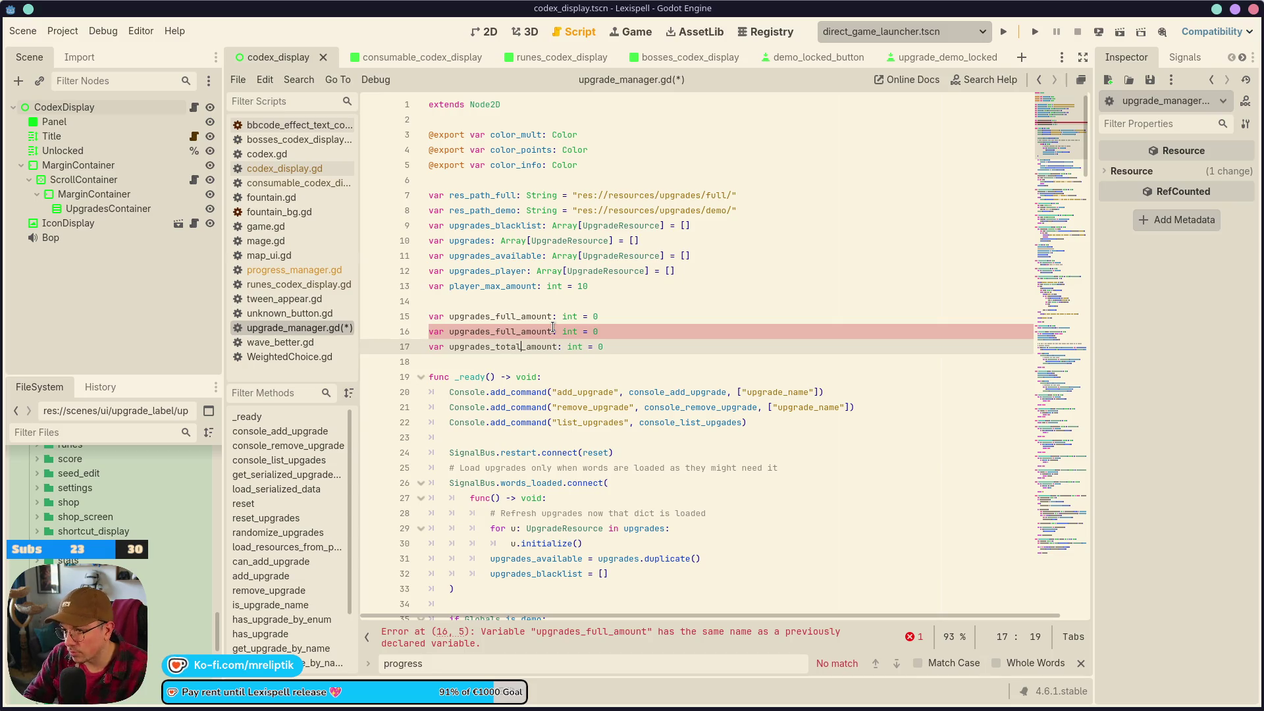
left_click(521, 331)
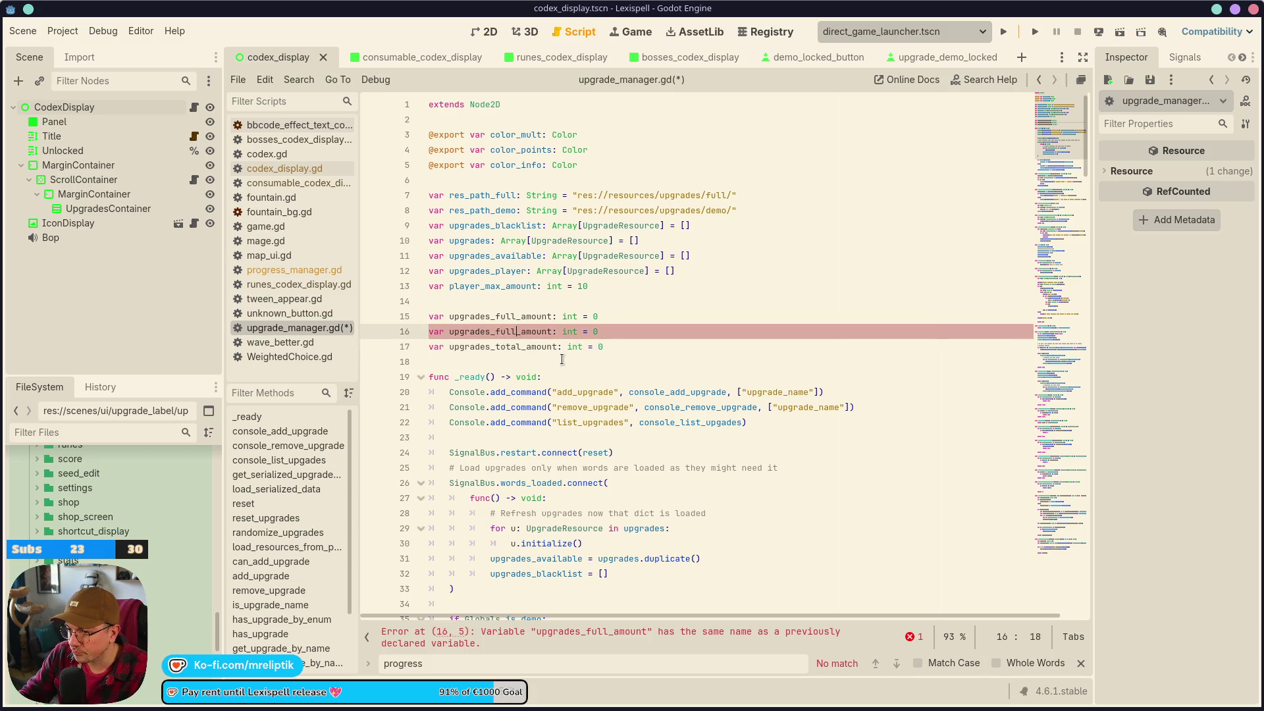
key("BackSpace")
key("BackSpace")
key("BackSpace")
type("demo")
key("ctrl+s")
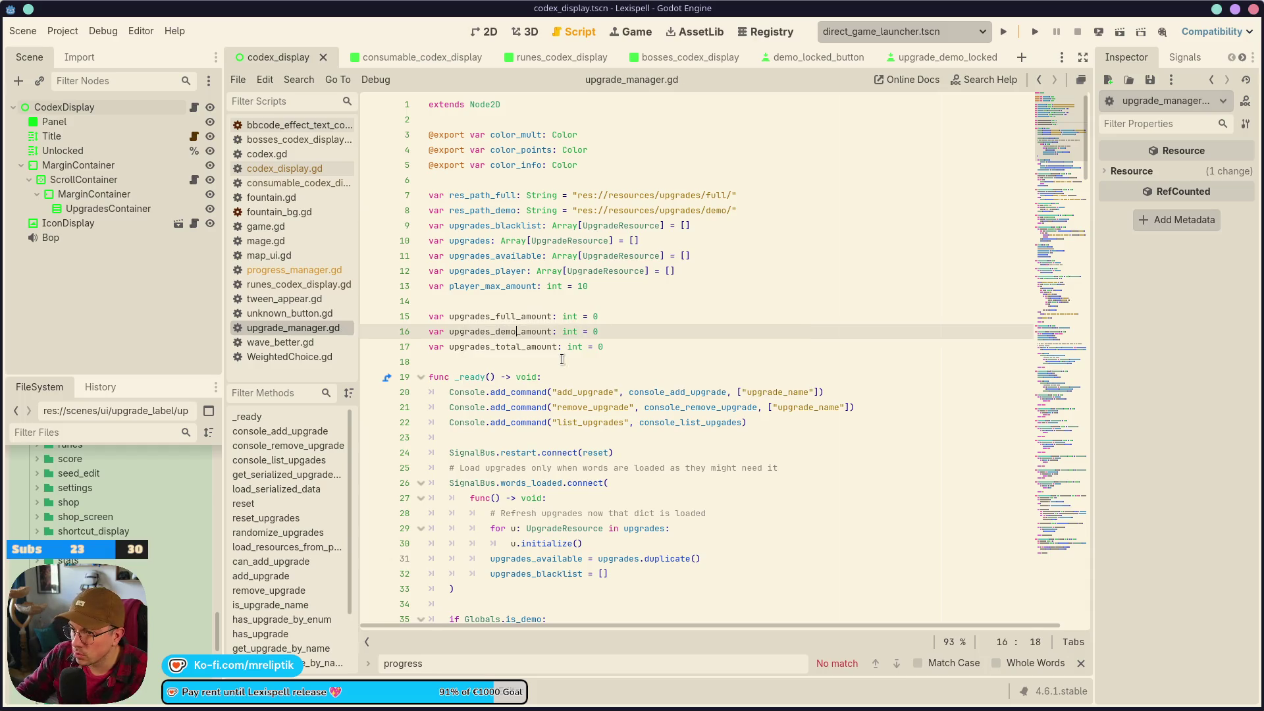
Add the comment '# Filled in when loading the res from the path' above them and save.
left_click(535, 302)
key("Return")
type("# Fill")
type("when lo")
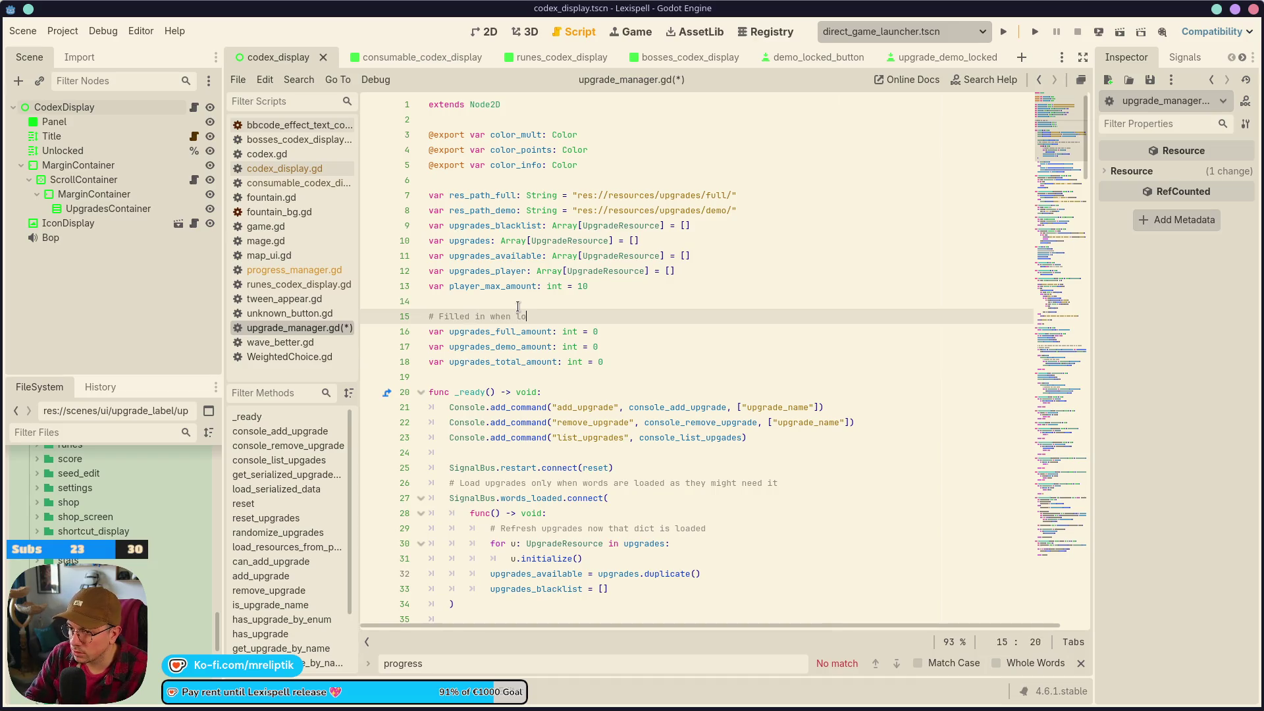
type("a")
type("e res fro")
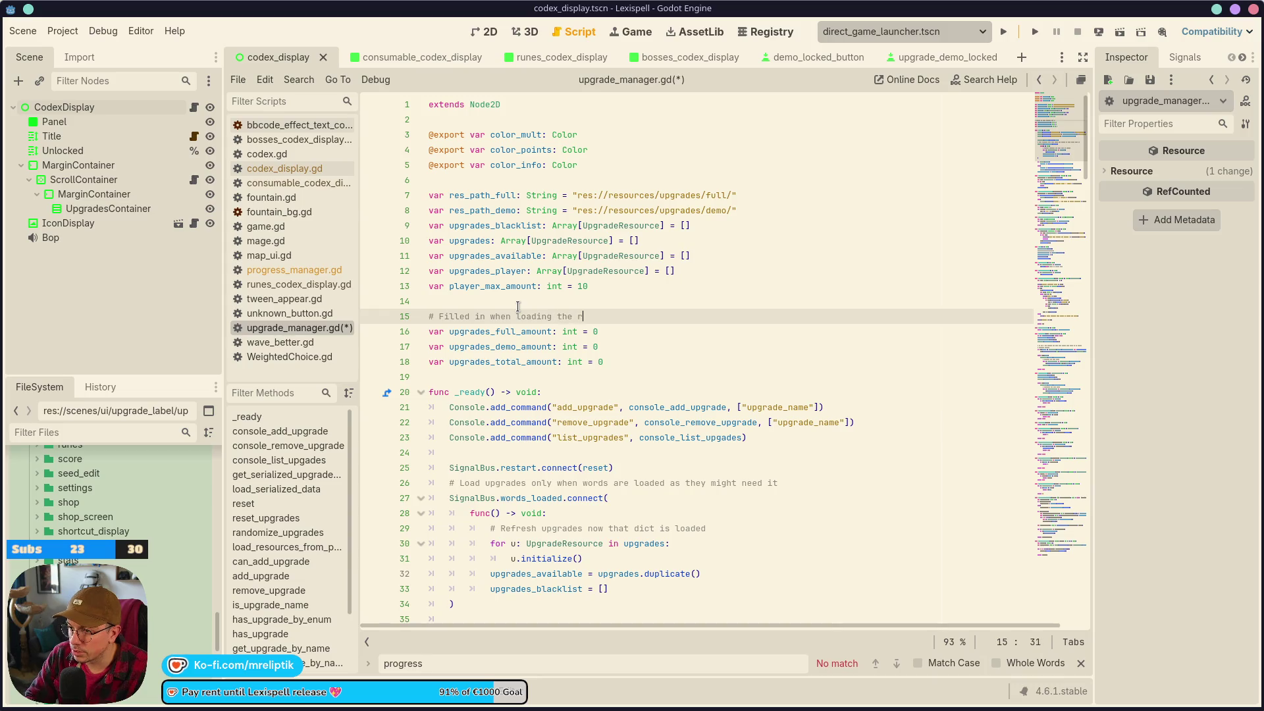
type("h")
key("ctrl+s")
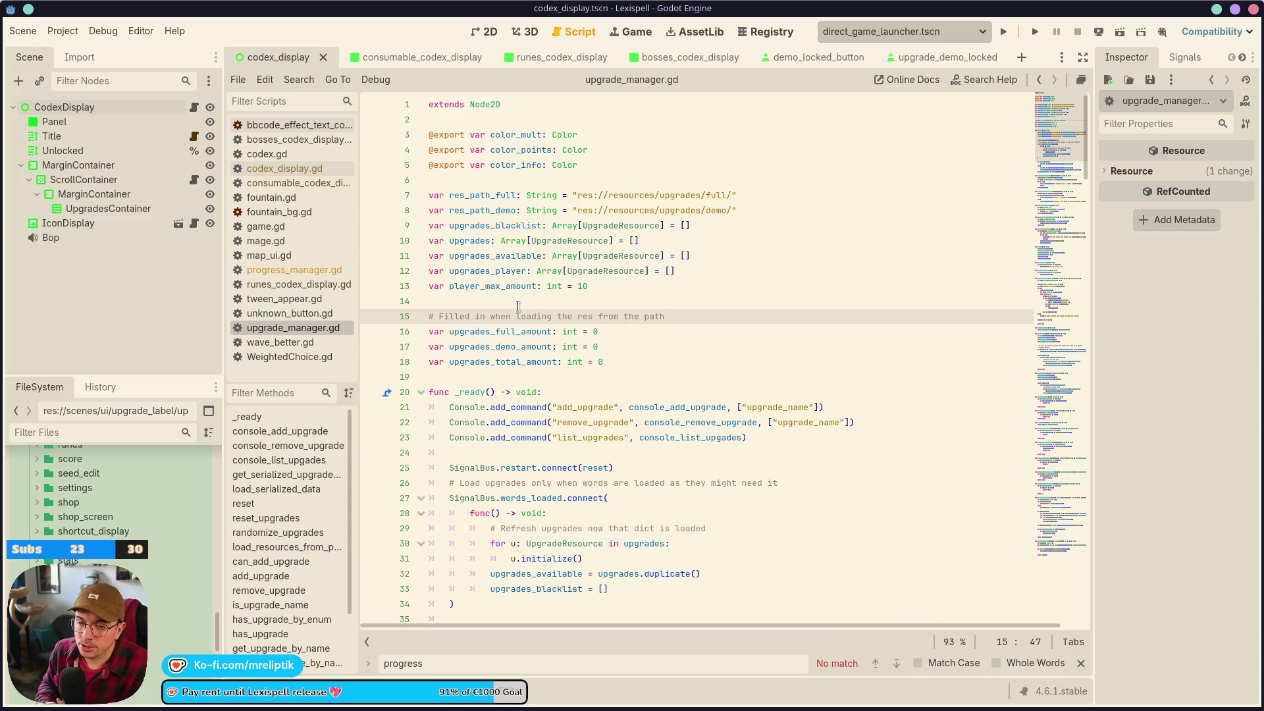
double_click(503, 362)
key("ctrl+c")
scroll(520, 395, "down", 9)
scroll(524, 421, "up", 3)
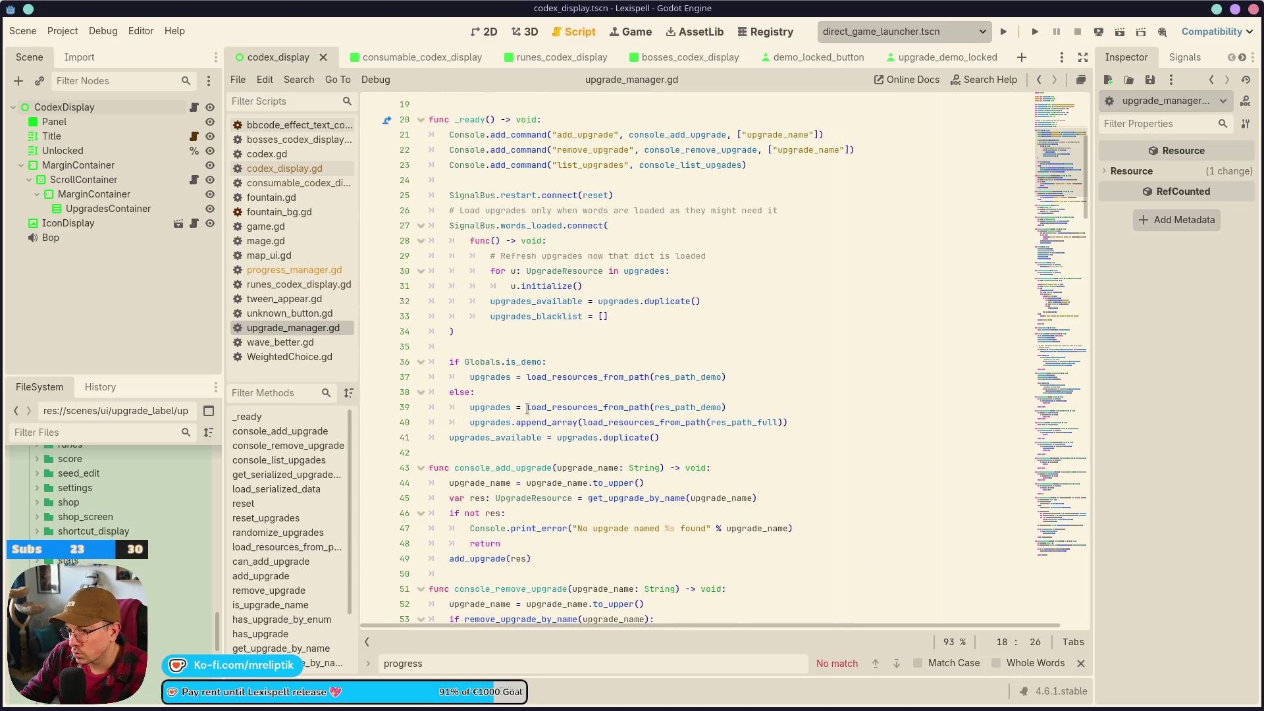
Add upgrades_total_amount = upgrades_demo_amount + upgrades_full_amount after line 41 and save.
left_click(505, 450)
left_click(699, 438)
key("Return")
key("ctrl+v")
type("= ")
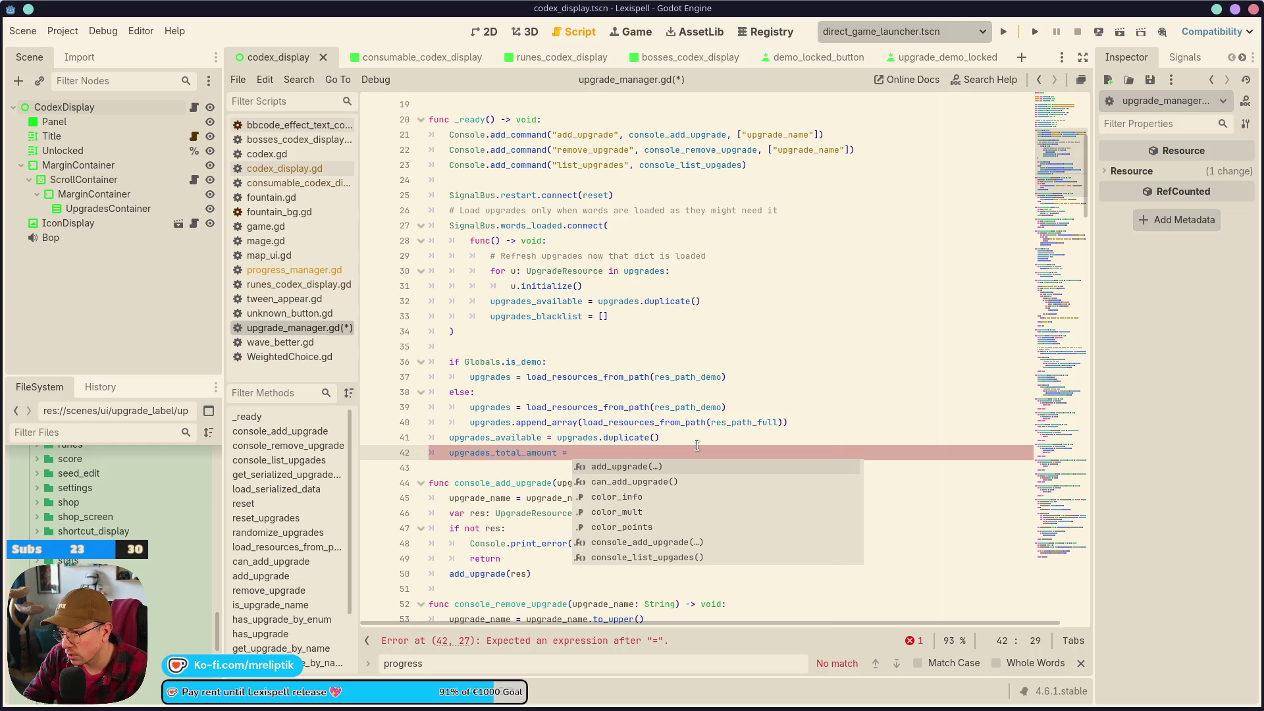
type("up")
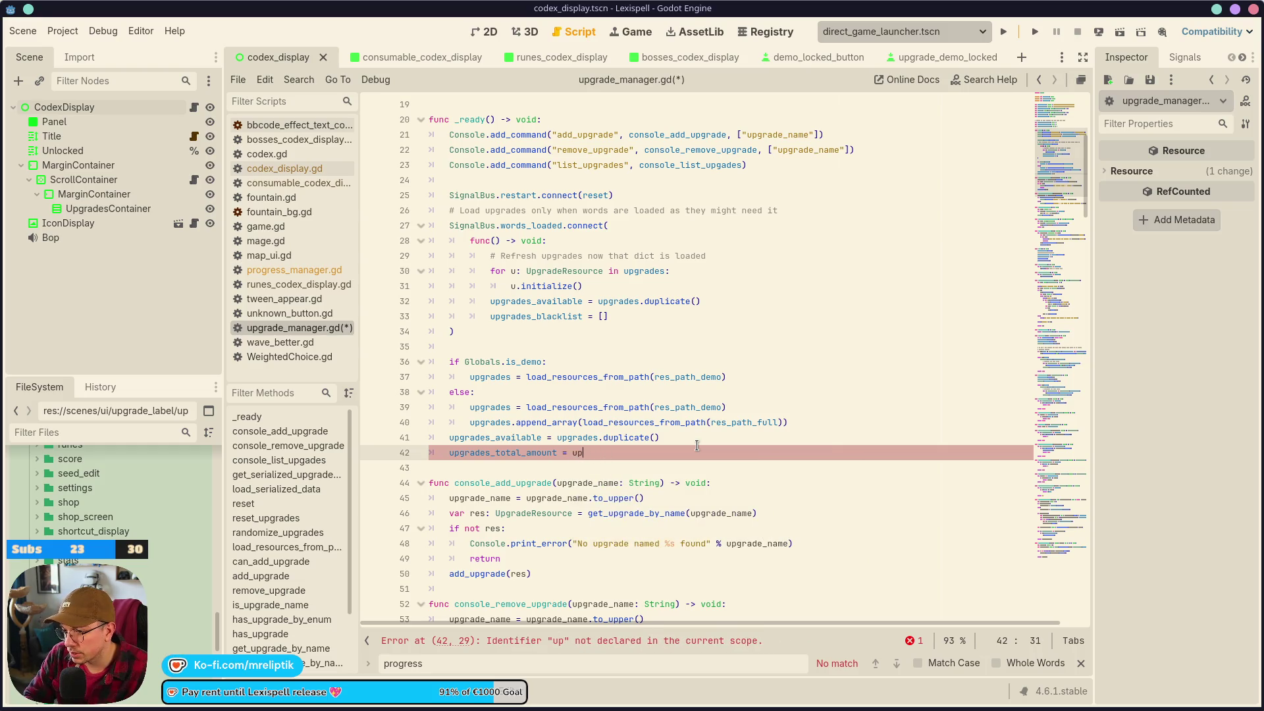
type("grades")
key("Down")
key("Down")
key("Down")
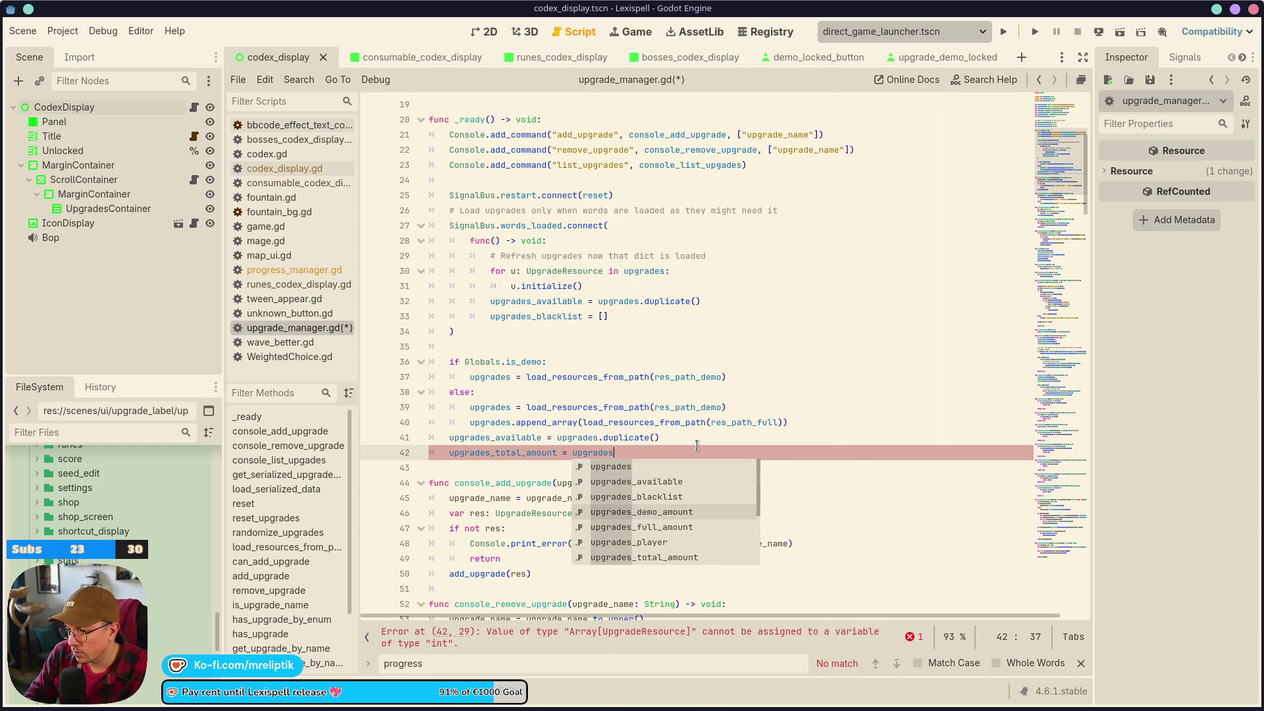
key("Return")
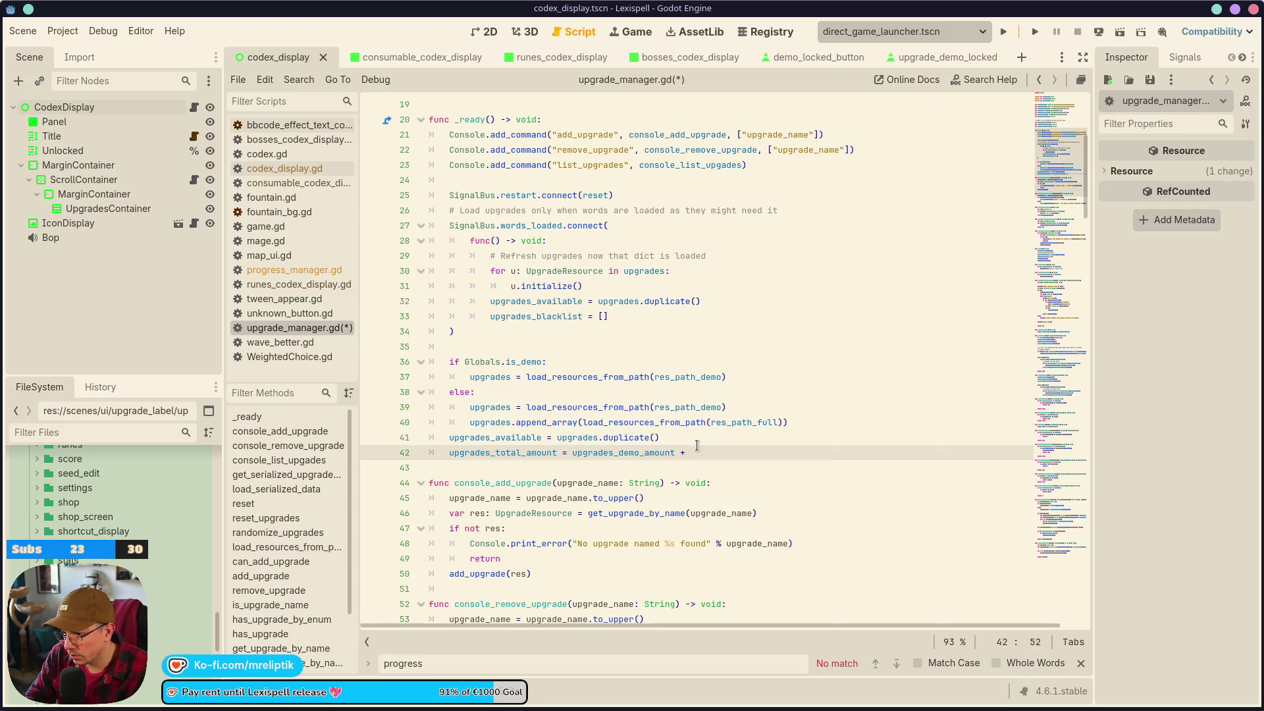
key("Escape")
type("upgrades")
key("Down")
key("Down")
key("Down")
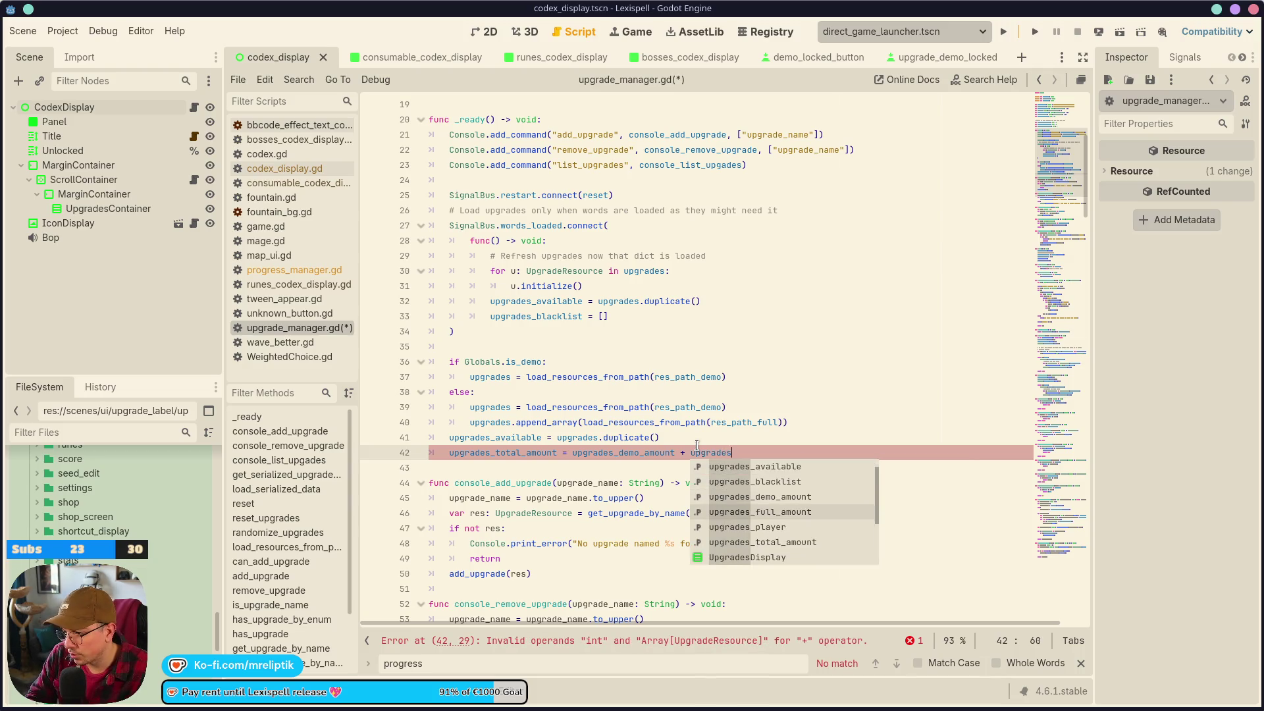
key("Return")
key("ctrl+s")
Add upgrades_demo_amount = upgrades.size() below the demo branch's load line.
scroll(588, 392, "up", 4)
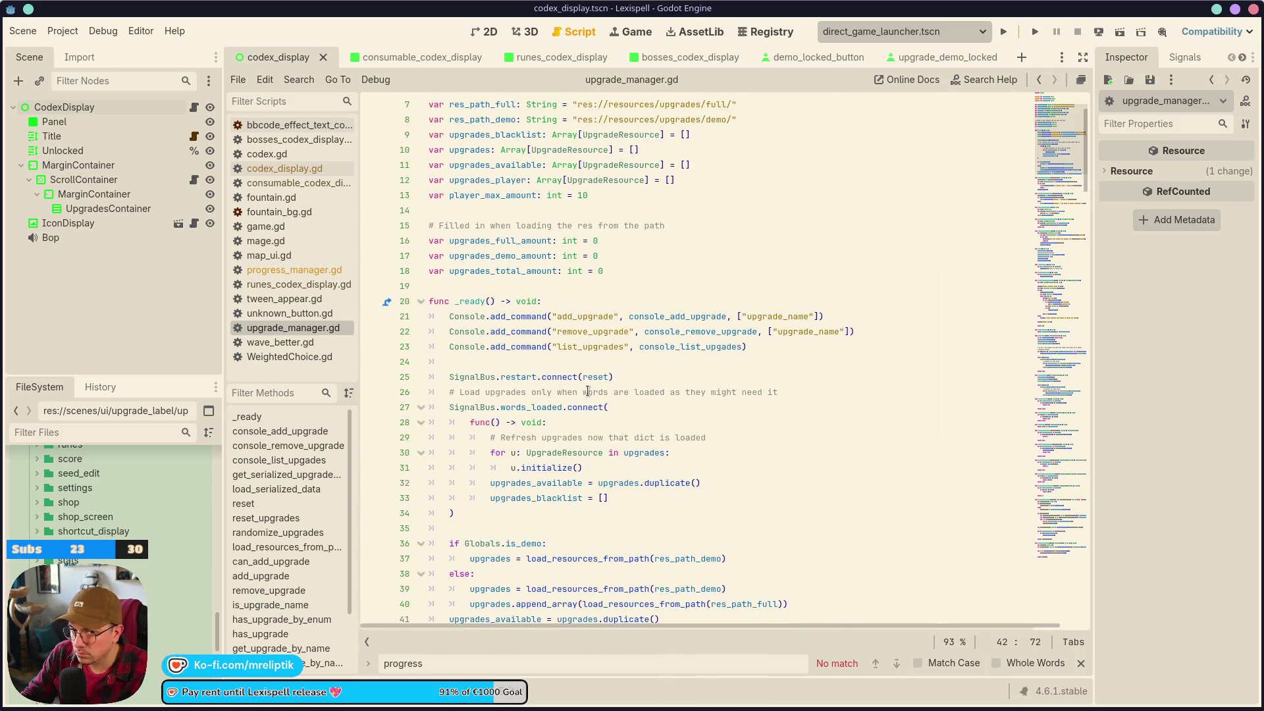
scroll(570, 491, "down", 3)
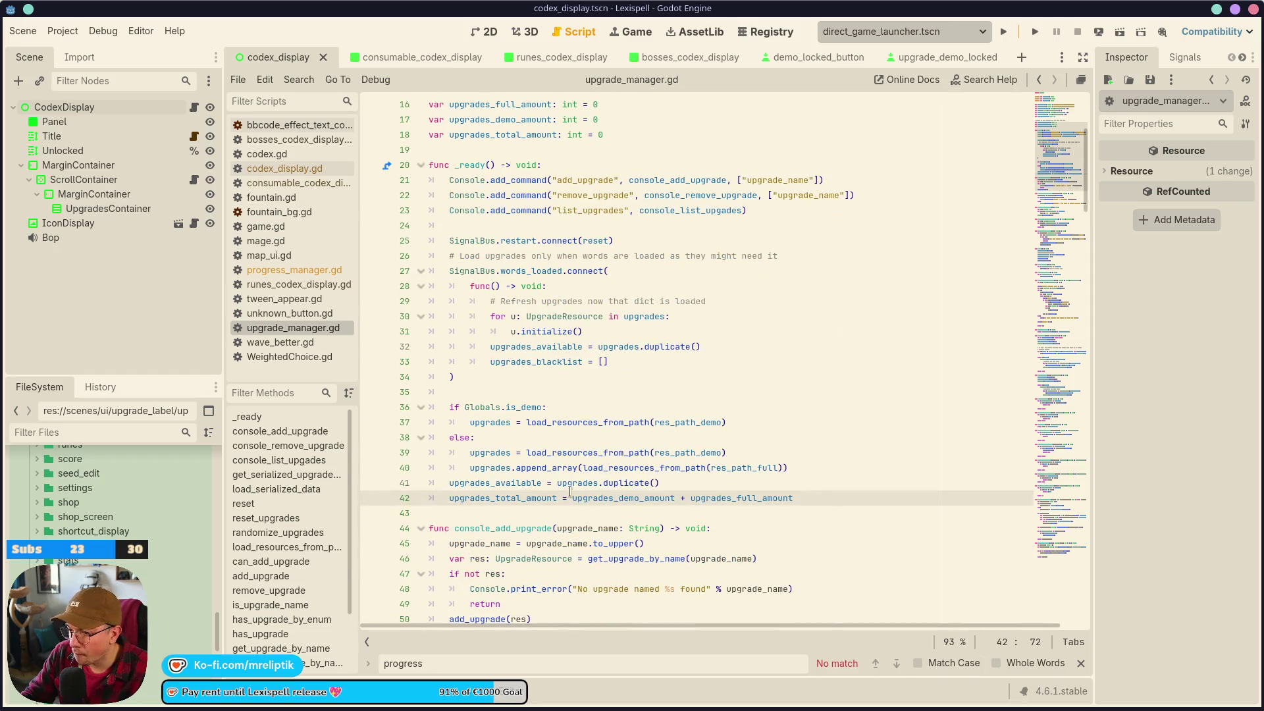
double_click(550, 450)
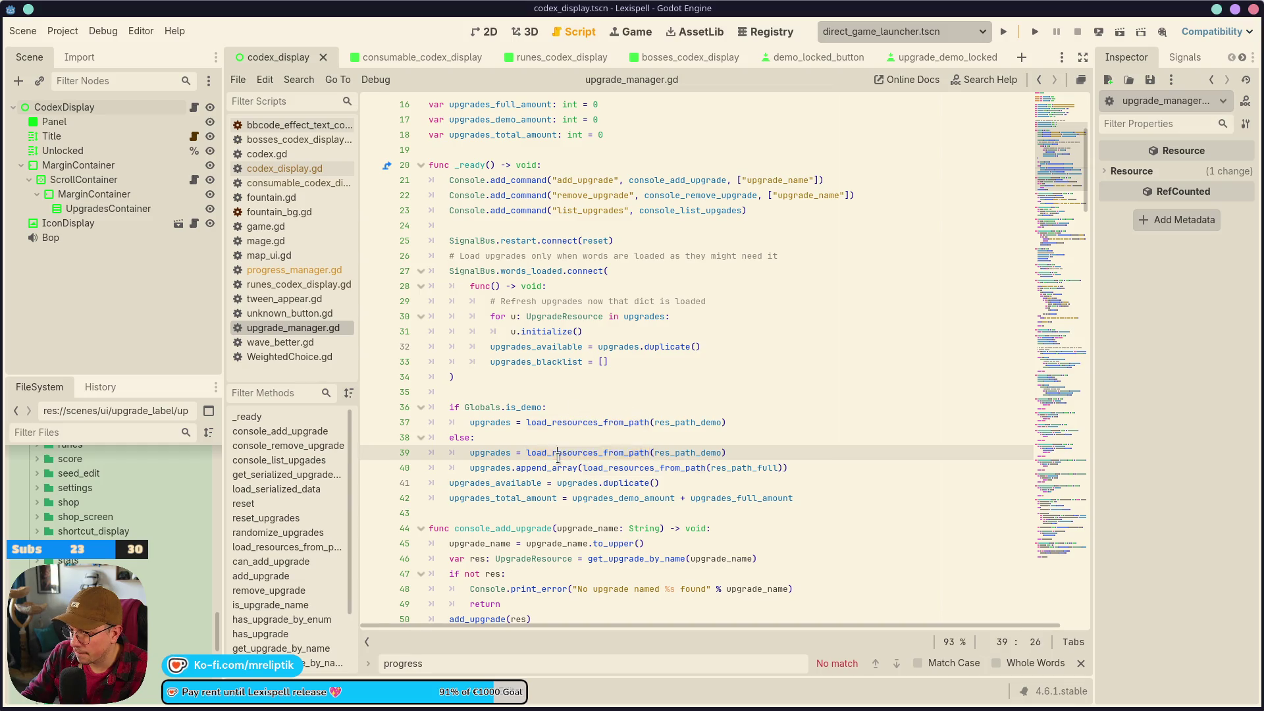
left_click(572, 425)
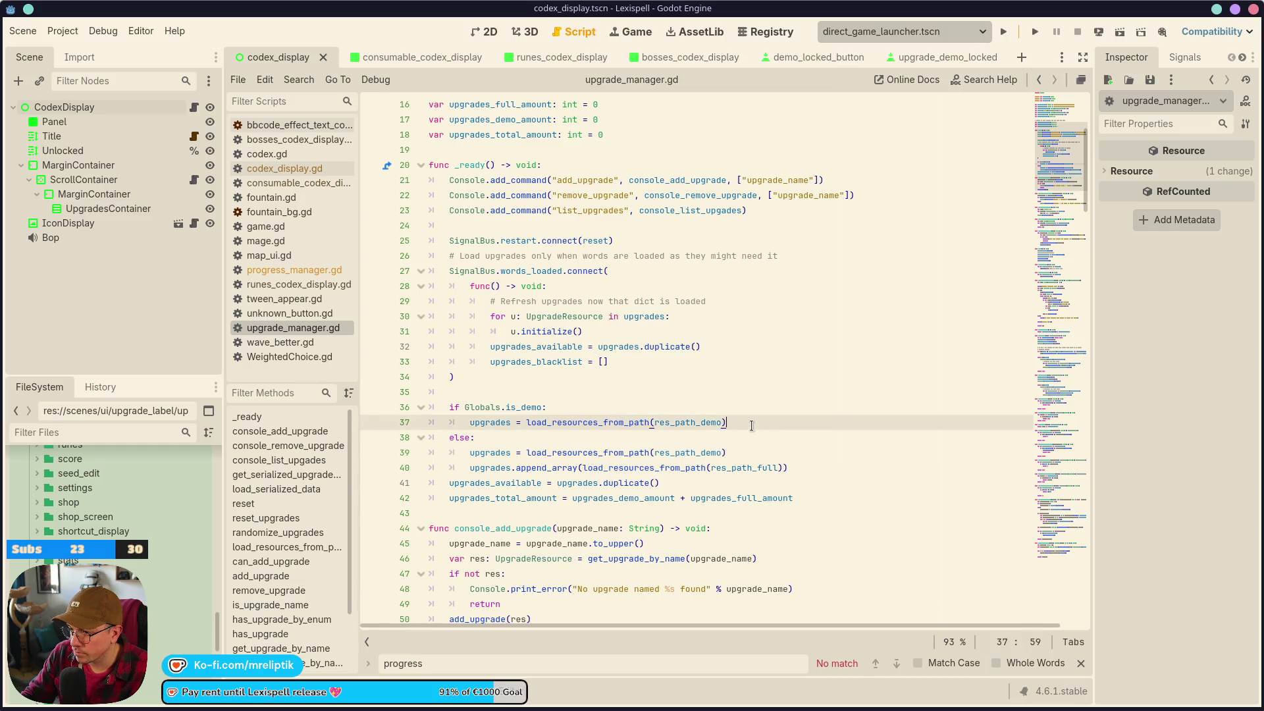
key("Return")
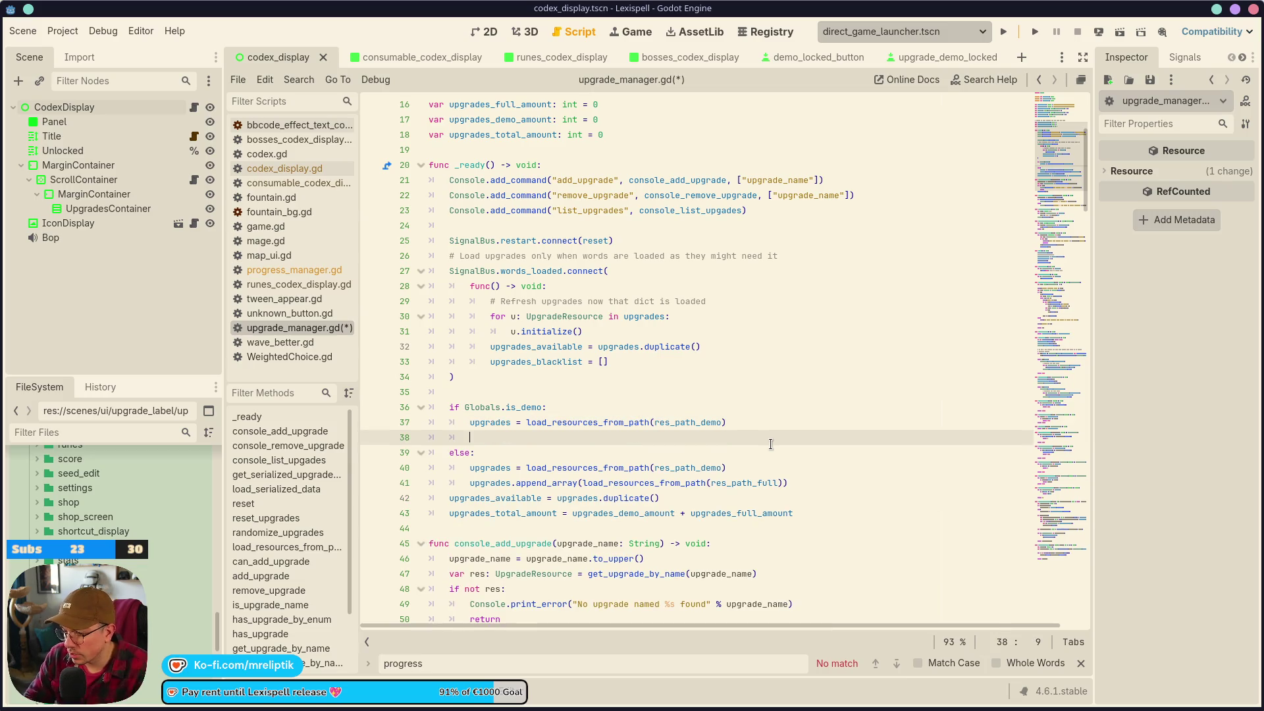
type("upgrades_d")
key("Return")
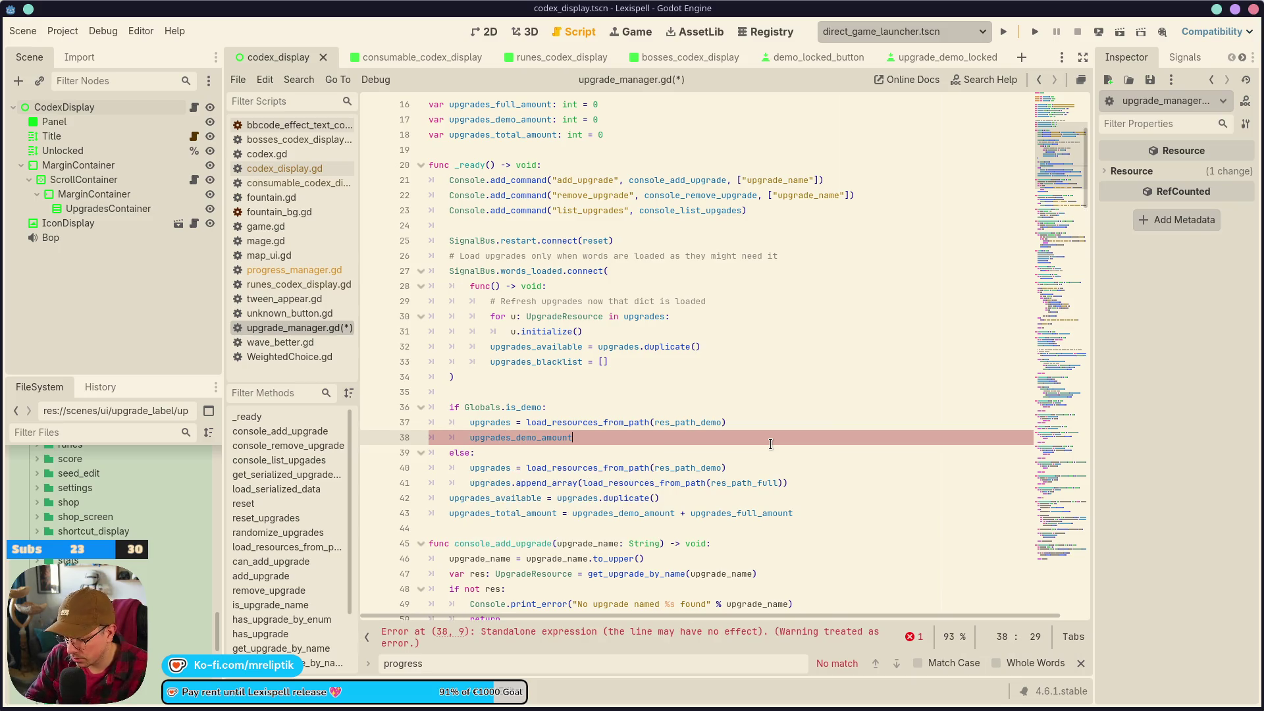
type("= upgrades.si")
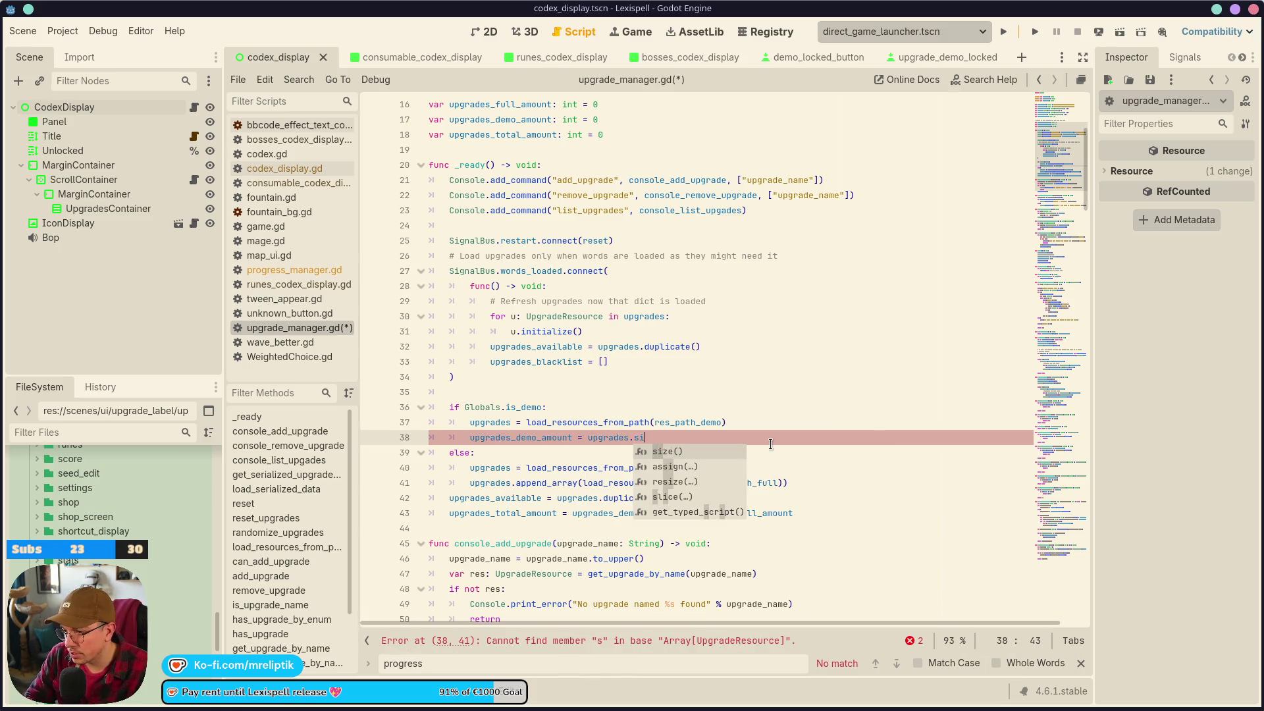
key("Return")
Copy the demo amount line into the else branch and below the append_array line.
key("ctrl+shift+d")
key("alt+Down")
key("alt+Down")
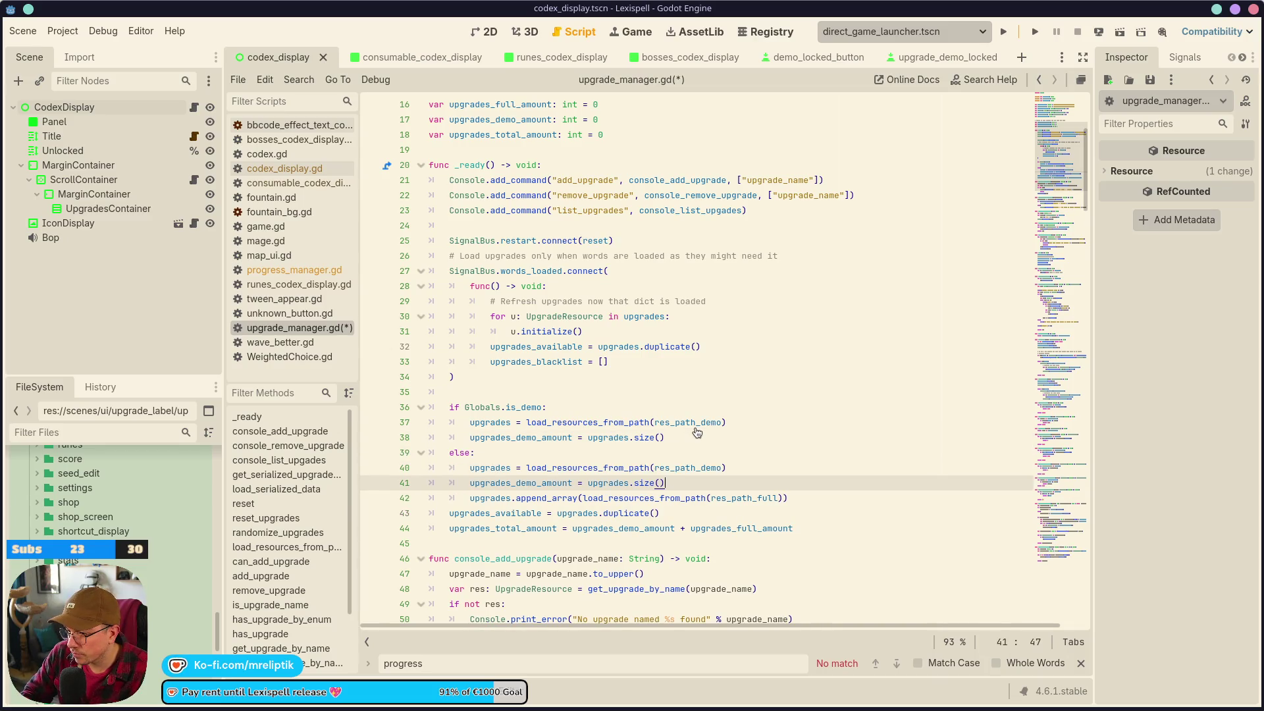
key("ctrl+shift+d")
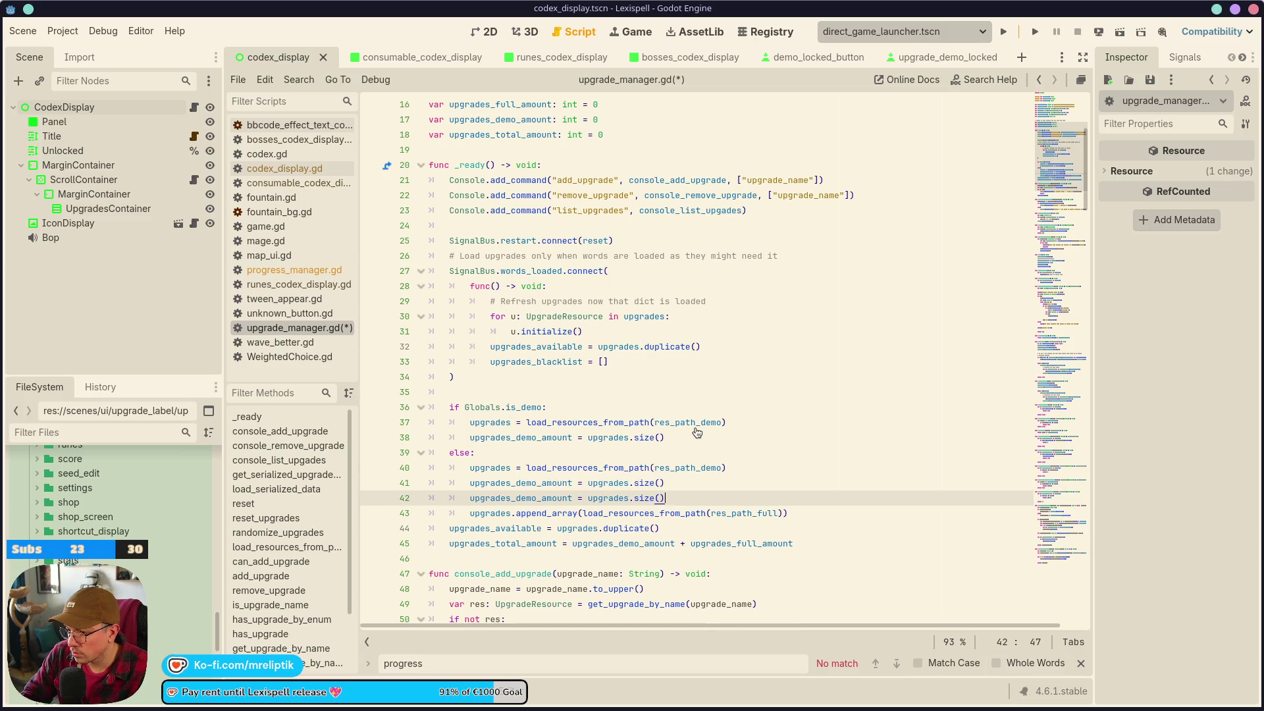
key("alt+Down")
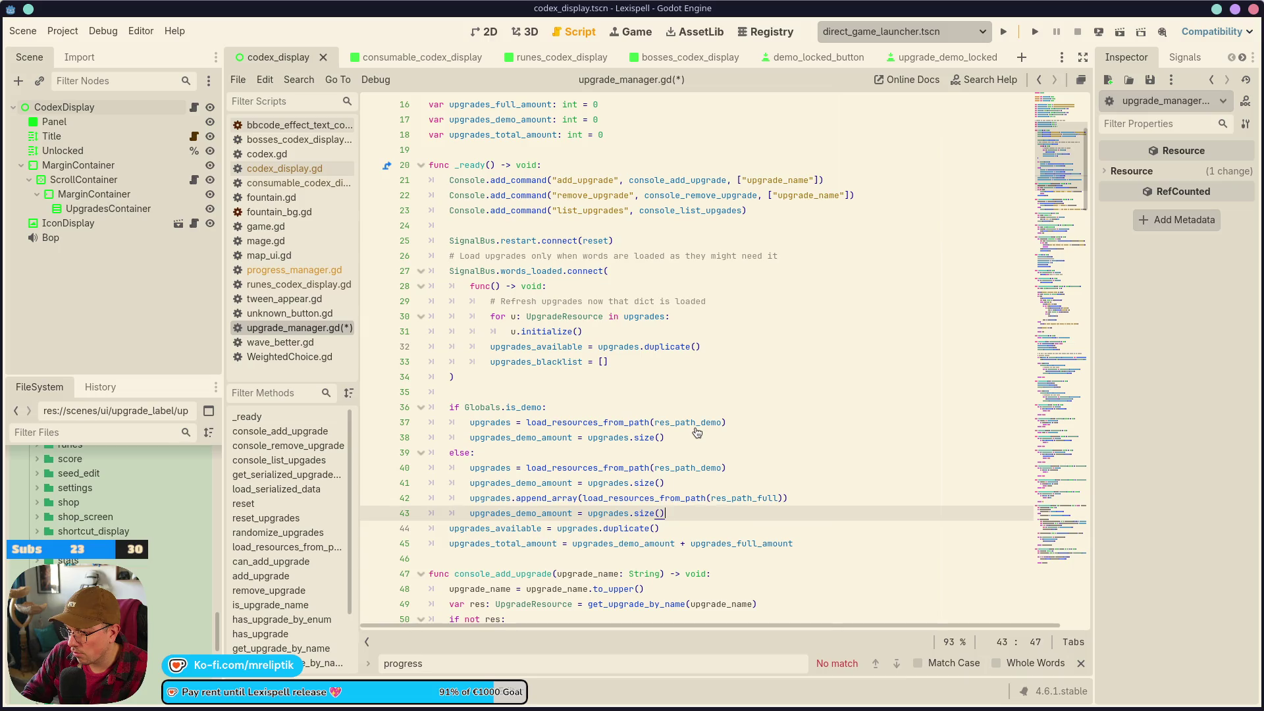
key("Up")
key("Up")
key("ctrl+shift+Left")
key("ctrl+shift+Left")
key("Home")
key("Down")
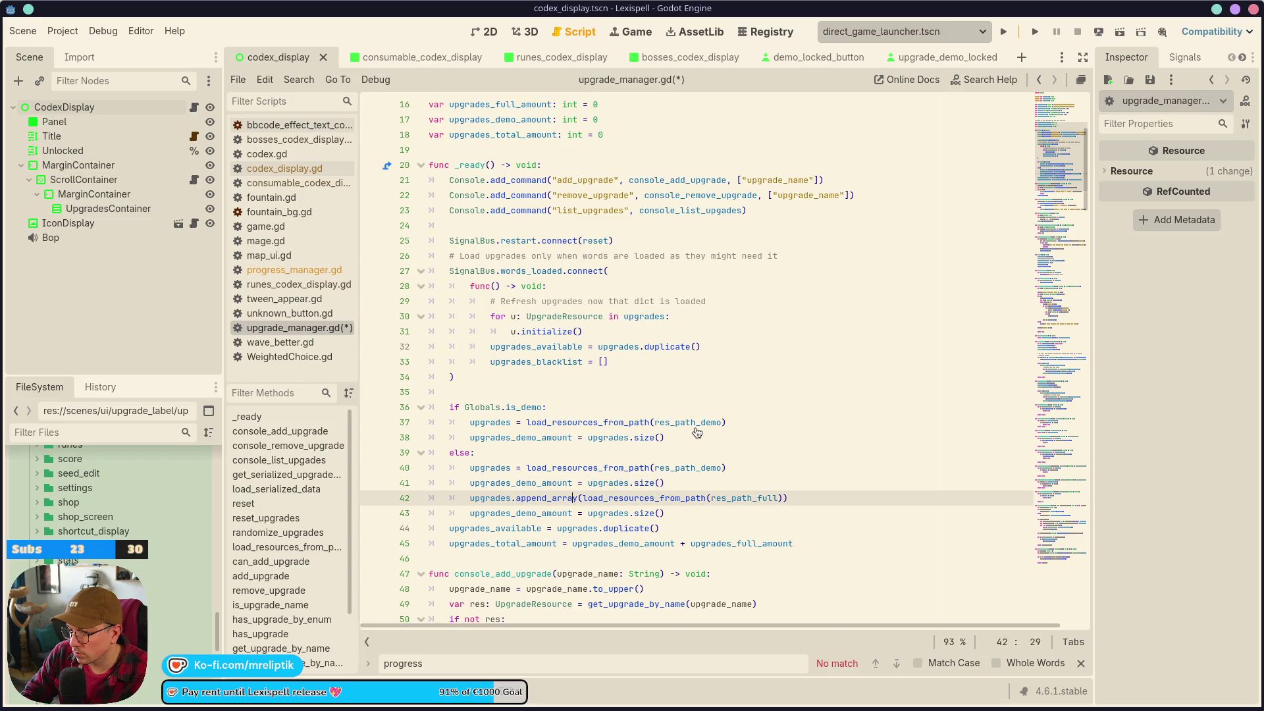
key("Down")
key("Home")
key("ctrl+d")
type("upgrades")
key("Escape")
Turn the last copy into upgrades_full_amount = upgrades.size() - upgrades_demo_amount and save.
key("BackSpace")
key("BackSpace")
key("BackSpace")
type("uupgra")
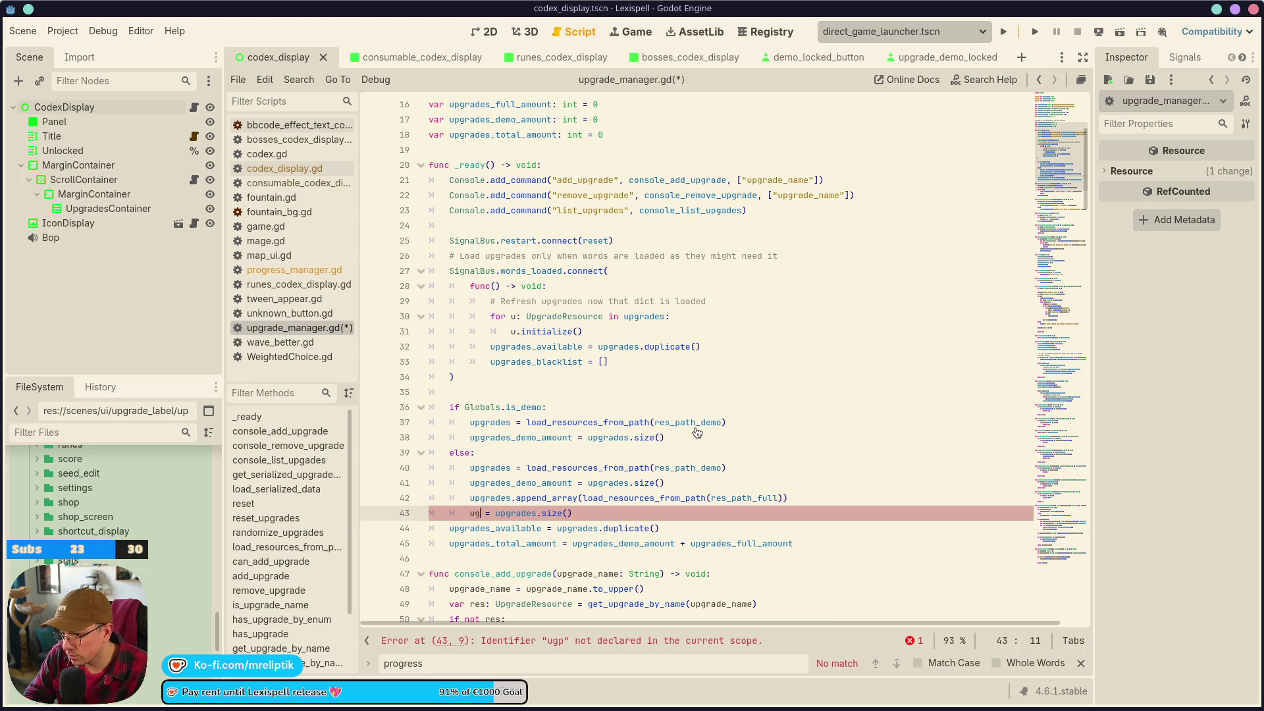
key("BackSpace")
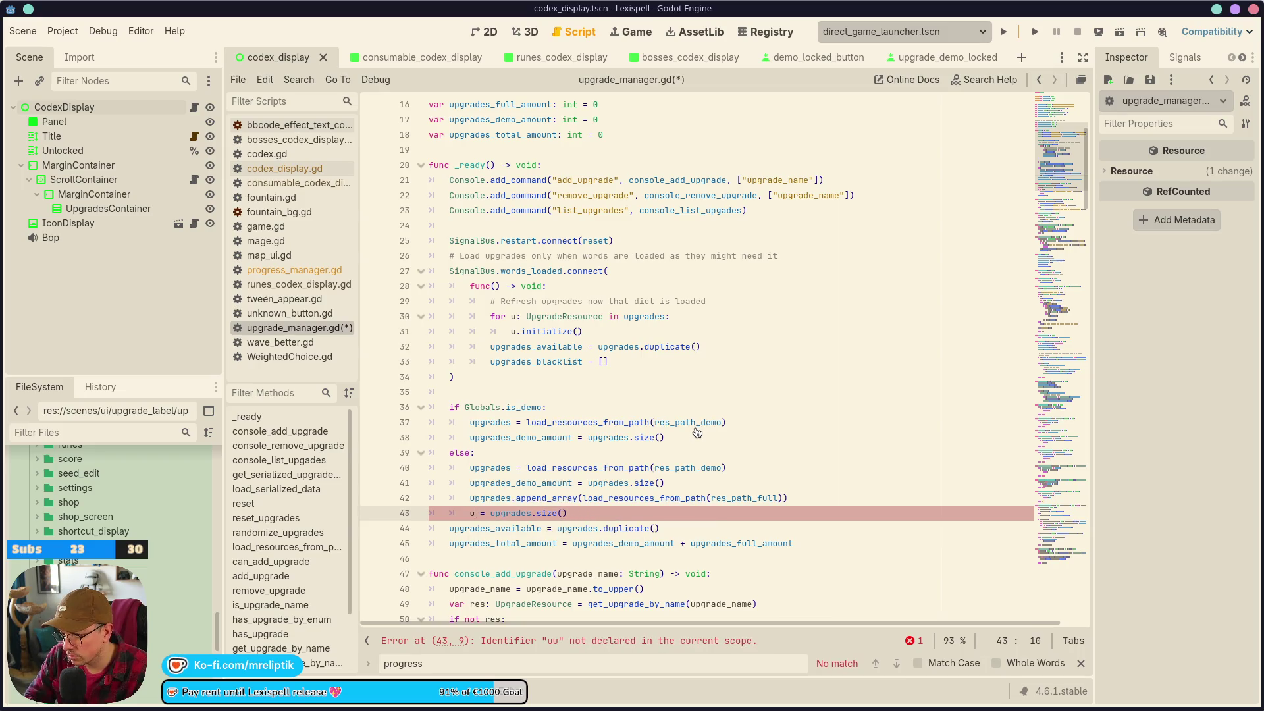
key("BackSpace")
key("BackSpace")
key("BackSpace")
type("upgra")
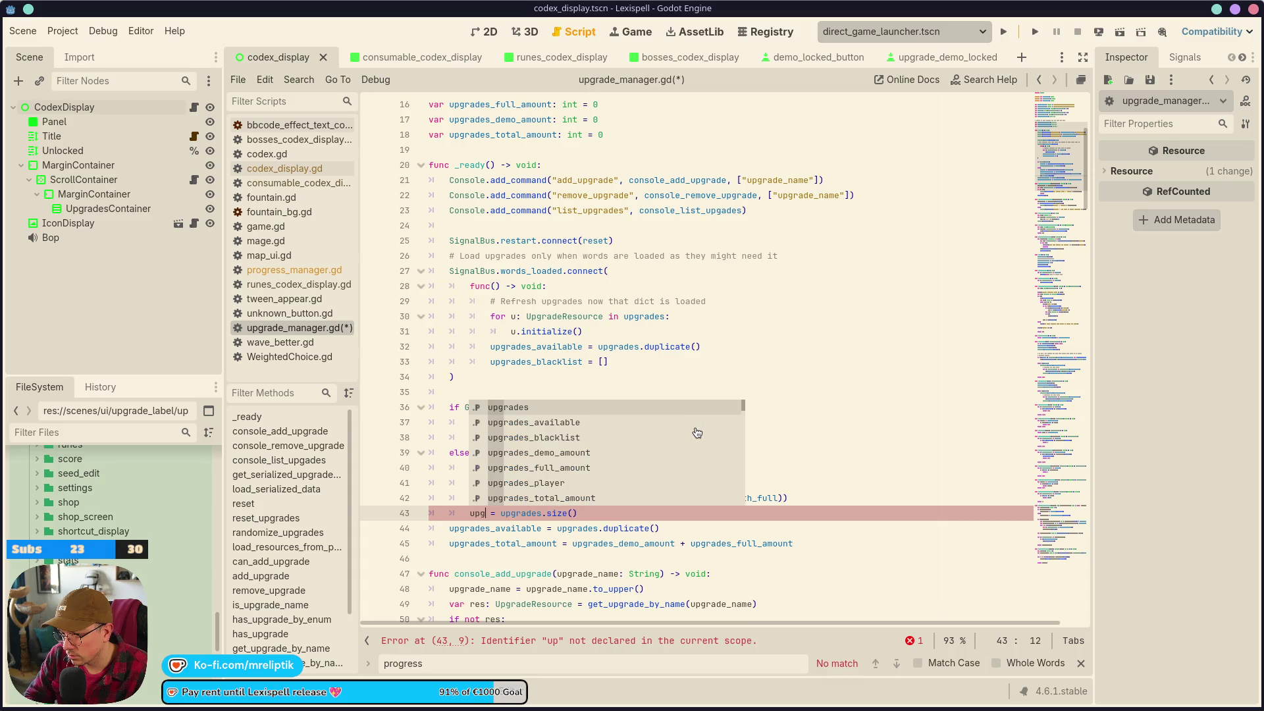
key("Down")
key("Down")
key("Down")
key("Return")
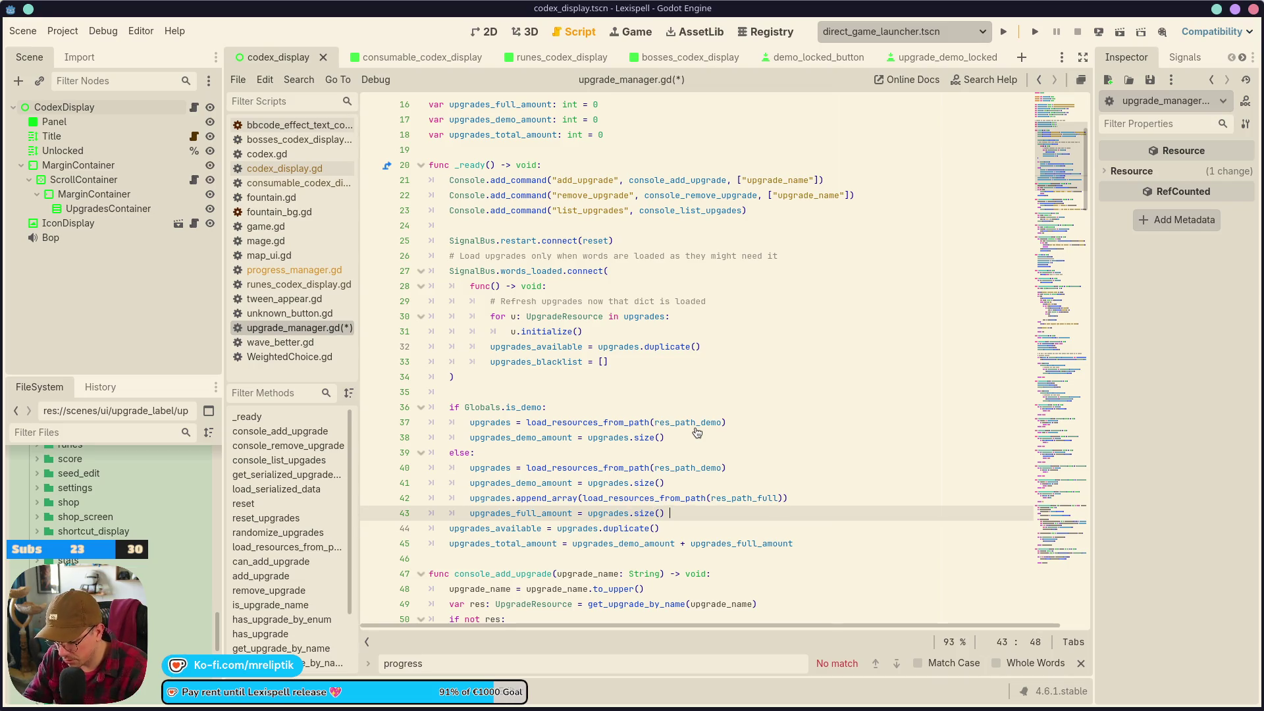
type("- upgrades_d")
key("Return")
key("ctrl+s")
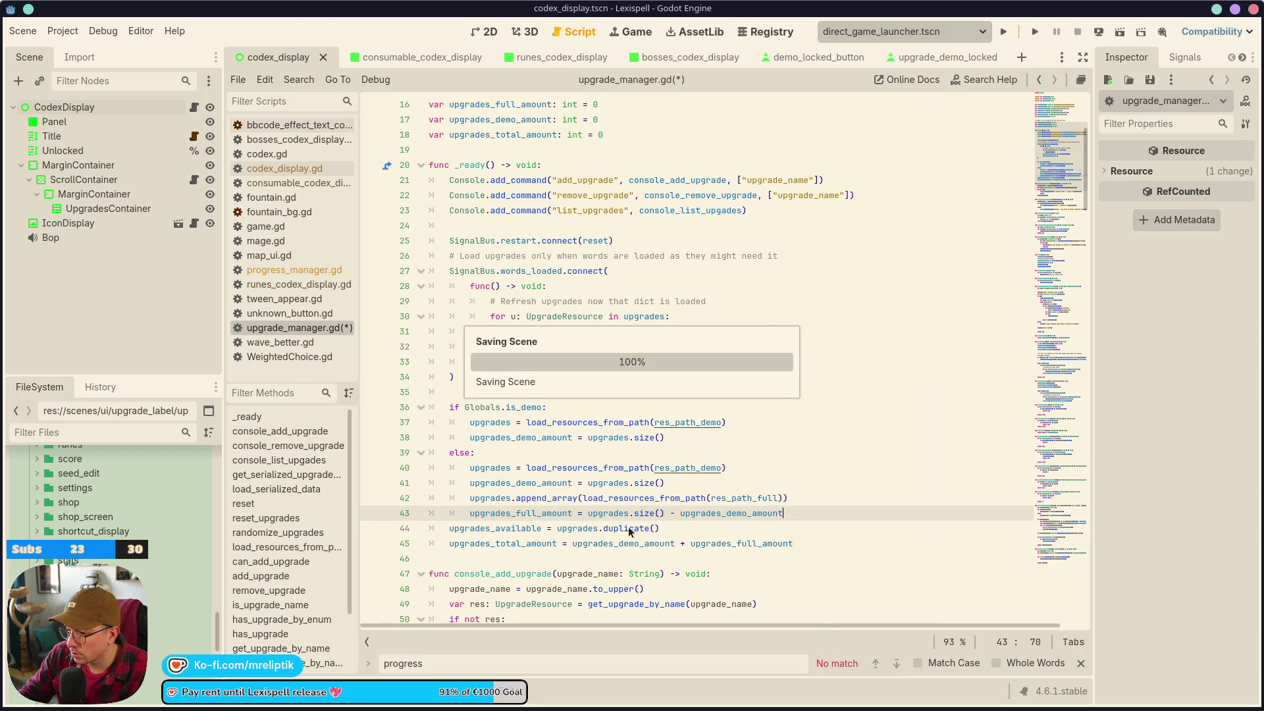
key("Return")
key("ctrl+s")
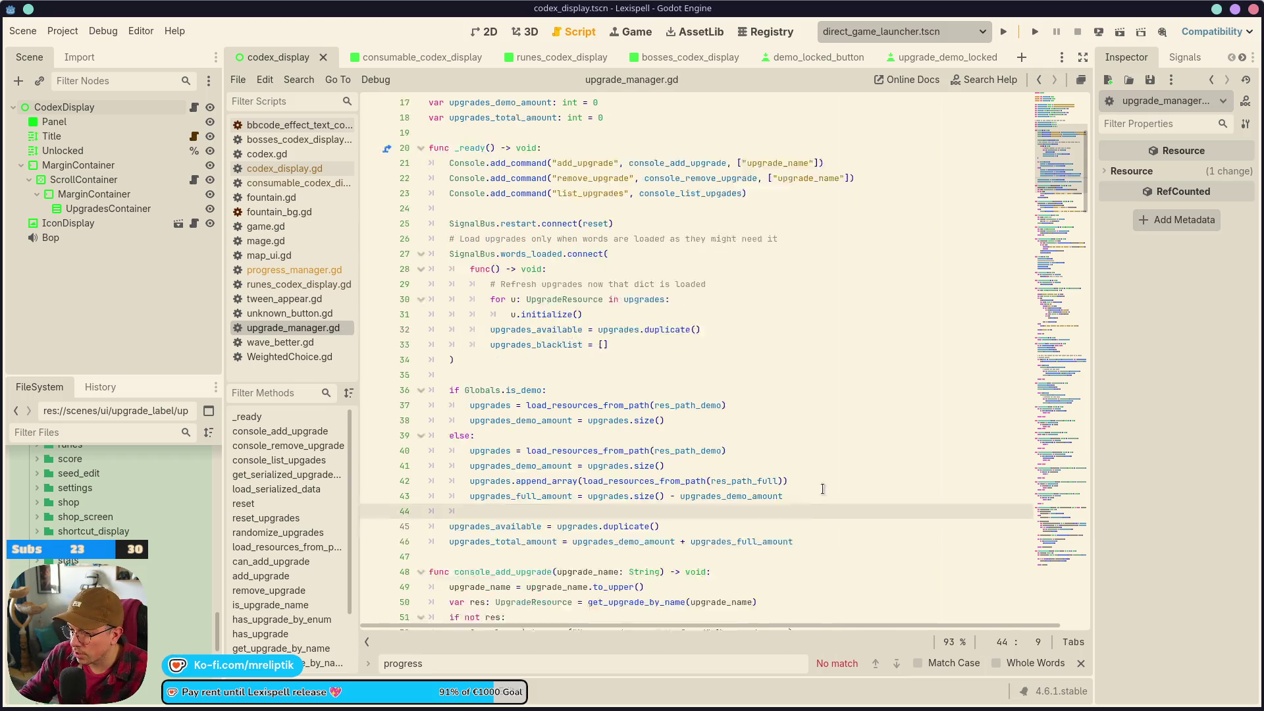
Duplicate the demo load line onto a new line in the demo branch.
scroll(823, 489, "down", 3)
double_click(515, 301)
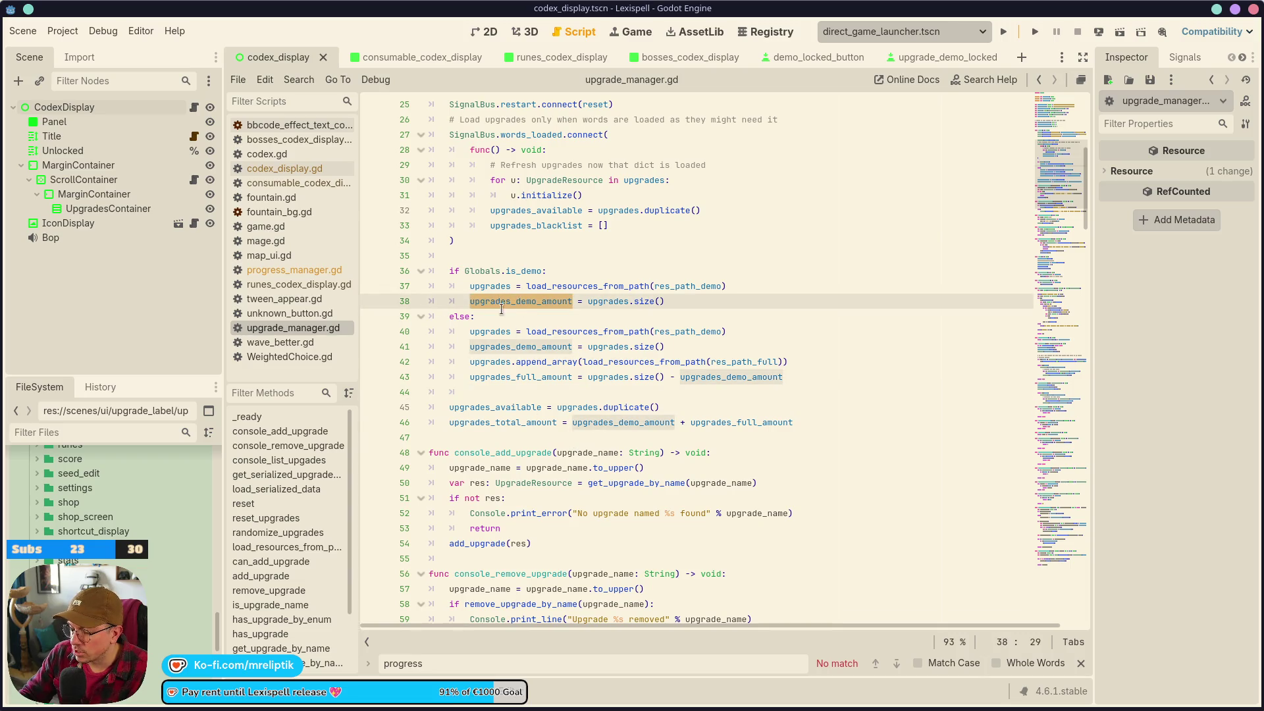
left_click(708, 297)
key("Return")
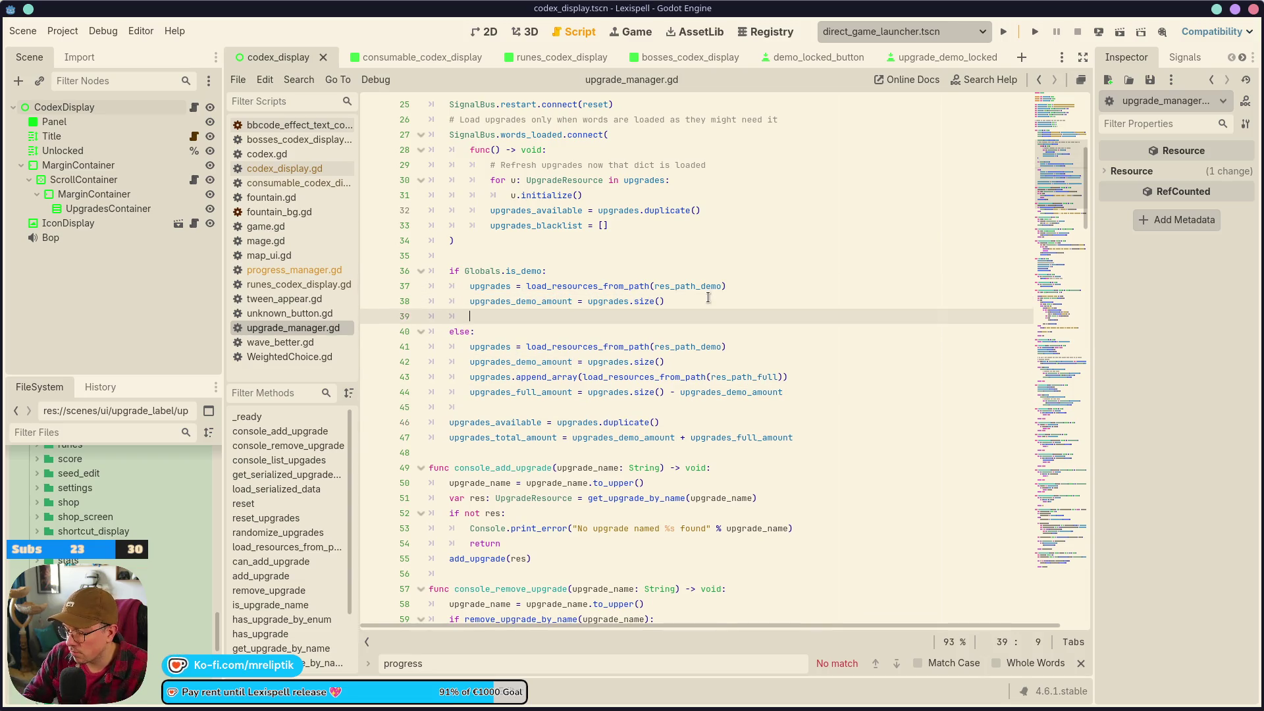
left_click(737, 285)
key("ctrl+shift+d")
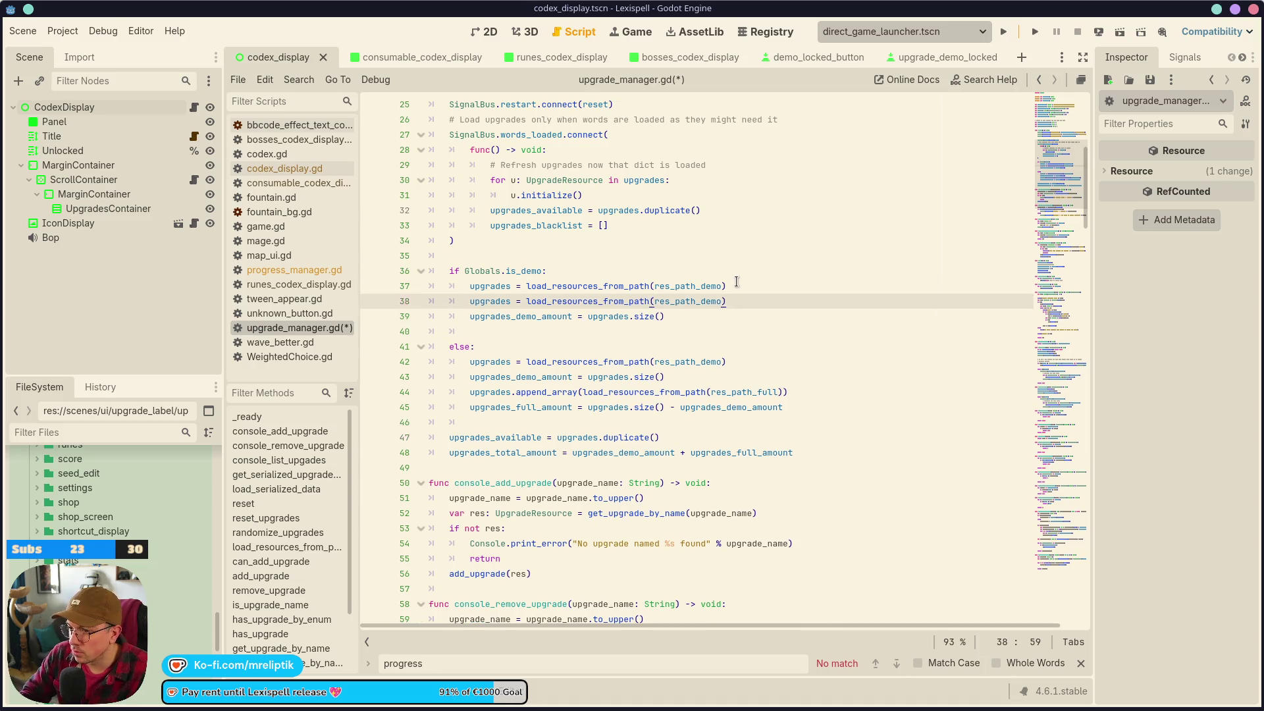
key("alt+Down")
key("alt+Down")
key("Home")
key("BackSpace")
key("BackSpace")
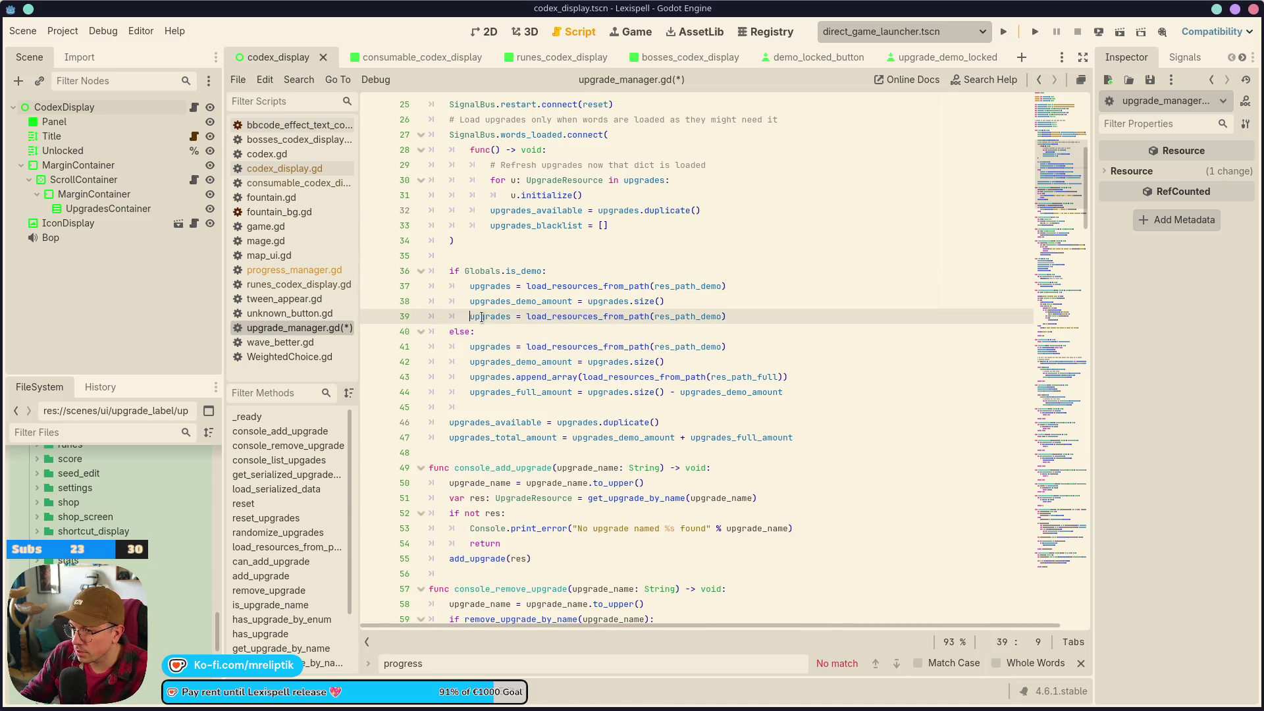
Change the copy to upgrades_full_amount = count_resources_from_path(...) and save.
double_click(534, 392)
key("ctrl+c")
double_click(490, 317)
key("ctrl+v")
left_click(615, 316)
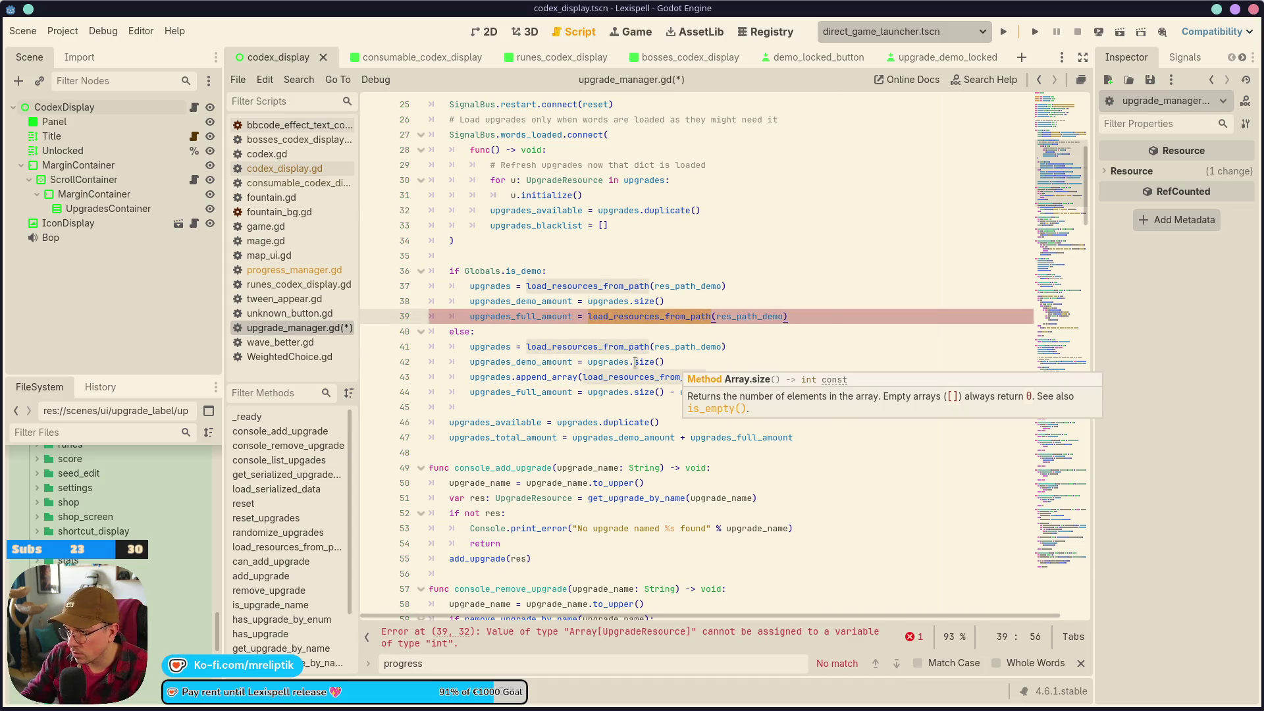
key("ctrl+BackSpace")
type("count")
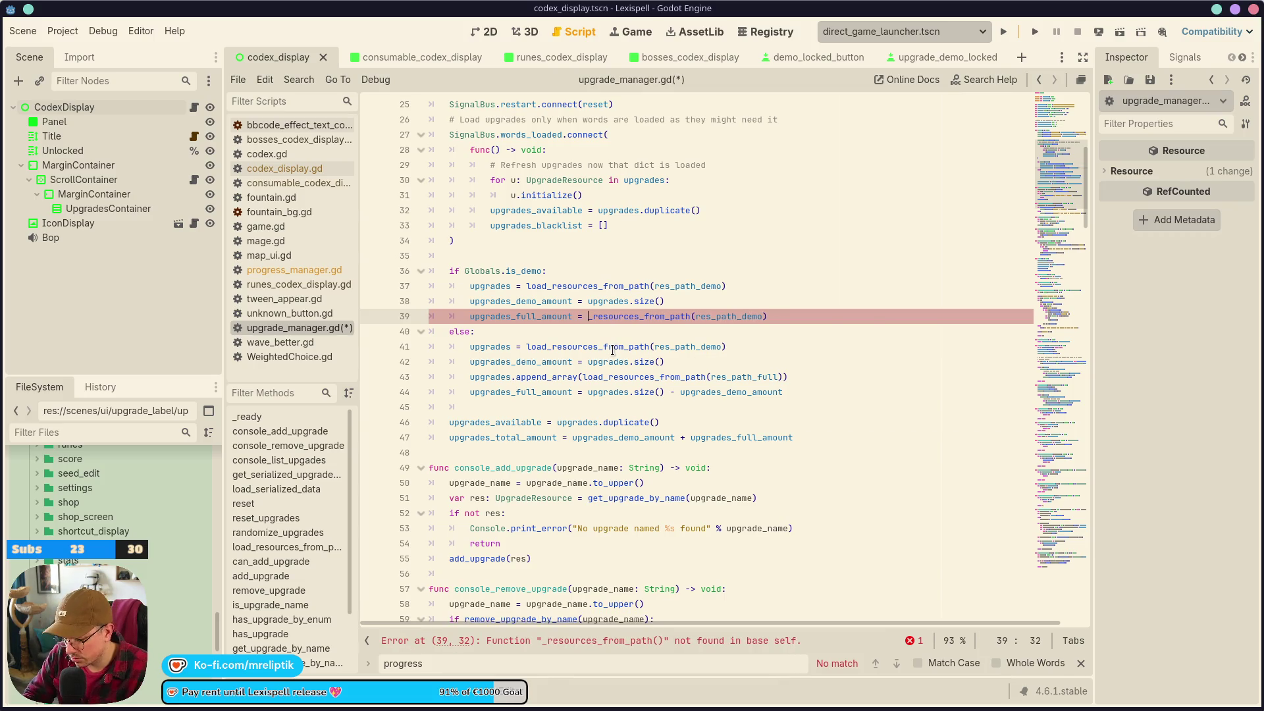
key("ctrl+s")
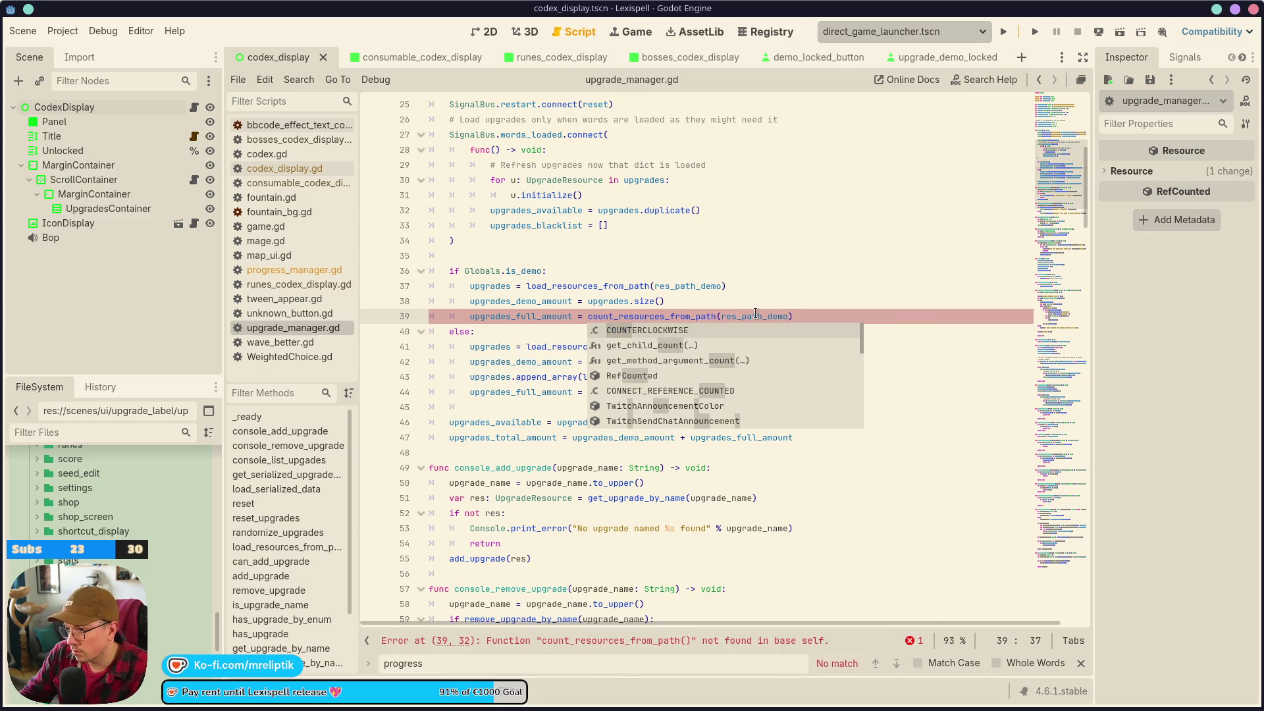
key("Escape")
Replace res_path_demo with res_path_full, then jump to load_resources_from_path.
double_click(731, 377)
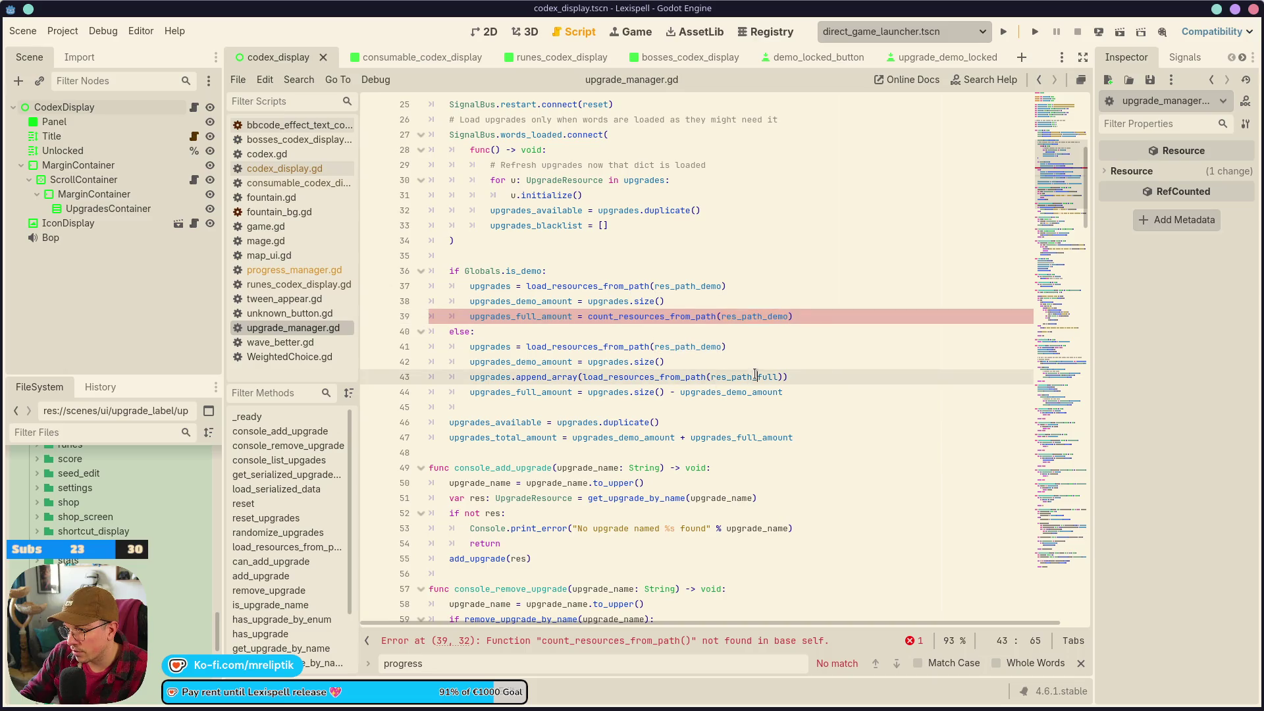
key("ctrl+c")
double_click(757, 317)
key("ctrl+v")
double_click(652, 317)
scroll(508, 525, "down", 6)
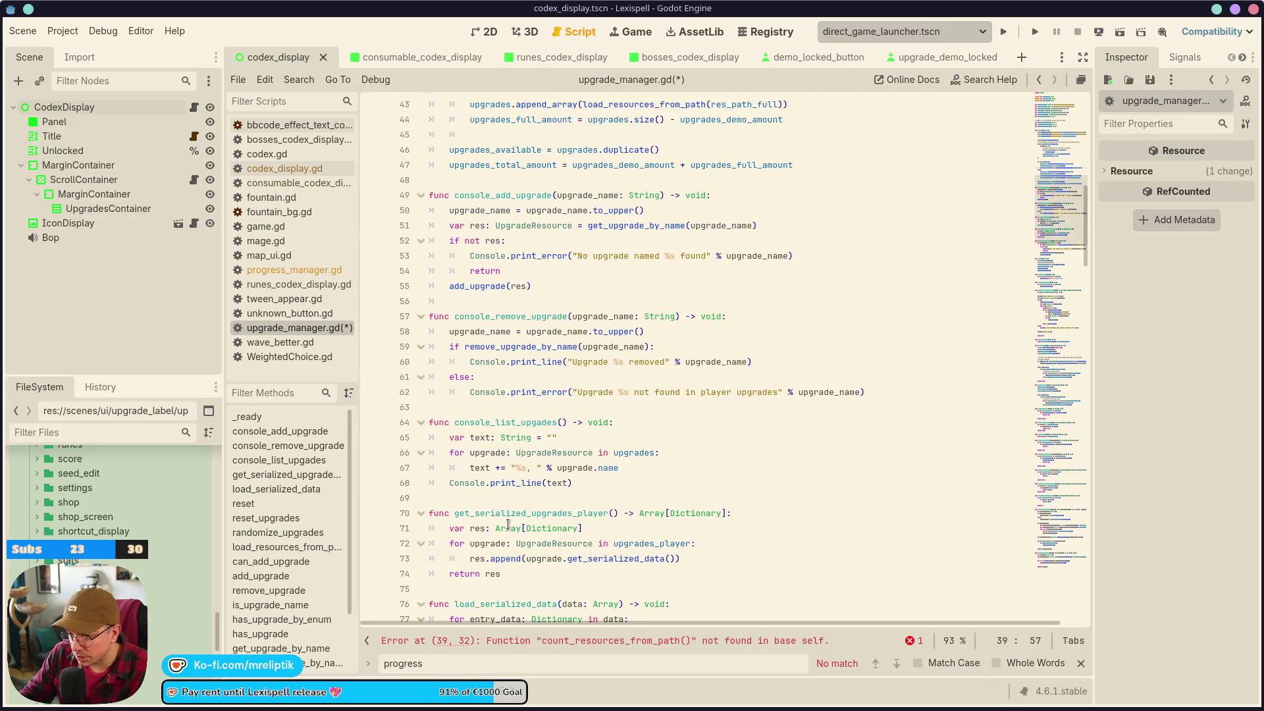
scroll(508, 525, "down", 20)
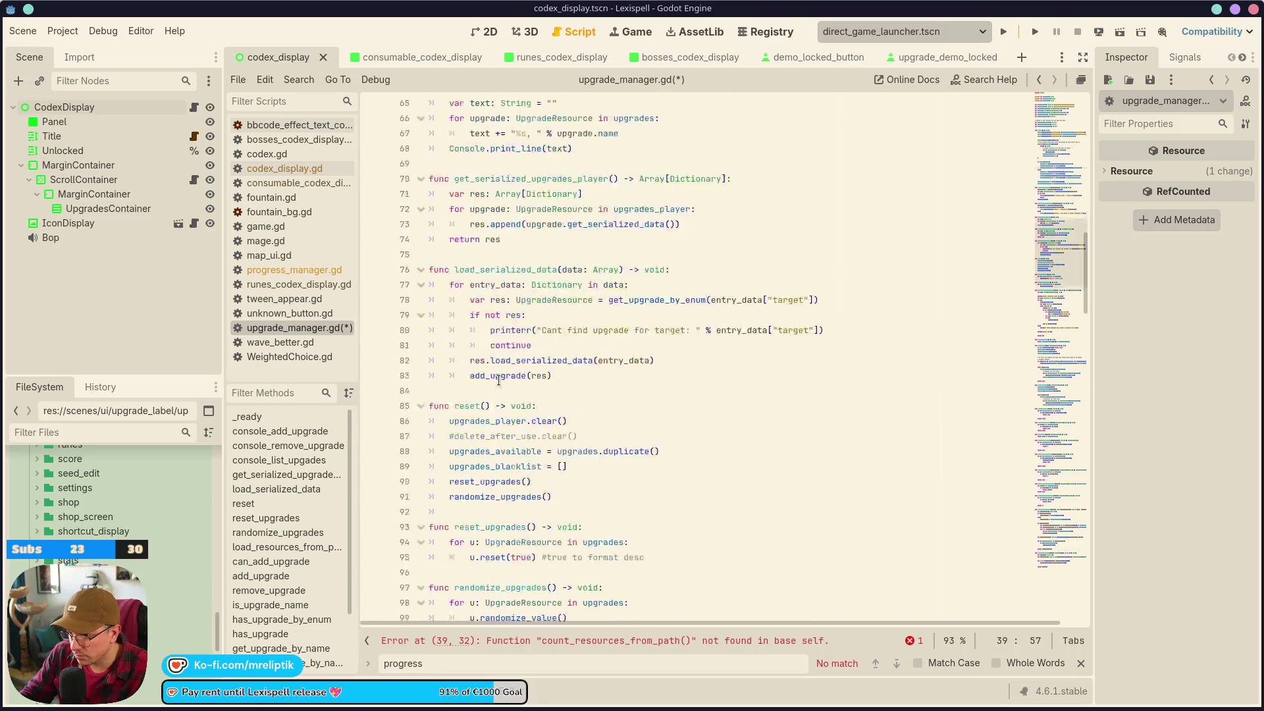
left_click(557, 642)
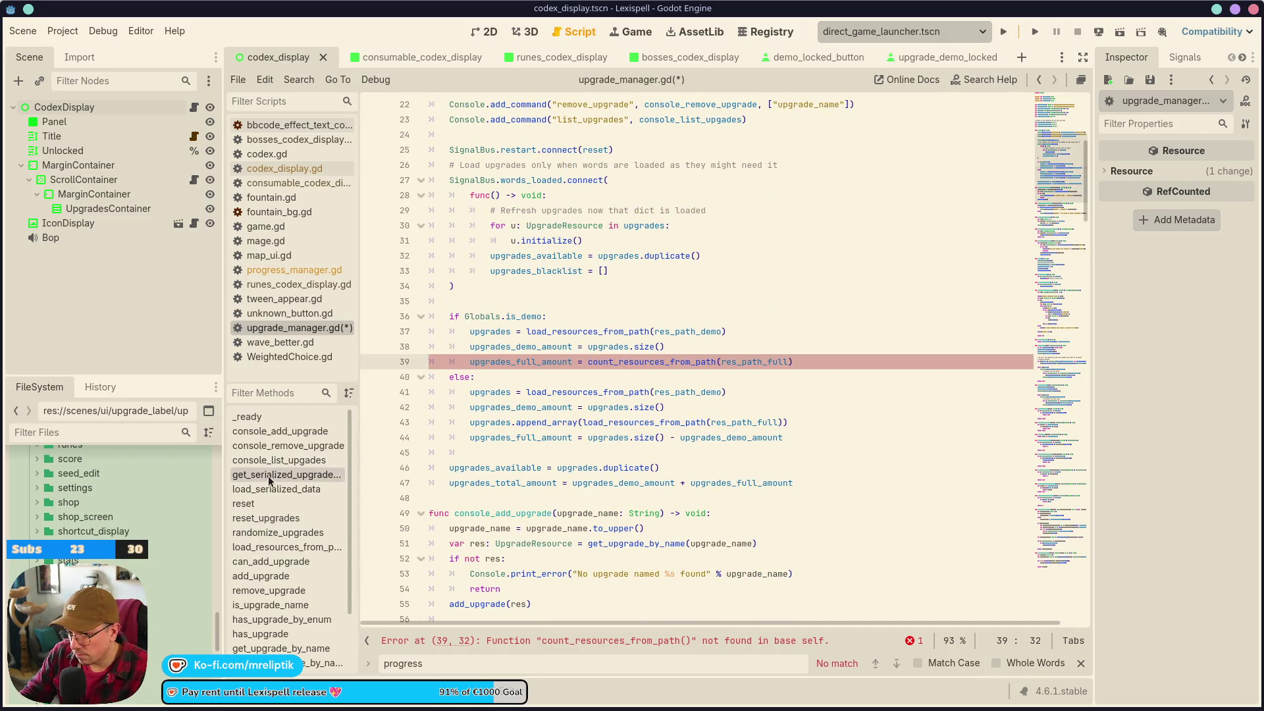
left_click(270, 547)
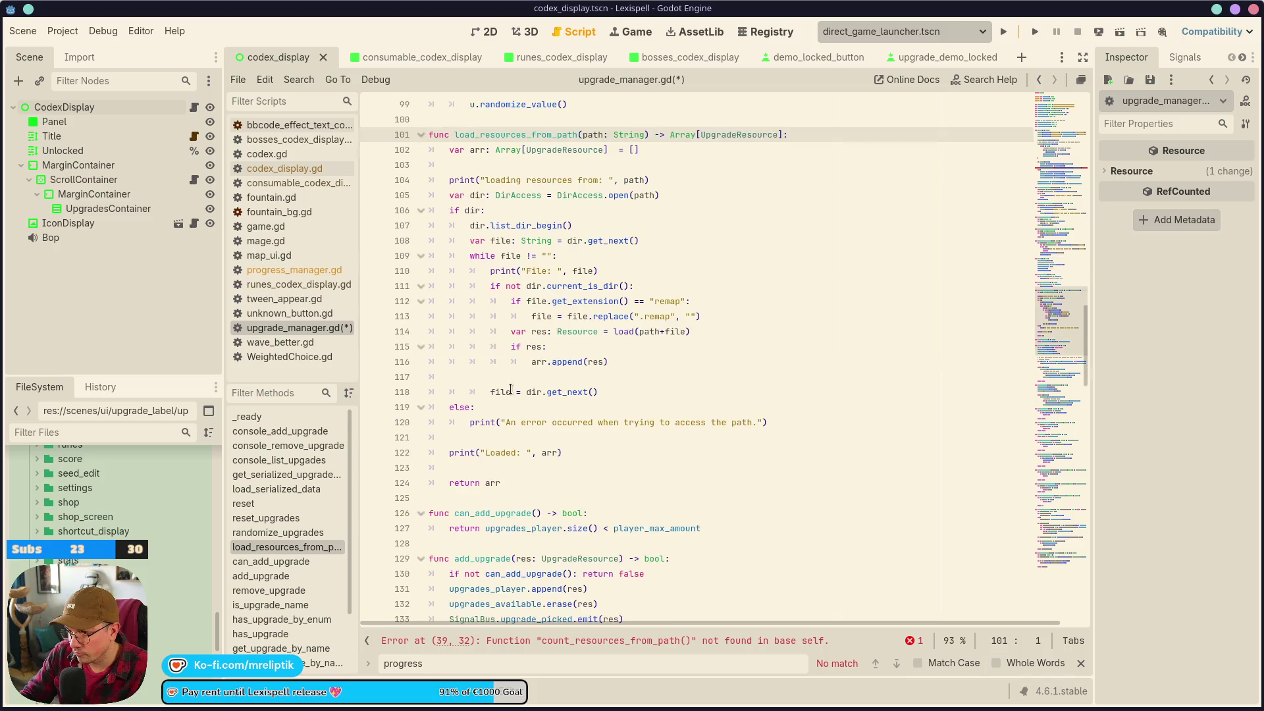
Add func count_resources_from_path(path: String) -> int: with a pass placeholder body and save.
left_click(509, 499)
key("Return")
key("Return")
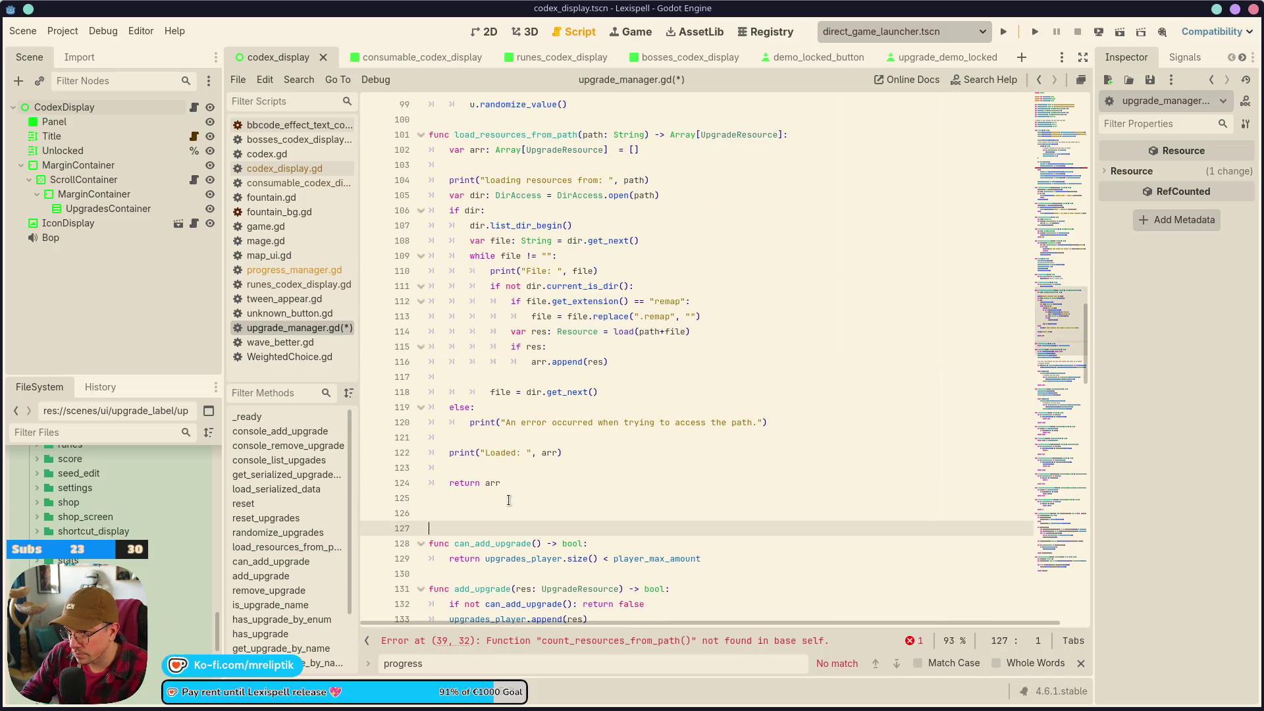
key("Up")
type("func count_resources_from_path")
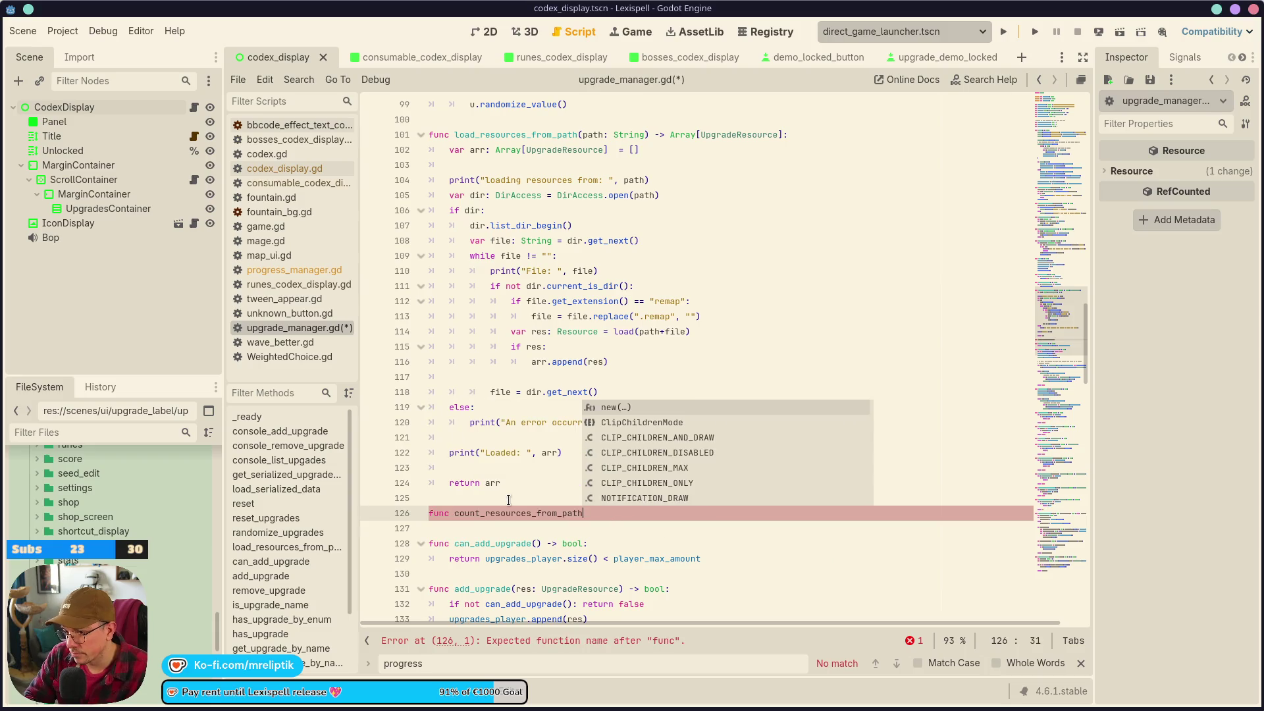
type("(p")
type("ath: String)")
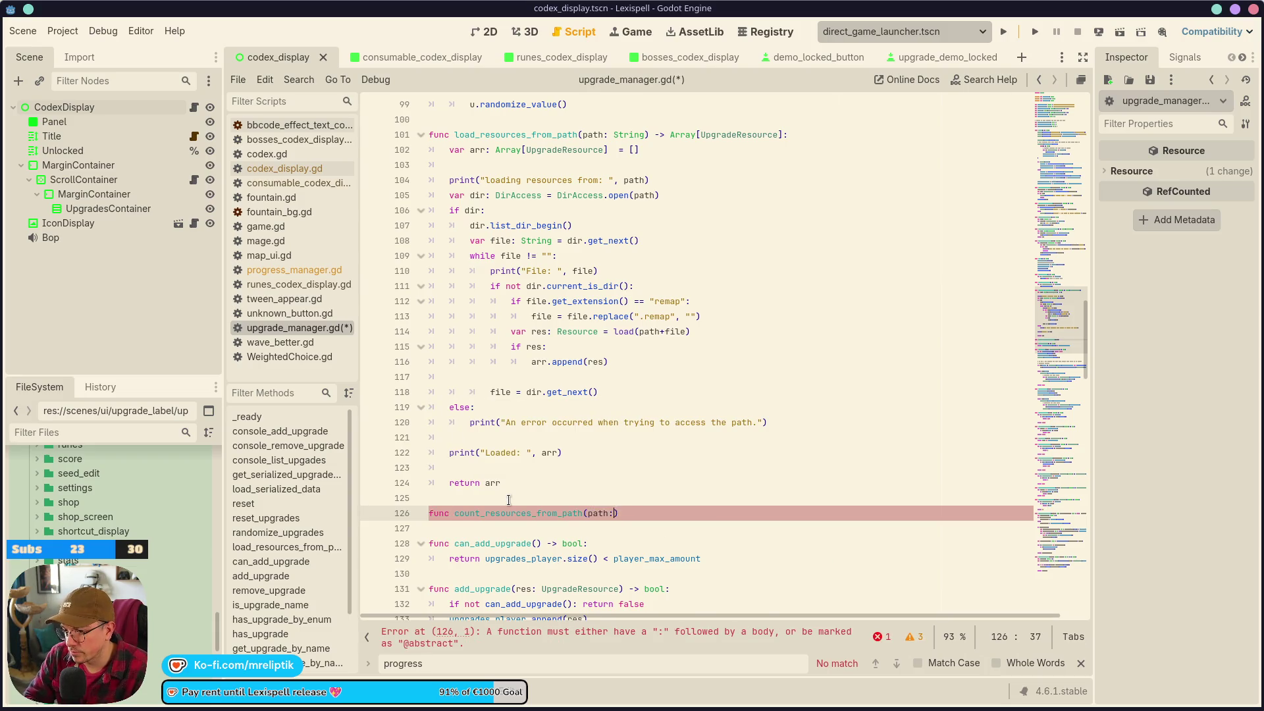
type(" -> o")
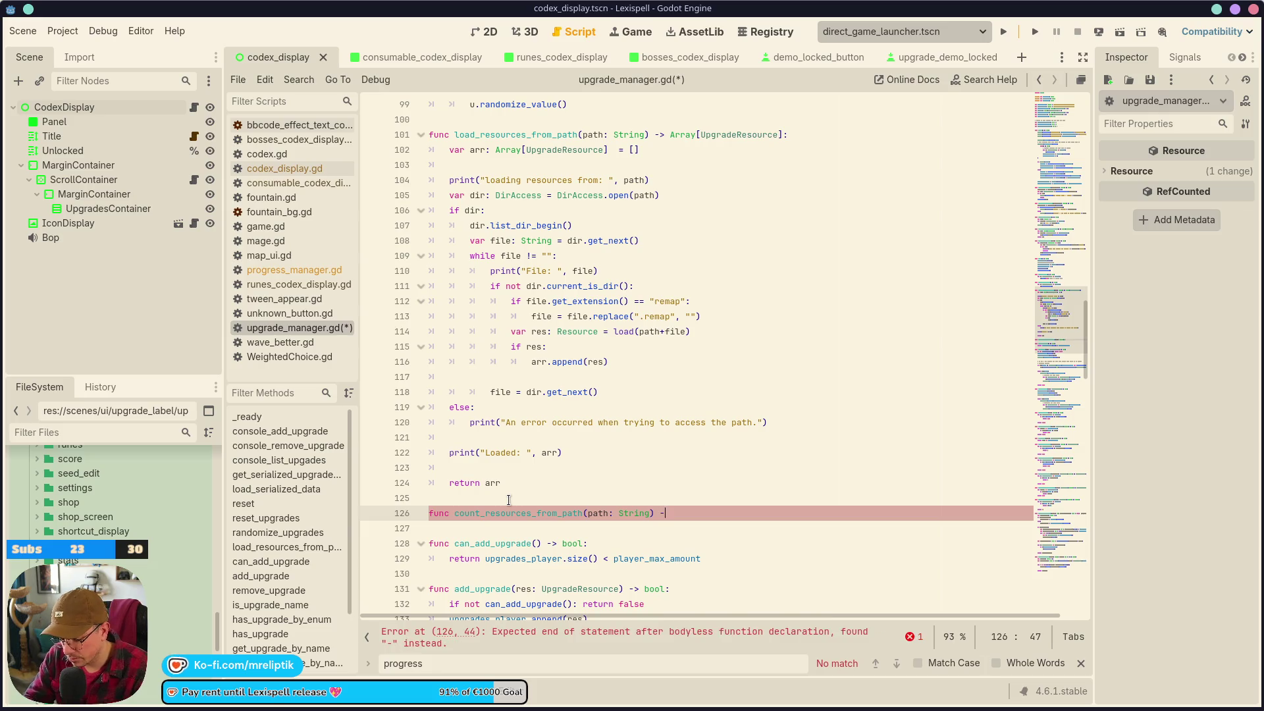
key("BackSpace")
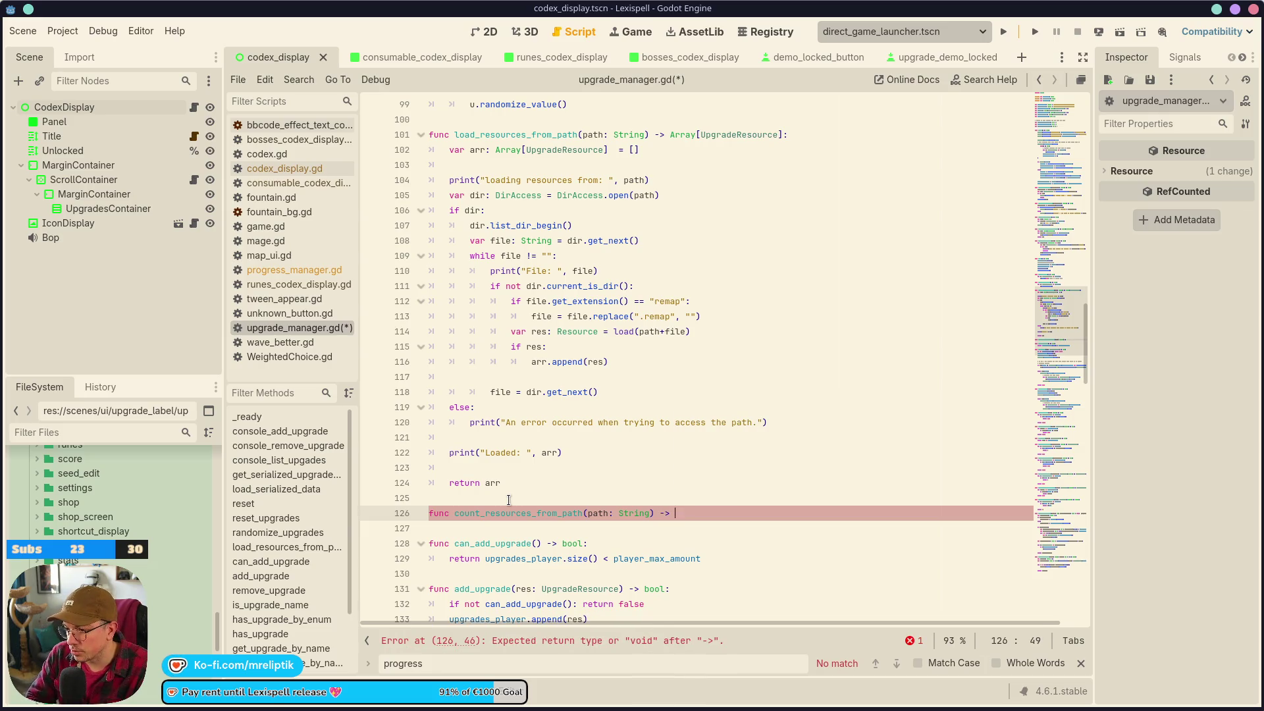
type("int")
type(":")
key("Return")
type("pas")
key("ctrl+s")
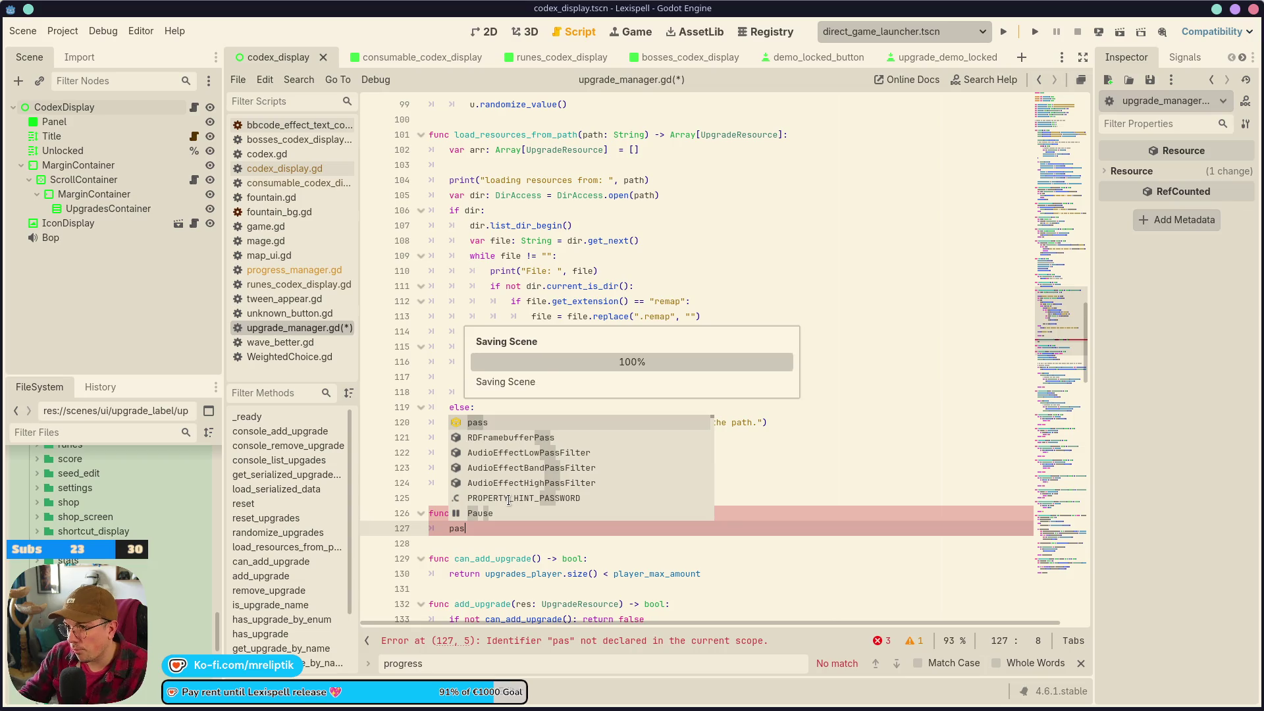
Copy the directory-scanning loop from load_resources_from_path into the new function, dropping return arr.
left_click(485, 180)
mouse_move(450, 195)
left_mouse_down()
mouse_move(527, 259)
mouse_move(685, 465)
left_mouse_up()
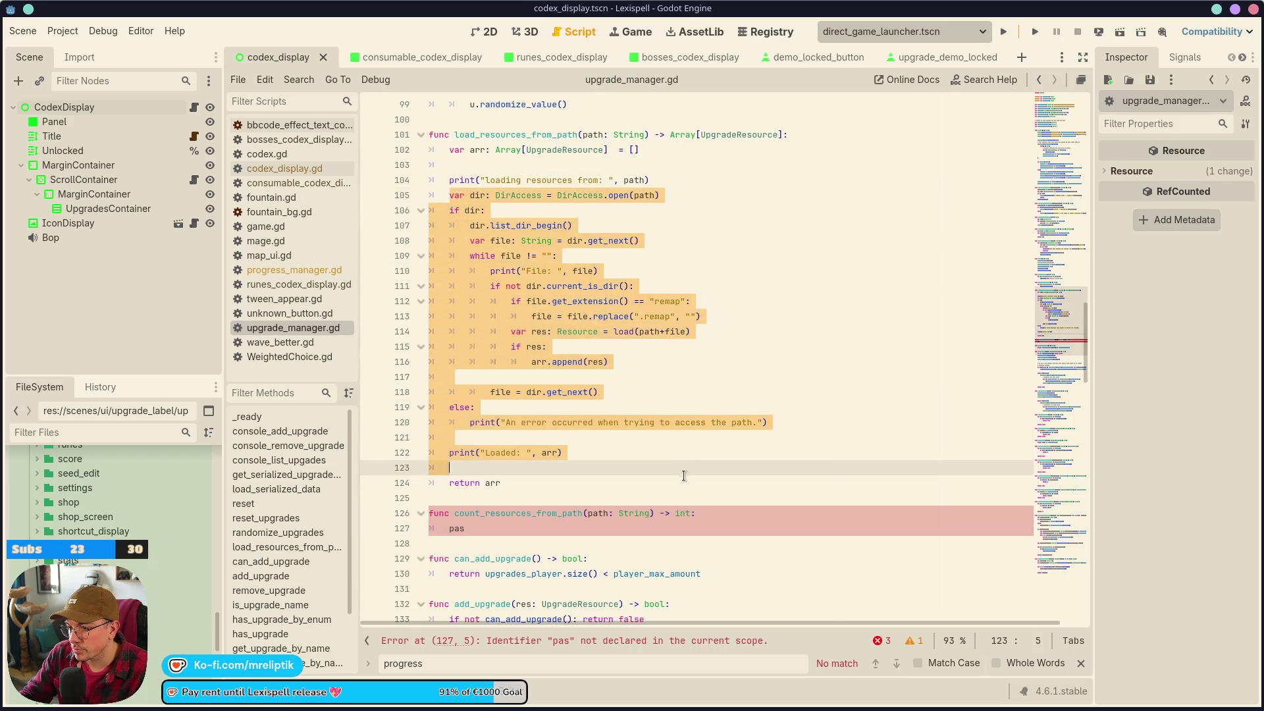
key("shift+Down")
key("shift+End")
key("ctrl+c")
double_click(487, 528)
key("ctrl+v")
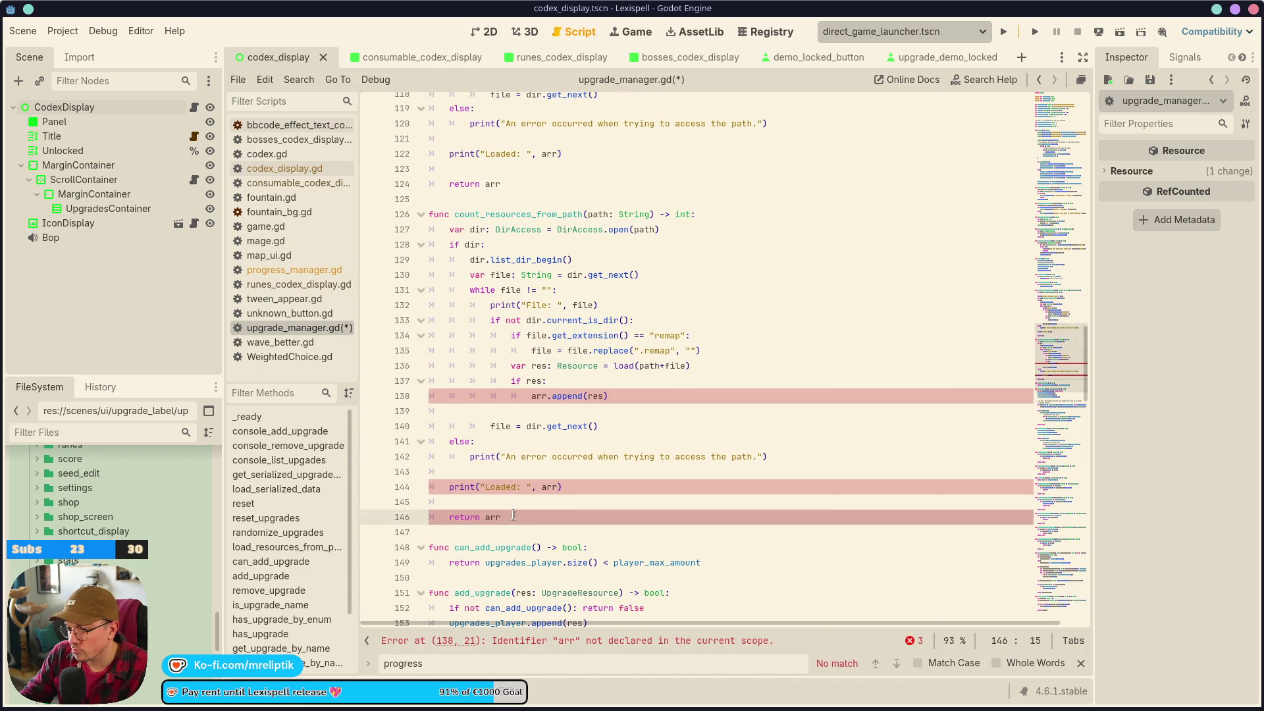
key("ctrl+shift+k")
left_click(584, 481)
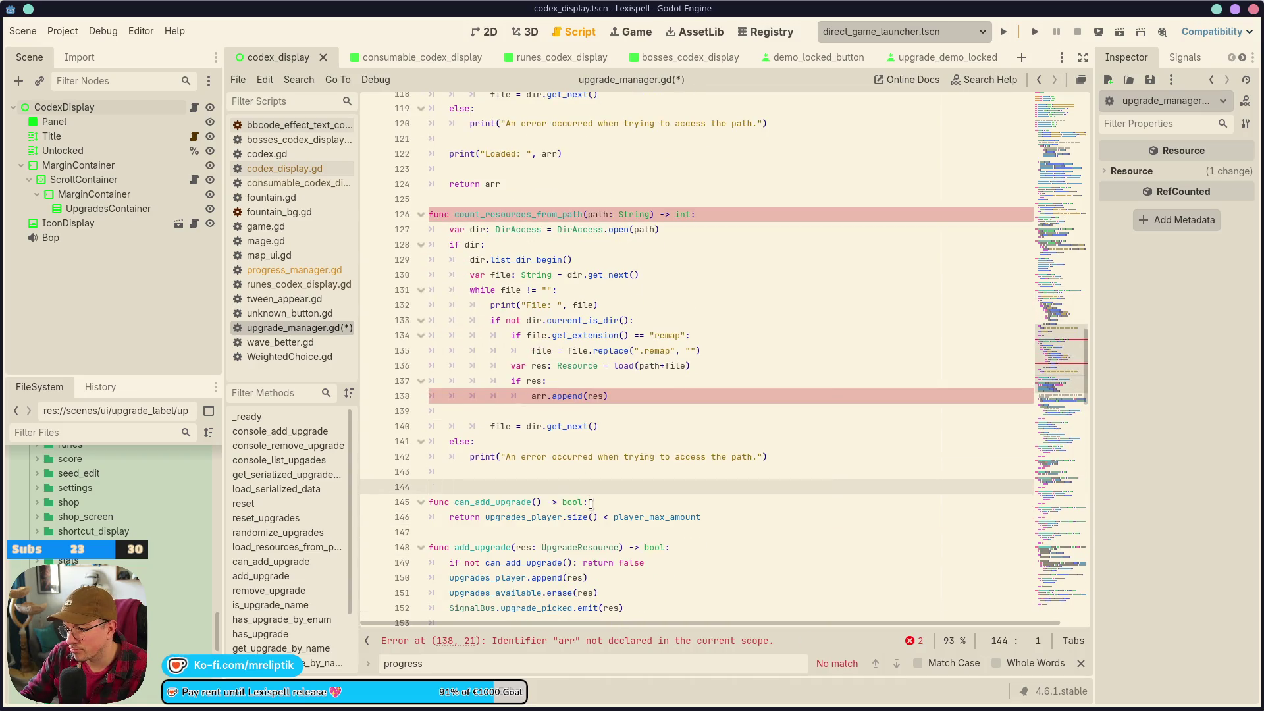
left_click(531, 501)
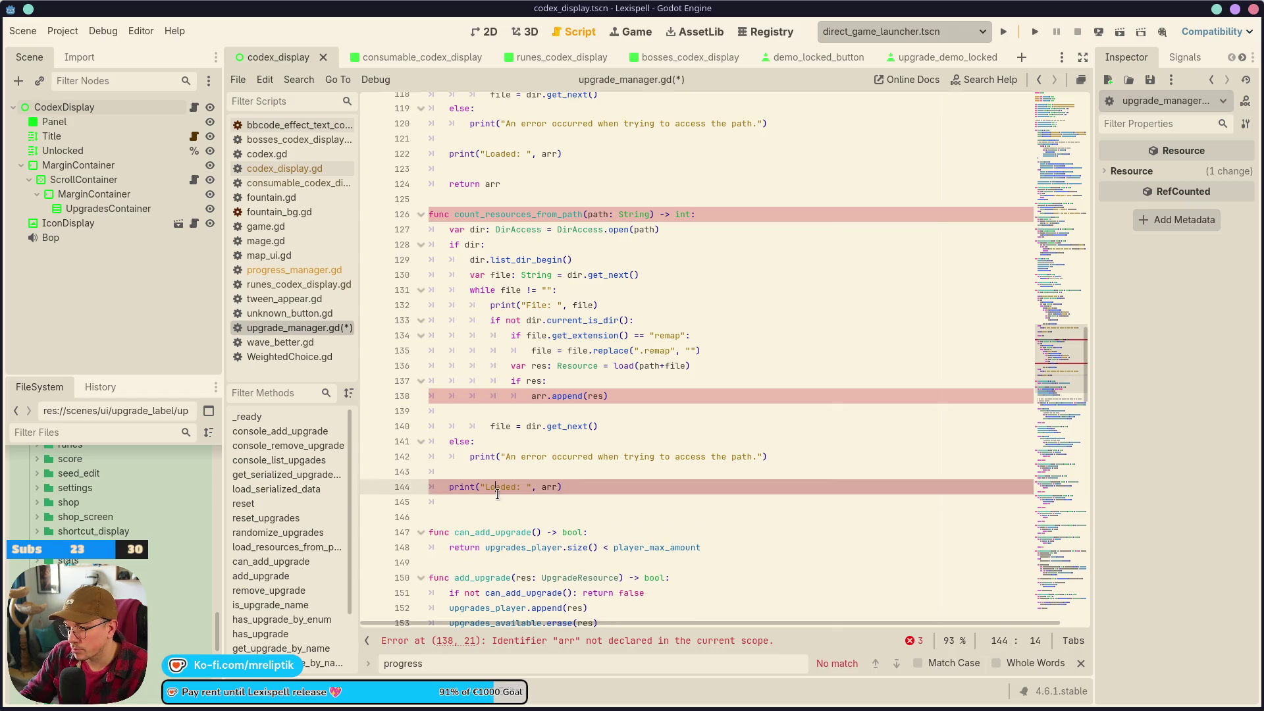
Change 'Loaded' to 'Counted' in the copied print message and save.
double_click(511, 486)
type("Counted")
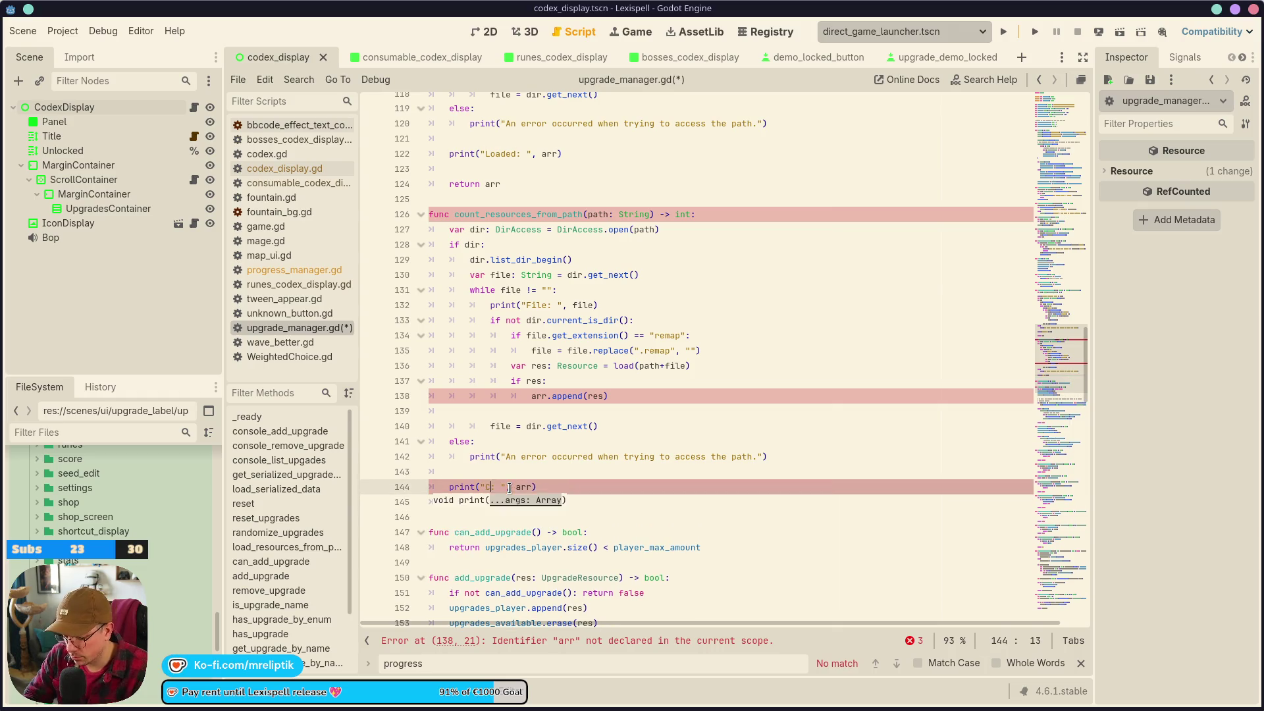
key("ctrl+s")
key("End")
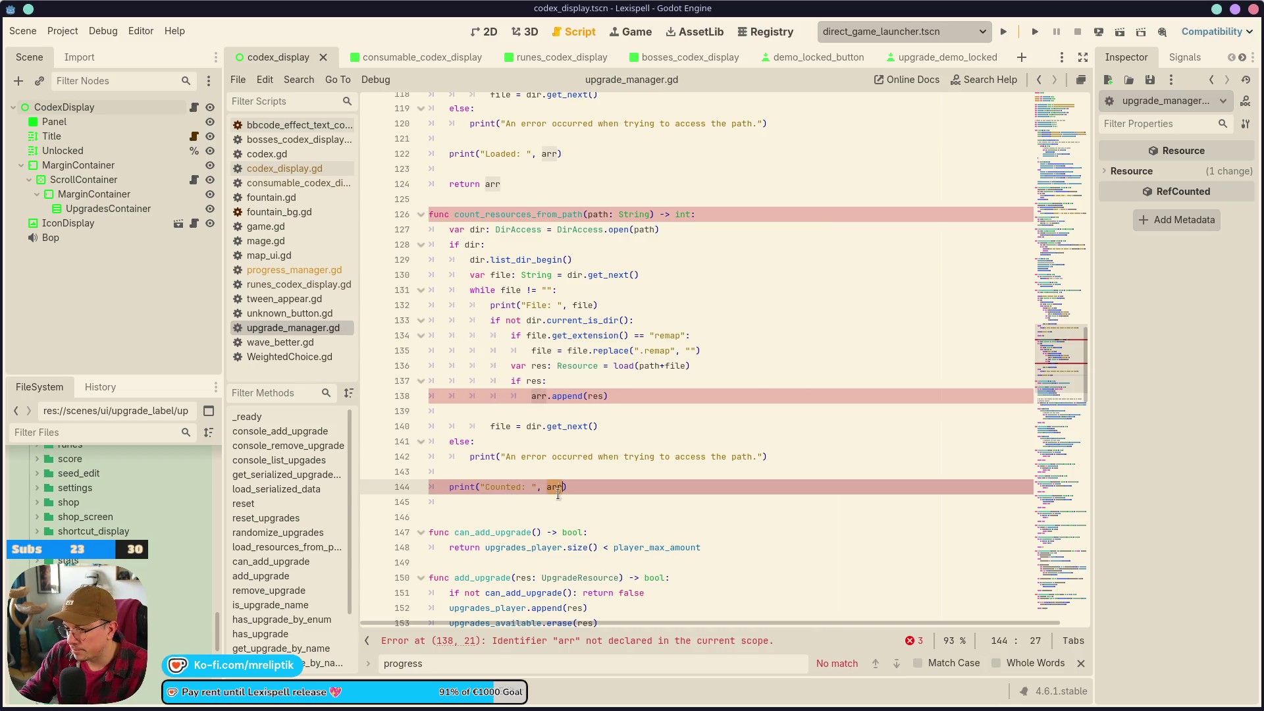
Move the path print line from load_resources_from_path into count_resources_from_path.
left_click(521, 486)
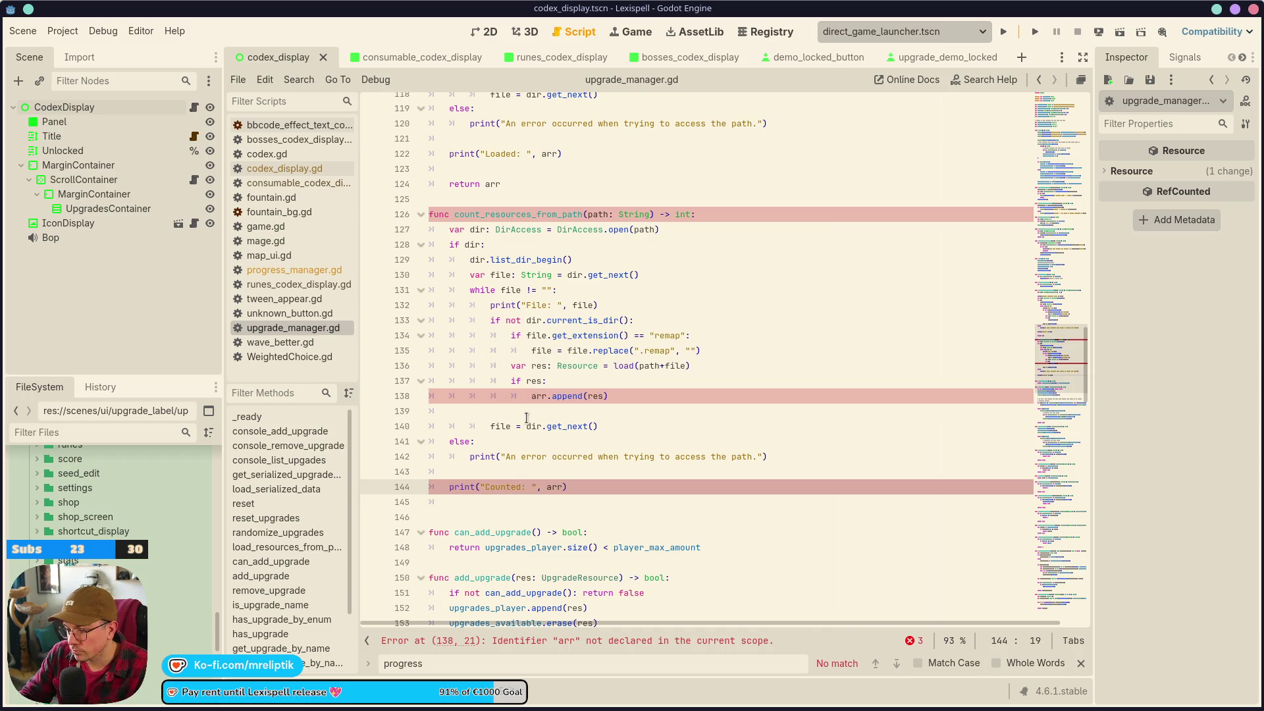
scroll(650, 318, "up", 7)
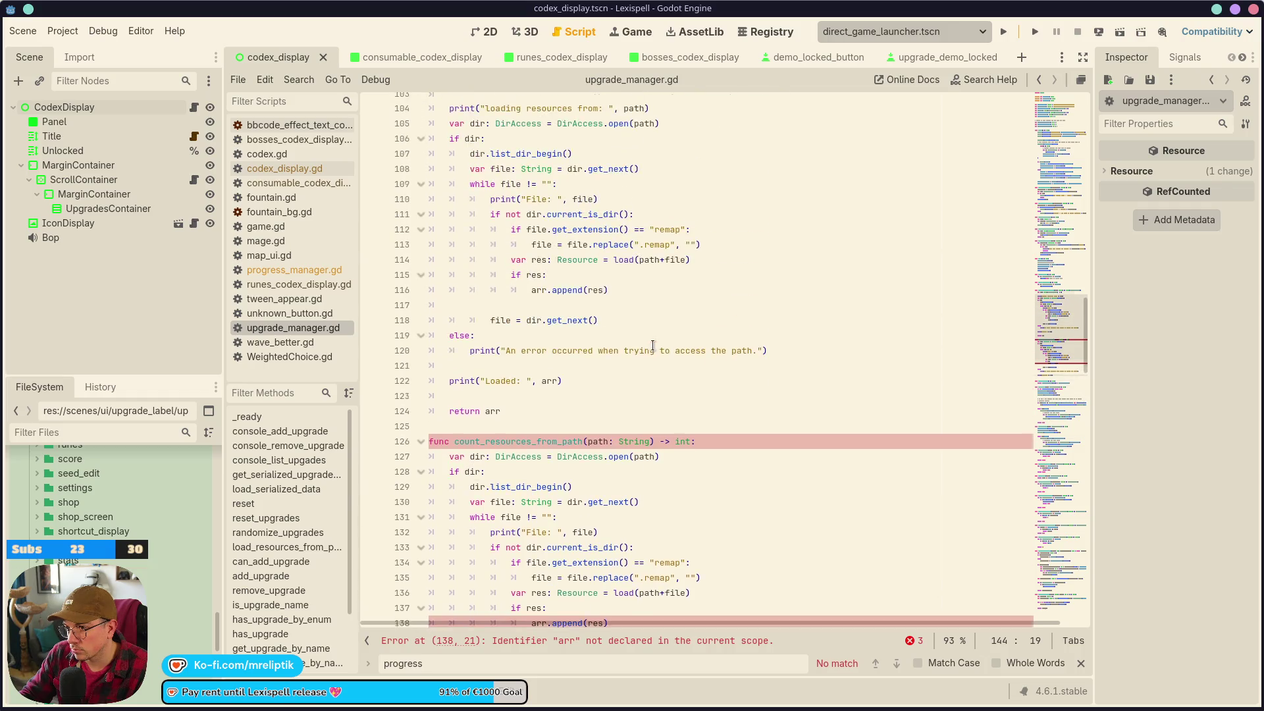
left_click(676, 186)
key("ctrl+z")
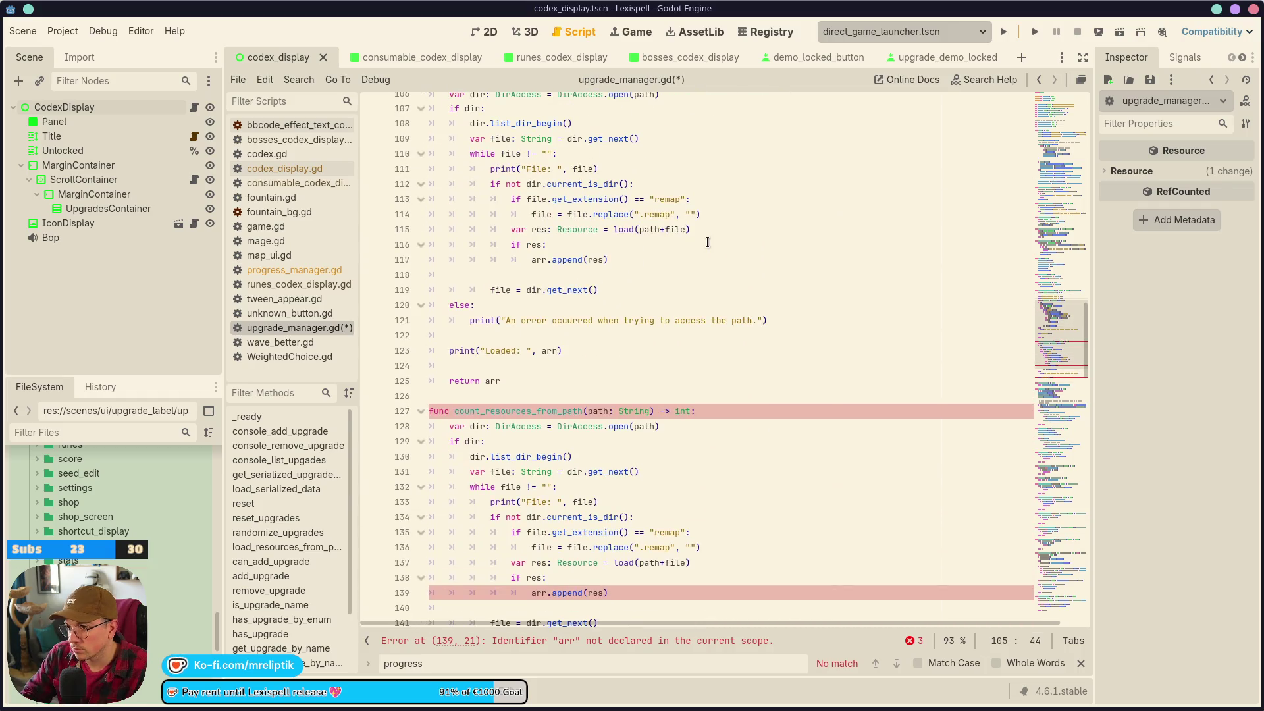
key("alt+Down")
key("alt+Down")
key("alt+Down")
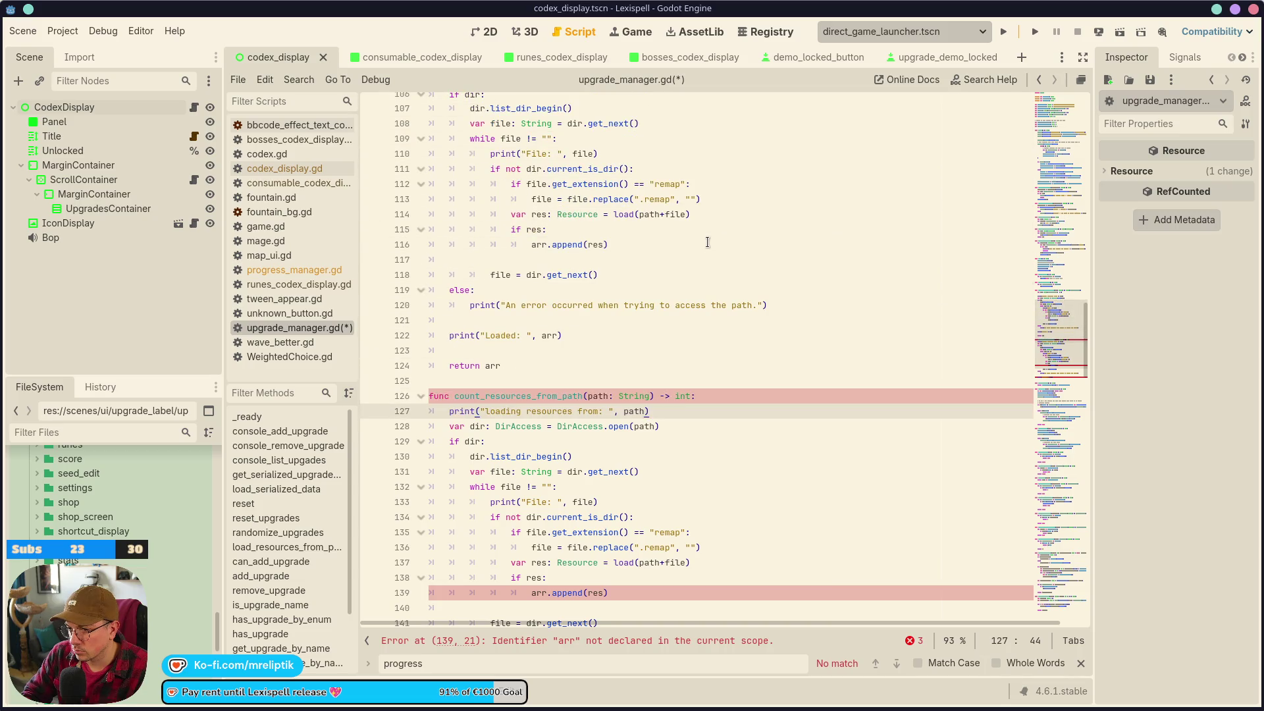
key("ctrl+shift+Left")
key("ctrl+shift+Left")
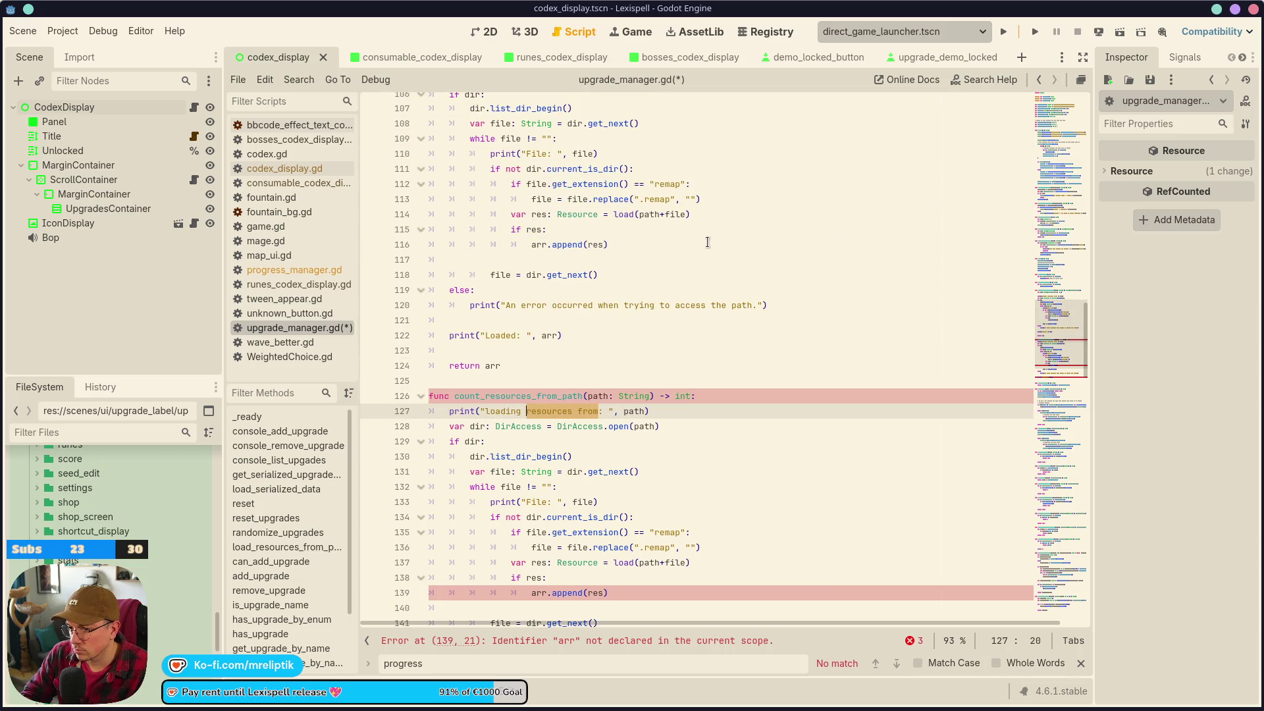
key("ctrl+shift+Left")
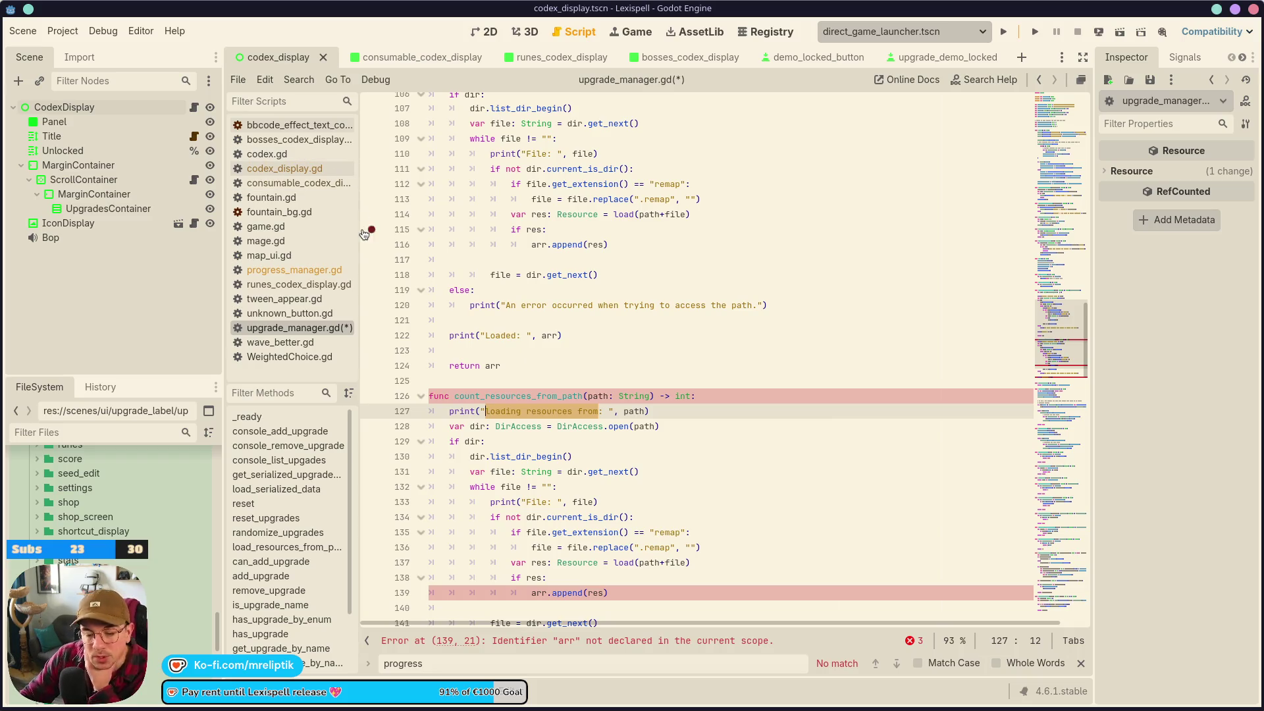
Browse the consumable, runes, bosses and demo_locked_button codex scenes, then open codex_display.gd.
left_click(393, 57)
left_click(483, 33)
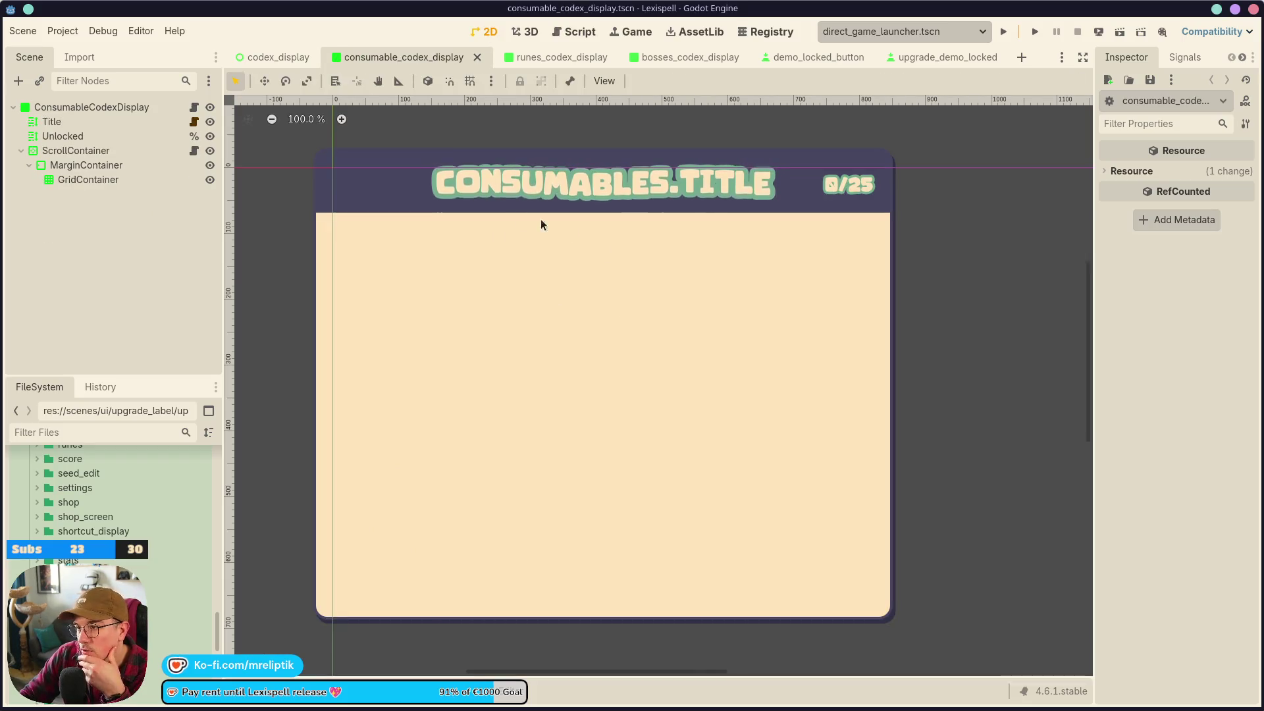
left_click(241, 58)
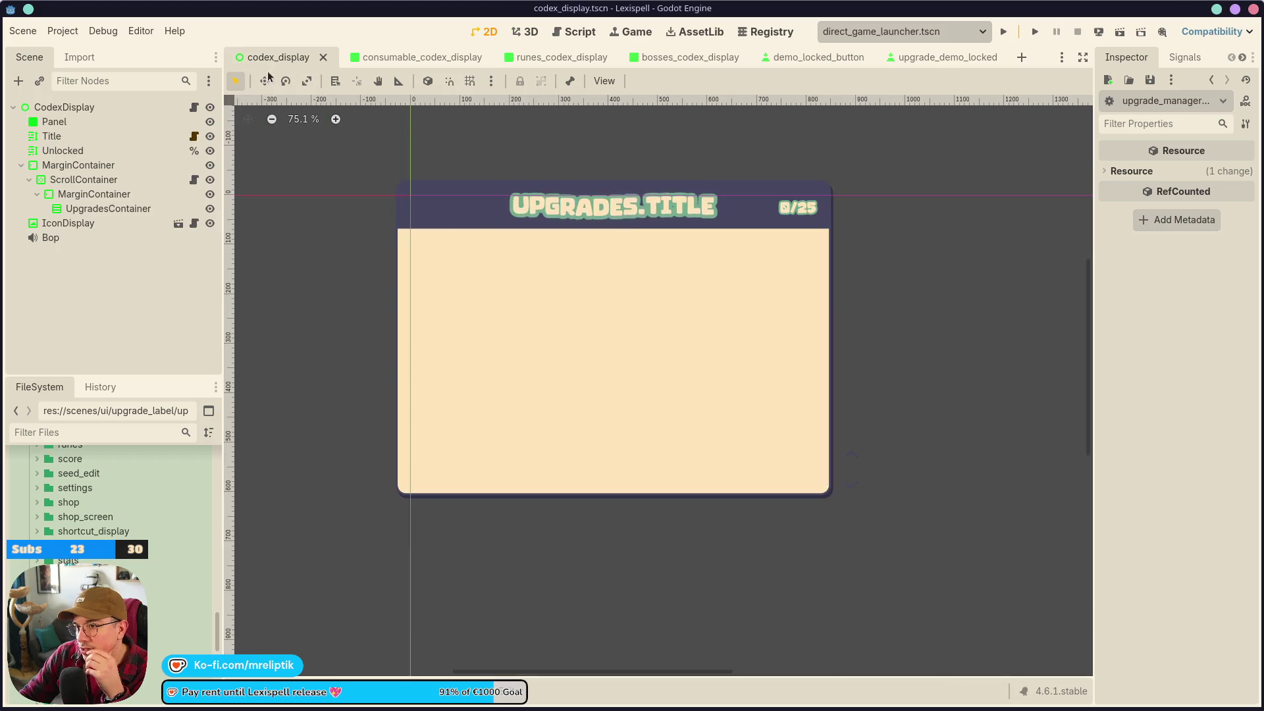
scroll(487, 289, "down", 1)
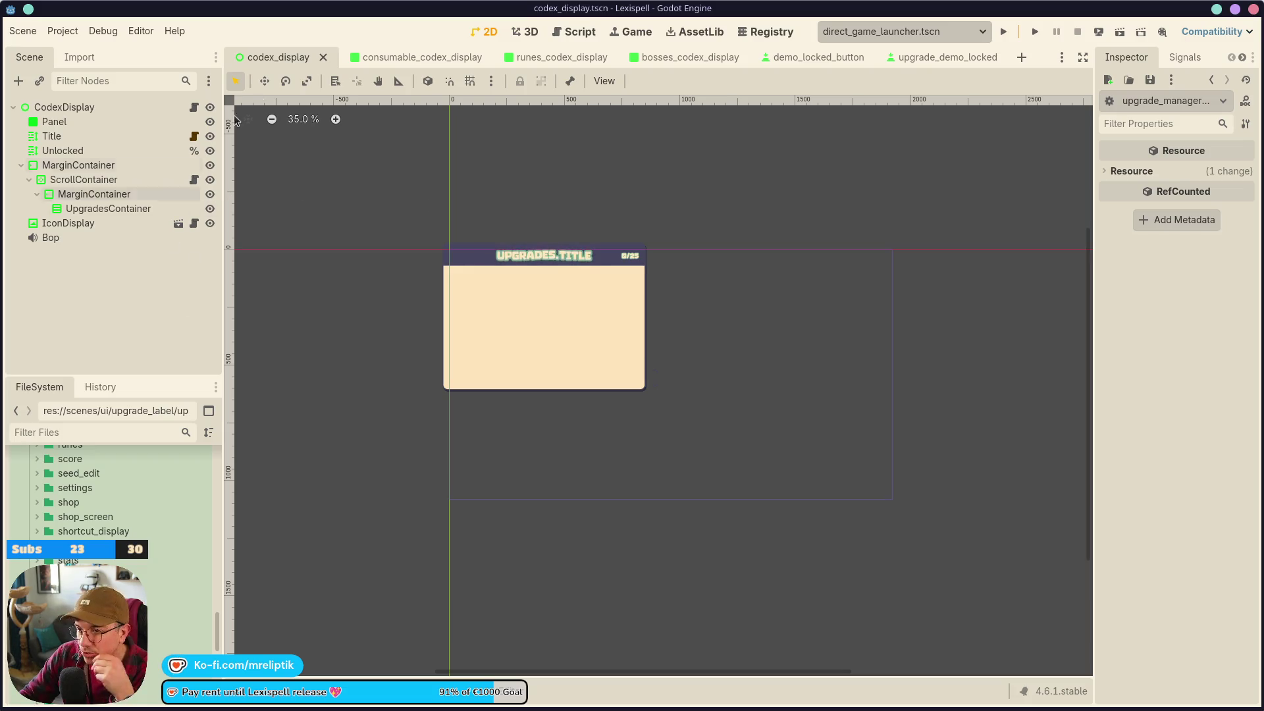
left_click(806, 58)
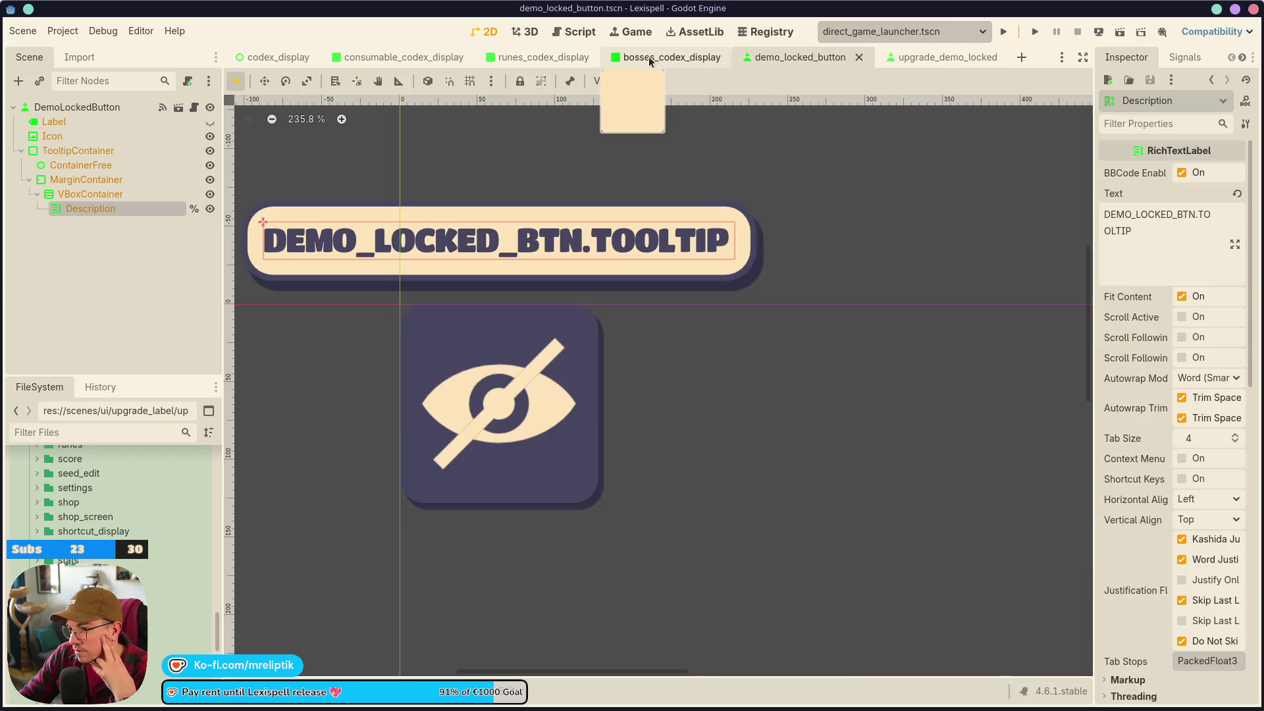
left_click(666, 61)
left_click(517, 62)
left_click(408, 59)
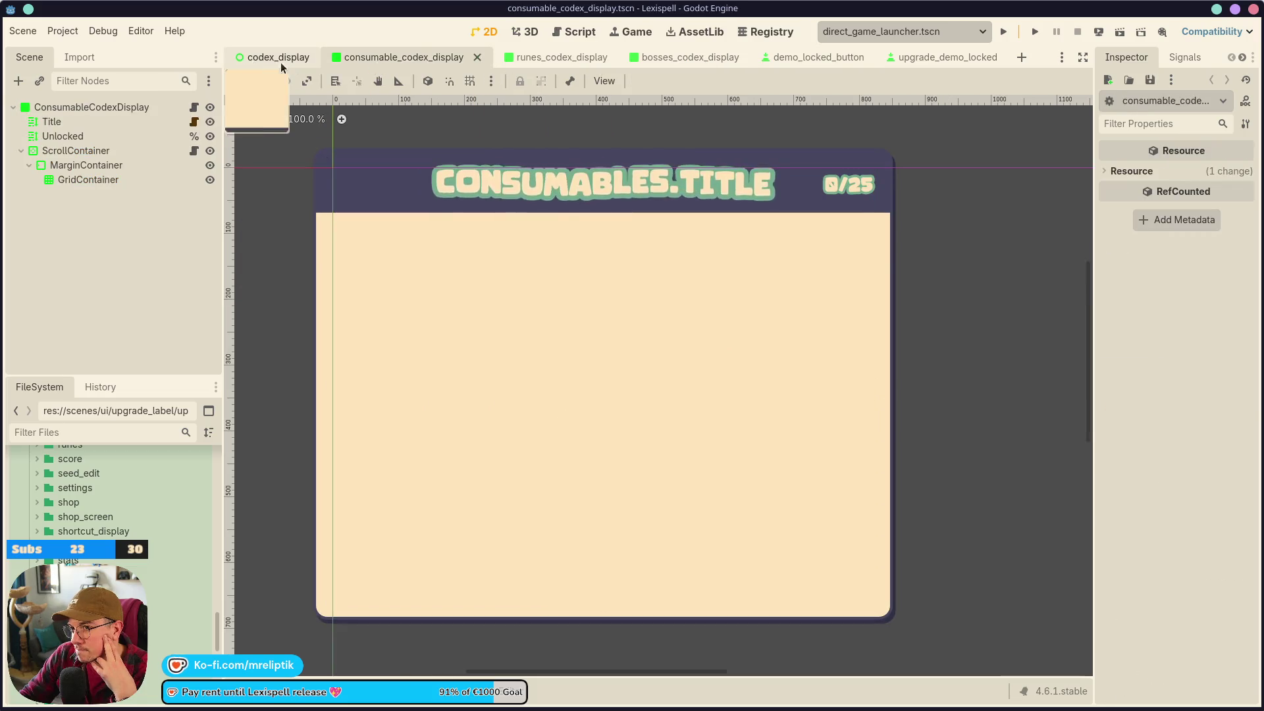
left_click(281, 60)
left_click(194, 107)
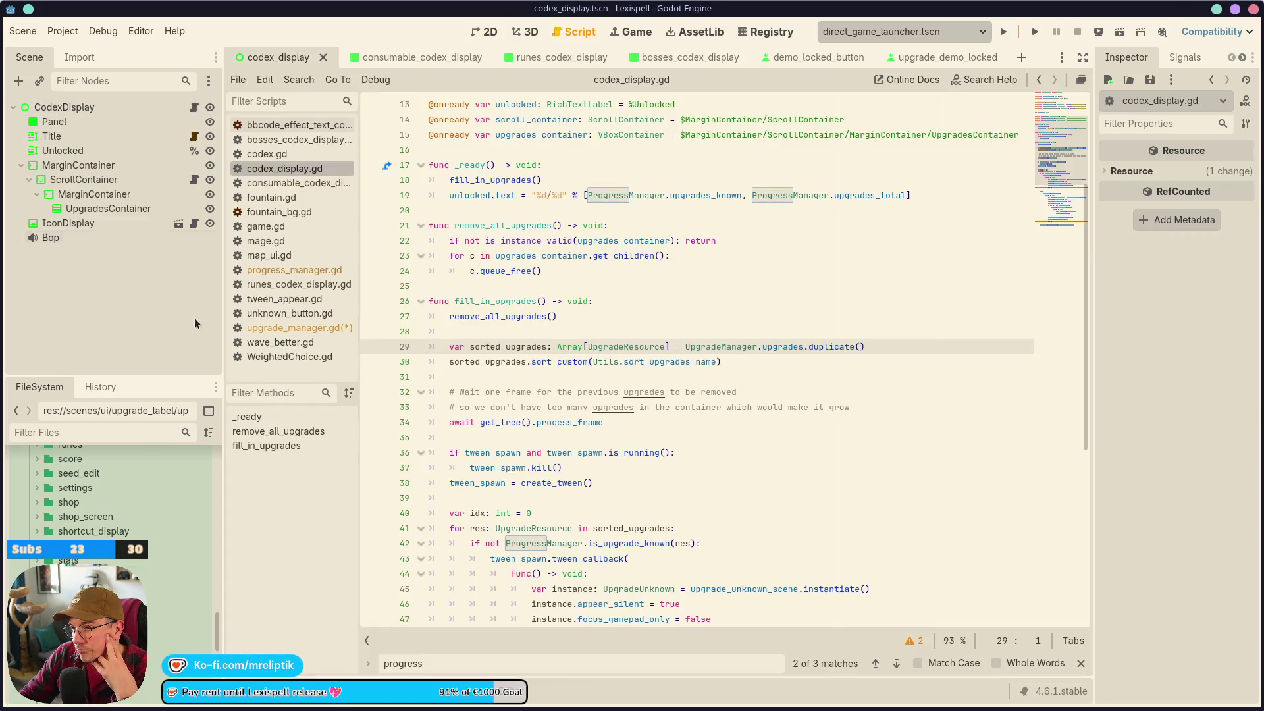
Inspect the upgrade sort call on line 30 and highlight uses of sorted_upgrades.
left_click(760, 359)
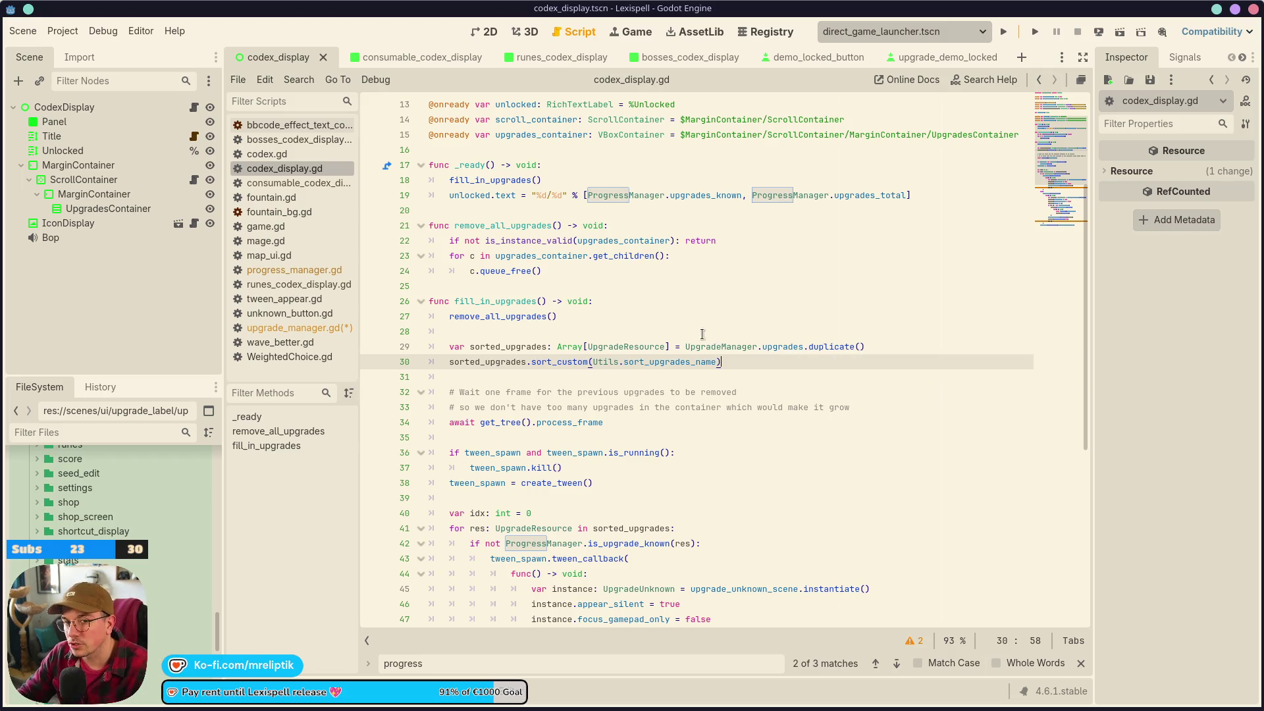
left_click(685, 362)
mouse_move(525, 323)
left_click(526, 361)
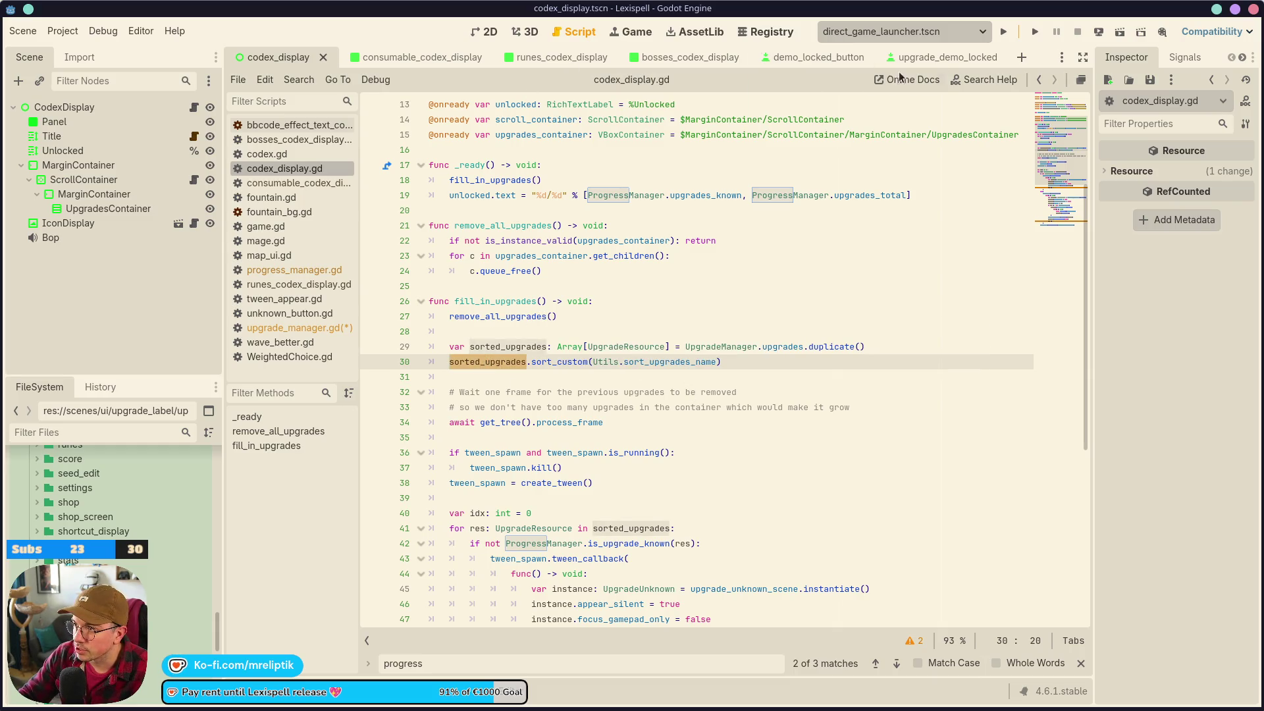
Back in upgrade_manager.gd, capitalise the 'Loading' message on line 127 and save.
left_click(940, 60)
left_click(262, 60)
left_click(296, 327)
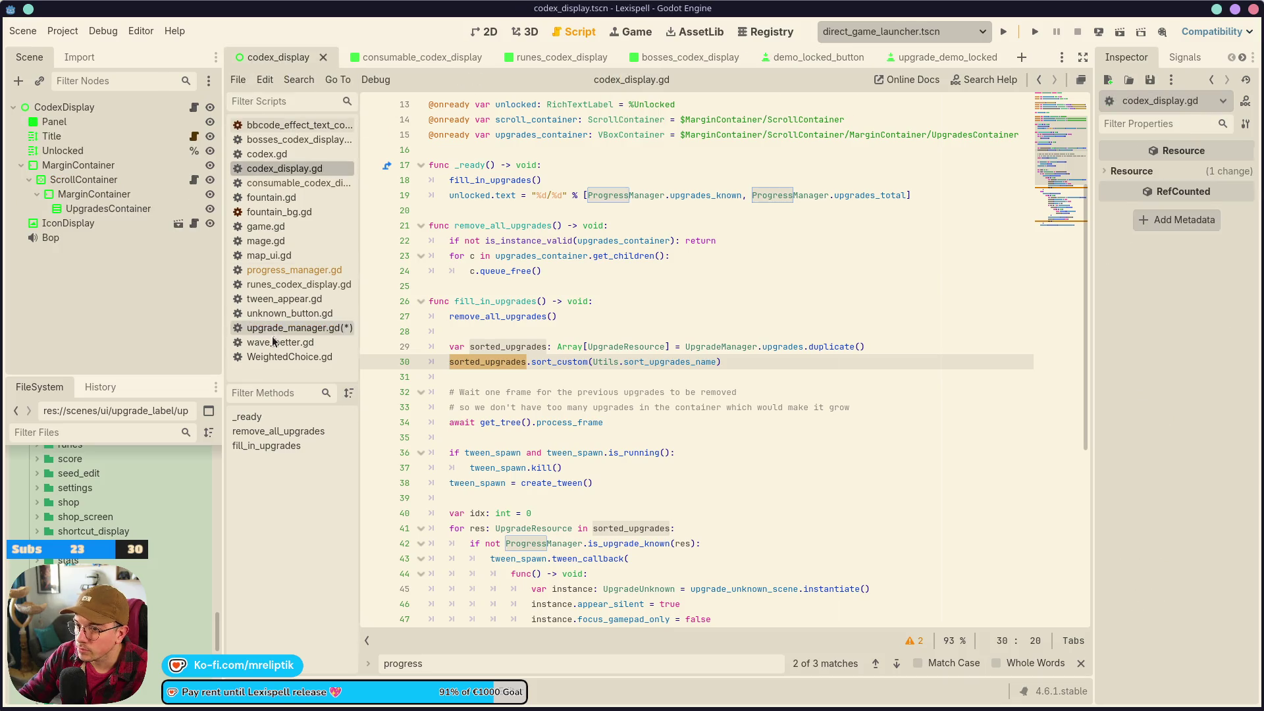
left_click(609, 422)
key("ctrl+s")
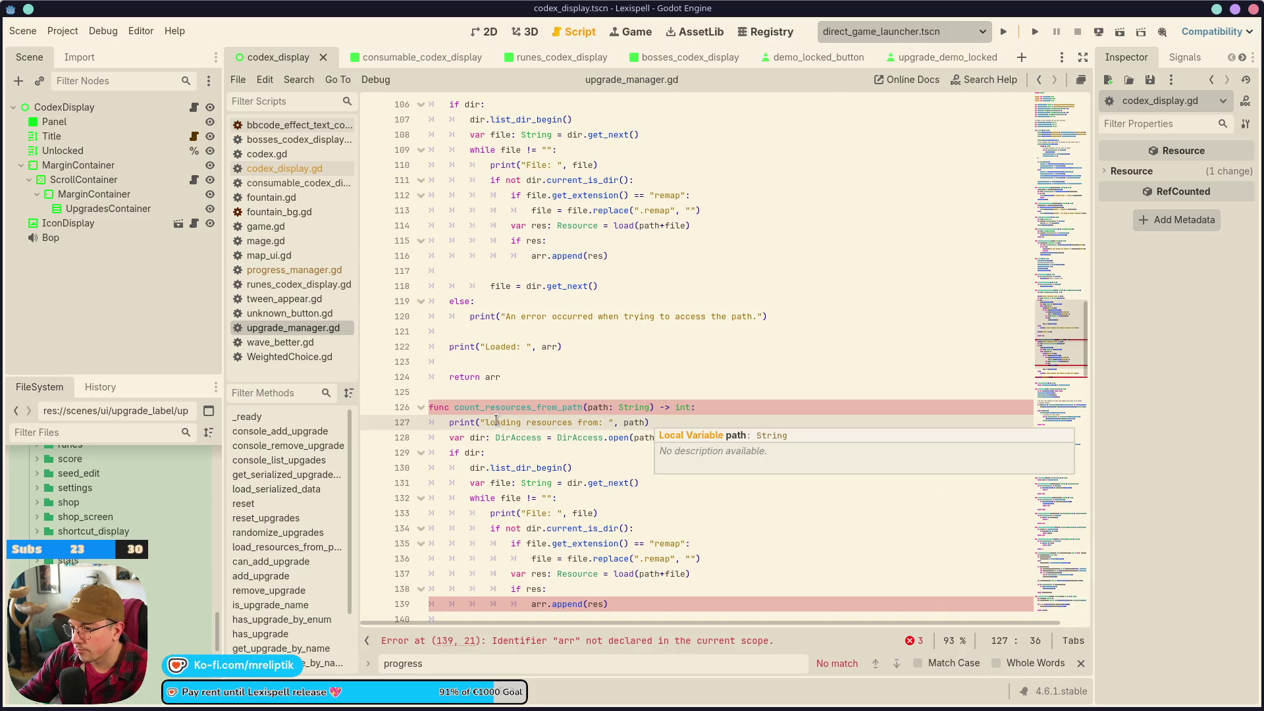
Change the line 127 message to 'Counting resources from: ' and save.
double_click(553, 407)
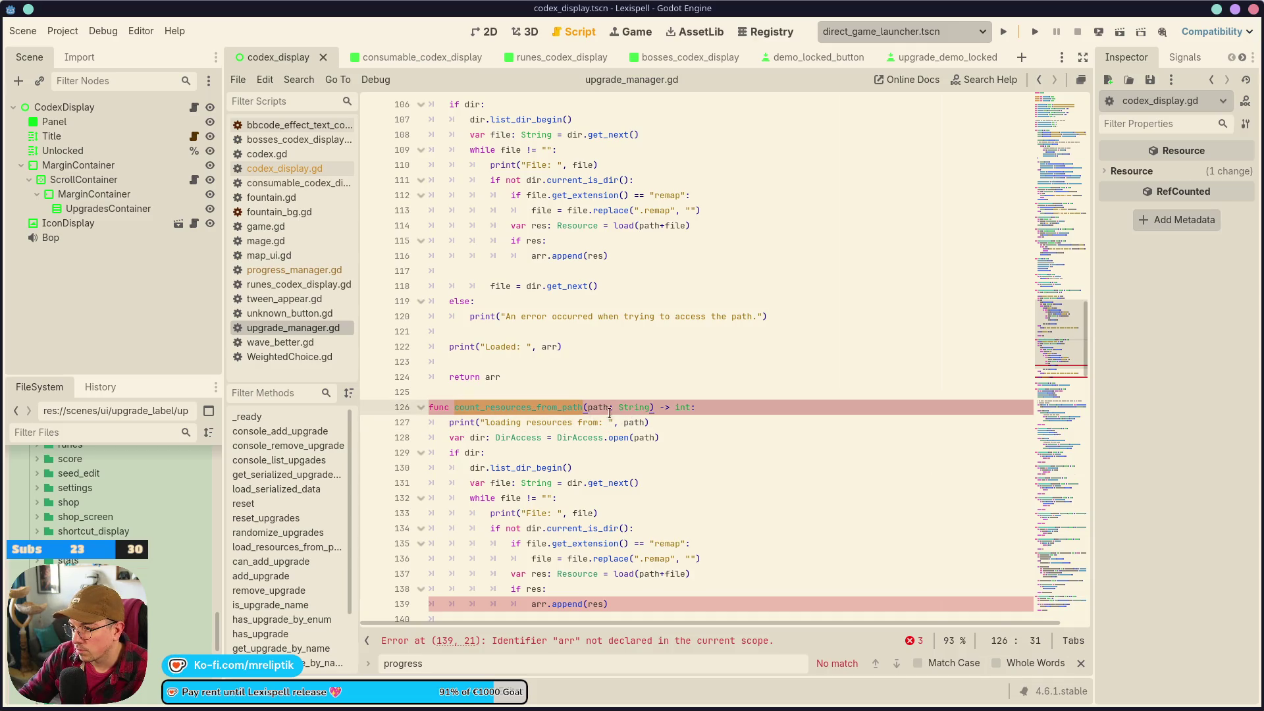
scroll(532, 418, "down", 2)
left_click(496, 332)
double_click(495, 331)
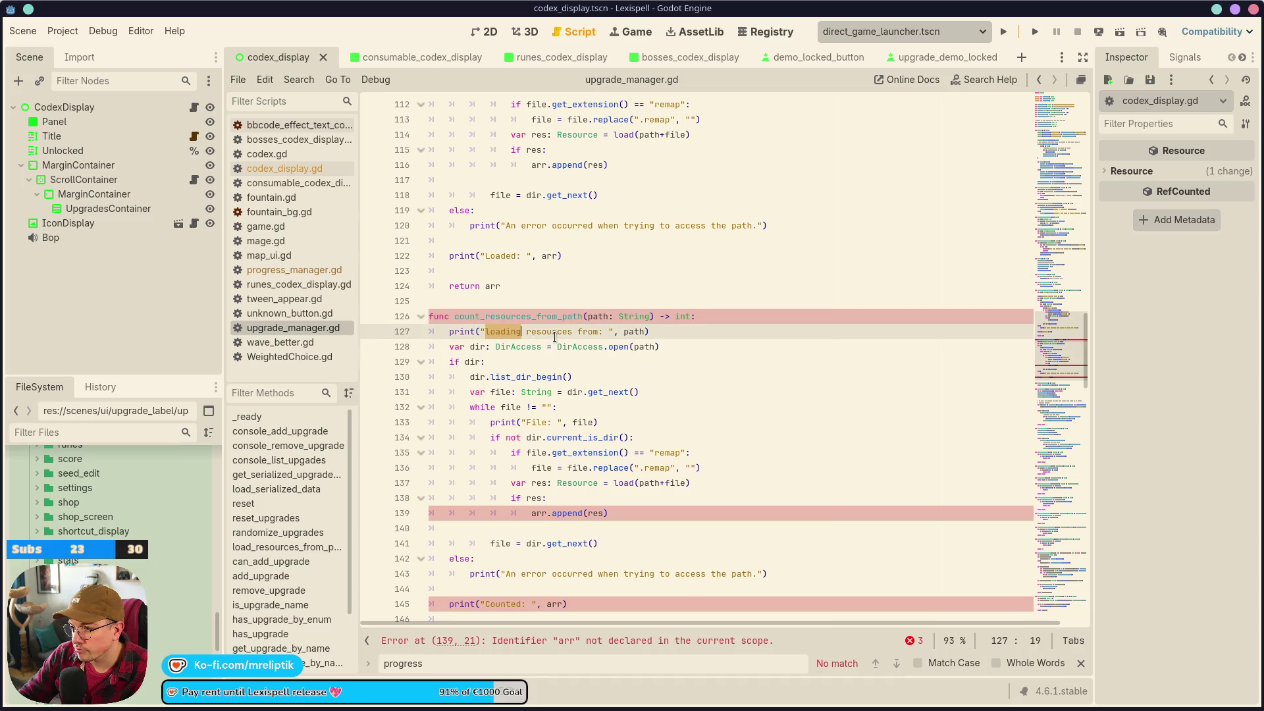
type("Counting")
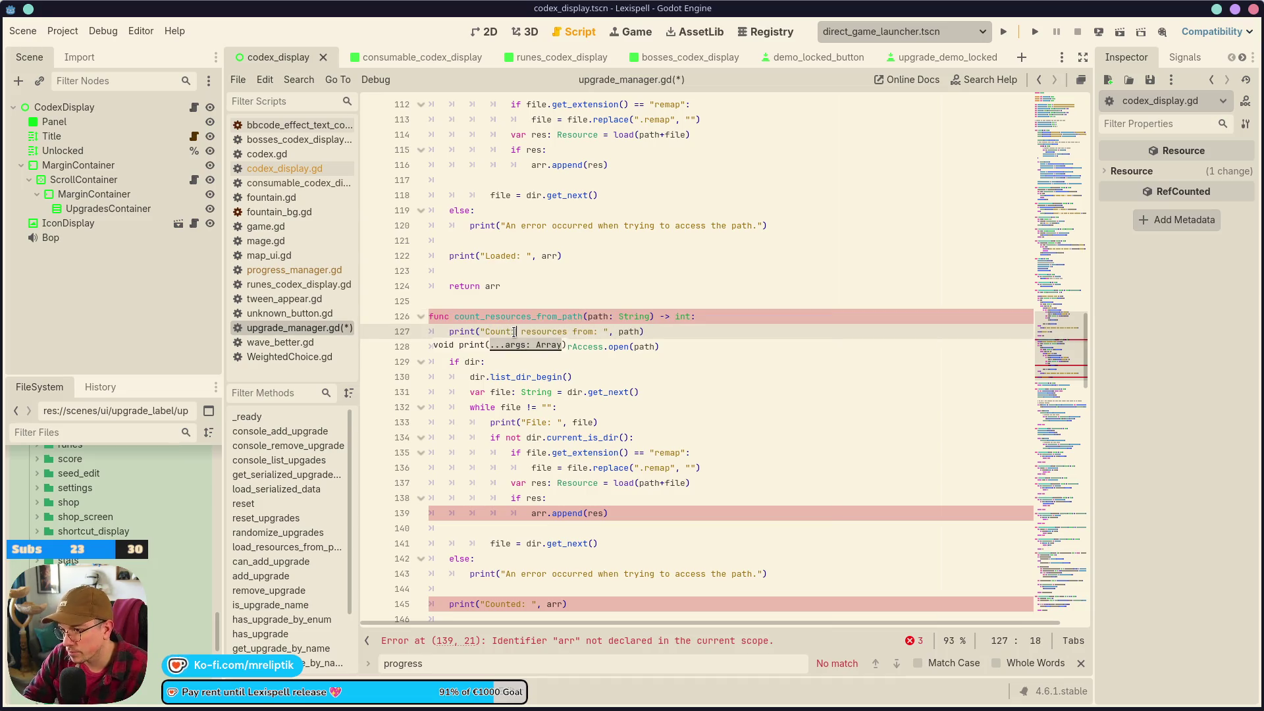
key("ctrl+s")
Inspect the DirAccess call and the load() line with its documentation popup.
left_click(677, 334)
left_click(577, 348)
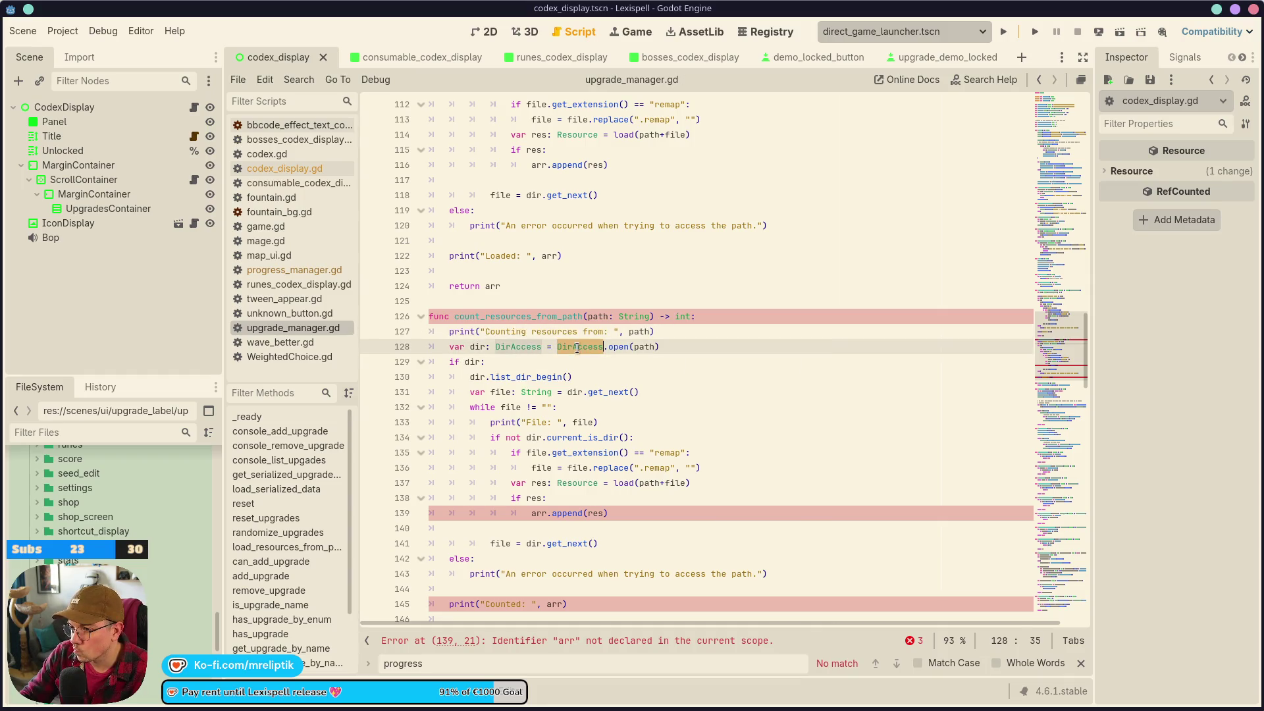
scroll(623, 366, "down", 2)
left_click(534, 393)
key("End")
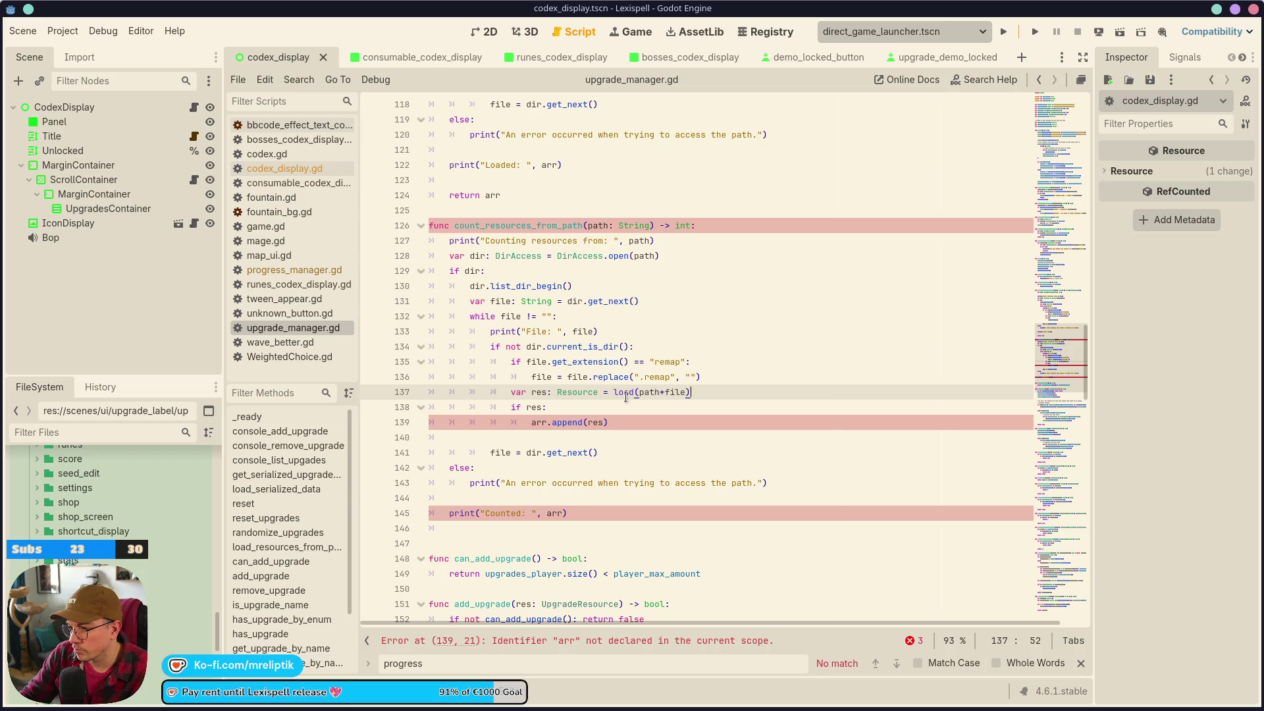
mouse_move(625, 393)
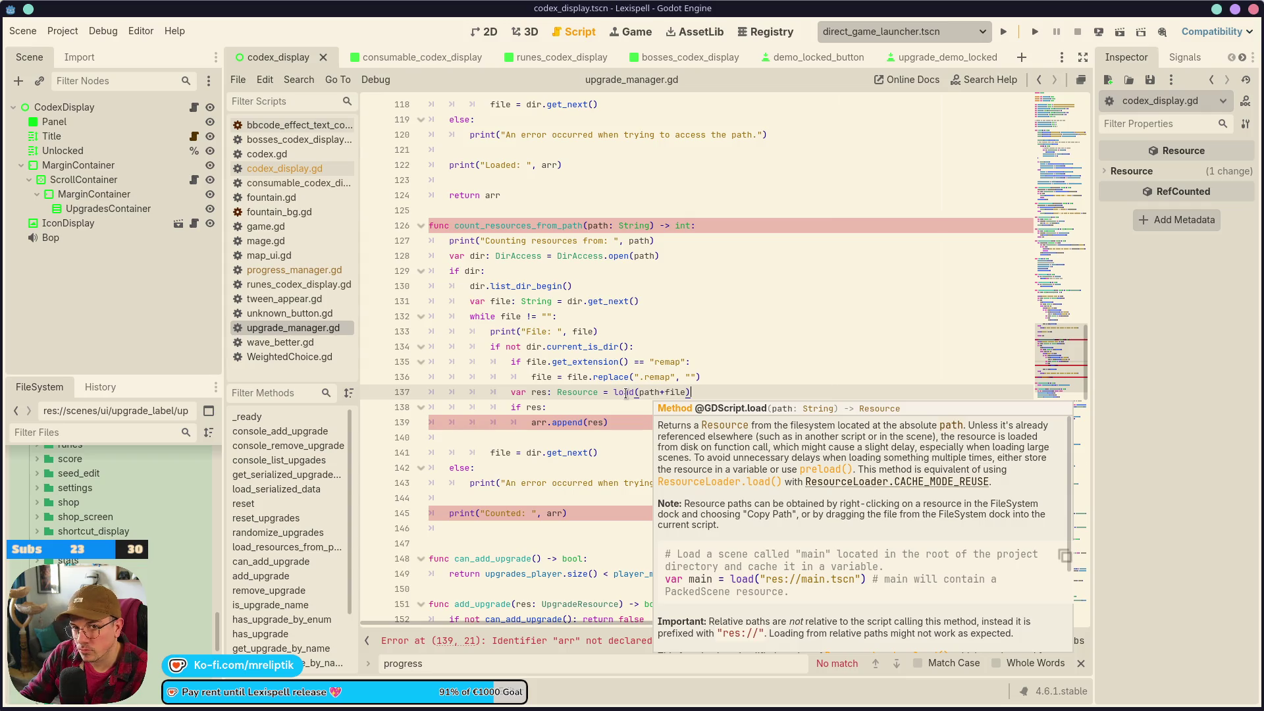
scroll(93, 520, "up", 5)
scroll(92, 519, "down", 3)
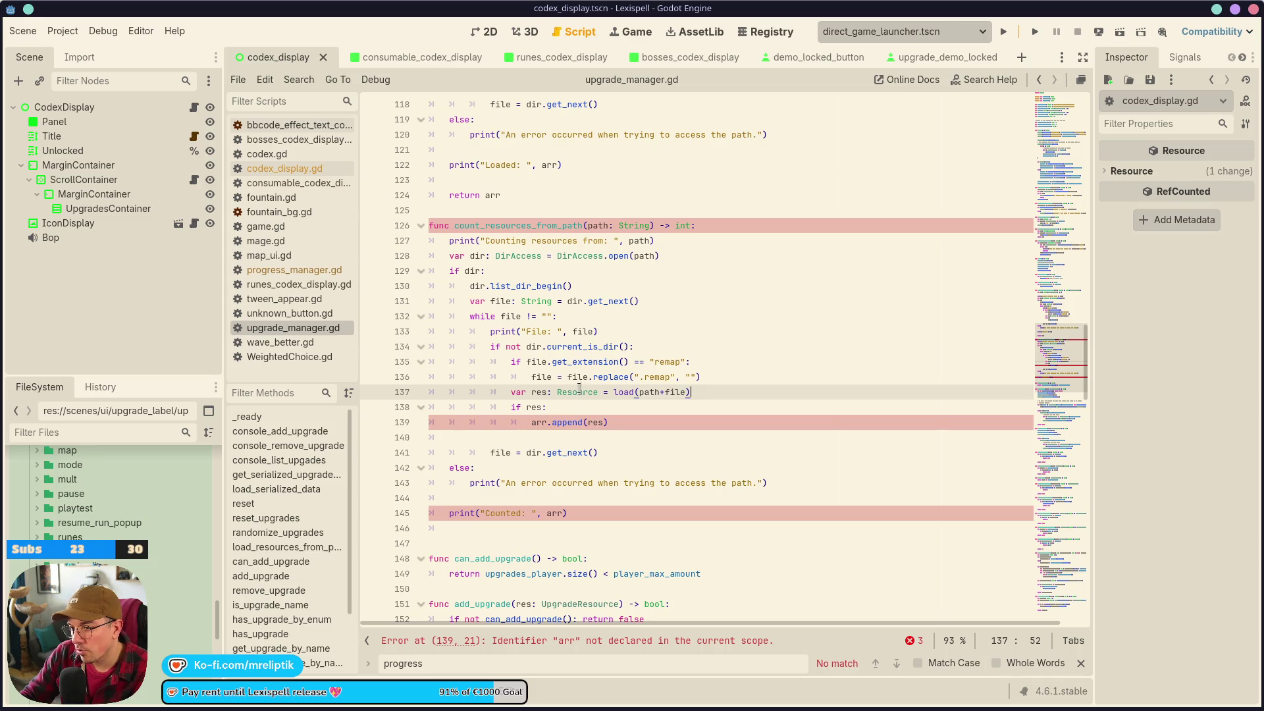
mouse_move(579, 393)
Open the output log, delete the var res, if res and append lines, and save.
key("F5")
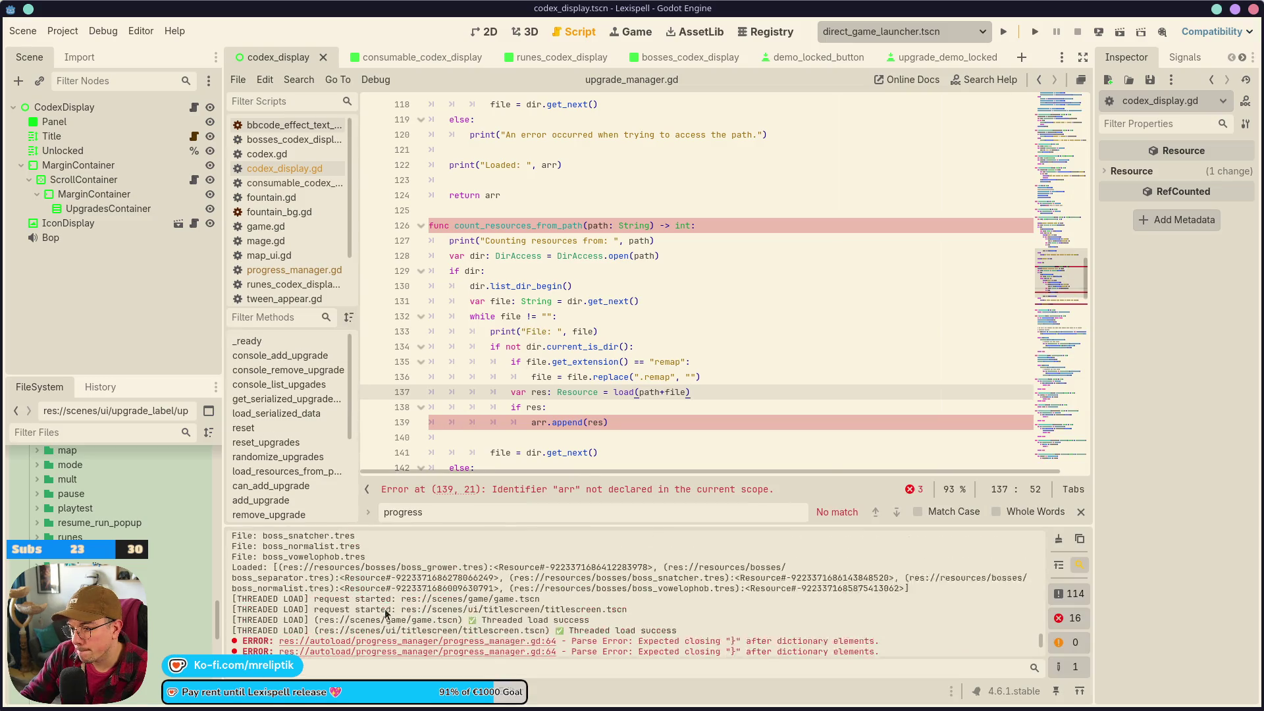
left_click(622, 404)
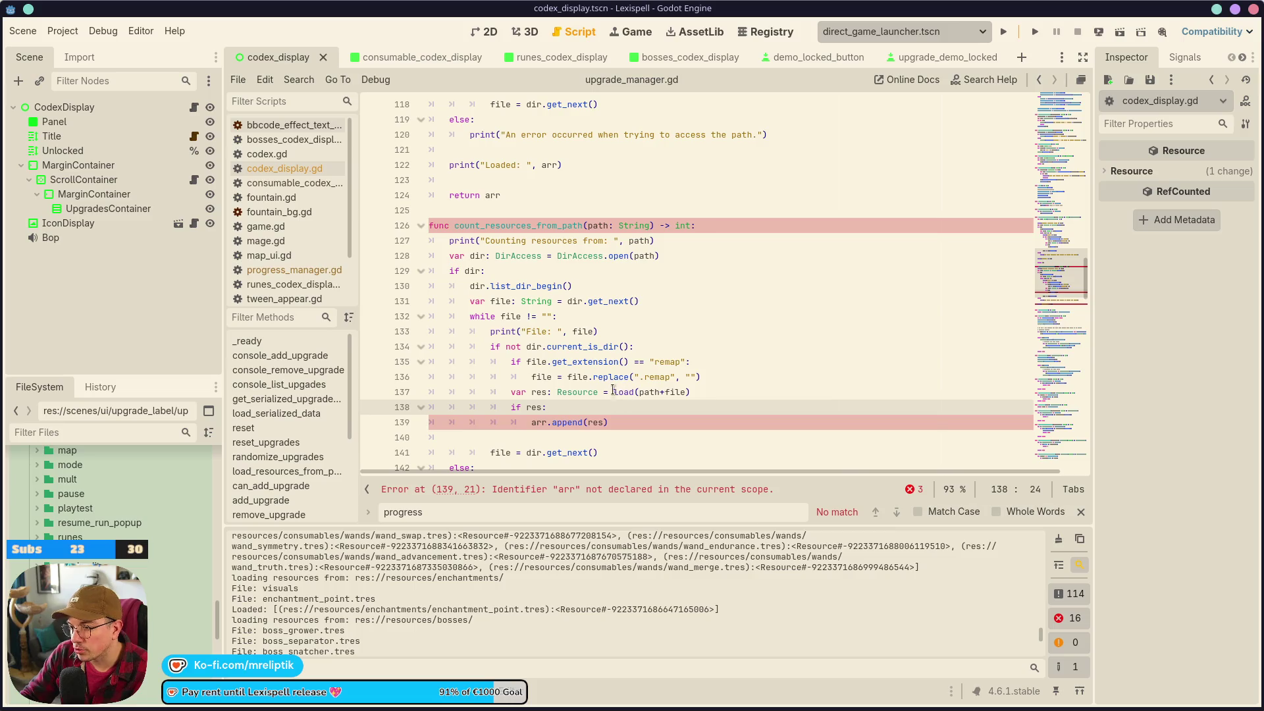
key("Up")
key("ctrl+shift+k")
key("ctrl+shift+k")
key("ctrl+shift+k")
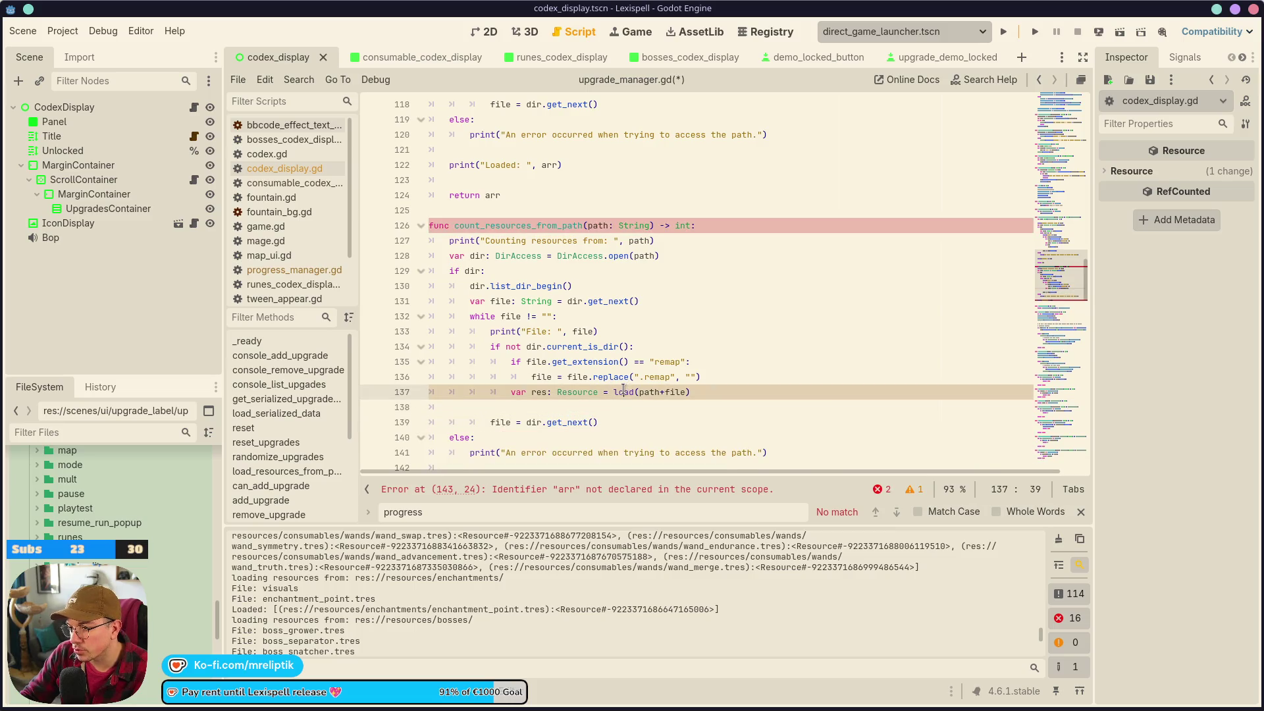
key("ctrl+s")
Paste the res load line and arr.append(res) back in after the .remap replace line.
left_click(544, 333)
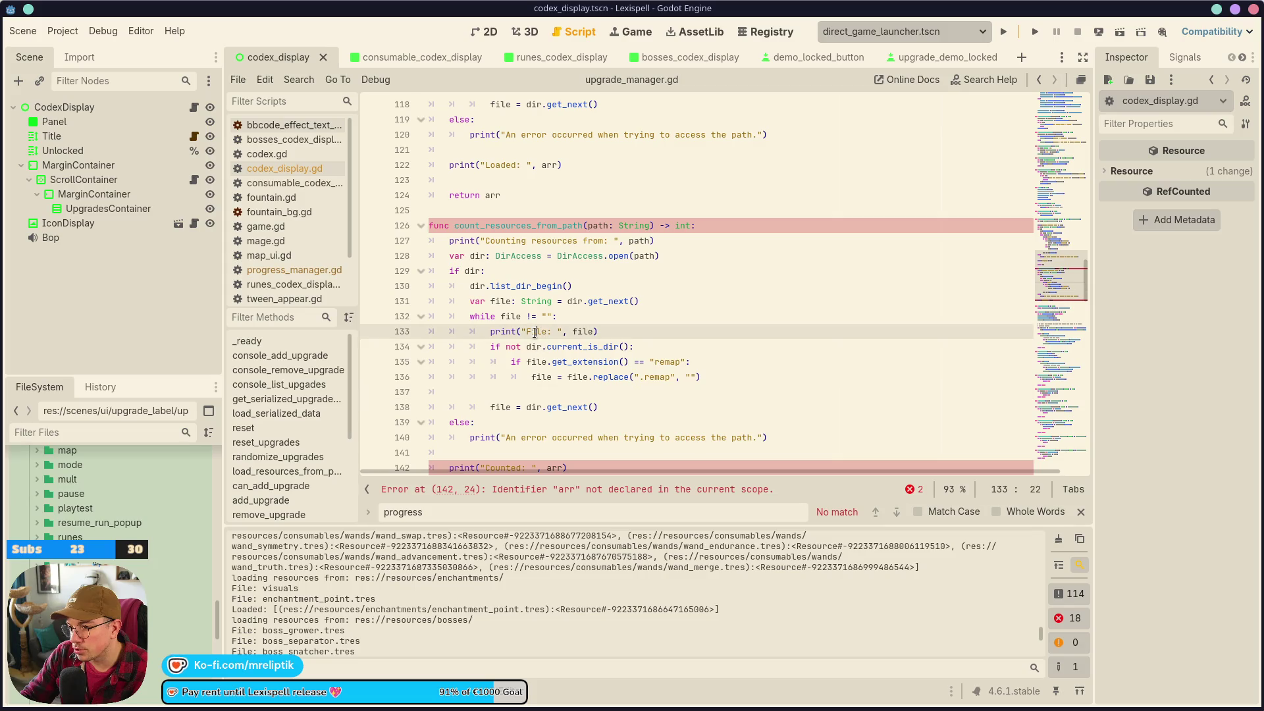
left_click(592, 334)
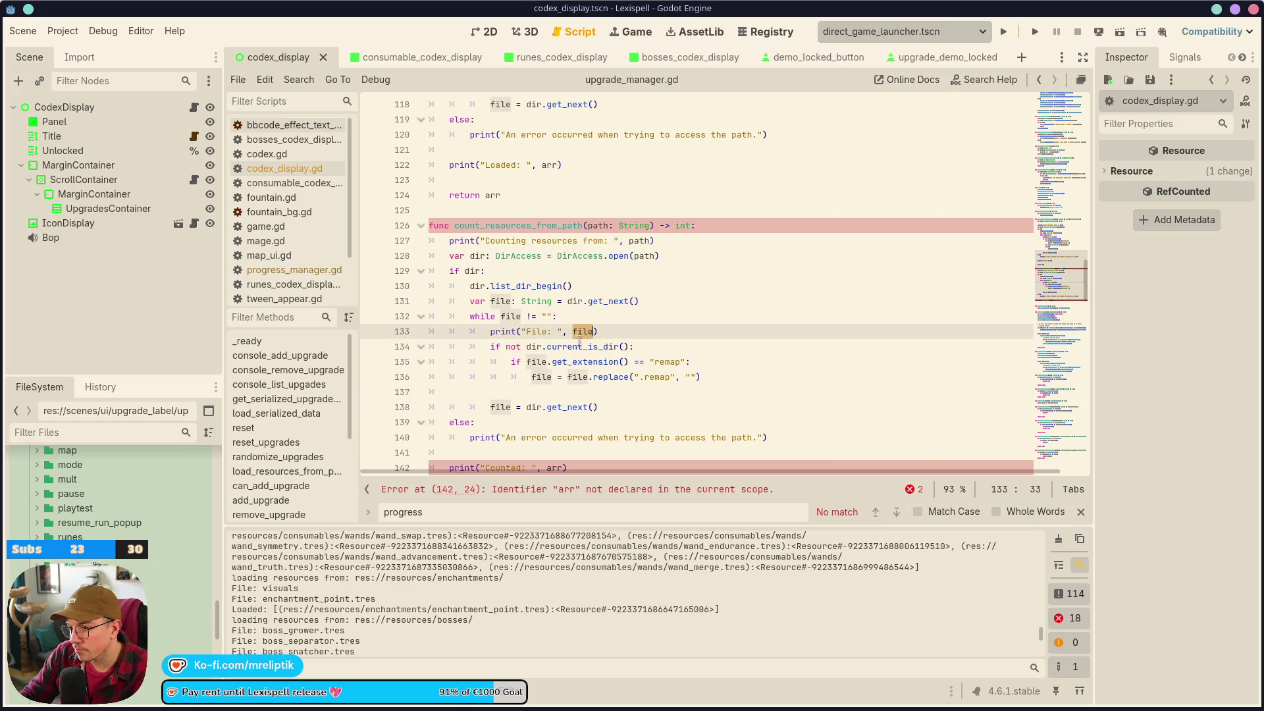
left_click(545, 363)
left_click(550, 391)
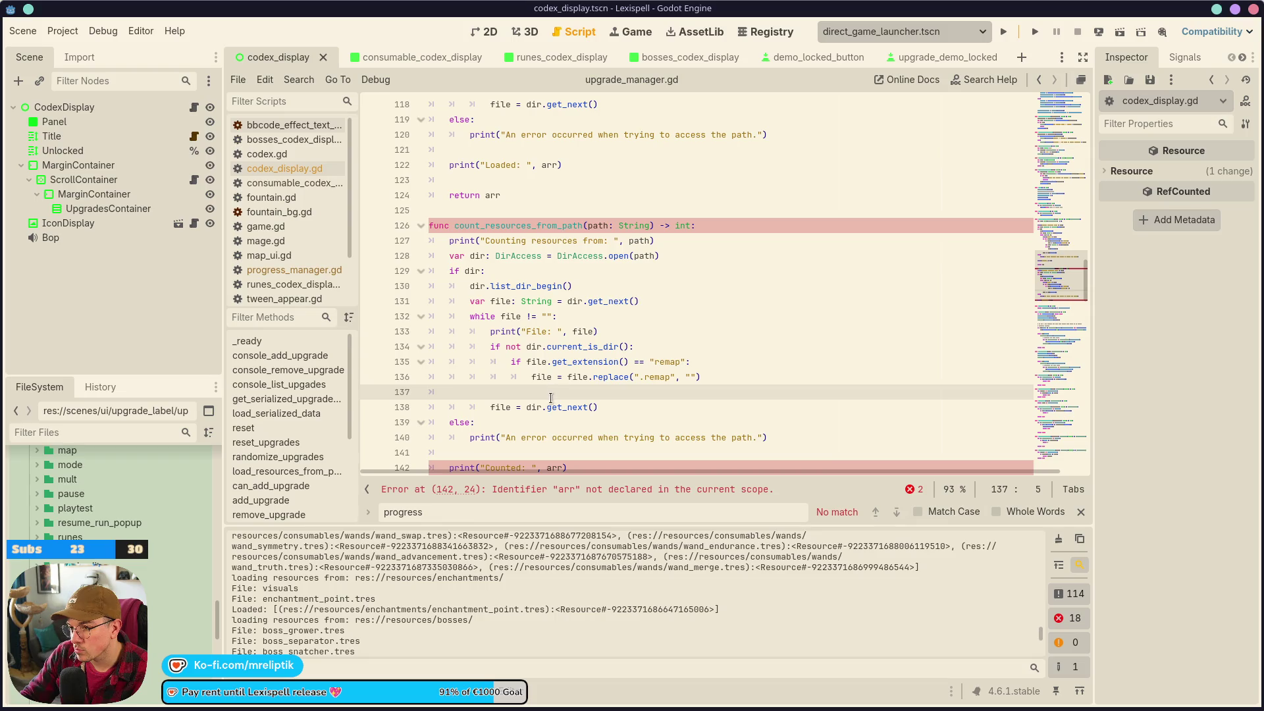
left_click(556, 379)
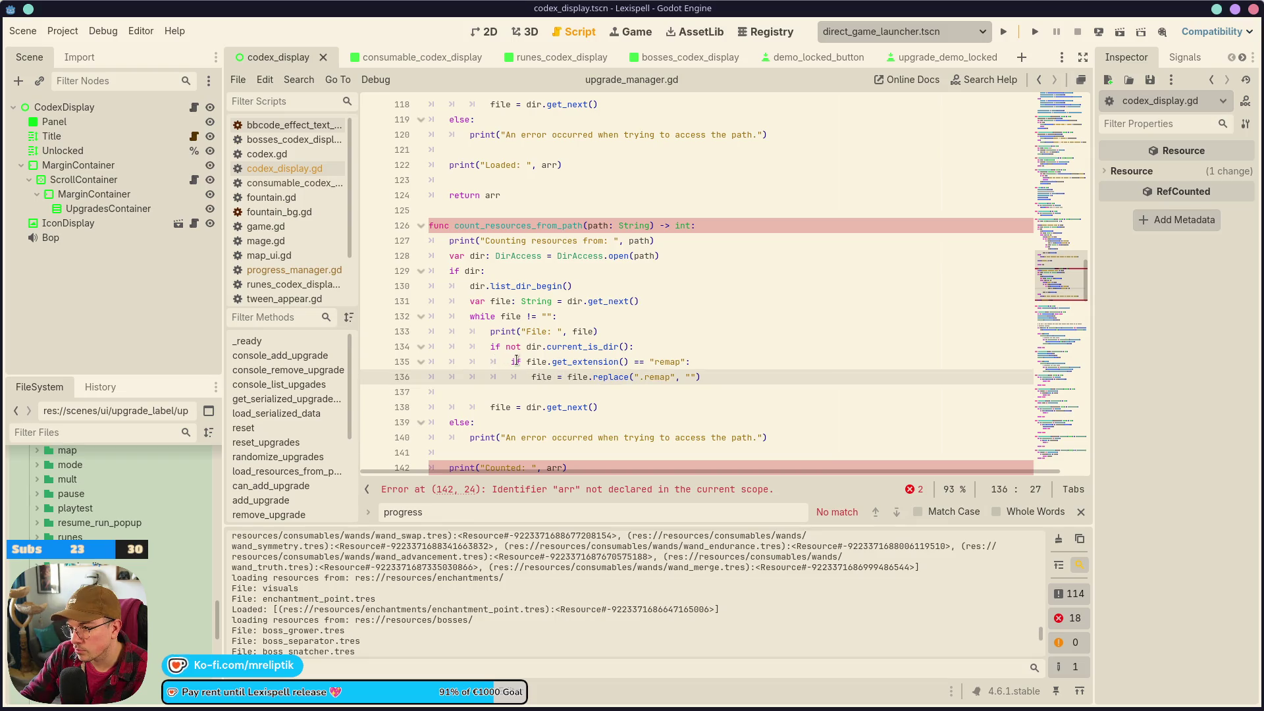
left_click_drag(715, 376, 531, 375)
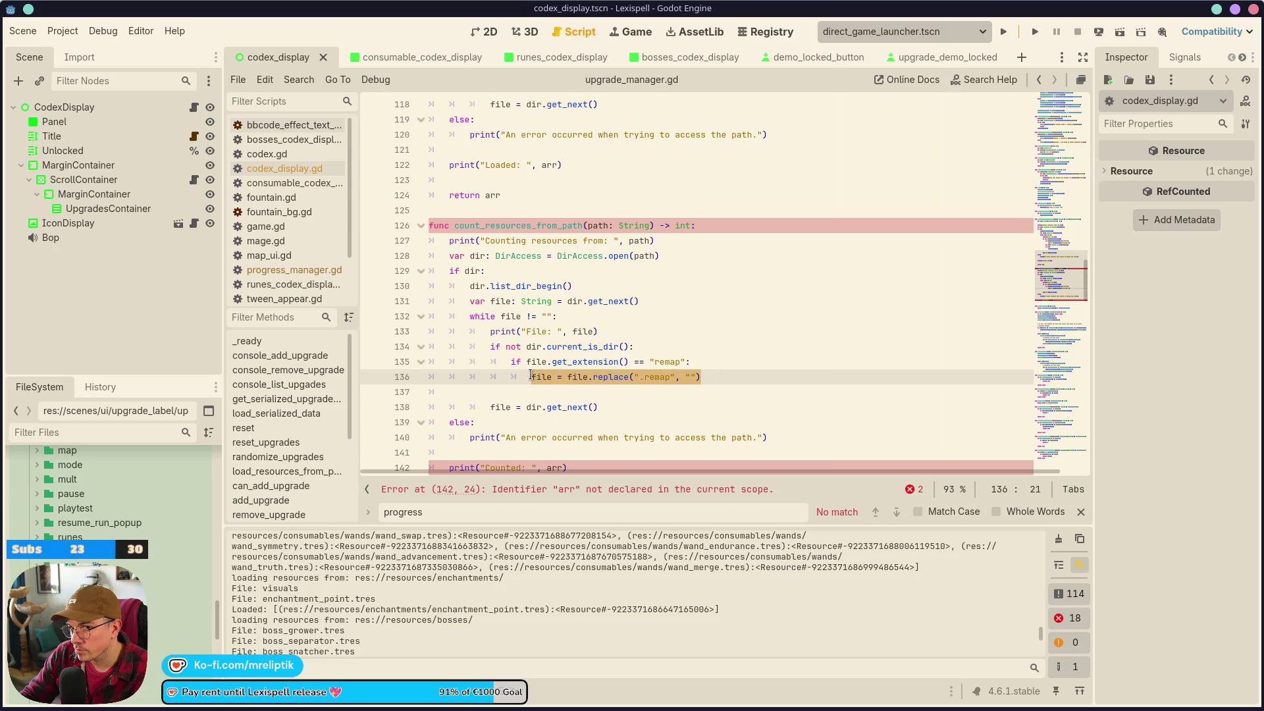
left_click(668, 378)
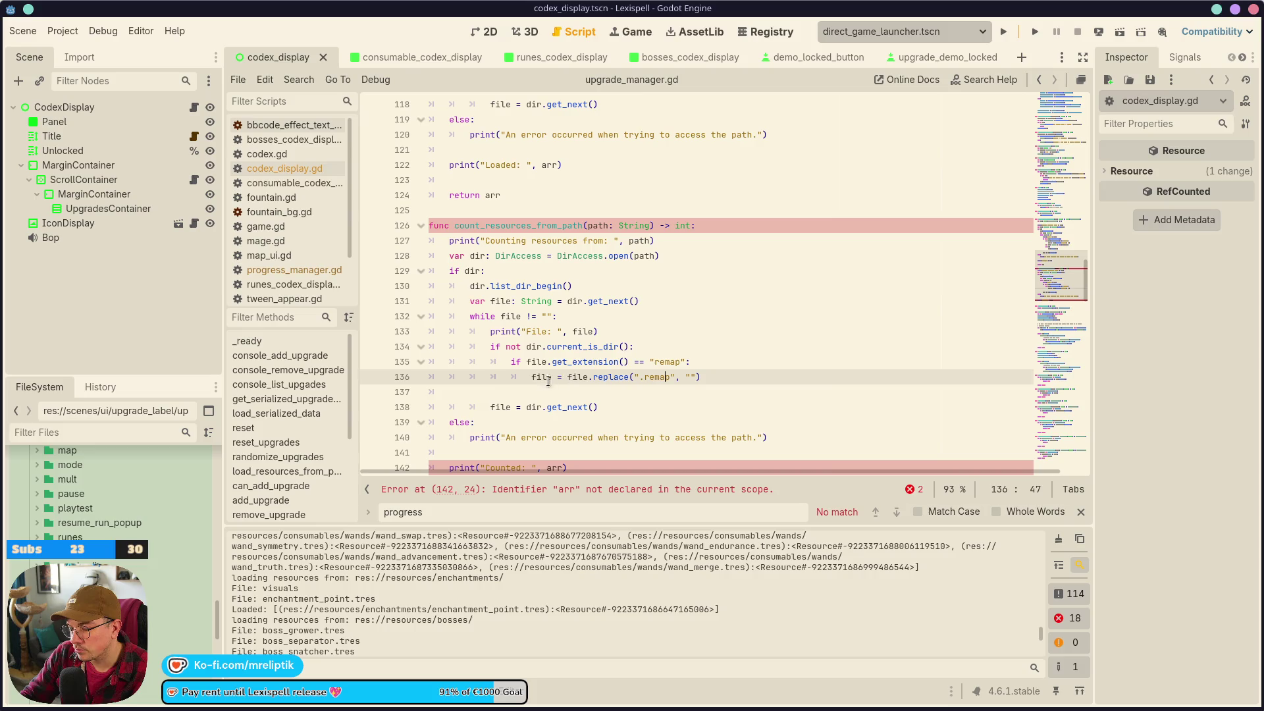
type("var res: Resource = load(path+file)")
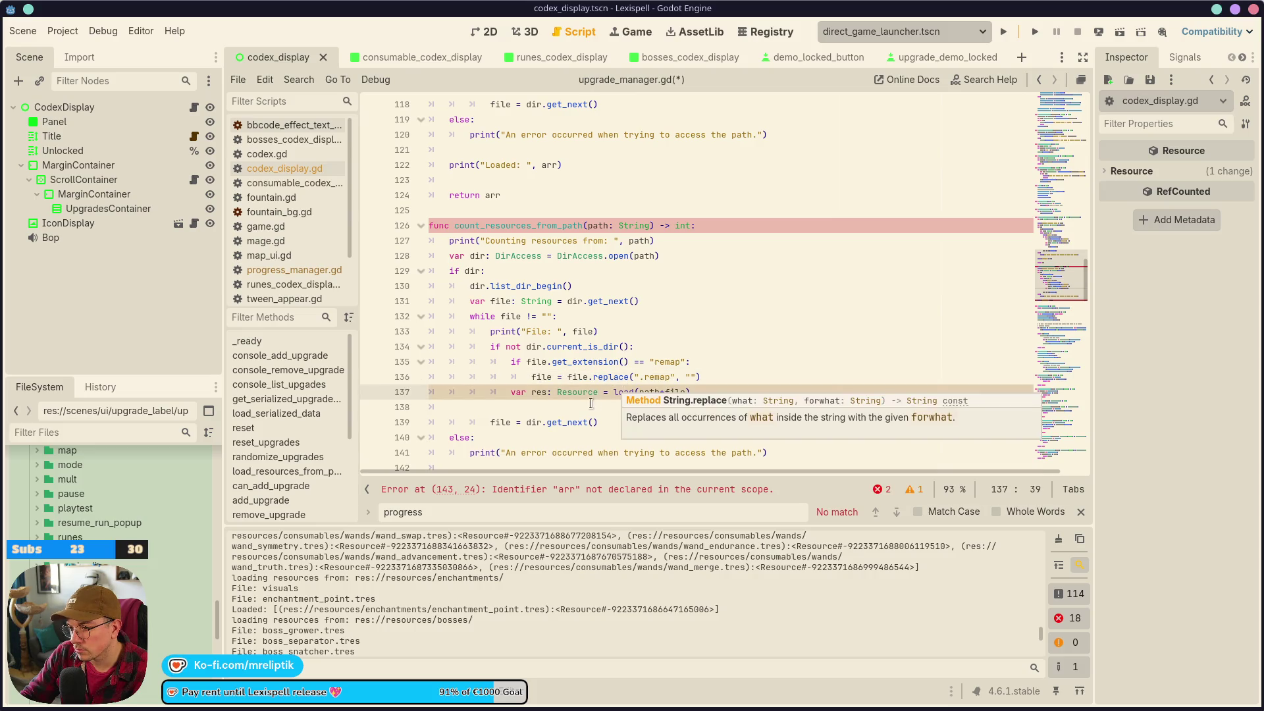
key("Return")
type("arr.append(res)")
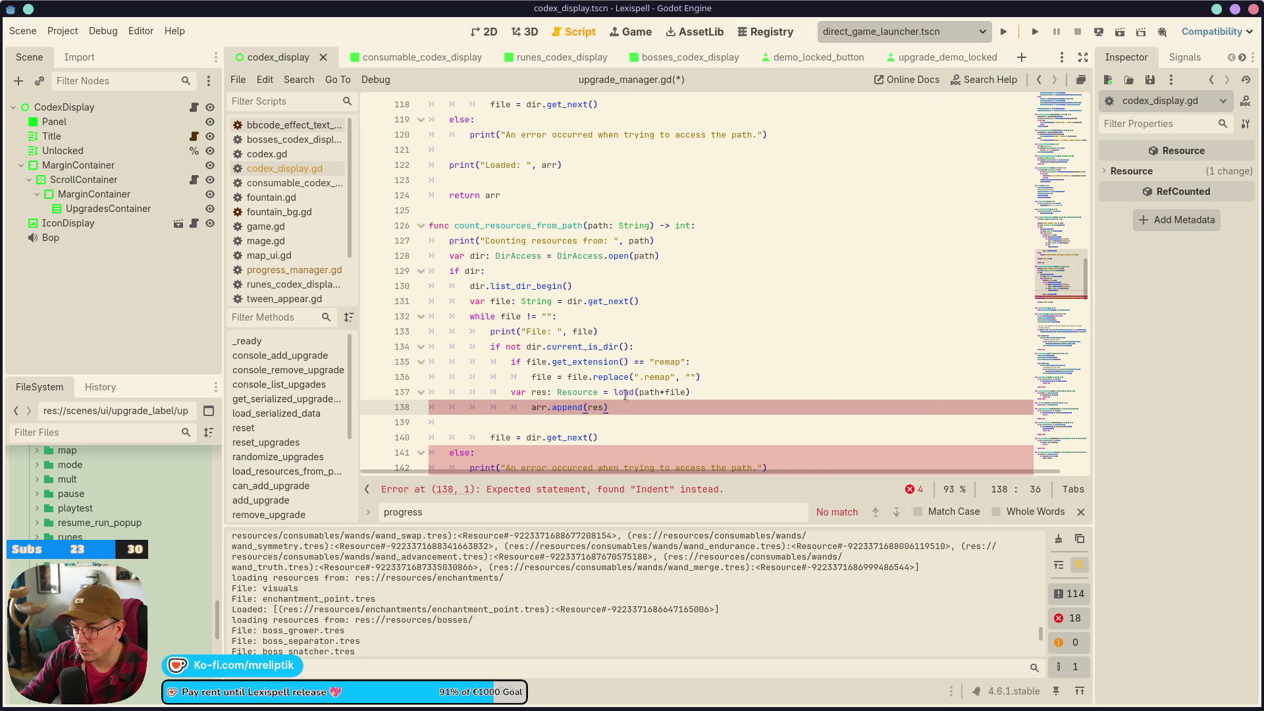
key("alt+Tab")
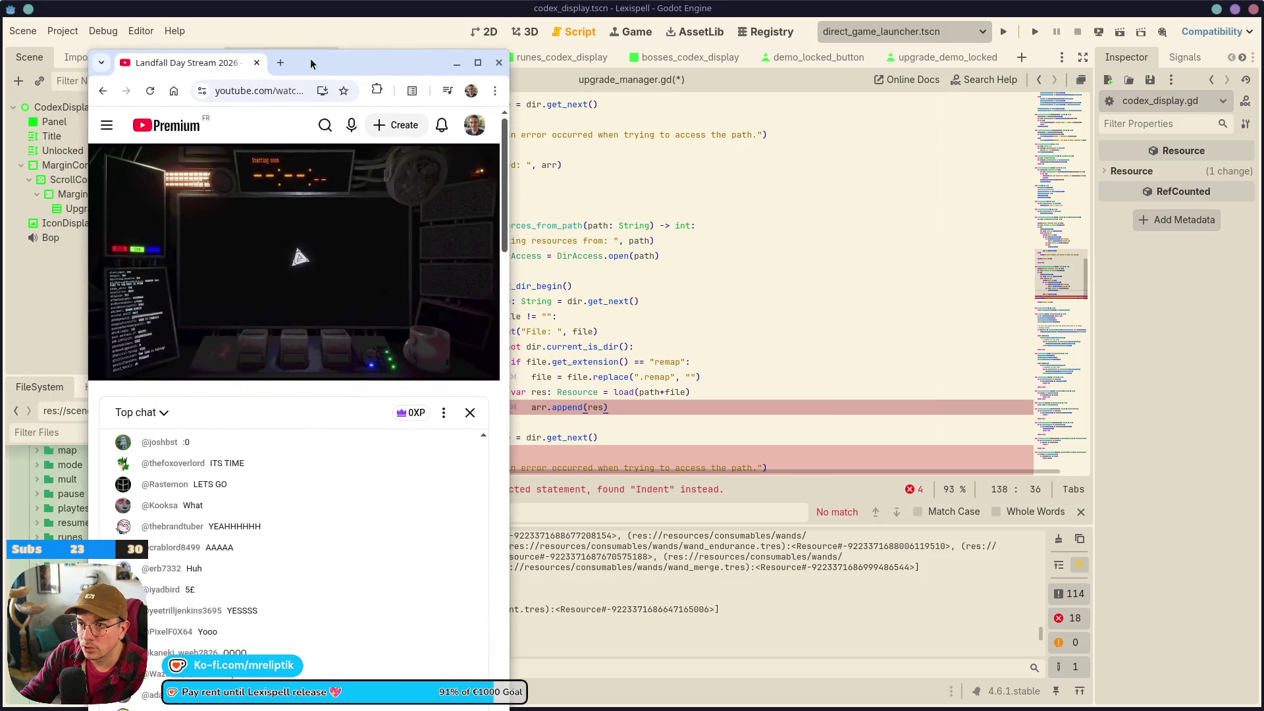
Maximize the Landfall livestream window and set the player volume to 50%.
mouse_move(365, 65)
left_mouse_down()
mouse_move(418, 61)
mouse_move(419, 1)
left_mouse_up()
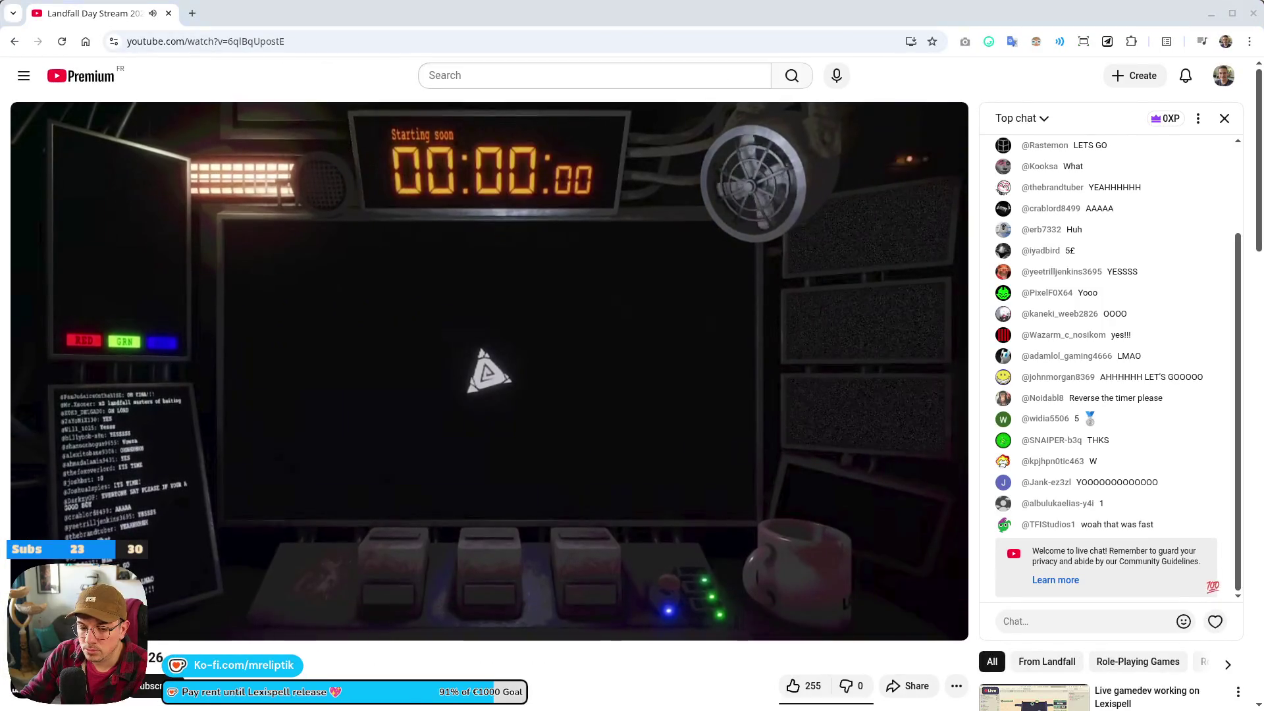
key("Down")
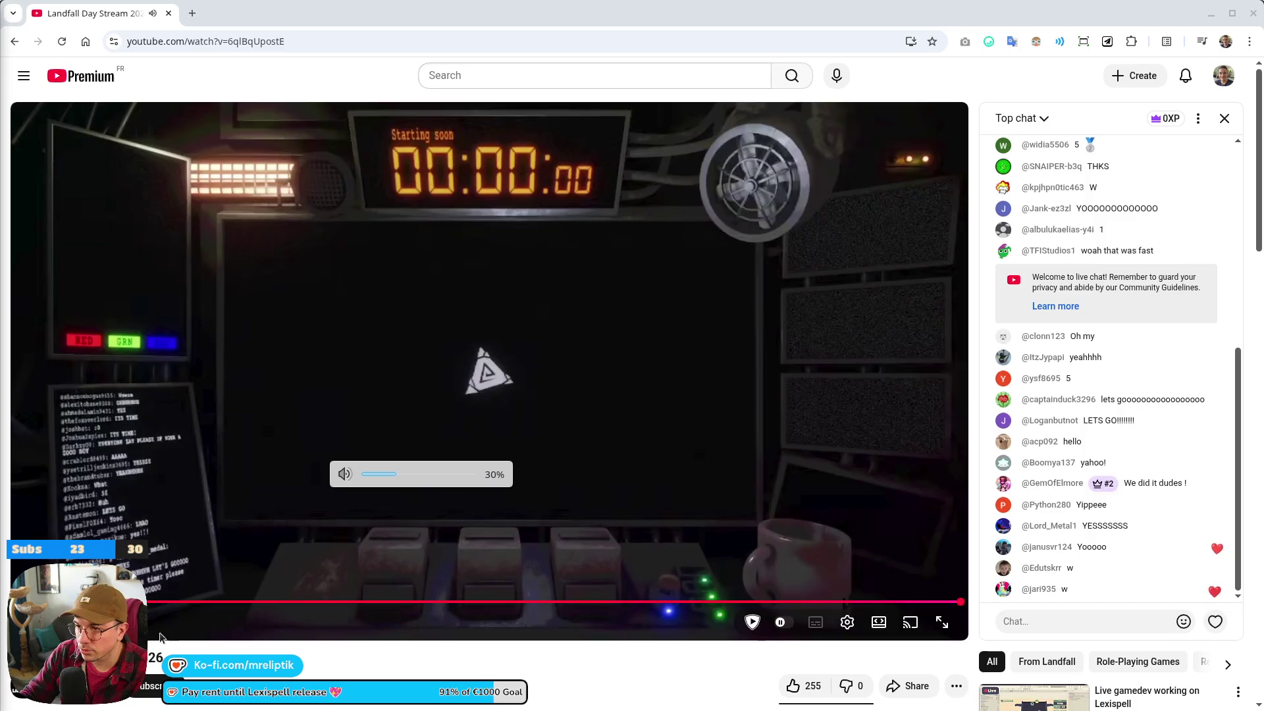
key("Up")
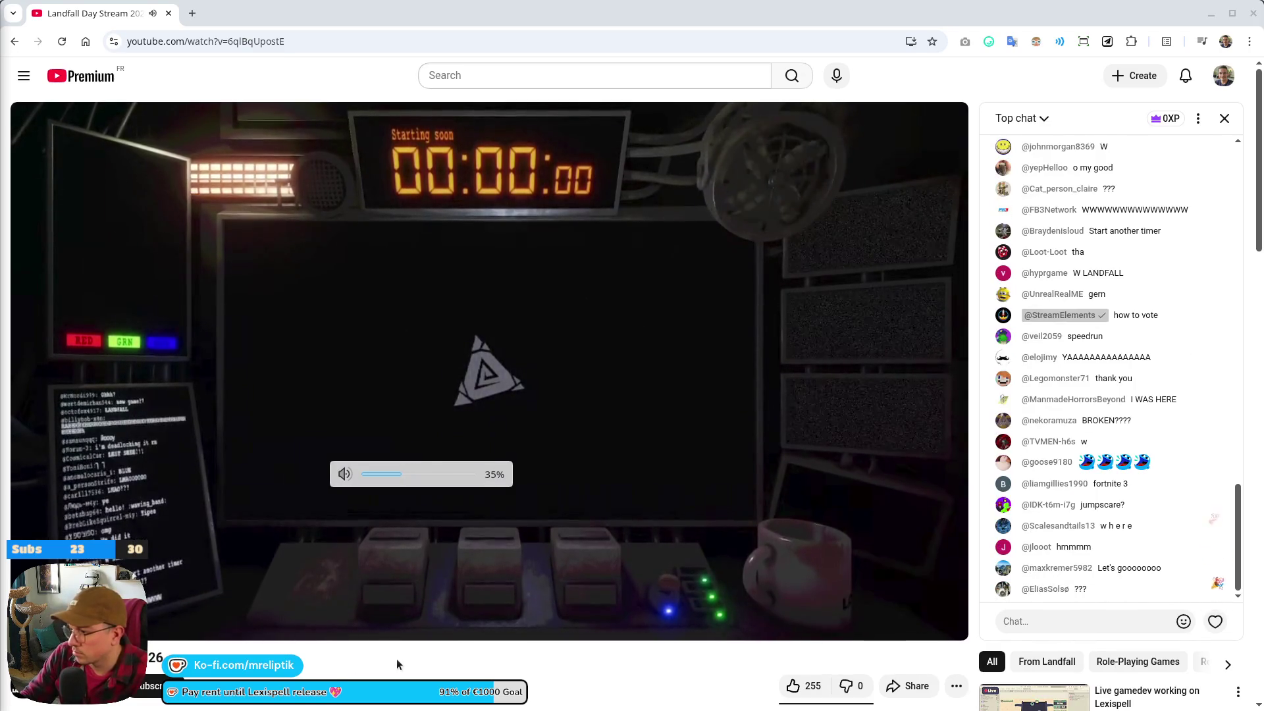
mouse_move(410, 633)
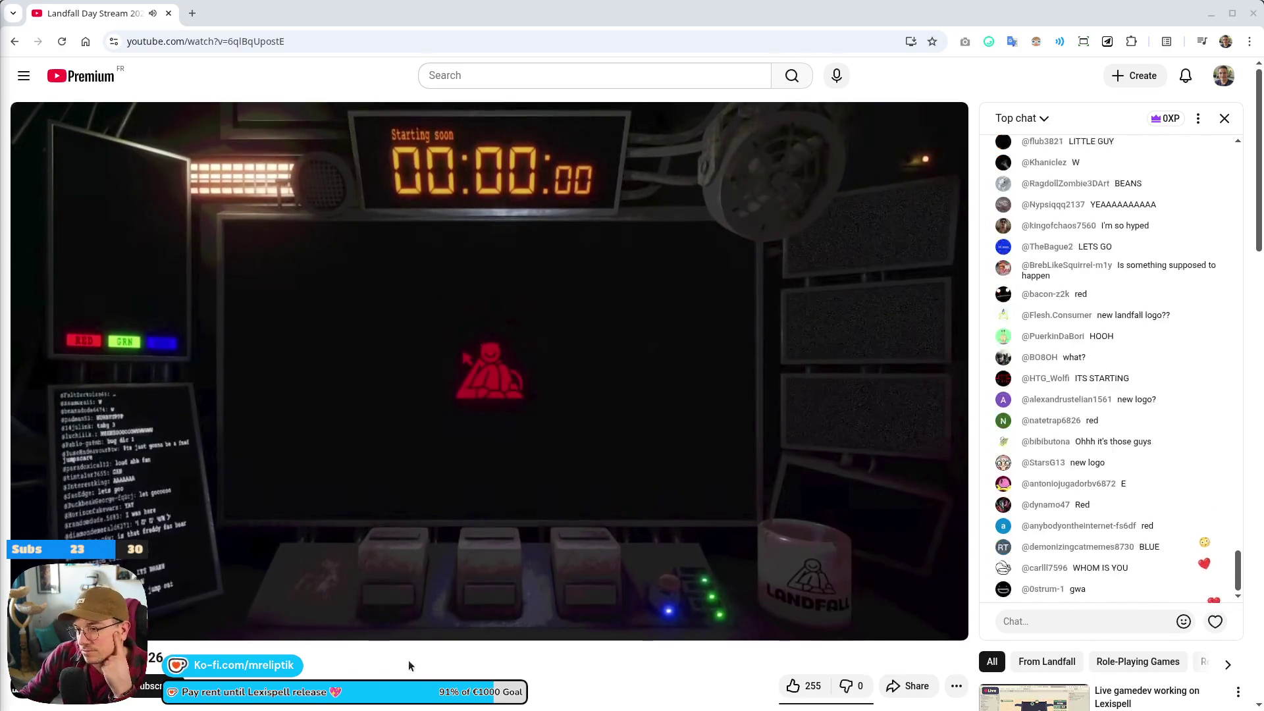
key("XF86AudioLowerVolume")
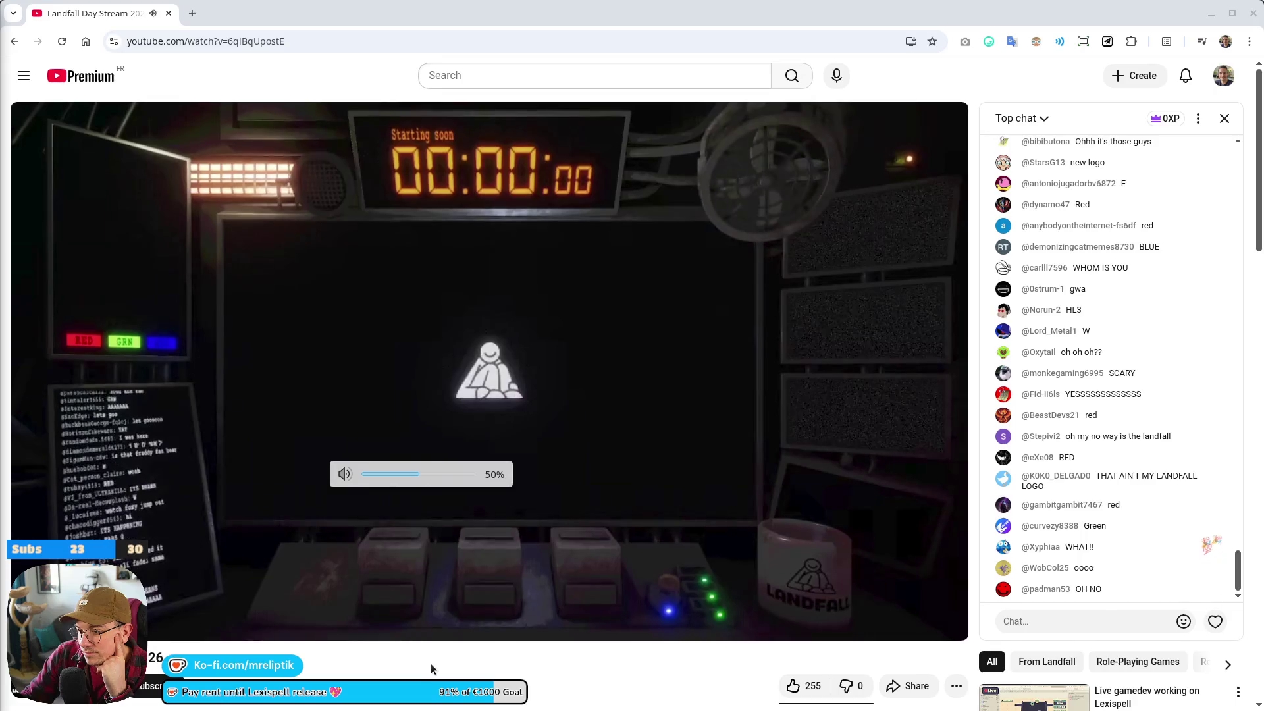